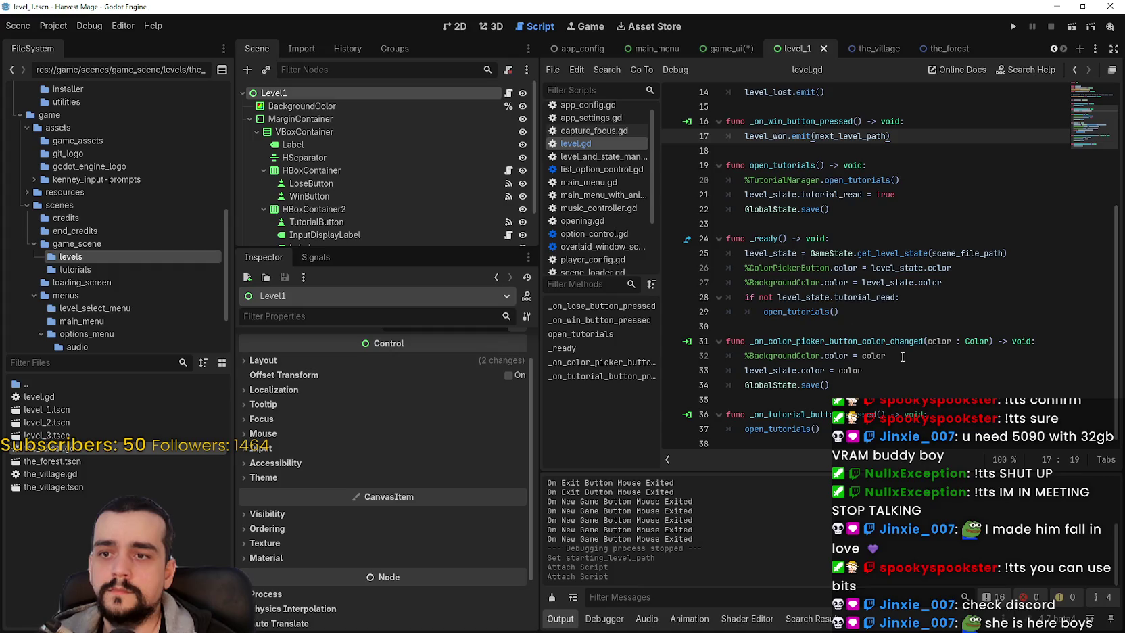
Step: Look up the documentation for scene_file_path from the script
{"action": "double_click", "coordinate": [997, 253]}
{"action": "right_click", "coordinate": [965, 255]}
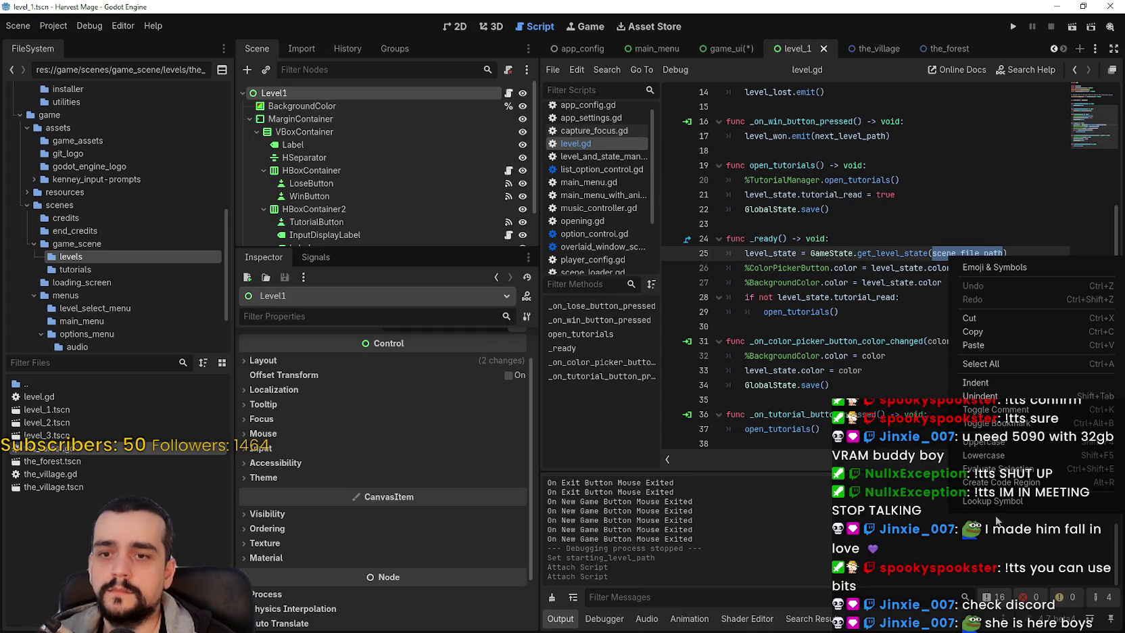
{"action": "left_click", "coordinate": [994, 504]}
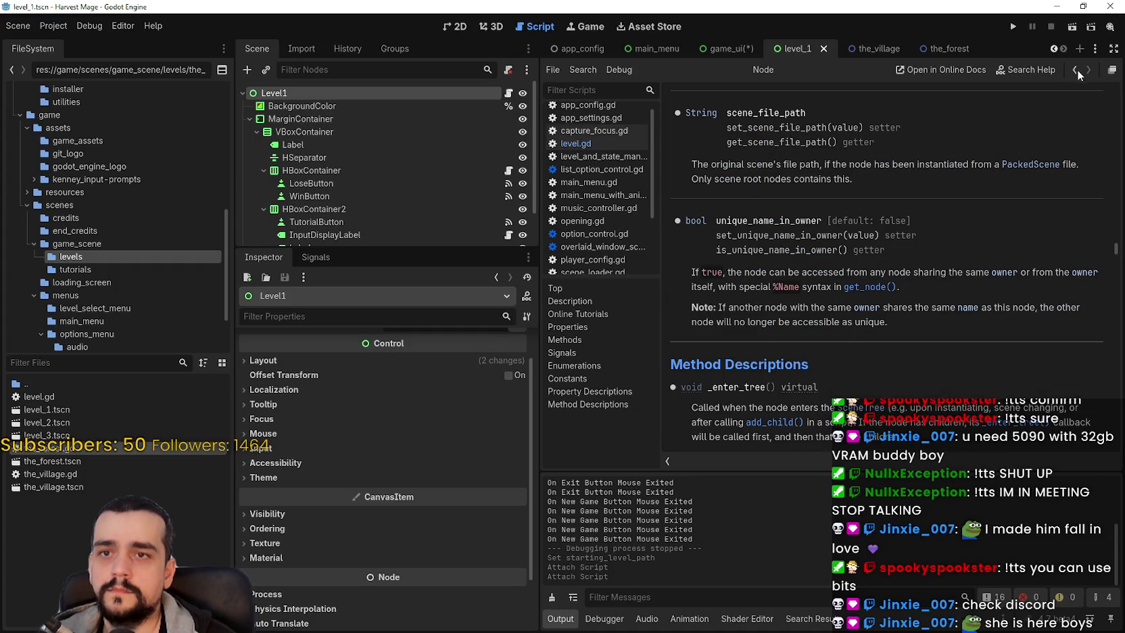
Step: In game_ui, set LevelManager's starting_level_path to the_village.tscn
{"action": "left_click", "coordinate": [1053, 48]}
{"action": "left_click", "coordinate": [879, 51]}
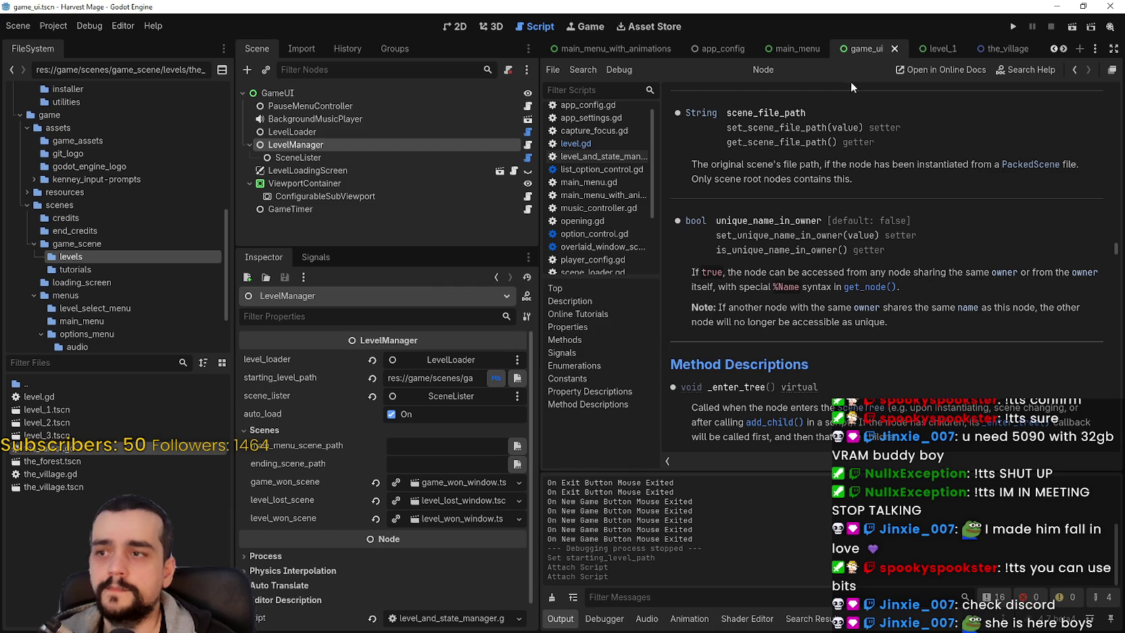
{"action": "left_click", "coordinate": [987, 50]}
{"action": "left_click", "coordinate": [927, 48]}
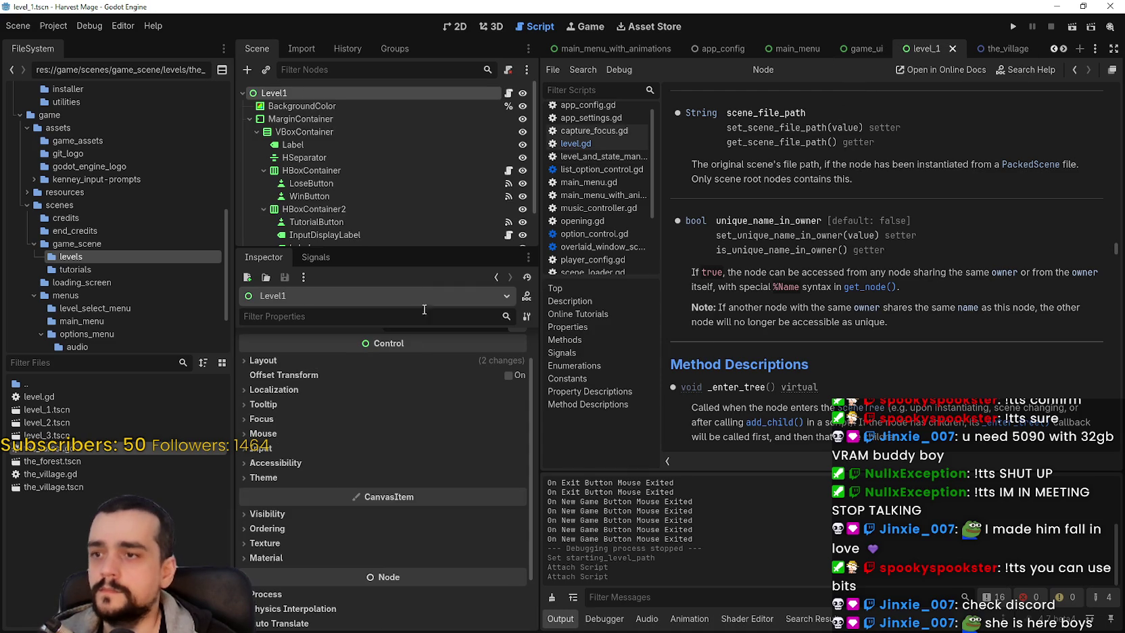
{"action": "left_click", "coordinate": [862, 48]}
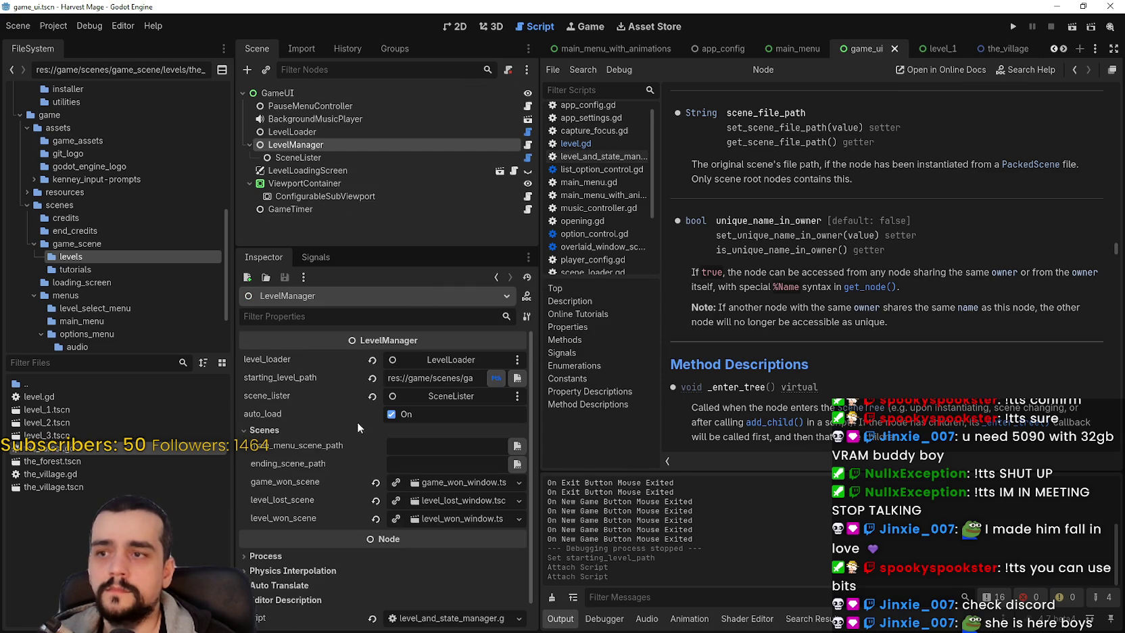
{"action": "left_click", "coordinate": [517, 382]}
{"action": "left_click", "coordinate": [812, 144]}
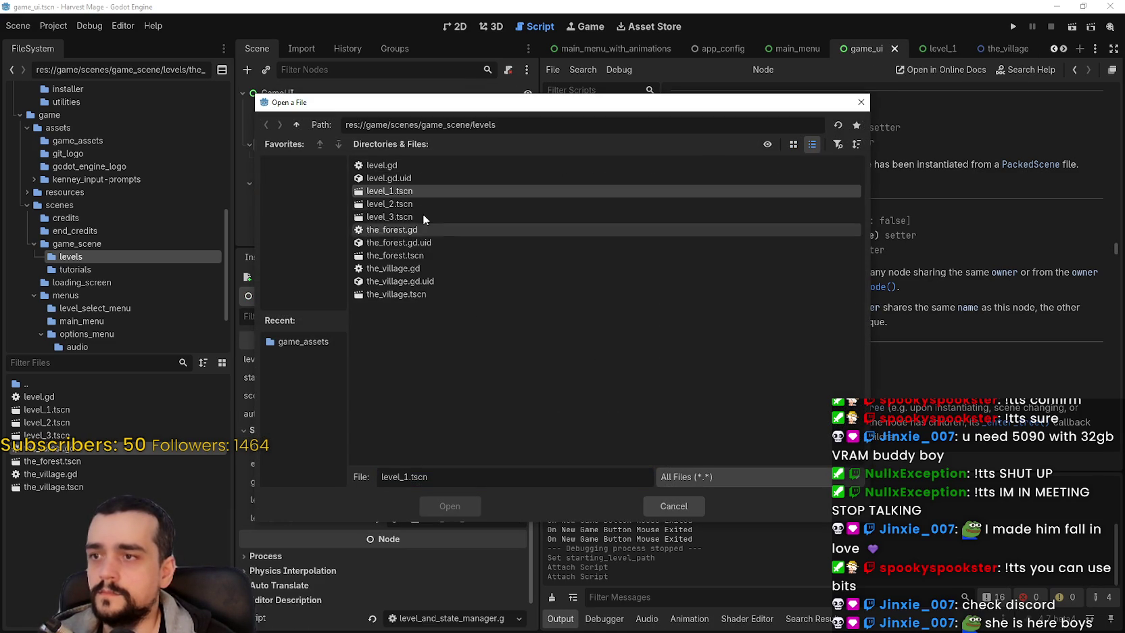
{"action": "left_click", "coordinate": [387, 267]}
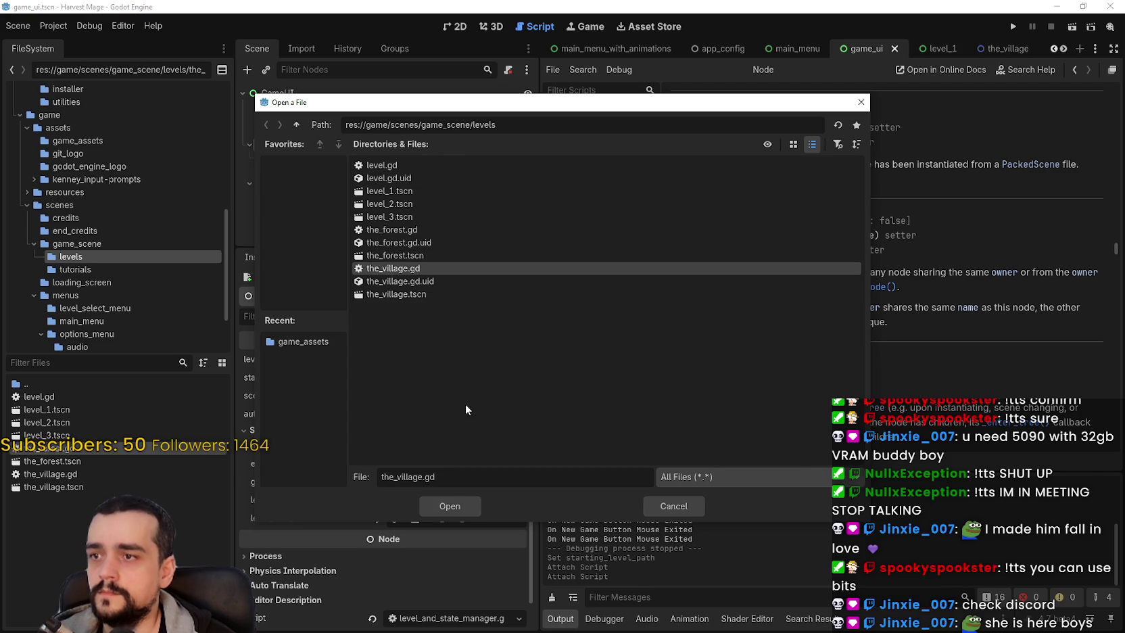
{"action": "left_click", "coordinate": [446, 294]}
{"action": "left_click", "coordinate": [449, 505]}
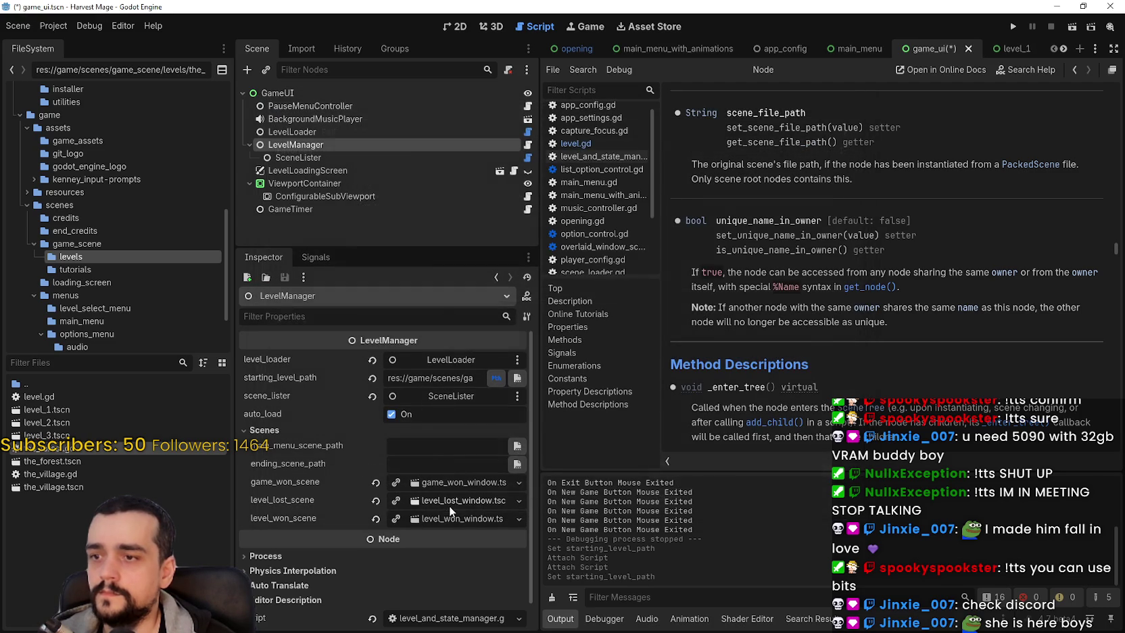
{"action": "mouse_move", "coordinate": [539, 516]}
{"action": "left_mouse_down"}
{"action": "mouse_move", "coordinate": [568, 516]}
{"action": "mouse_move", "coordinate": [541, 515]}
{"action": "left_mouse_up"}
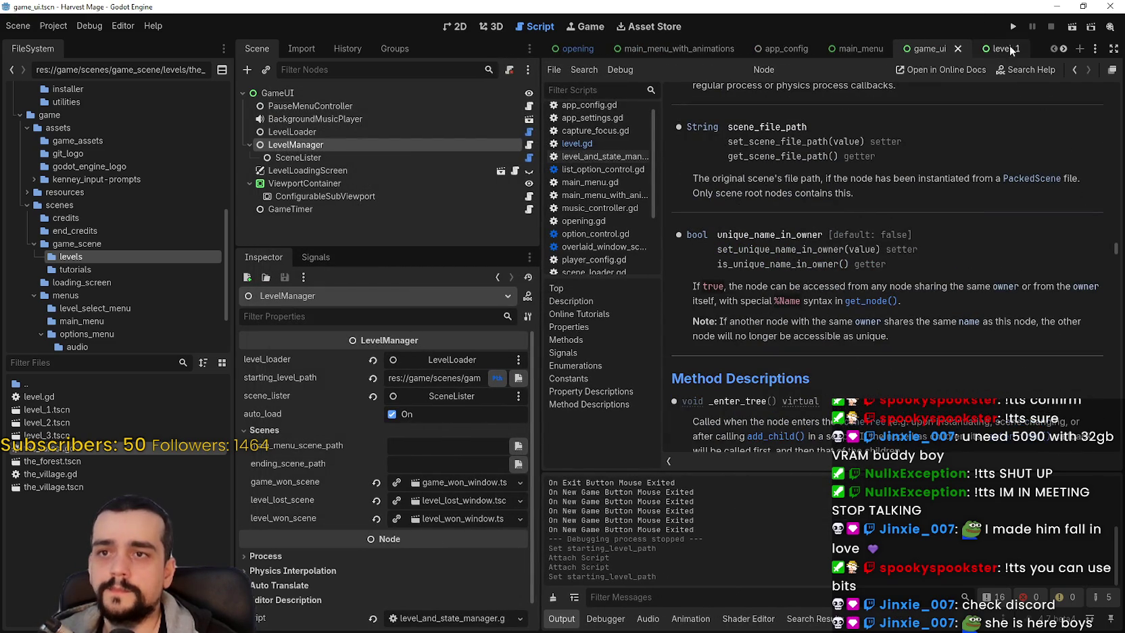
Step: Close the level_1 scene and switch to the main_menu scene
{"action": "left_click", "coordinate": [991, 50]}
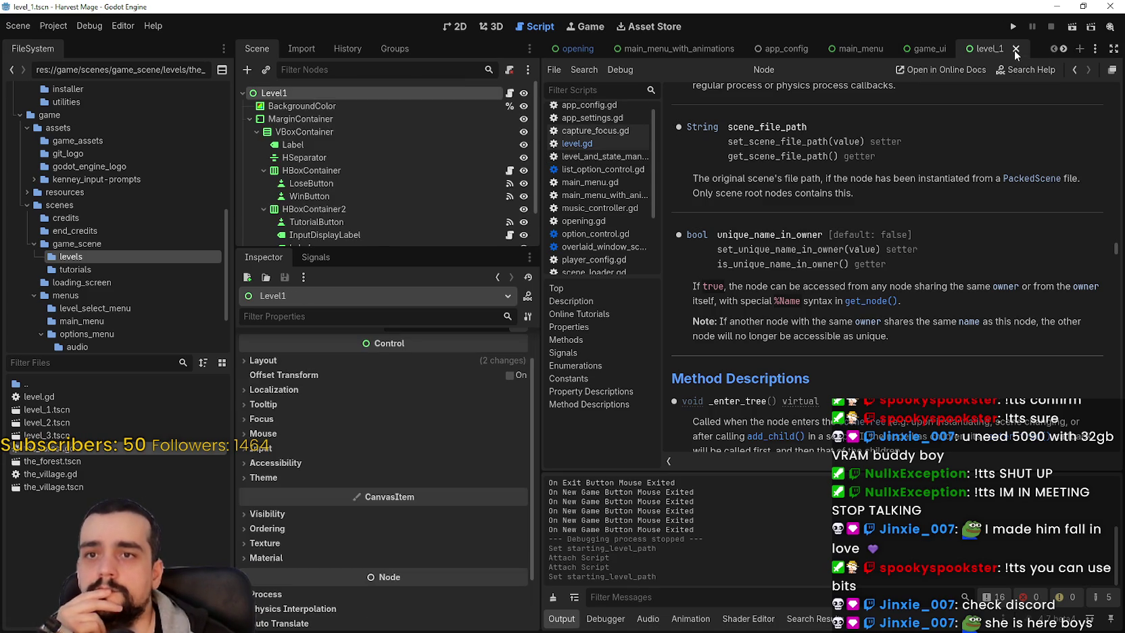
{"action": "left_click", "coordinate": [1032, 48]}
{"action": "left_click", "coordinate": [1065, 49]}
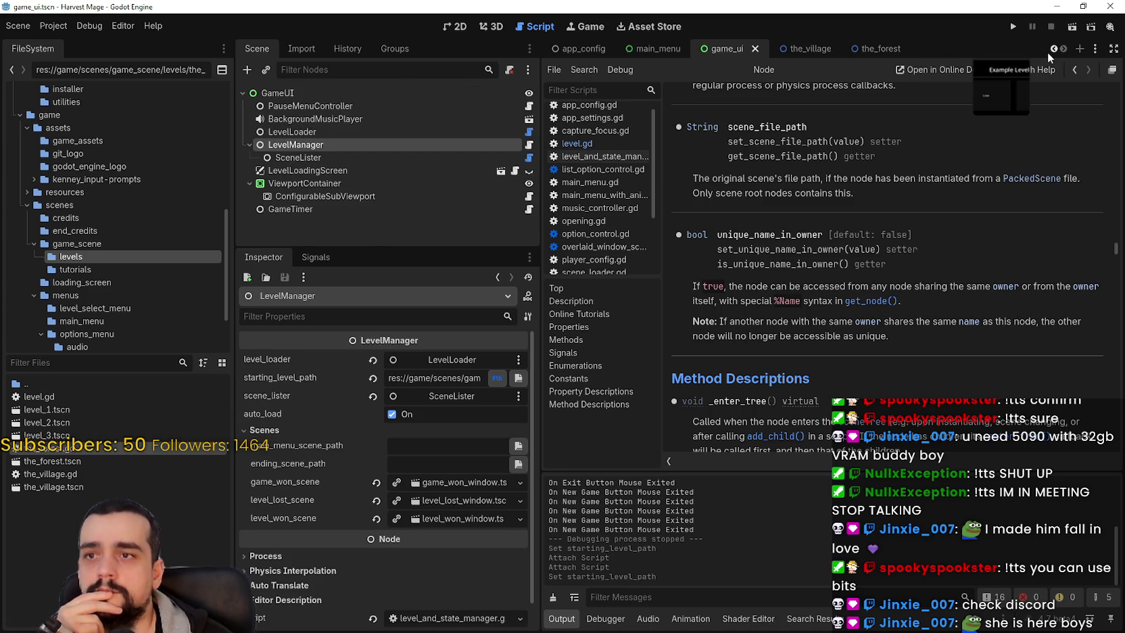
{"action": "left_click", "coordinate": [1052, 50]}
{"action": "left_click", "coordinate": [1053, 50]}
{"action": "left_click", "coordinate": [872, 50]}
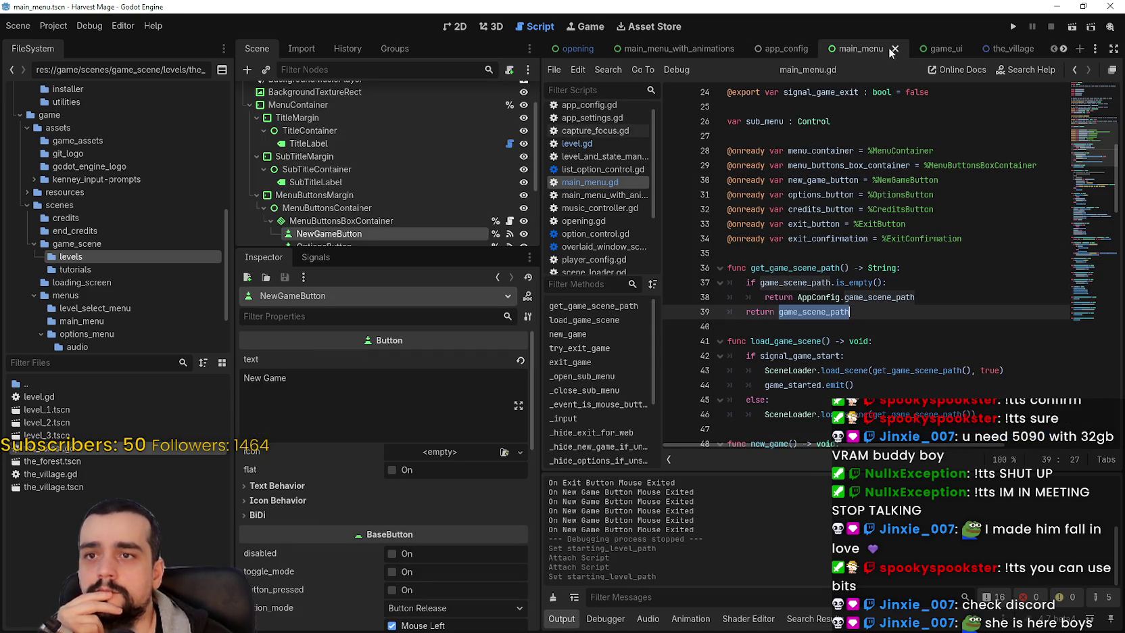
Step: Close main_menu, move app_config to the first tab, and widen the script editor
{"action": "left_click", "coordinate": [894, 49]}
{"action": "left_click_drag", "start_coordinate": [782, 48], "coordinate": [562, 50]}
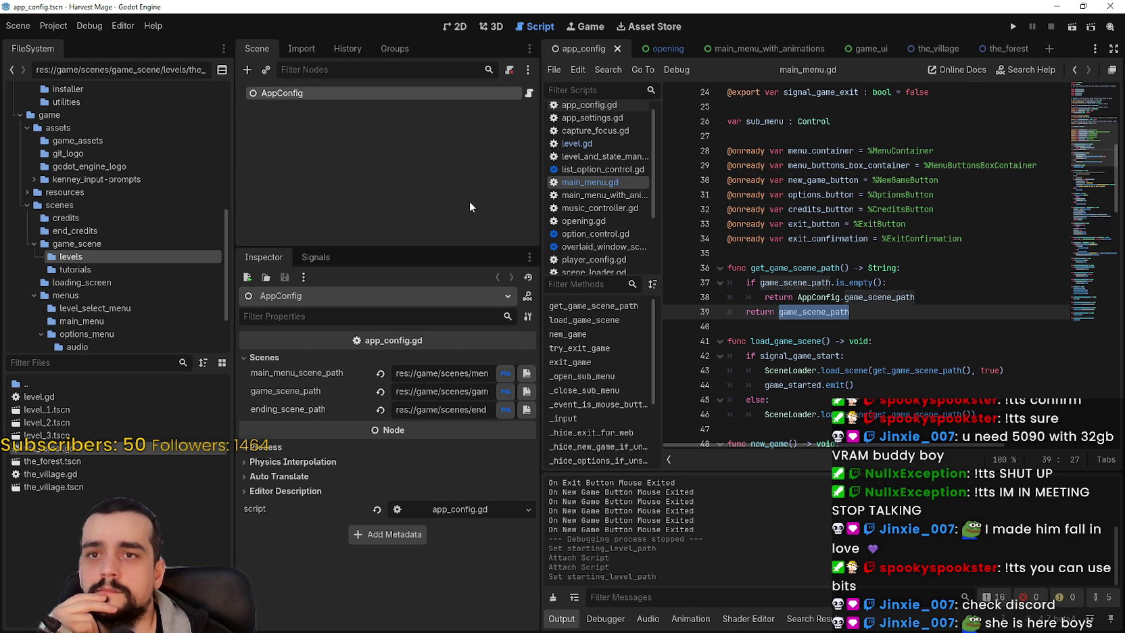
{"action": "left_click_drag", "start_coordinate": [545, 220], "coordinate": [439, 220]}
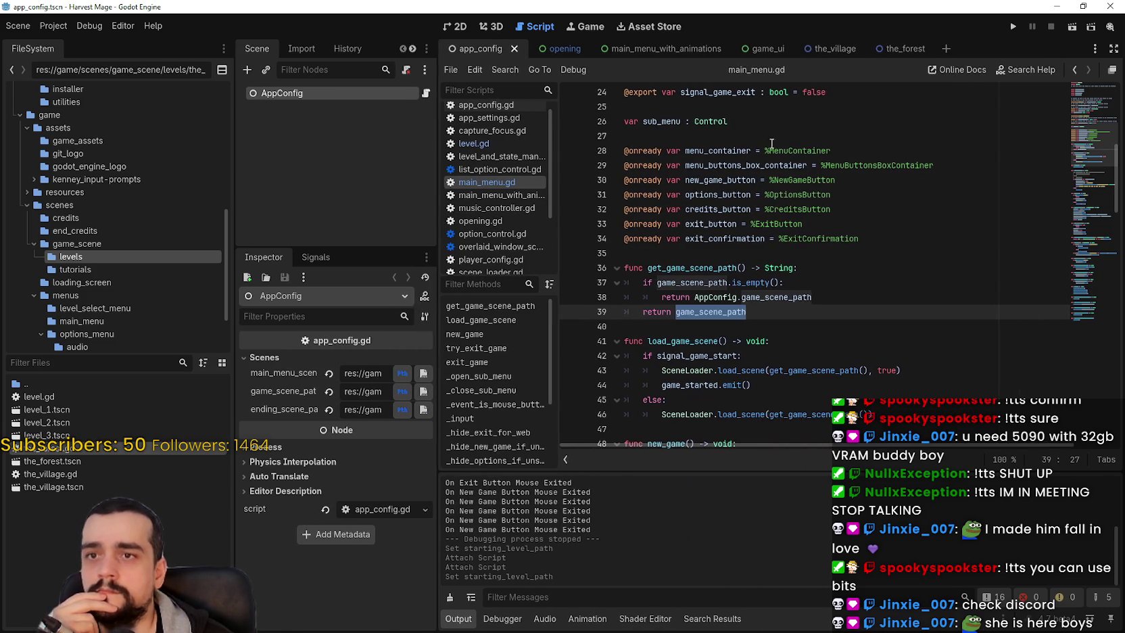
{"action": "left_click", "coordinate": [811, 135]}
Step: Copy BackgroundMap from main_menu_with_animations and bring up the_village root's context menu
{"action": "left_click", "coordinate": [665, 49]}
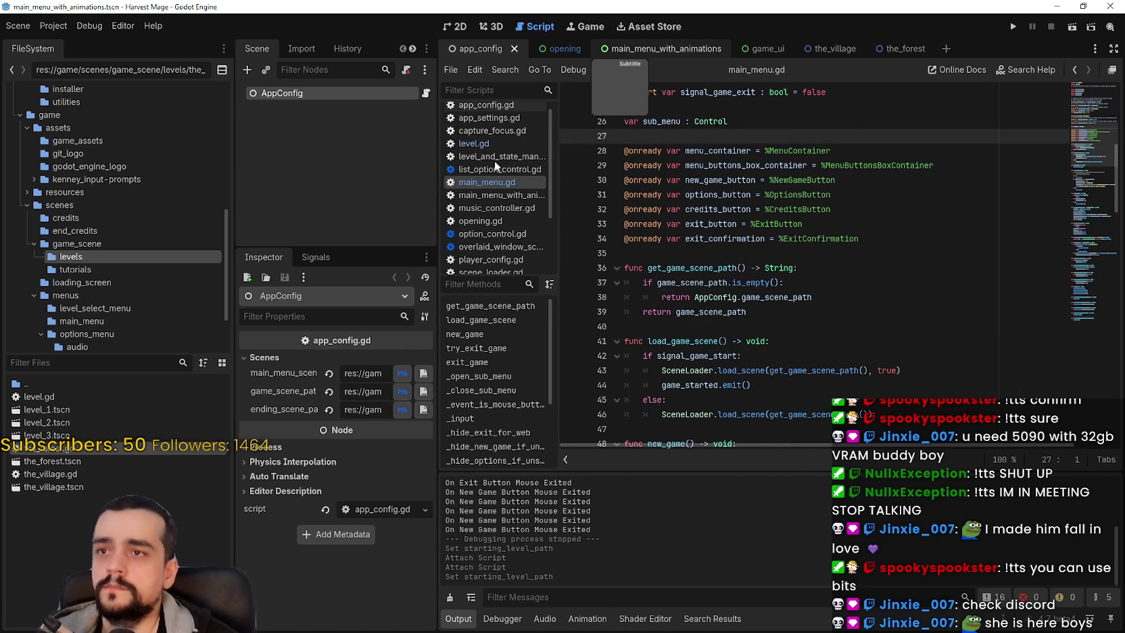
{"action": "scroll", "coordinate": [299, 196], "scroll_direction": "down", "scroll_amount": 5}
{"action": "scroll", "coordinate": [294, 216], "scroll_direction": "up", "scroll_amount": 8}
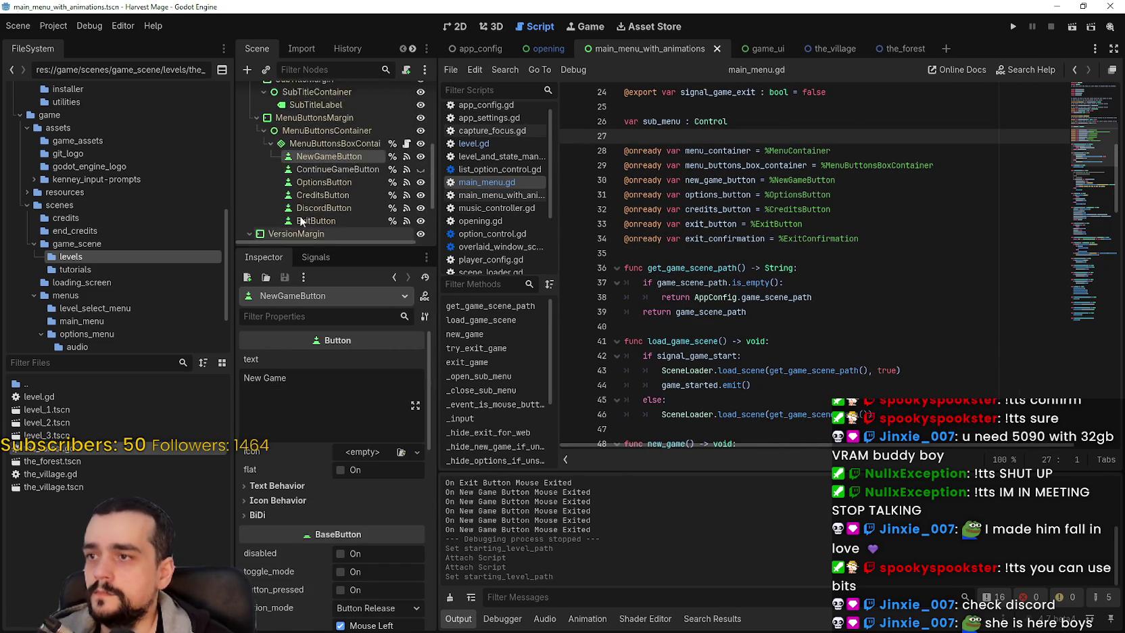
{"action": "scroll", "coordinate": [276, 147], "scroll_direction": "up", "scroll_amount": 1}
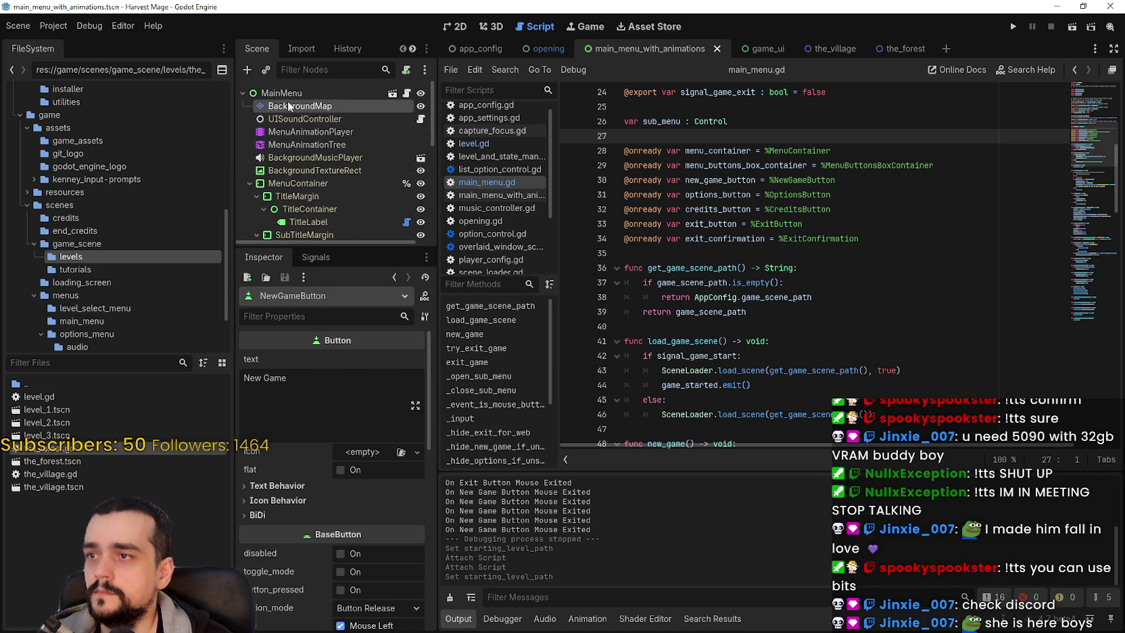
{"action": "right_click", "coordinate": [291, 105]}
{"action": "left_click", "coordinate": [341, 189]}
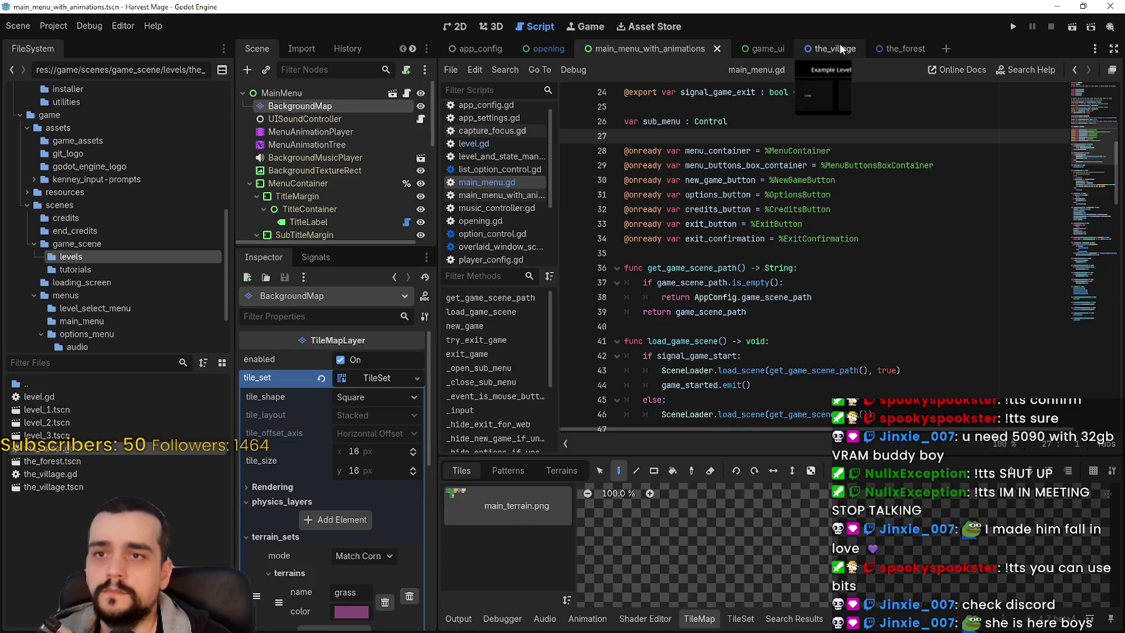
{"action": "left_click", "coordinate": [821, 49]}
{"action": "right_click", "coordinate": [270, 94]}
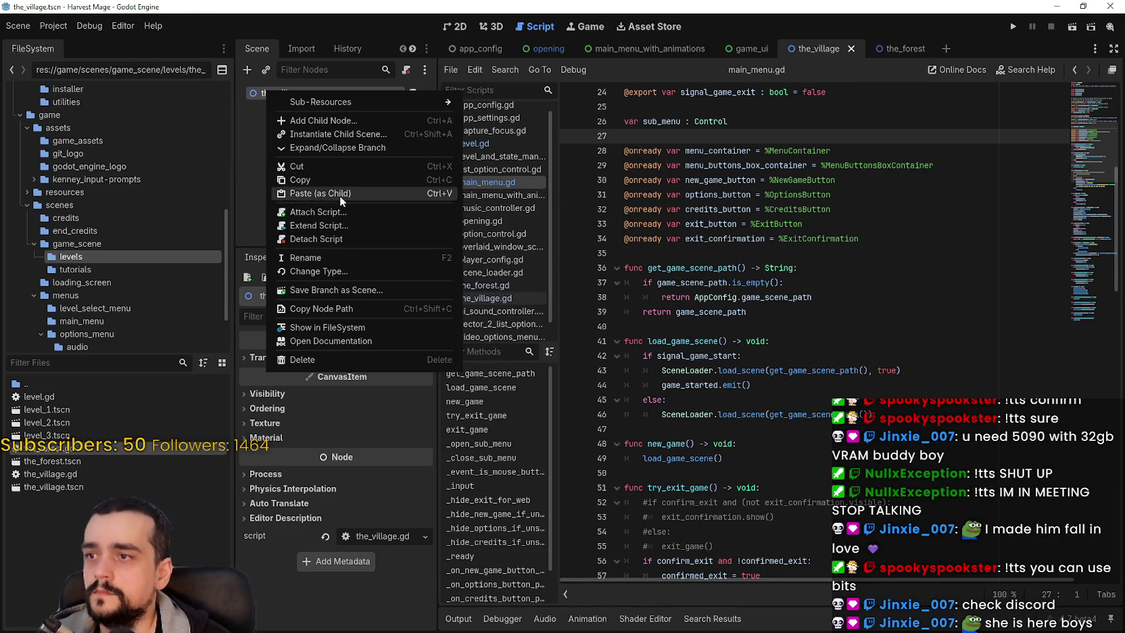
Step: Paste BackgroundMap as a child of the_village, view it in 2D, and save
{"action": "left_click", "coordinate": [340, 195]}
{"action": "left_click", "coordinate": [460, 27]}
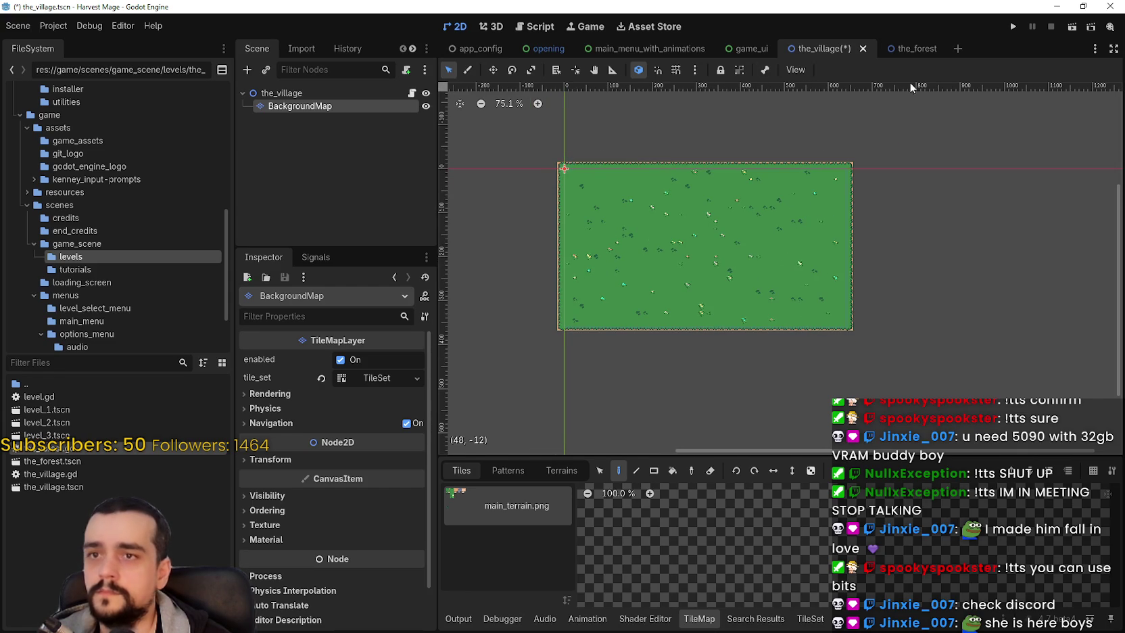
{"action": "scroll", "coordinate": [609, 304], "scroll_direction": "down", "scroll_amount": 1}
{"action": "key", "text": "ctrl+s"}
Step: Select the grass terrain in the TileMap Terrains tab for painting
{"action": "left_click", "coordinate": [810, 618]}
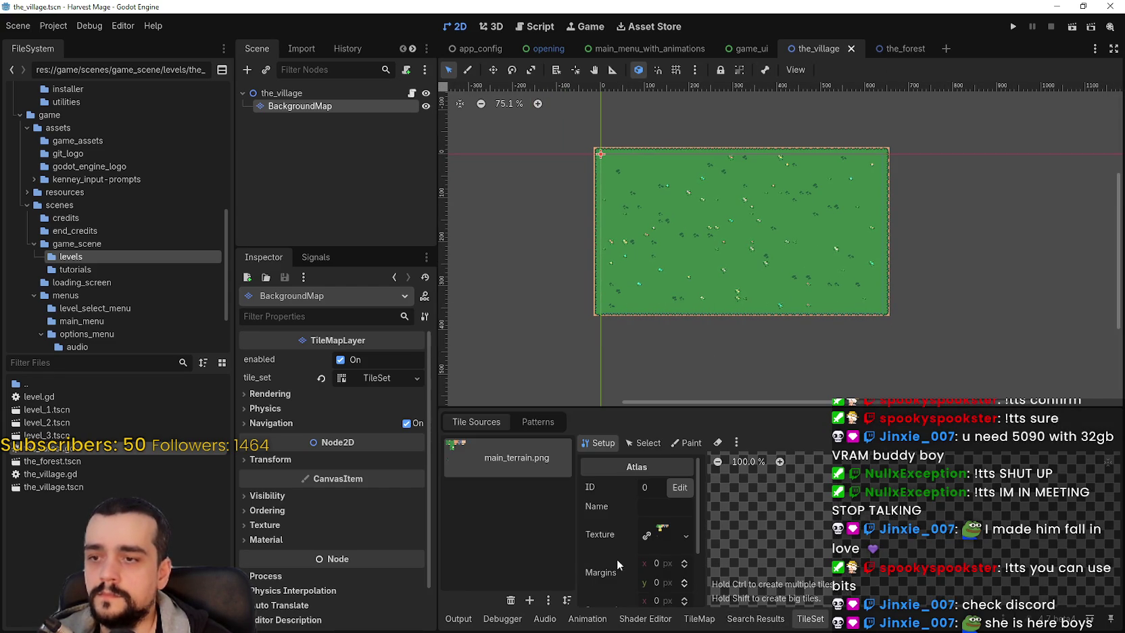
{"action": "left_click", "coordinate": [538, 422]}
{"action": "left_click", "coordinate": [477, 422]}
{"action": "left_click", "coordinate": [699, 618]}
{"action": "left_click", "coordinate": [562, 471]}
{"action": "left_click", "coordinate": [500, 506]}
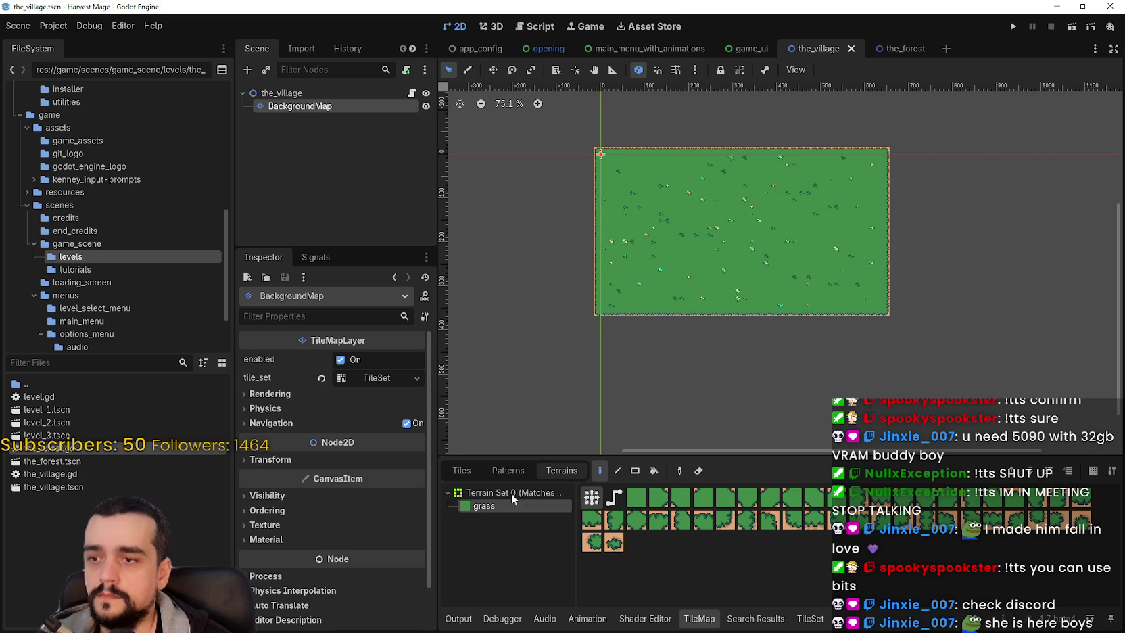
Step: Paint crossing dirt paths into an X-shaped crossroads and save the village scene
{"action": "scroll", "coordinate": [803, 336], "scroll_direction": "up", "scroll_amount": 1}
{"action": "scroll", "coordinate": [913, 177], "scroll_direction": "up", "scroll_amount": 1}
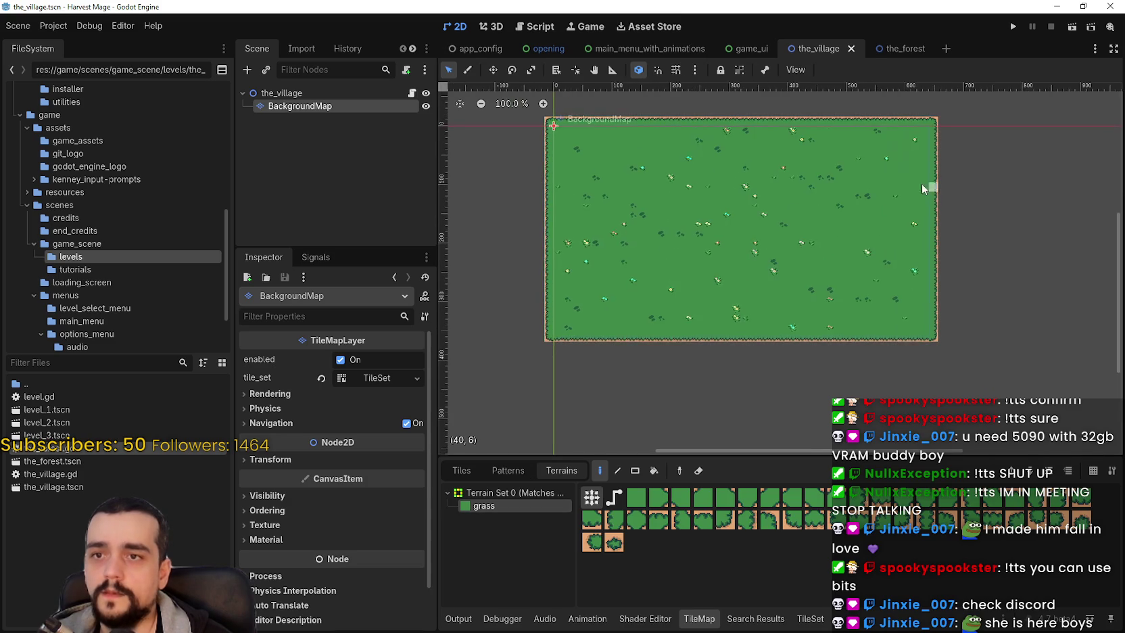
{"action": "mouse_move", "coordinate": [879, 127]}
{"action": "left_mouse_down"}
{"action": "mouse_move", "coordinate": [818, 168]}
{"action": "mouse_move", "coordinate": [678, 173]}
{"action": "mouse_move", "coordinate": [626, 117]}
{"action": "left_mouse_up"}
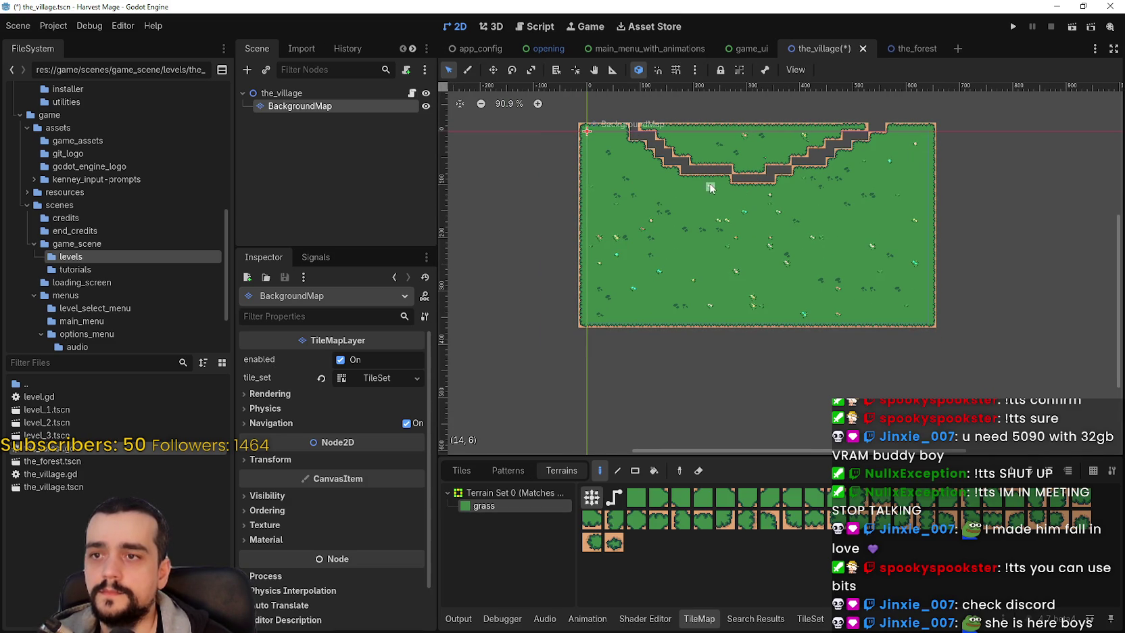
{"action": "left_click_drag", "start_coordinate": [721, 177], "coordinate": [710, 209]}
{"action": "left_click_drag", "start_coordinate": [668, 288], "coordinate": [672, 351]}
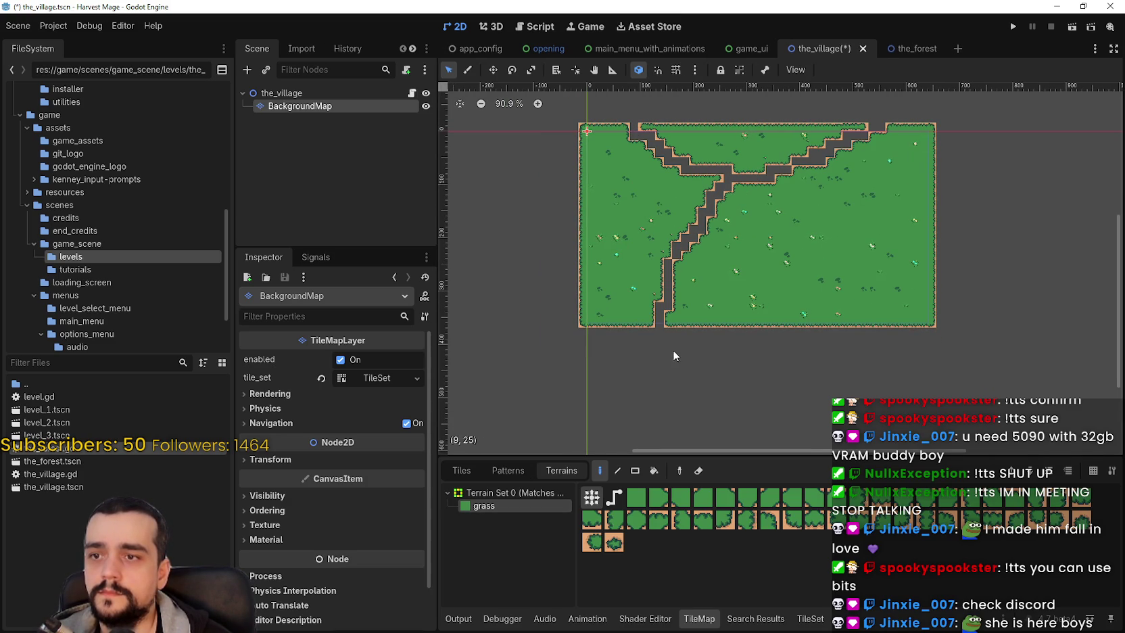
{"action": "left_click_drag", "start_coordinate": [761, 183], "coordinate": [788, 196]}
{"action": "key", "text": "ctrl+s"}
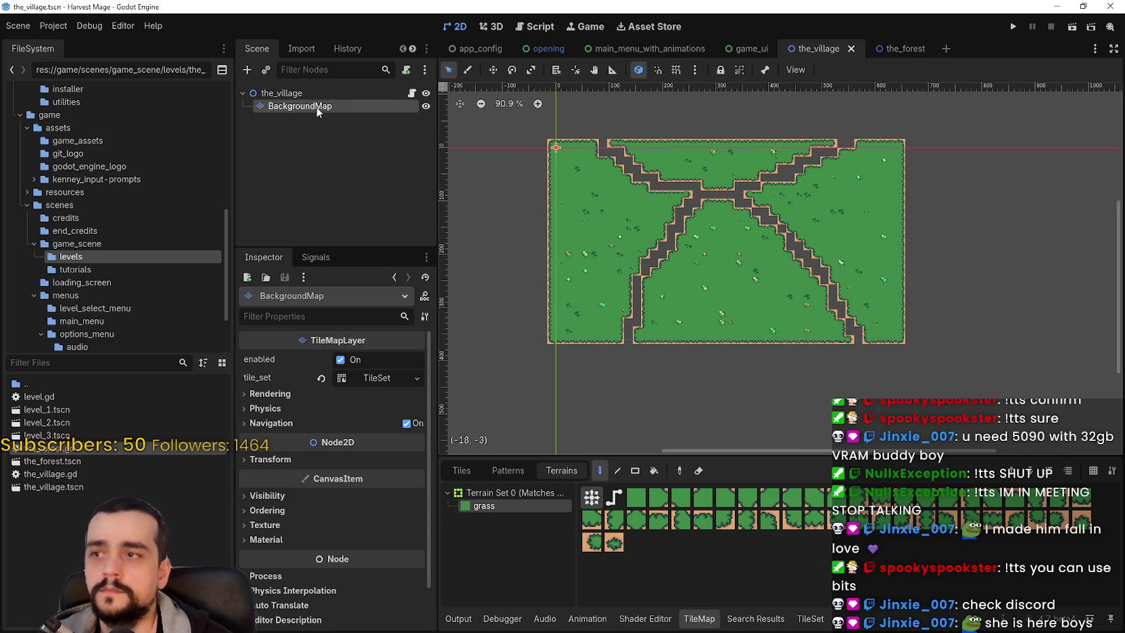
{"action": "right_click", "coordinate": [317, 112]}
{"action": "left_click", "coordinate": [897, 49]}
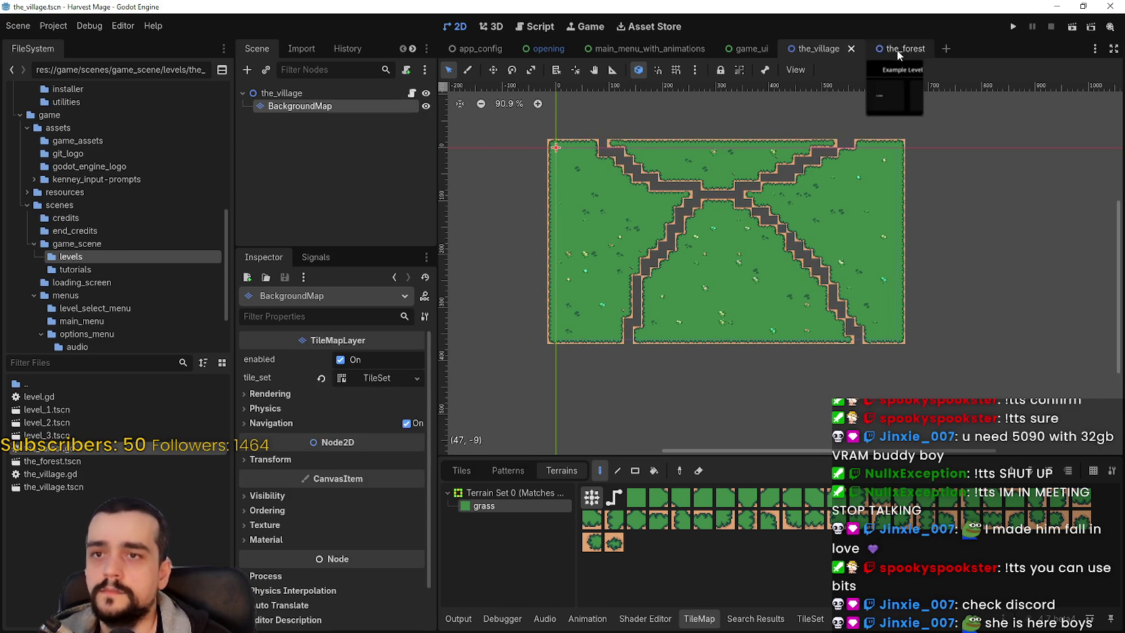
Step: Paste BackgroundMap under the_forest root and pick the grass terrain
{"action": "right_click", "coordinate": [287, 94]}
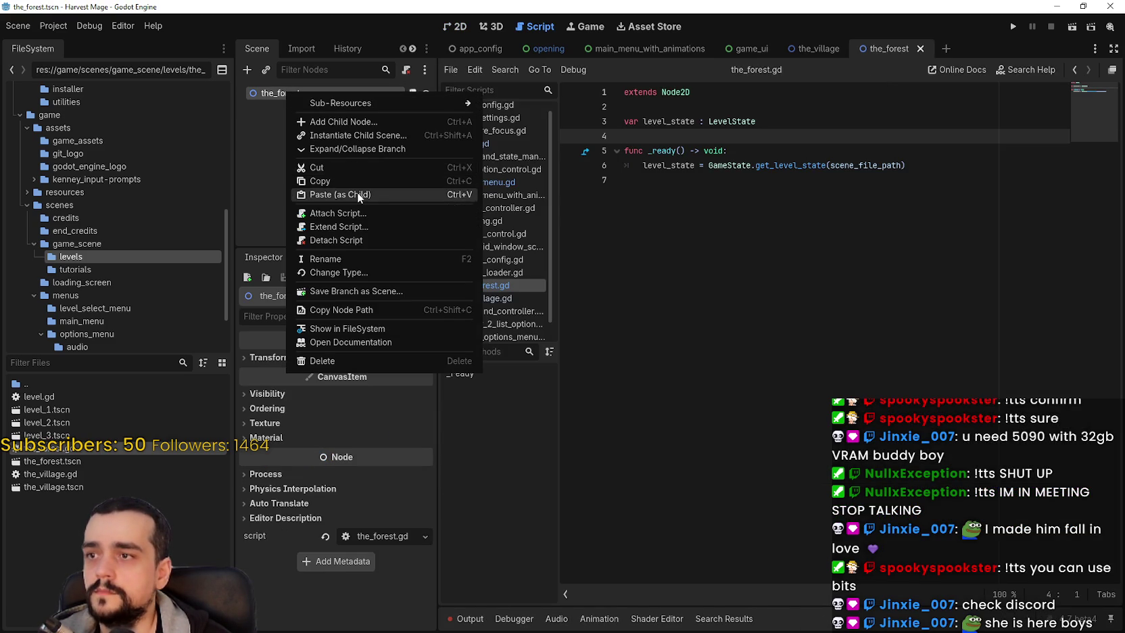
{"action": "left_click", "coordinate": [357, 191]}
{"action": "left_click", "coordinate": [469, 26]}
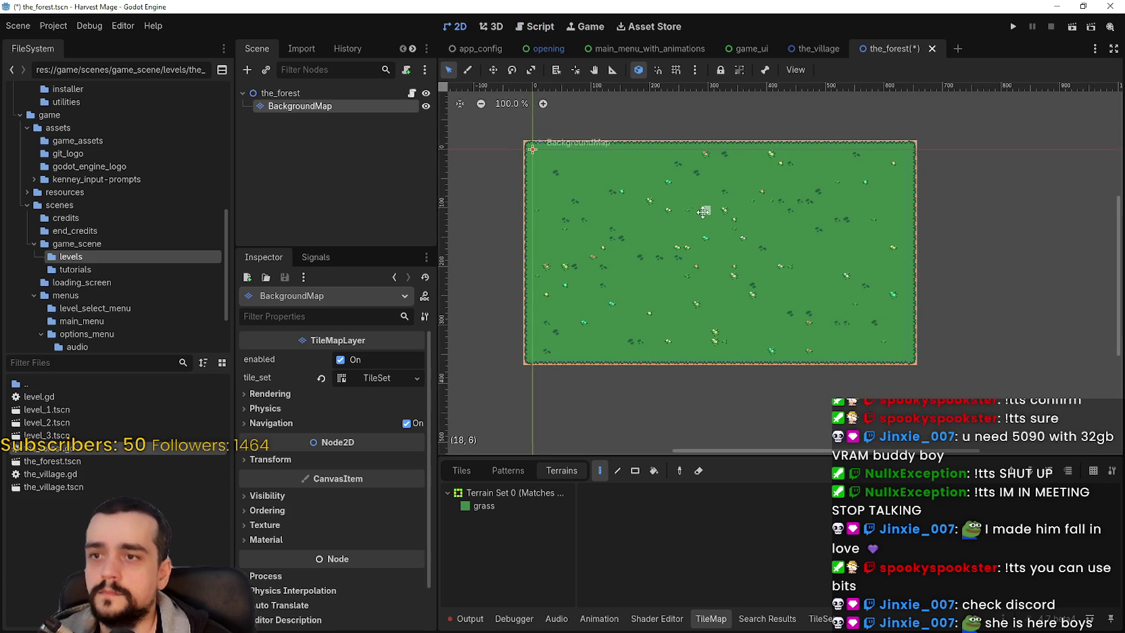
{"action": "left_click", "coordinate": [480, 507]}
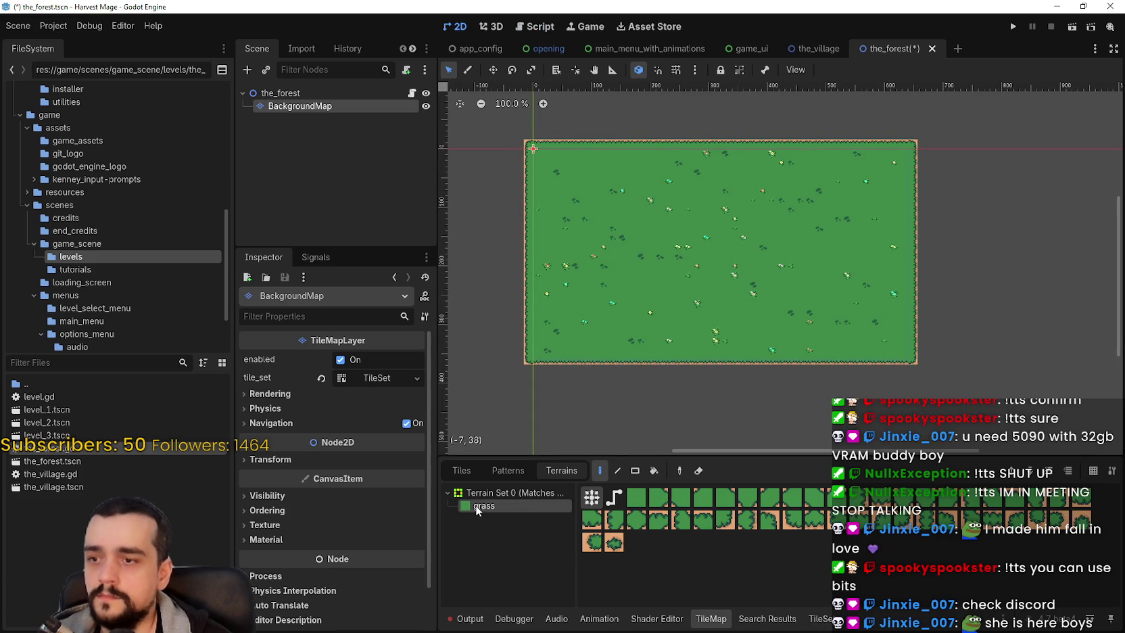
Step: Paint three path strips splitting the forest grass into plots, save, and run the game
{"action": "left_click_drag", "start_coordinate": [916, 267], "coordinate": [497, 266]}
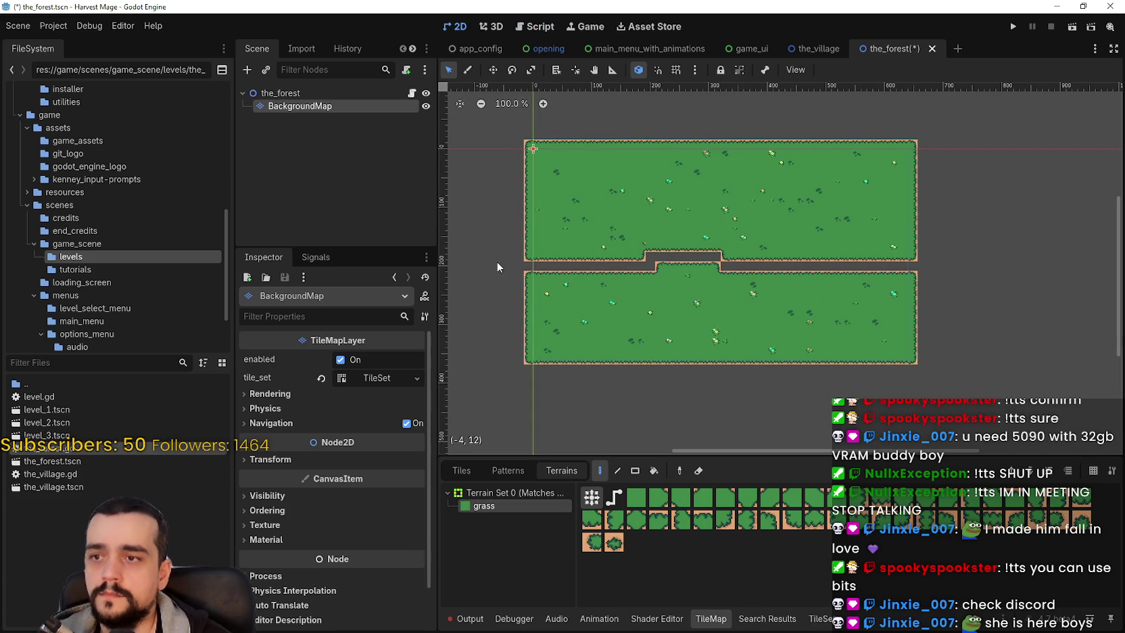
{"action": "left_click_drag", "start_coordinate": [531, 181], "coordinate": [921, 190]}
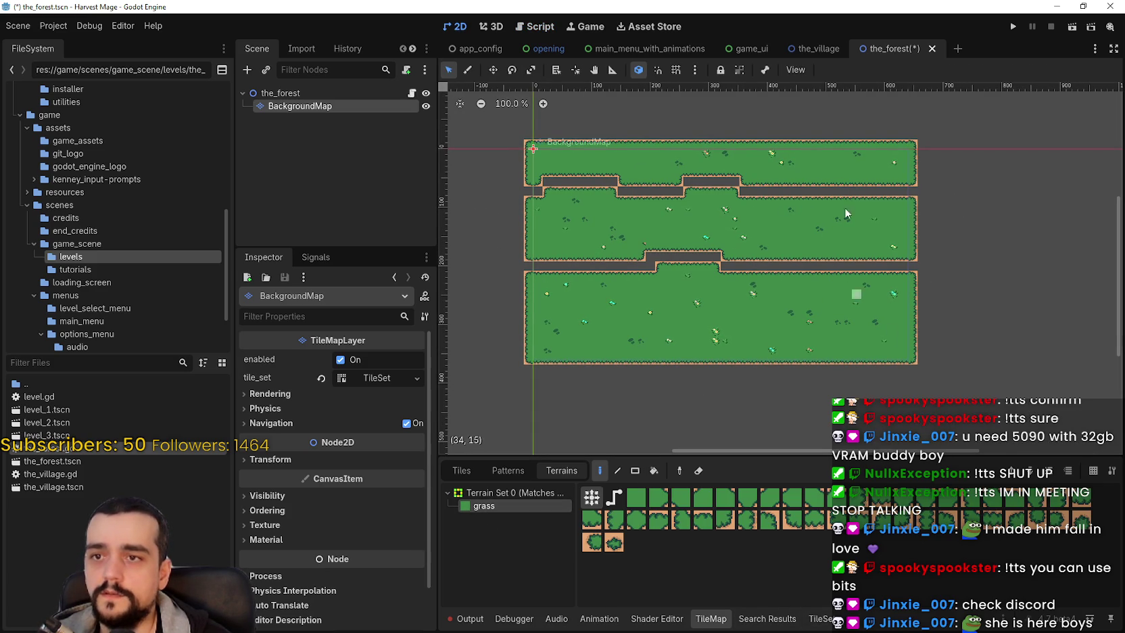
{"action": "mouse_move", "coordinate": [822, 121]}
{"action": "left_mouse_down"}
{"action": "mouse_move", "coordinate": [817, 294]}
{"action": "mouse_move", "coordinate": [800, 389]}
{"action": "mouse_move", "coordinate": [669, 304]}
{"action": "mouse_move", "coordinate": [574, 114]}
{"action": "left_mouse_up"}
{"action": "key", "text": "ctrl+s"}
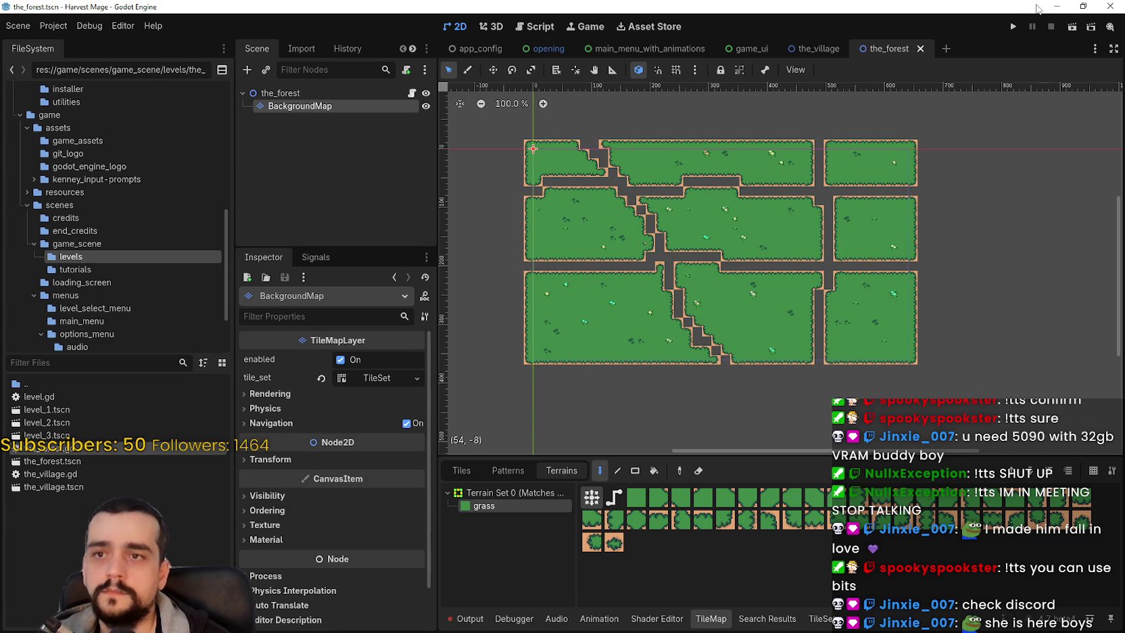
{"action": "left_click", "coordinate": [1012, 30]}
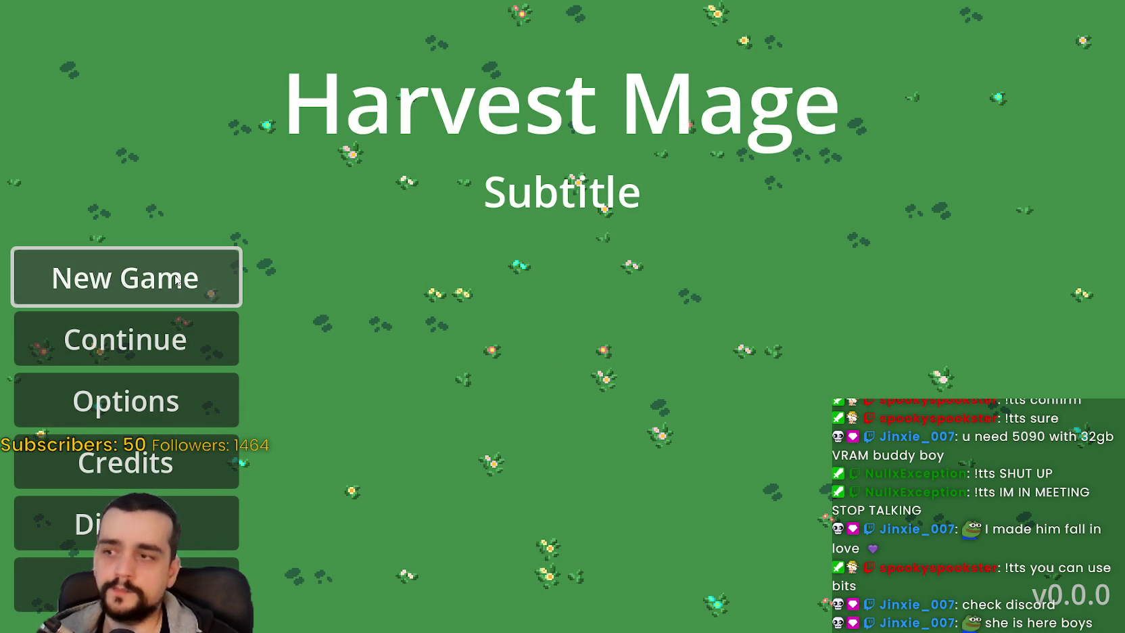
Step: Start a New Game into Example Level #1, dismiss the tutorial, and stop the run
{"action": "left_click", "coordinate": [175, 280]}
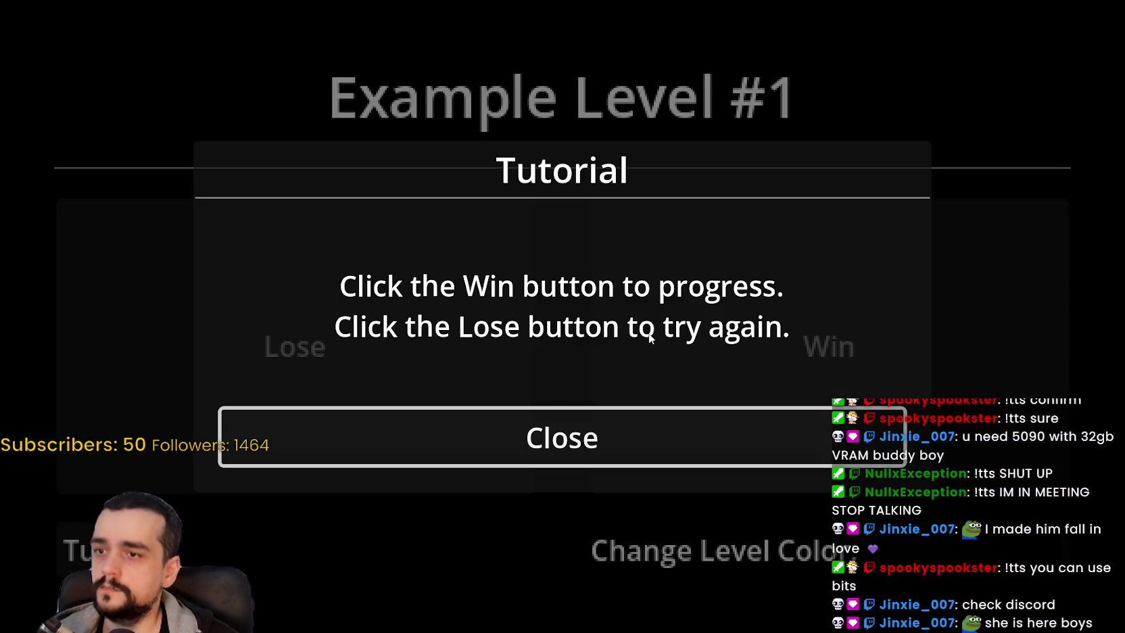
{"action": "left_click", "coordinate": [623, 424]}
{"action": "key", "text": "F8"}
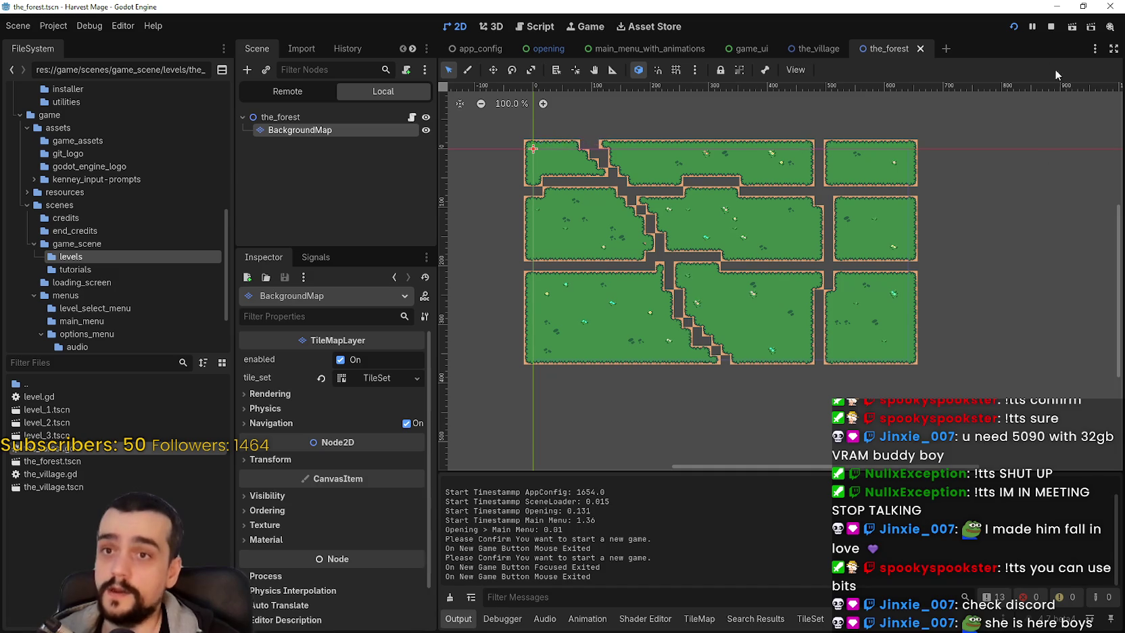
{"action": "left_click", "coordinate": [1050, 31]}
{"action": "left_click", "coordinate": [747, 49]}
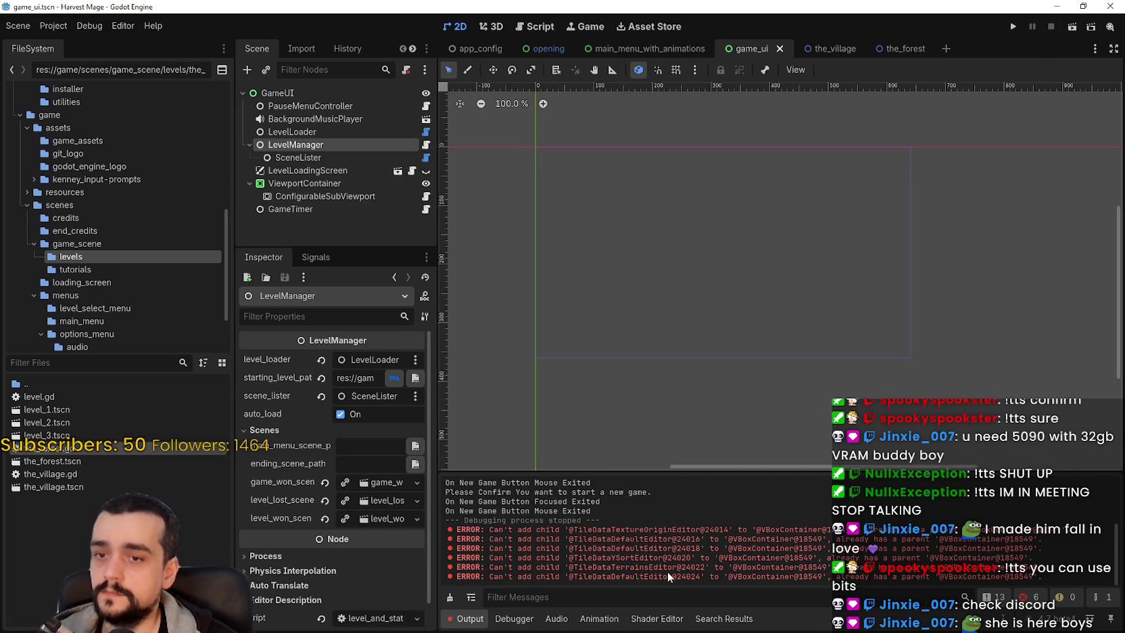
Step: Inspect the VBoxContainer TileData errors in the Output log, then switch to the_village
{"action": "double_click", "coordinate": [664, 534]}
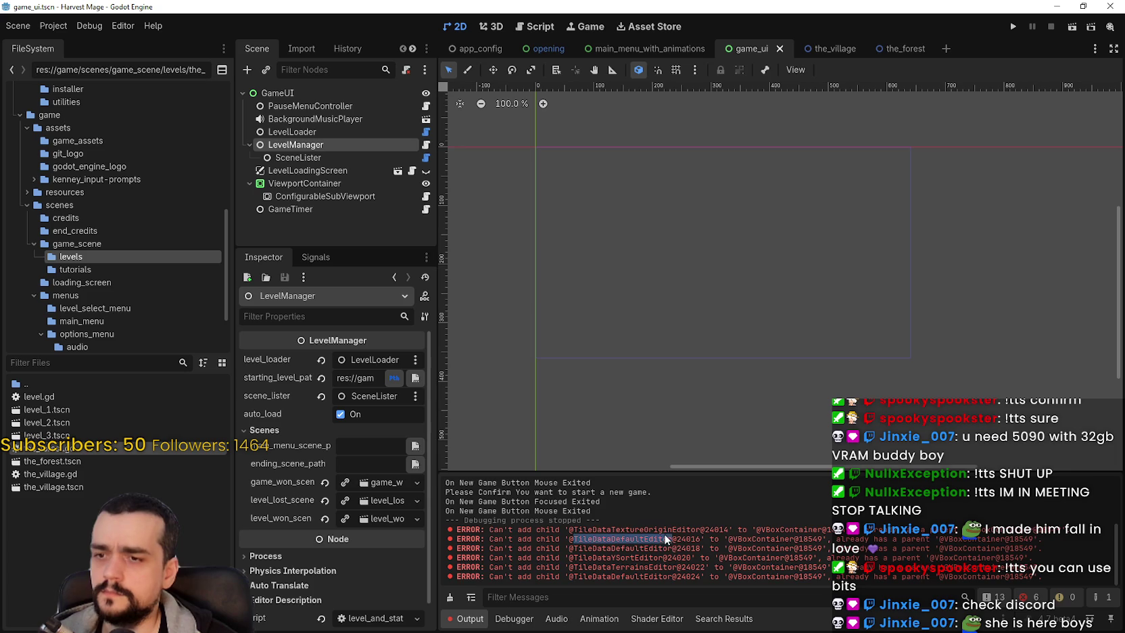
{"action": "left_click", "coordinate": [799, 558]}
{"action": "double_click", "coordinate": [976, 567]}
{"action": "double_click", "coordinate": [751, 577]}
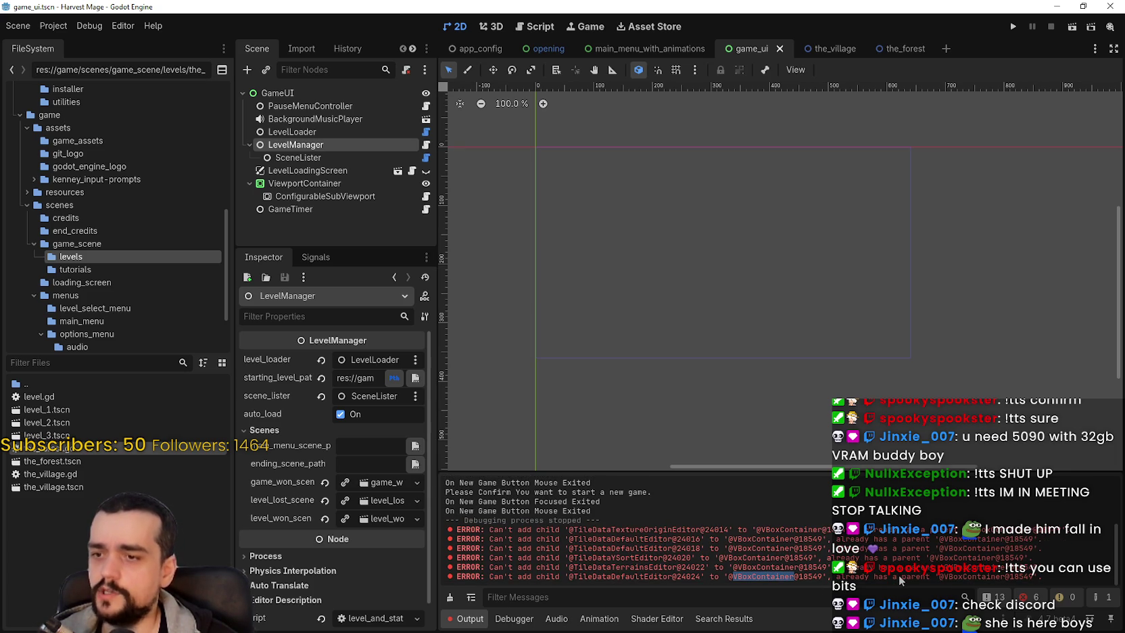
{"action": "left_click", "coordinate": [648, 580]}
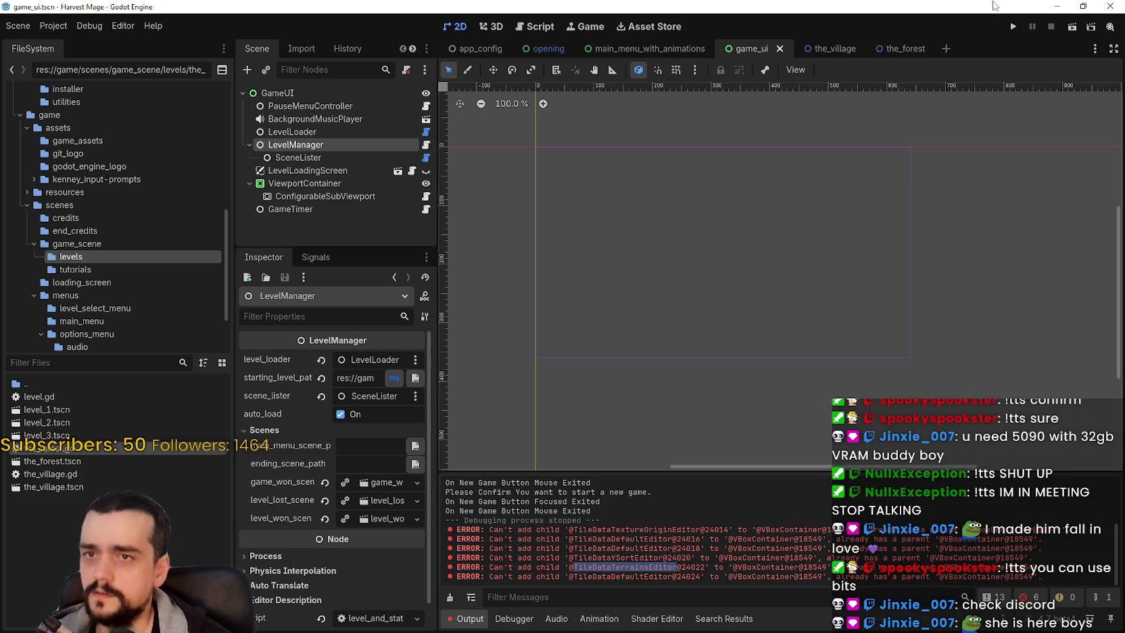
{"action": "left_click", "coordinate": [830, 49]}
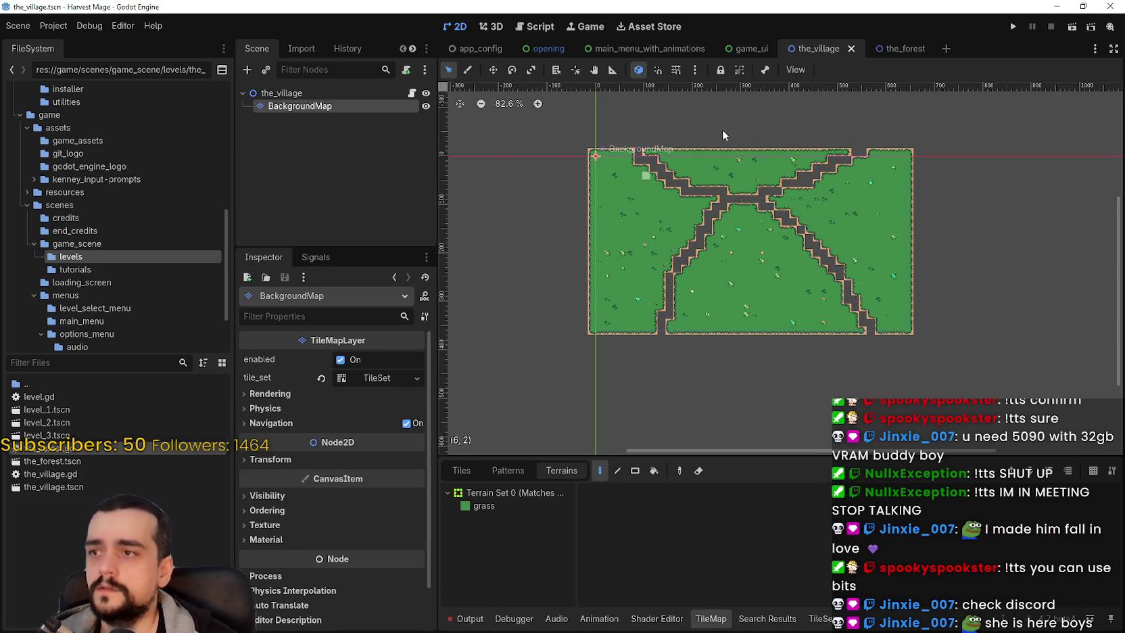
Step: Open game_scene/game_ui.tscn and verify LevelManager's starting_level_path ends in the_village.tscn
{"action": "left_click", "coordinate": [902, 48]}
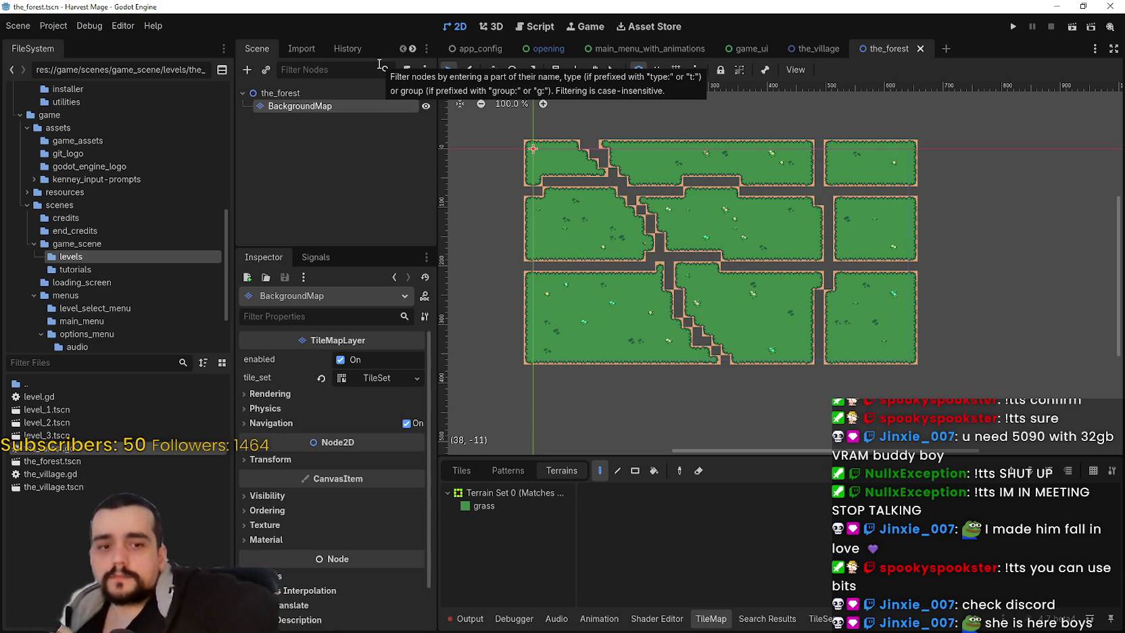
{"action": "left_click", "coordinate": [477, 46]}
{"action": "mouse_move", "coordinate": [439, 413]}
{"action": "left_mouse_down"}
{"action": "mouse_move", "coordinate": [812, 422]}
{"action": "mouse_move", "coordinate": [701, 417]}
{"action": "left_mouse_up"}
{"action": "scroll", "coordinate": [68, 242], "scroll_direction": "down", "scroll_amount": 3}
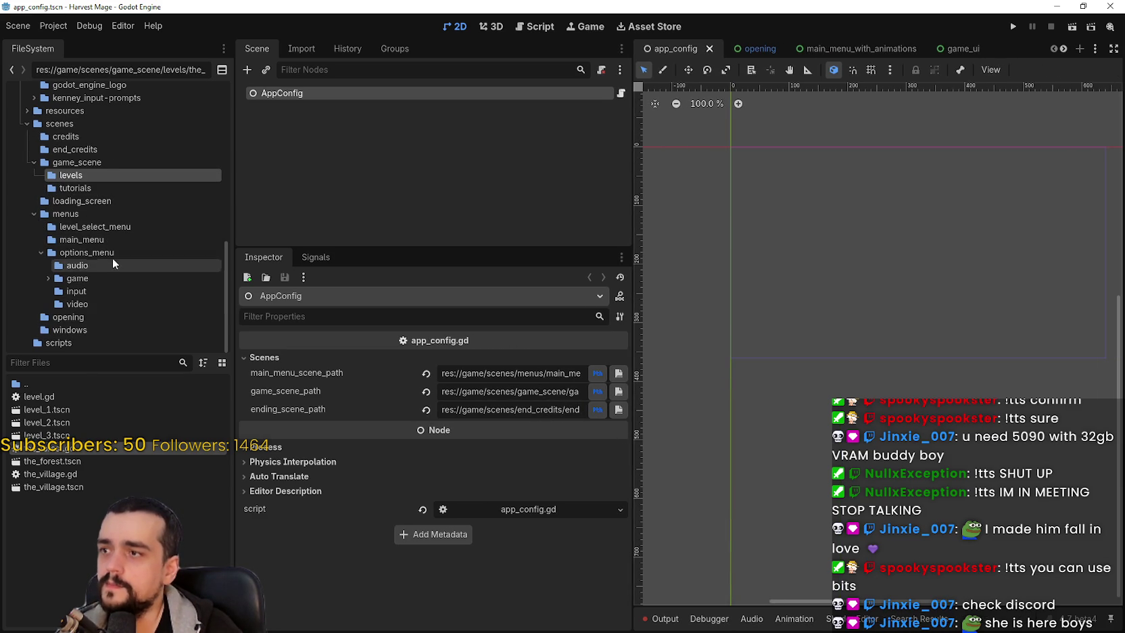
{"action": "left_click", "coordinate": [103, 164]}
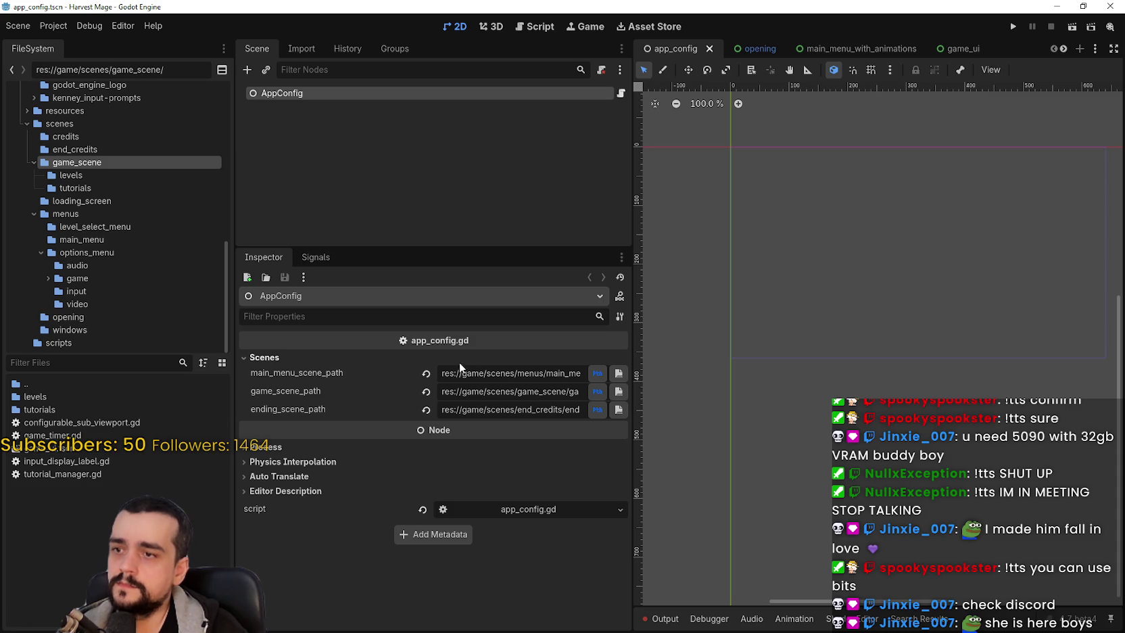
{"action": "double_click", "coordinate": [534, 387]}
{"action": "double_click", "coordinate": [55, 448]}
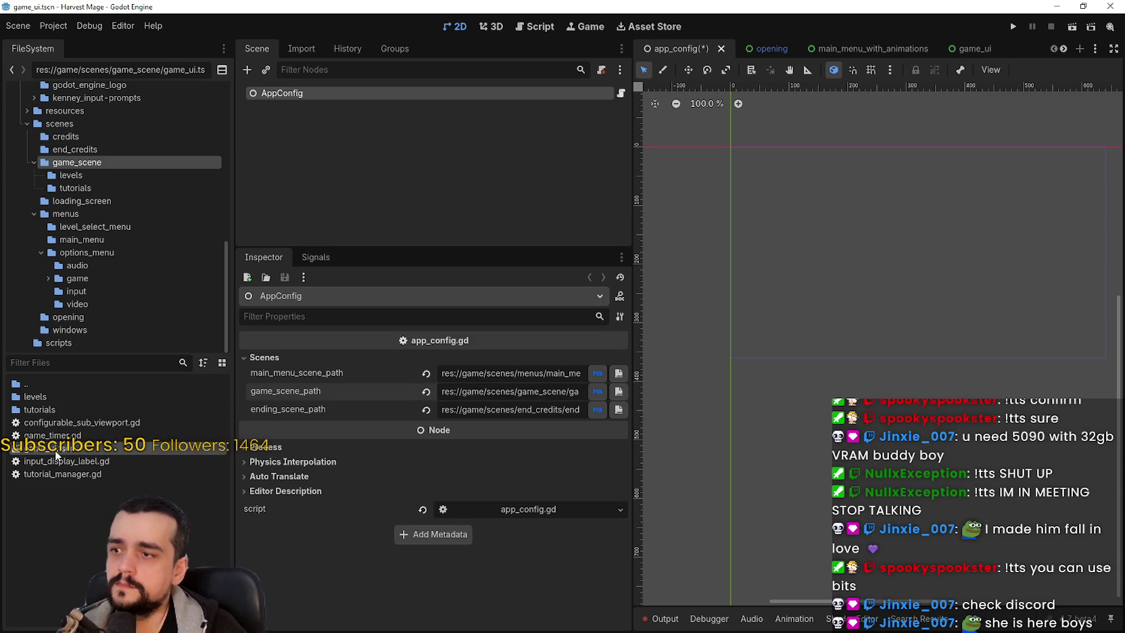
{"action": "left_click_drag", "start_coordinate": [539, 377], "coordinate": [683, 377]}
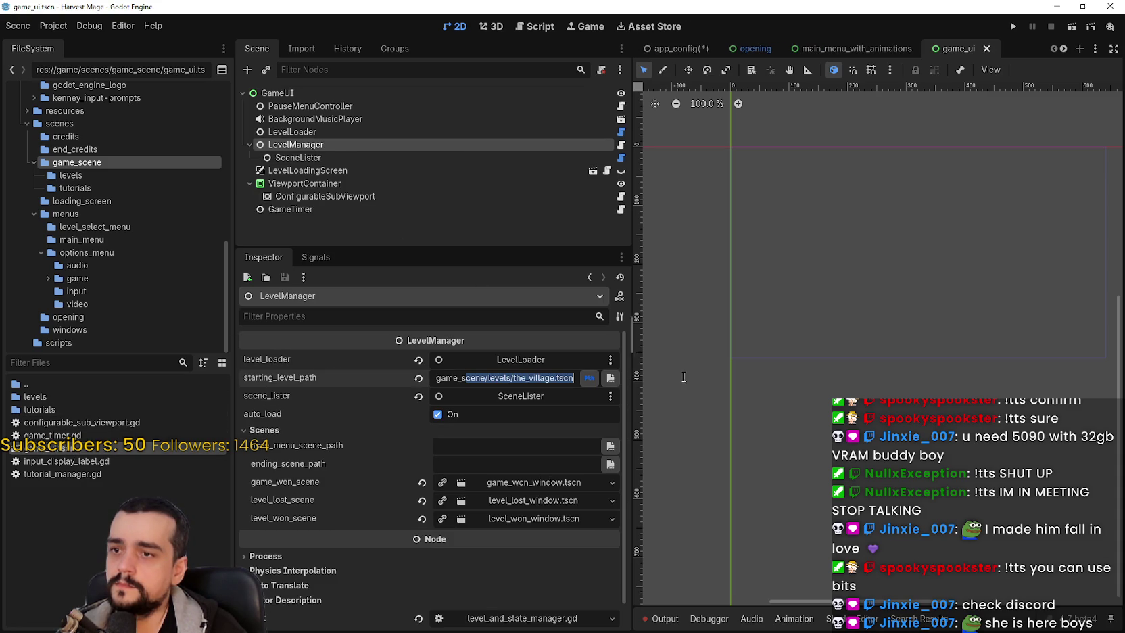
{"action": "left_click", "coordinate": [534, 376]}
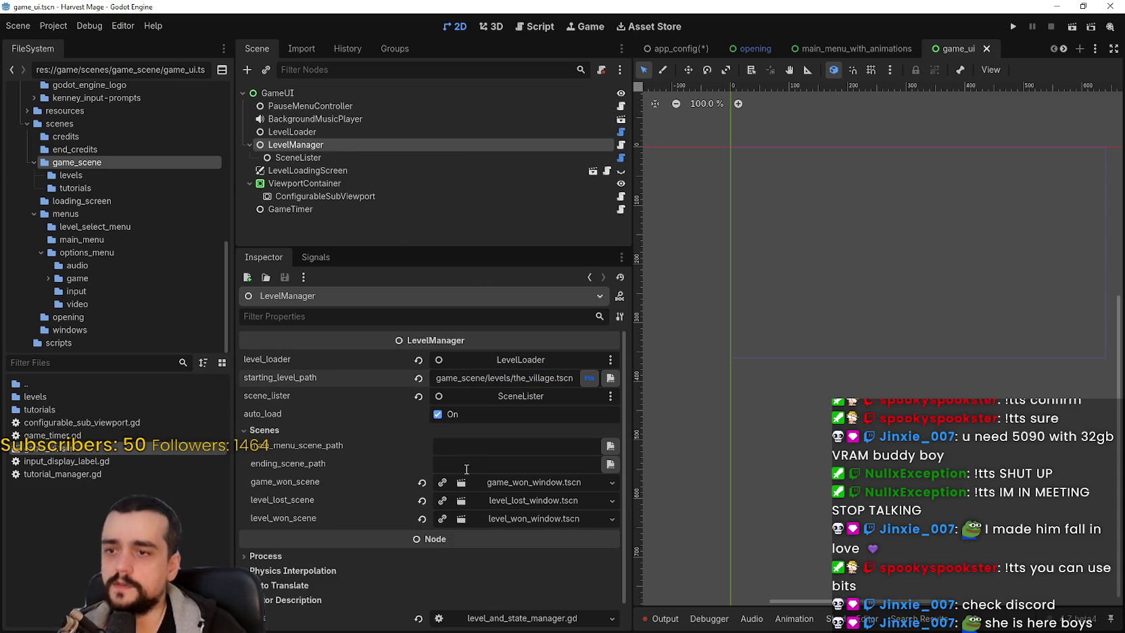
{"action": "scroll", "coordinate": [527, 392], "scroll_direction": "down", "scroll_amount": 1}
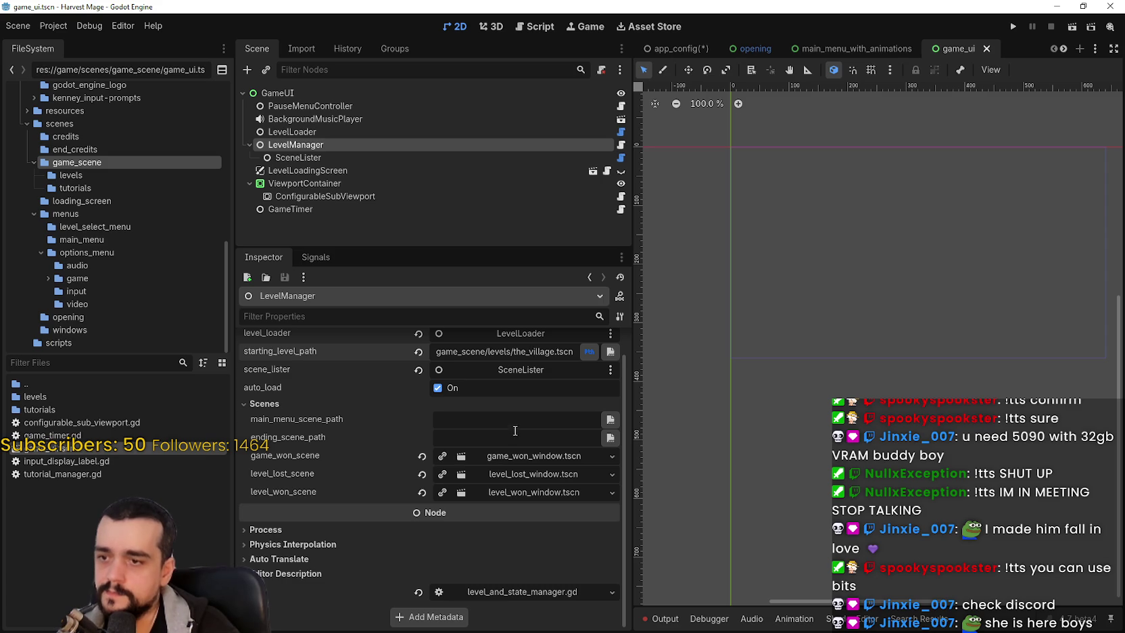
{"action": "scroll", "coordinate": [563, 569], "scroll_direction": "up", "scroll_amount": 1}
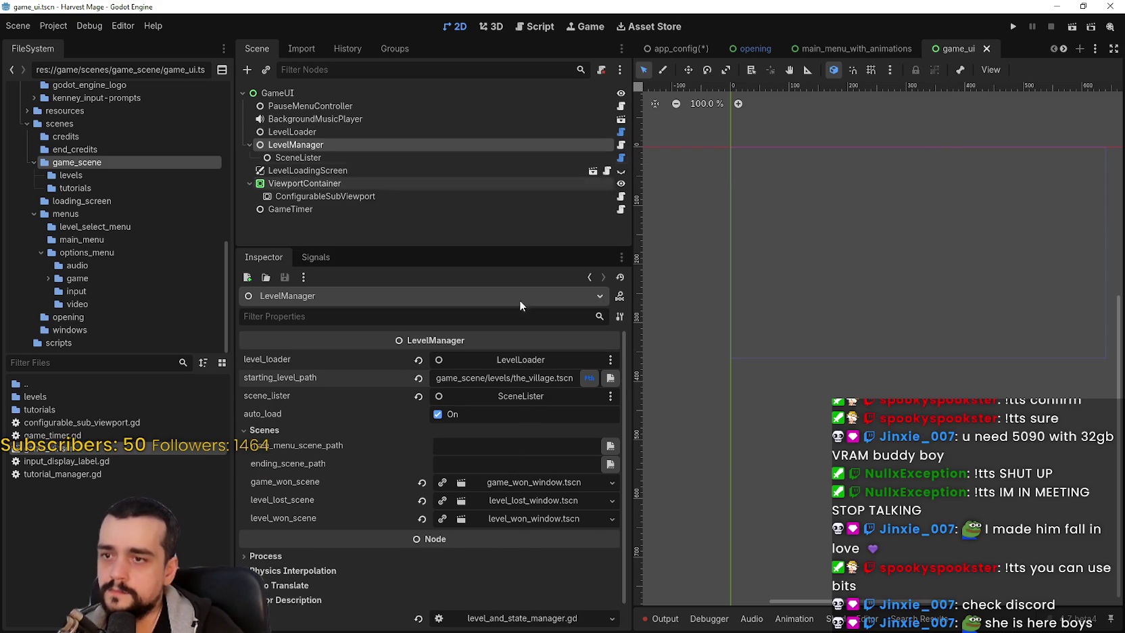
Step: Expand SceneLister's files list and refresh it from the levels directory
{"action": "left_click", "coordinate": [323, 158]}
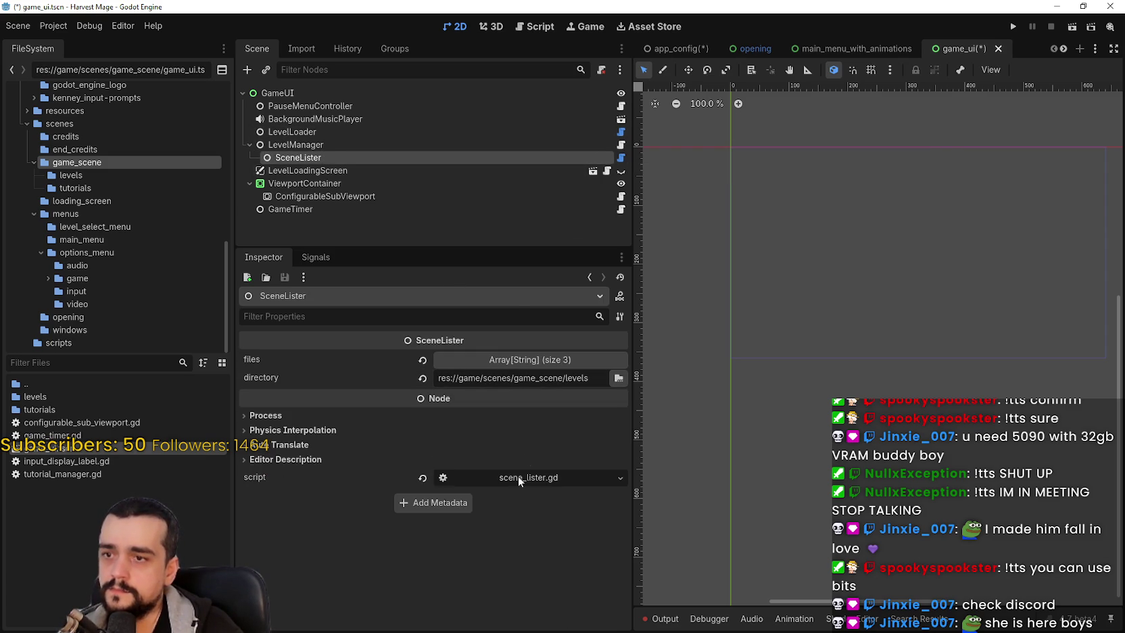
{"action": "left_click", "coordinate": [530, 359]}
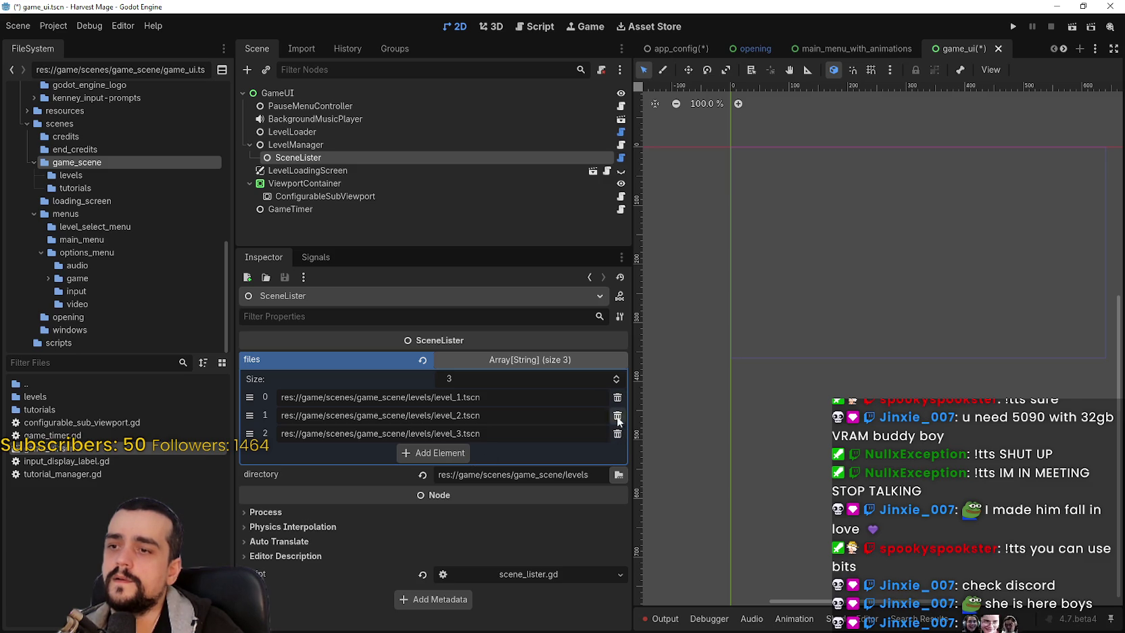
{"action": "left_click", "coordinate": [591, 359]}
{"action": "left_click_drag", "start_coordinate": [506, 378], "coordinate": [591, 379]}
{"action": "key", "text": "Return"}
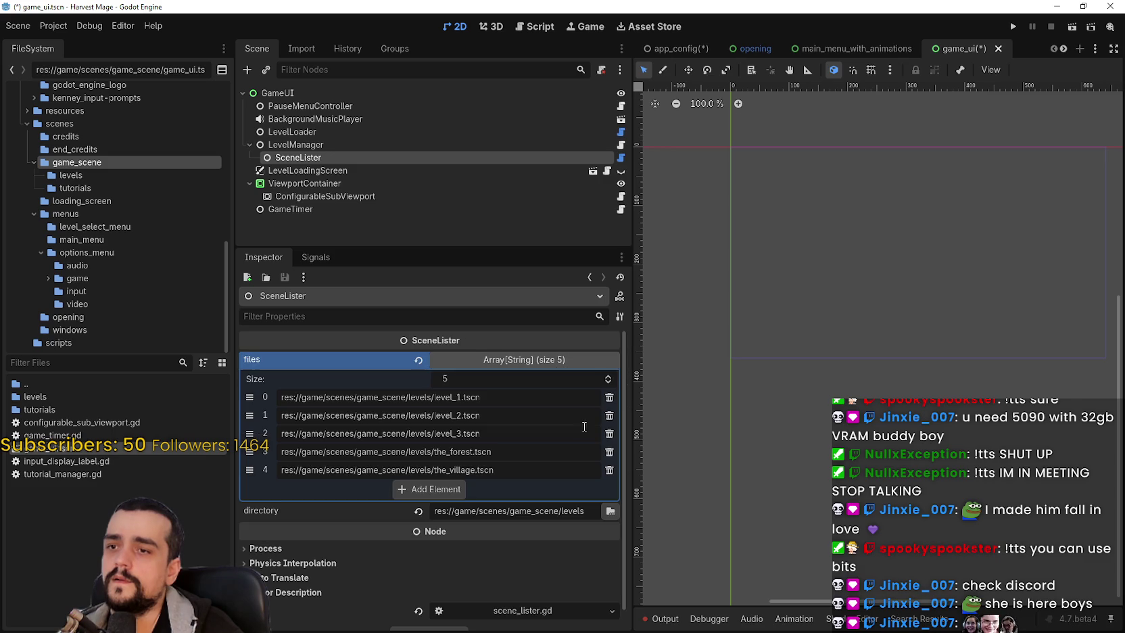
Step: Remove the level_N entries, move the_village.tscn first, and save game_ui
{"action": "left_click", "coordinate": [609, 397]}
{"action": "left_click", "coordinate": [609, 397]}
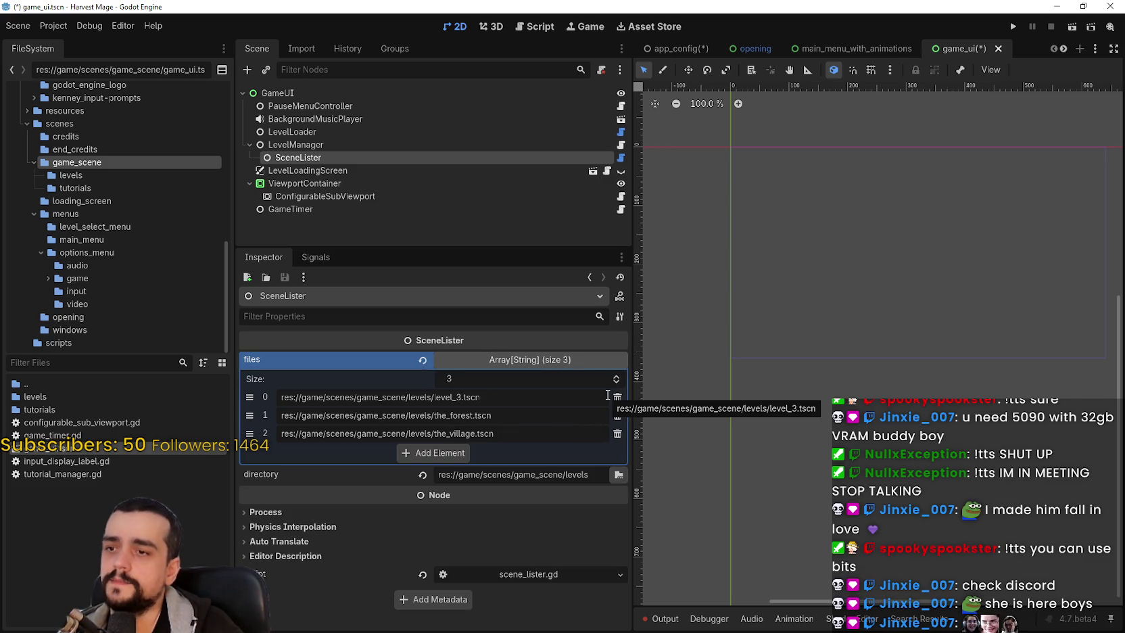
{"action": "left_click", "coordinate": [617, 397]}
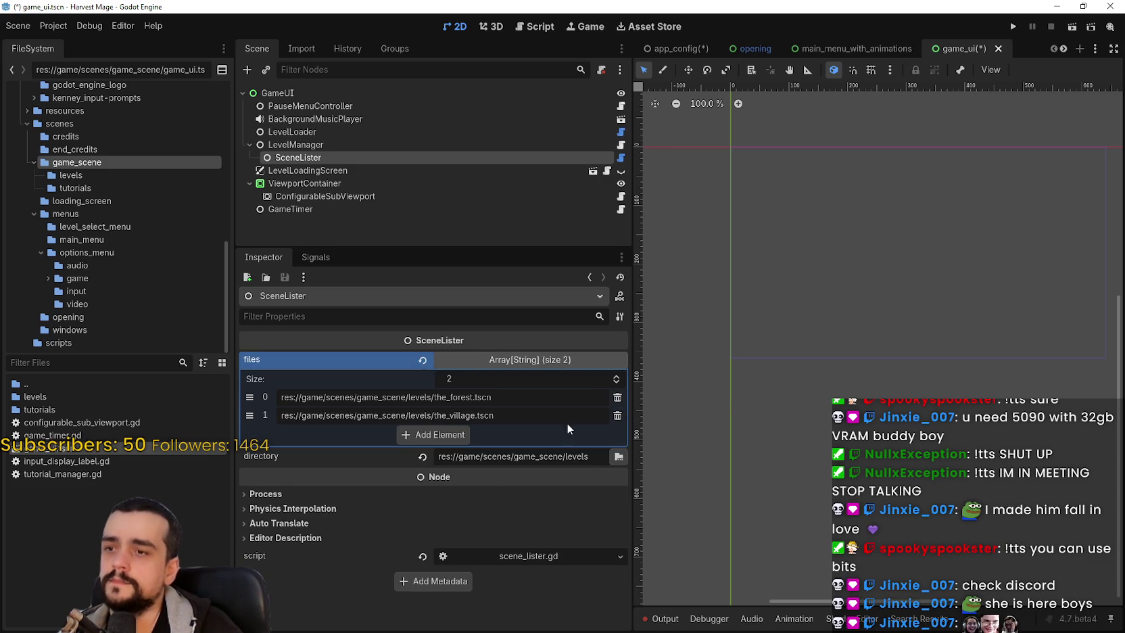
{"action": "left_click_drag", "start_coordinate": [254, 420], "coordinate": [251, 396]}
{"action": "key", "text": "ctrl+s"}
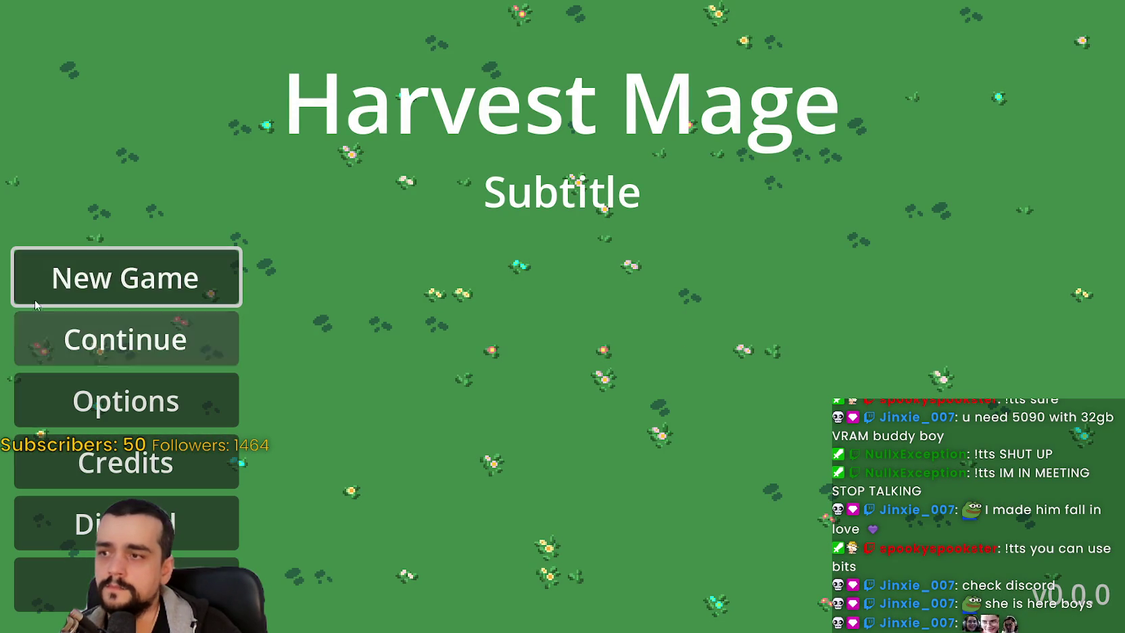
Step: Start a new game, pause and resume it, then exit to the main menu
{"action": "left_click", "coordinate": [86, 277]}
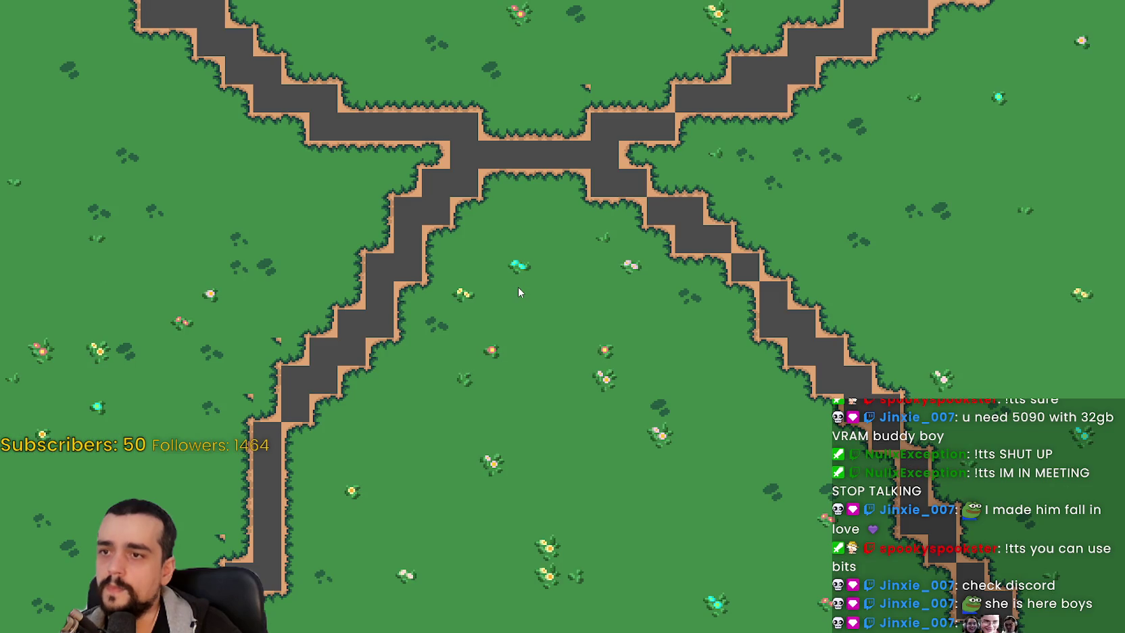
{"action": "key", "text": "Escape"}
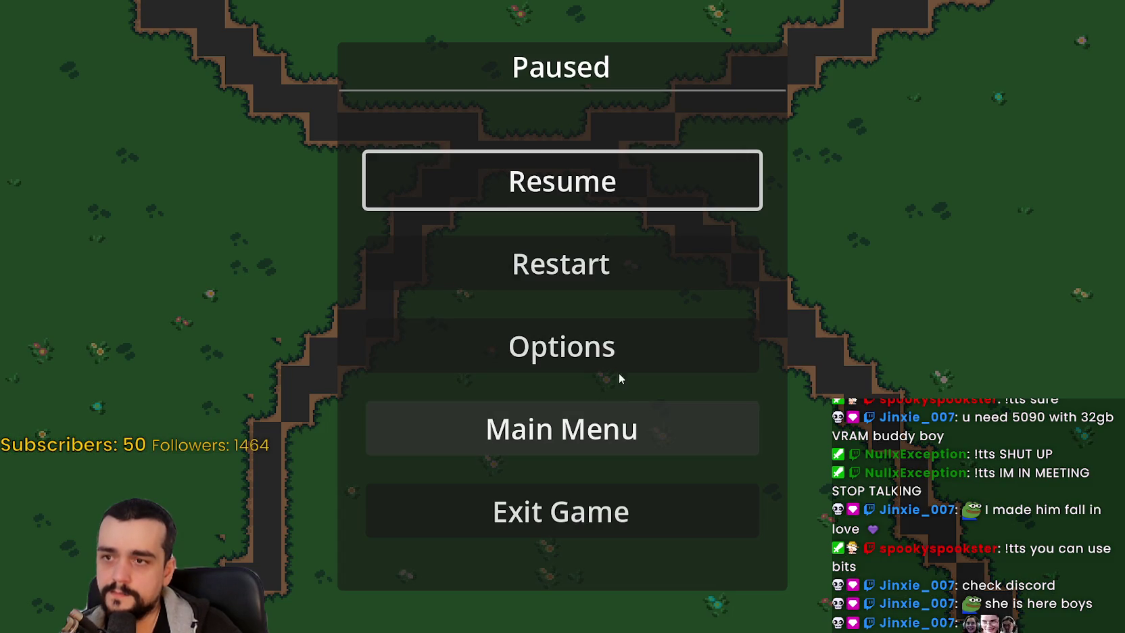
{"action": "left_click", "coordinate": [591, 199]}
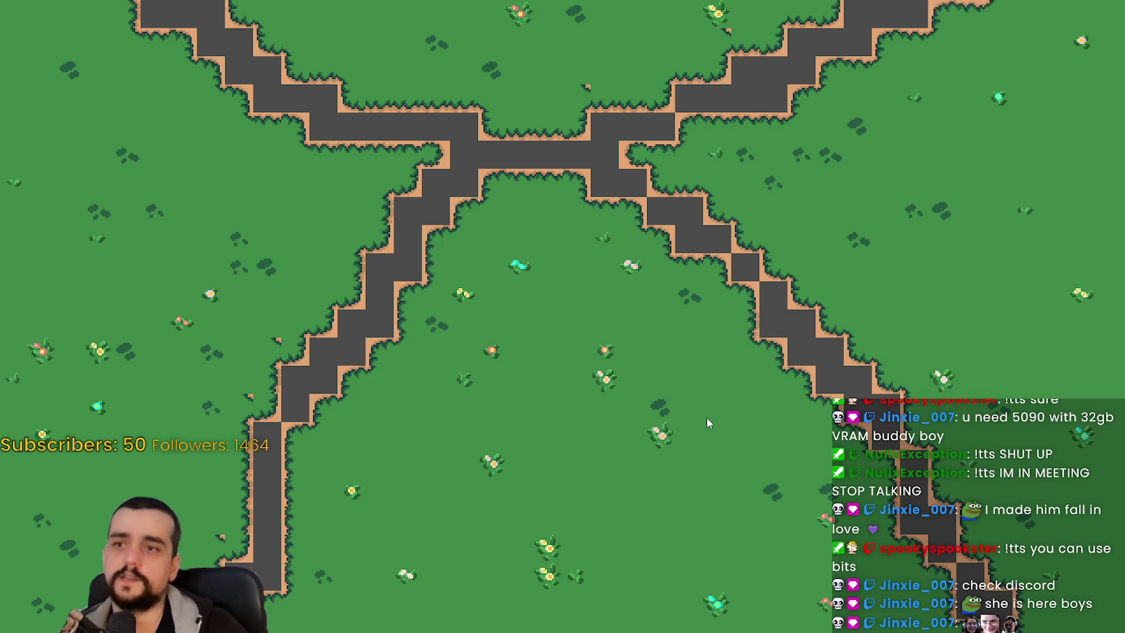
{"action": "key", "text": "Escape"}
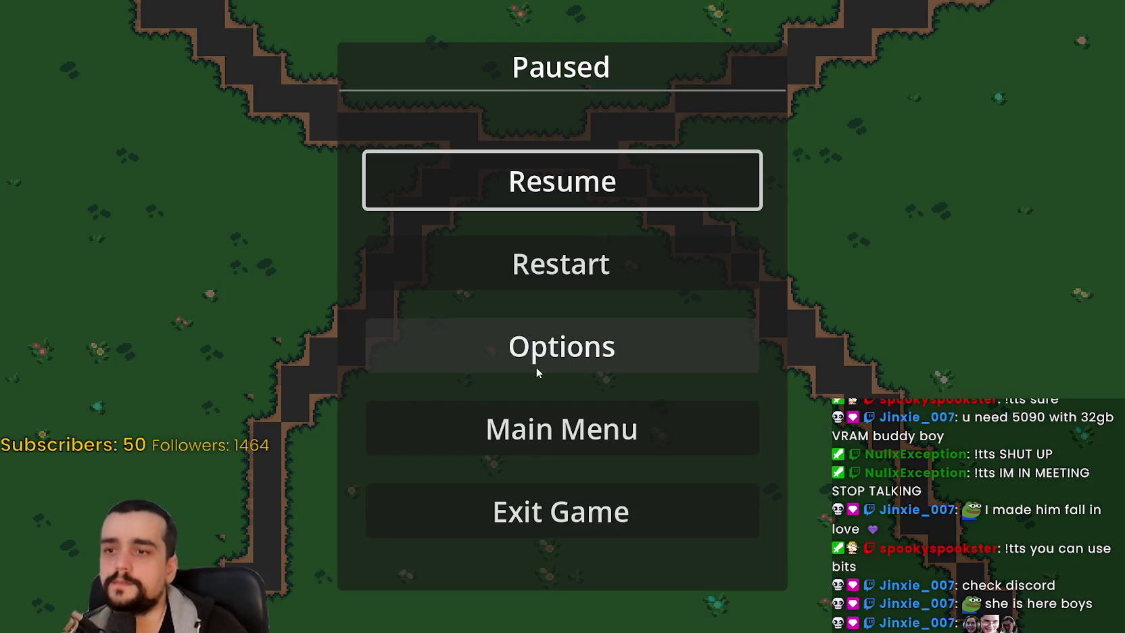
{"action": "left_click", "coordinate": [564, 408]}
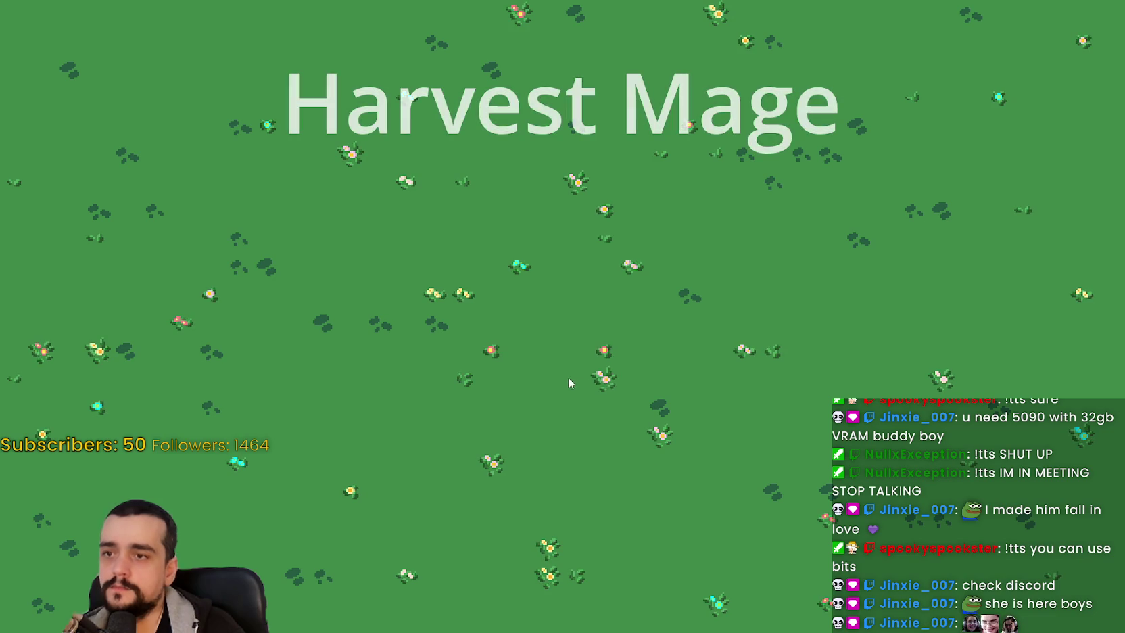
Step: Start another new game, exit back to the main menu, and start again
{"action": "left_click", "coordinate": [164, 272]}
{"action": "left_click", "coordinate": [163, 272]}
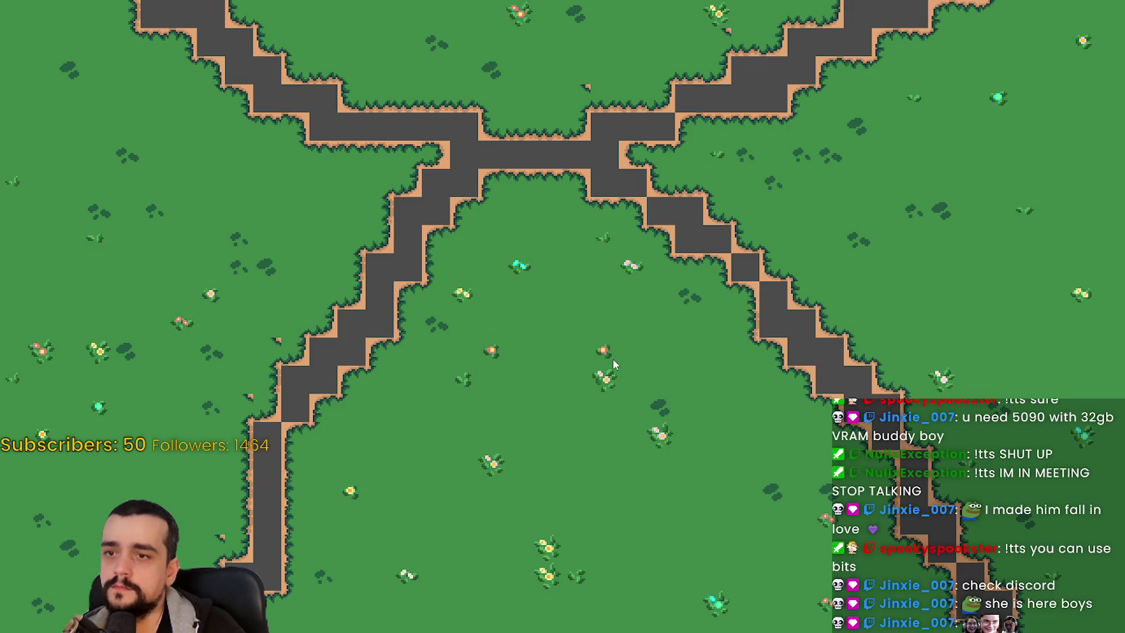
{"action": "key", "text": "Escape"}
{"action": "left_click", "coordinate": [645, 433]}
{"action": "left_click", "coordinate": [593, 378]}
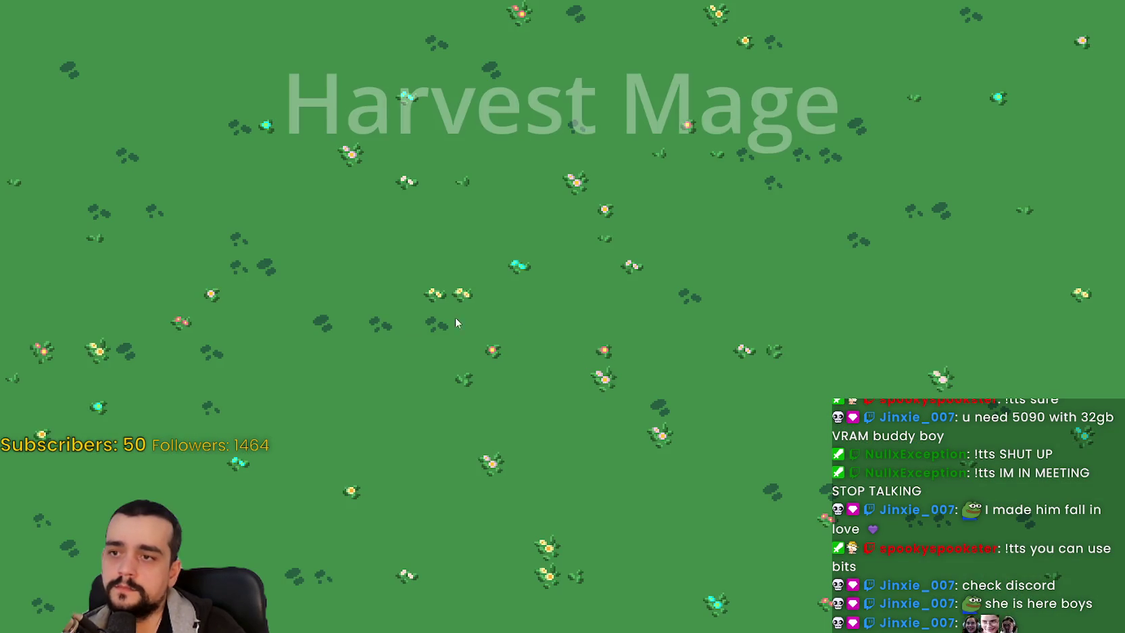
{"action": "left_click", "coordinate": [175, 277]}
{"action": "left_click", "coordinate": [176, 278]}
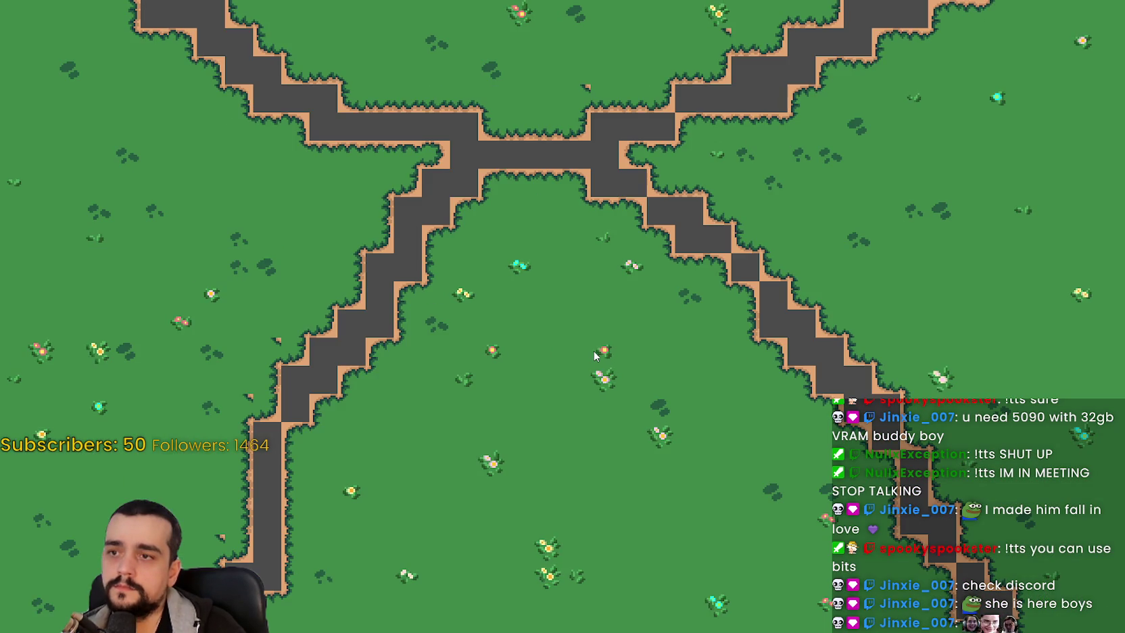
Step: Exit to the main menu once more and quit the game from the title screen
{"action": "key", "text": "Escape"}
{"action": "left_click", "coordinate": [578, 426]}
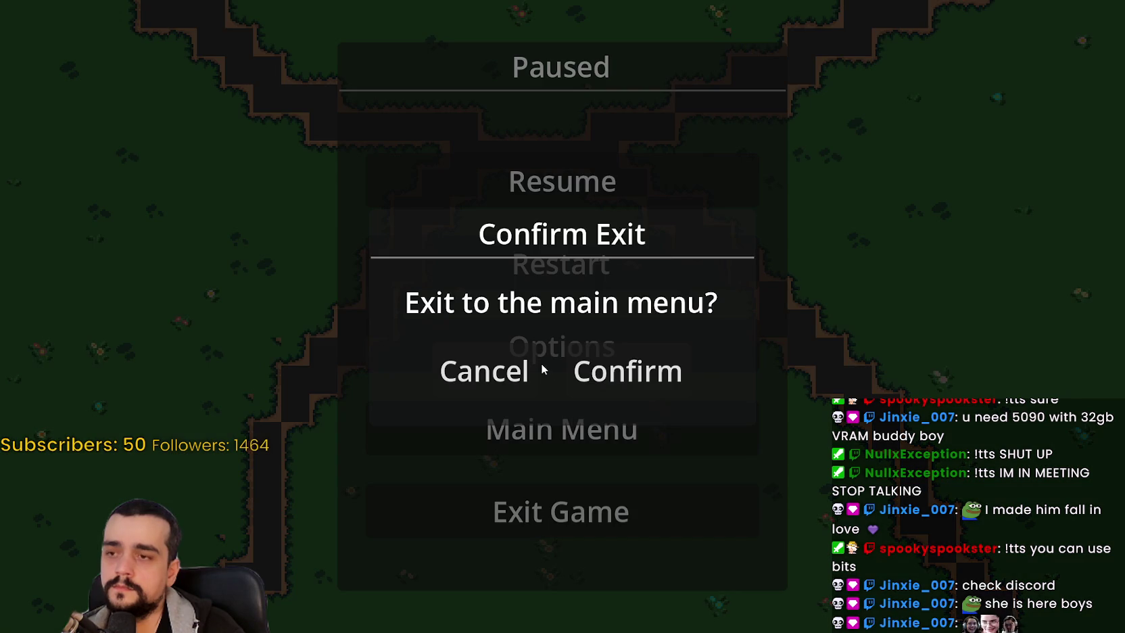
{"action": "left_click", "coordinate": [628, 372]}
{"action": "left_click", "coordinate": [129, 585]}
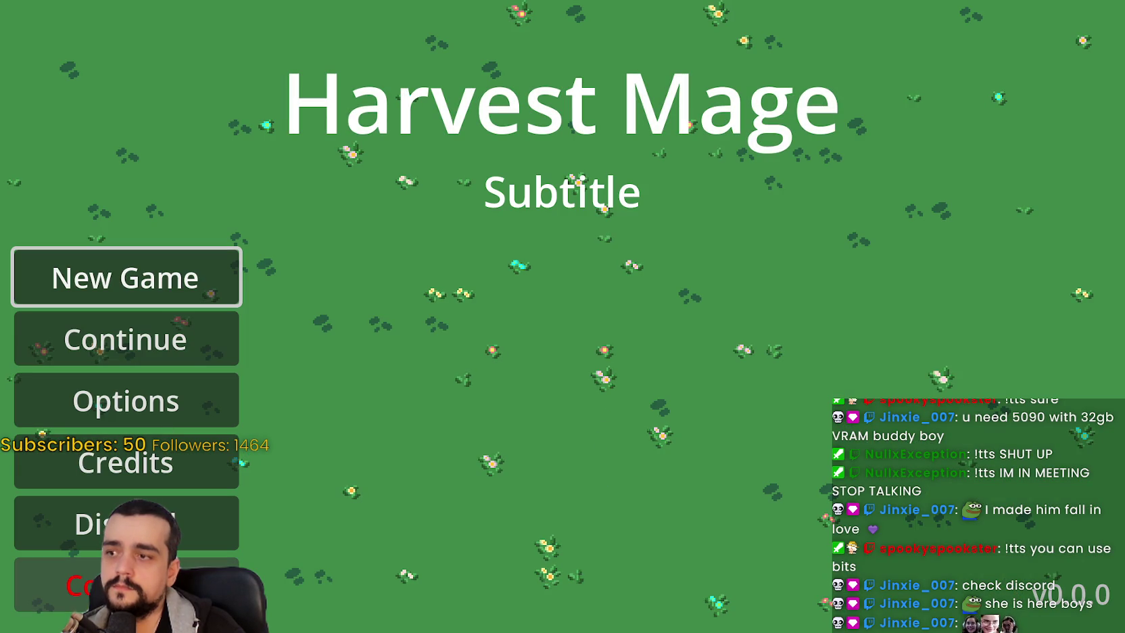
{"action": "left_click", "coordinate": [127, 585]}
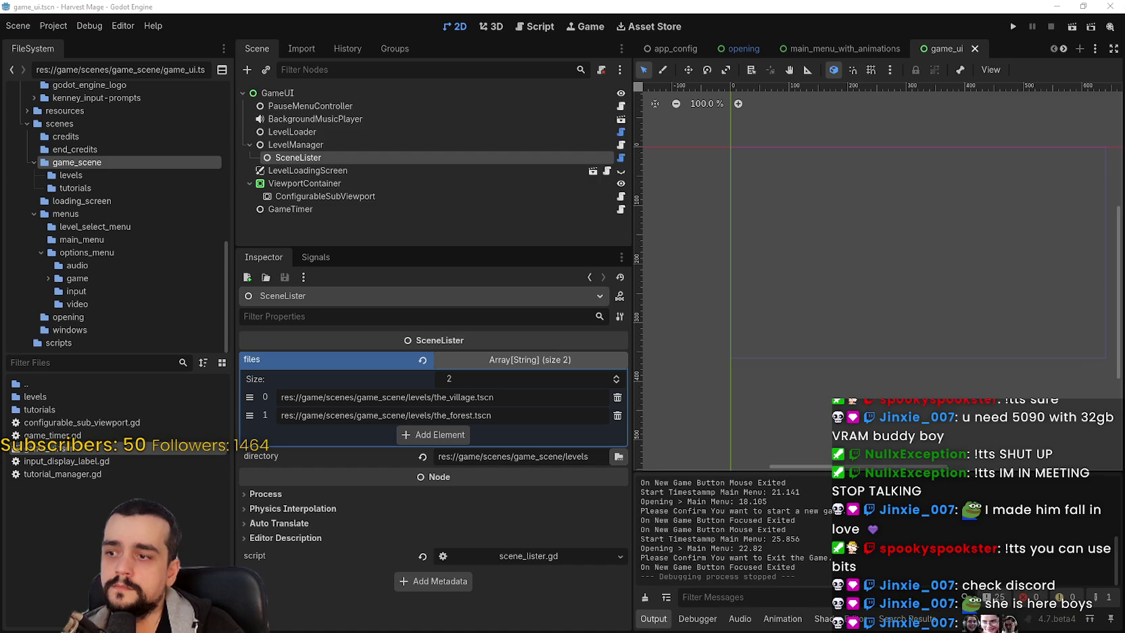
Step: Open the opening scene's opening.gd script in a widened code editor
{"action": "scroll", "coordinate": [834, 314], "scroll_direction": "up", "scroll_amount": 1}
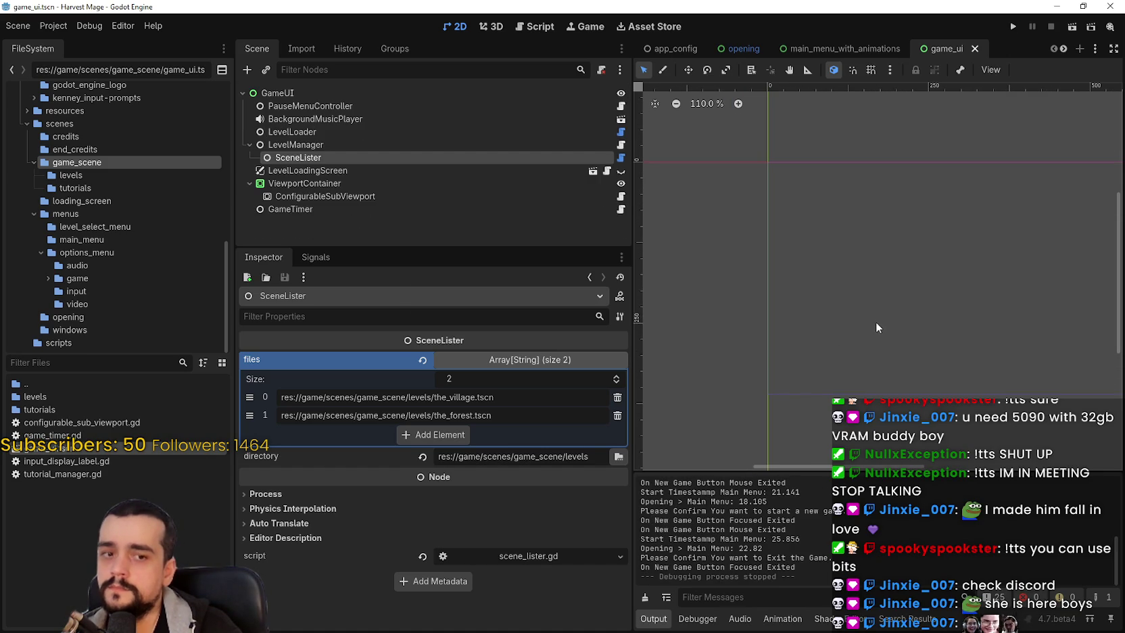
{"action": "left_click", "coordinate": [740, 49]}
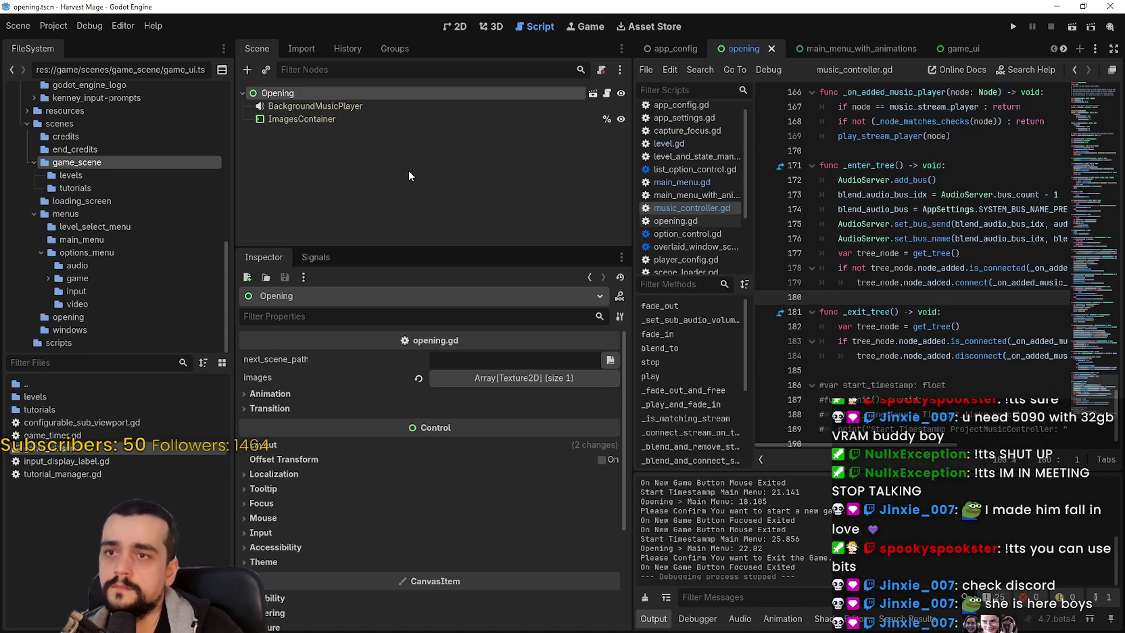
{"action": "left_click", "coordinate": [607, 93]}
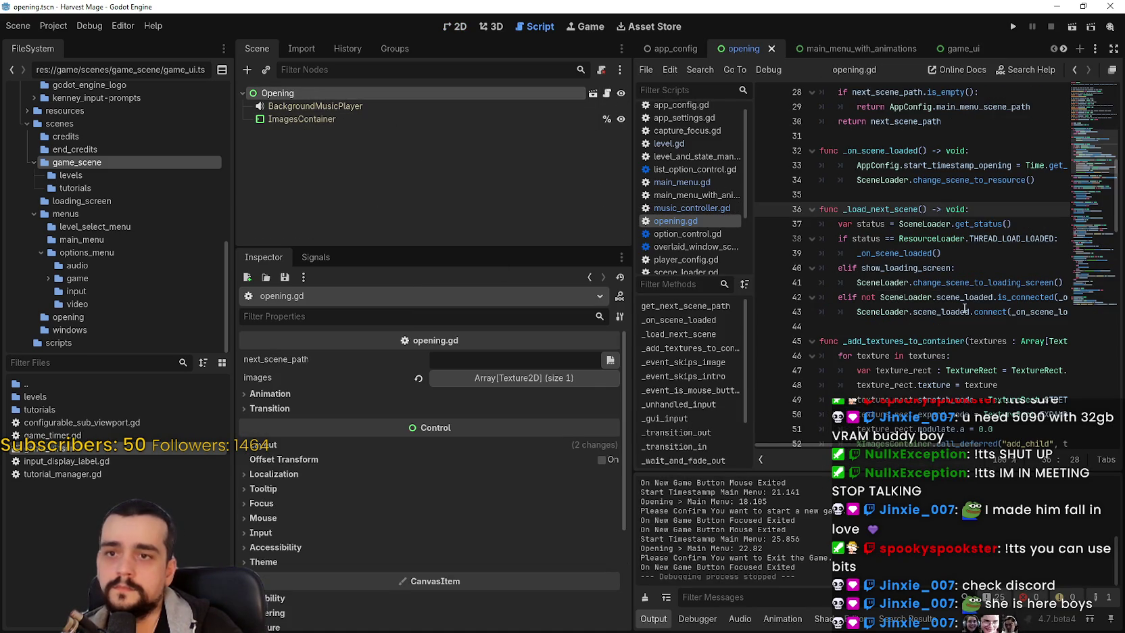
{"action": "left_click_drag", "start_coordinate": [632, 252], "coordinate": [497, 252]}
Step: Scroll through opening.gd reviewing its image fade and scene-loading code
{"action": "left_click", "coordinate": [876, 269]}
{"action": "scroll", "coordinate": [875, 269], "scroll_direction": "down", "scroll_amount": 1}
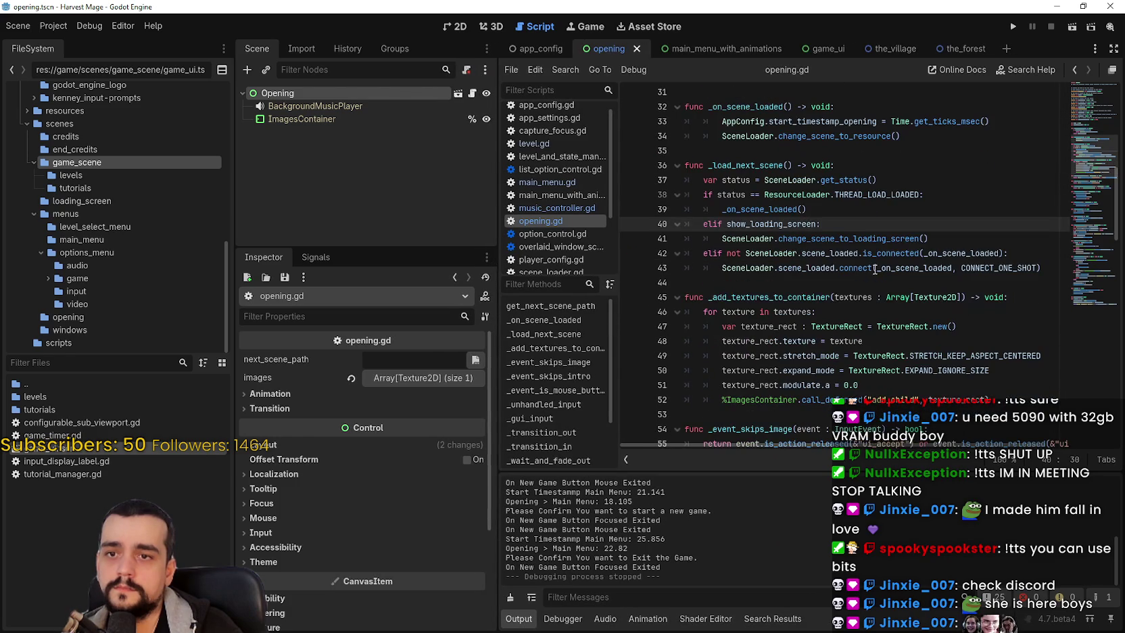
{"action": "scroll", "coordinate": [847, 270], "scroll_direction": "down", "scroll_amount": 2}
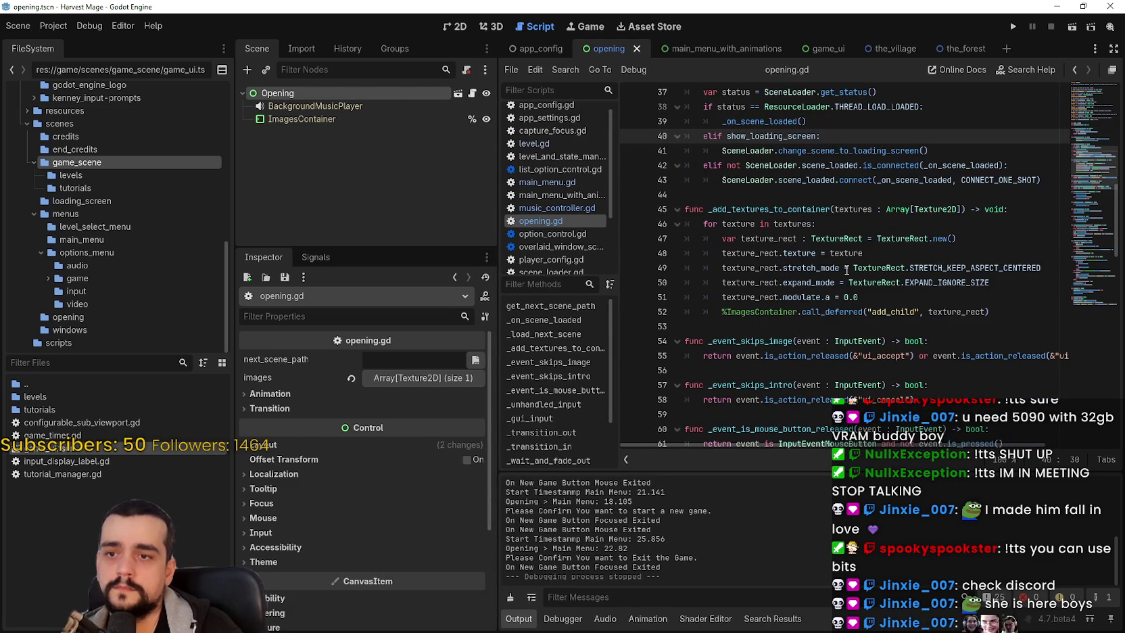
{"action": "scroll", "coordinate": [848, 269], "scroll_direction": "up", "scroll_amount": 2}
{"action": "scroll", "coordinate": [847, 269], "scroll_direction": "up", "scroll_amount": 6}
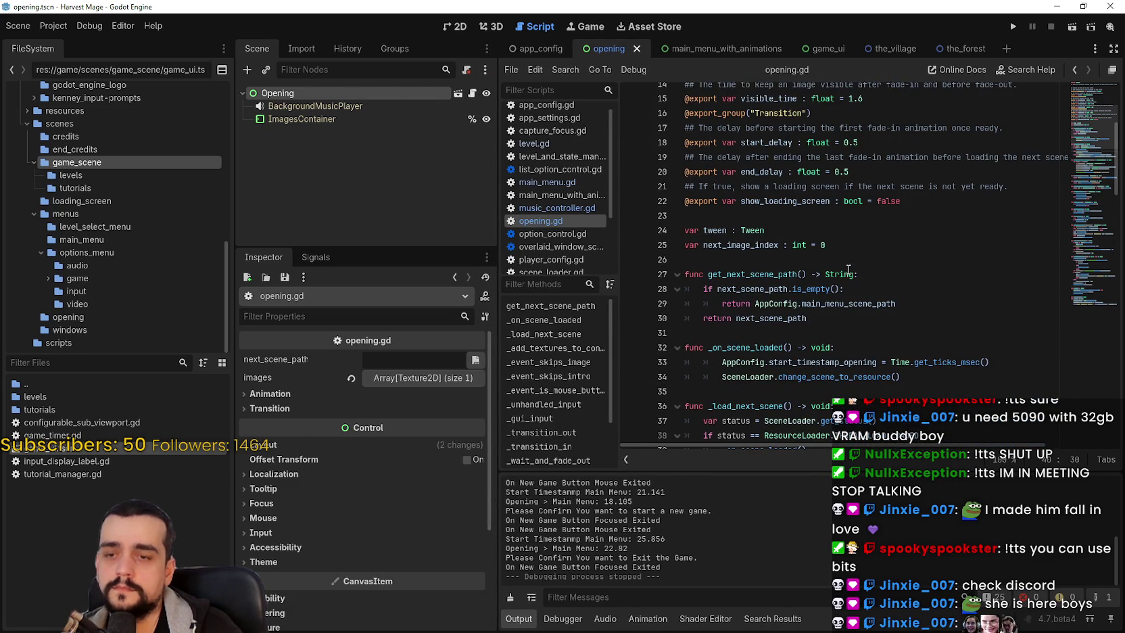
{"action": "left_click", "coordinate": [811, 216]}
{"action": "scroll", "coordinate": [957, 359], "scroll_direction": "up", "scroll_amount": 3}
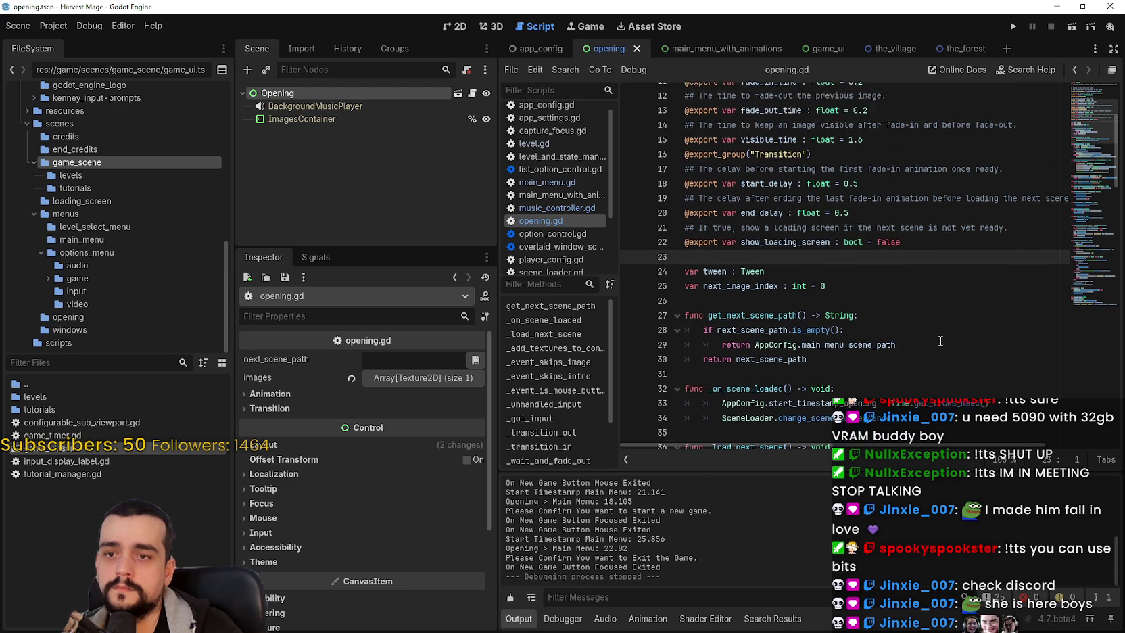
{"action": "scroll", "coordinate": [917, 301], "scroll_direction": "down", "scroll_amount": 3}
{"action": "scroll", "coordinate": [918, 301], "scroll_direction": "down", "scroll_amount": 7}
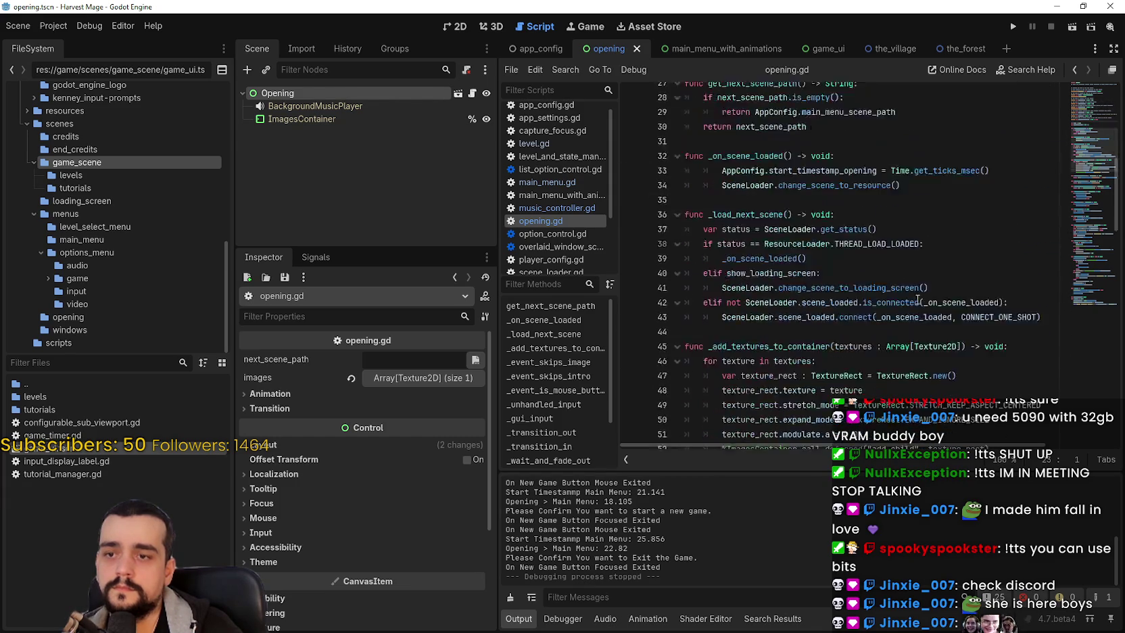
{"action": "left_click", "coordinate": [910, 260]}
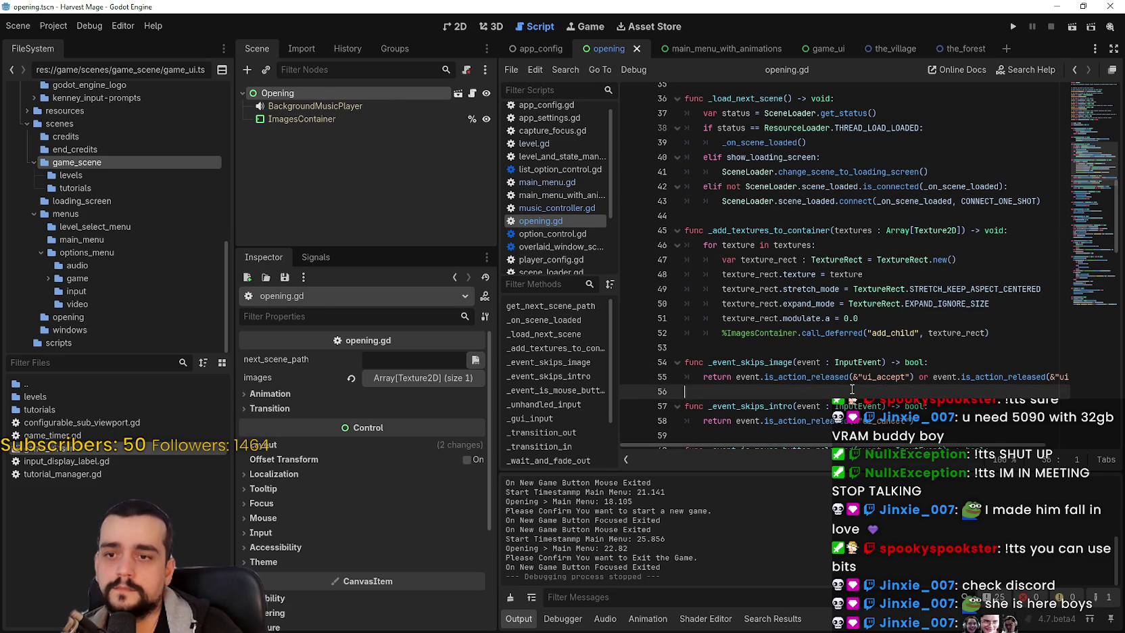
{"action": "left_click", "coordinate": [825, 348]}
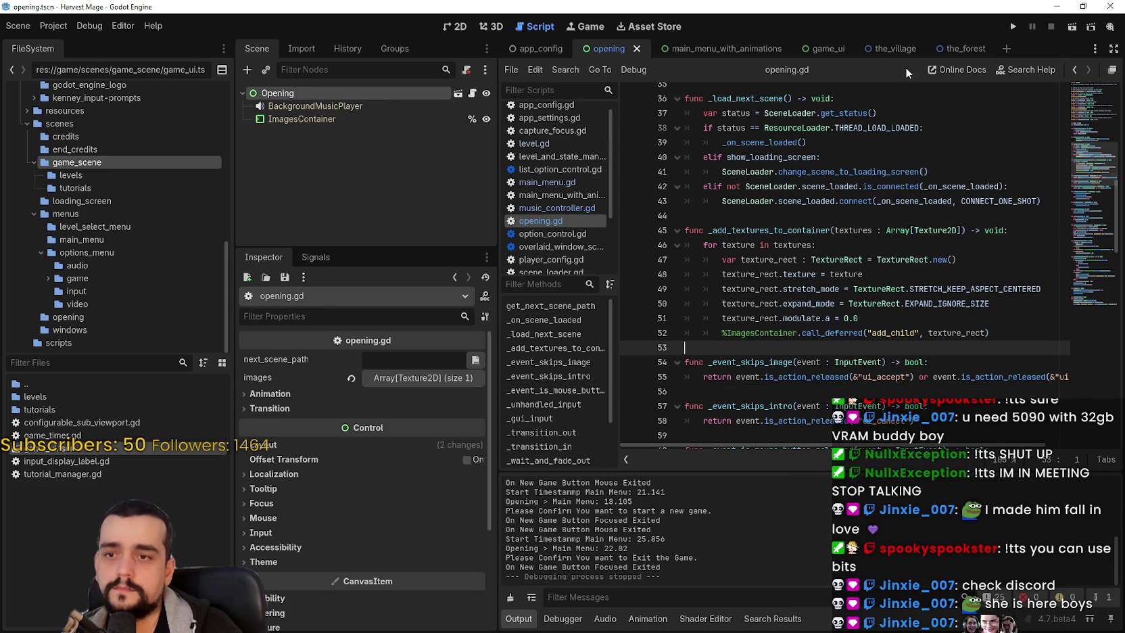
Step: Run the game to its title screen, quit back to the editor, then switch to the browser
{"action": "left_click", "coordinate": [1022, 22]}
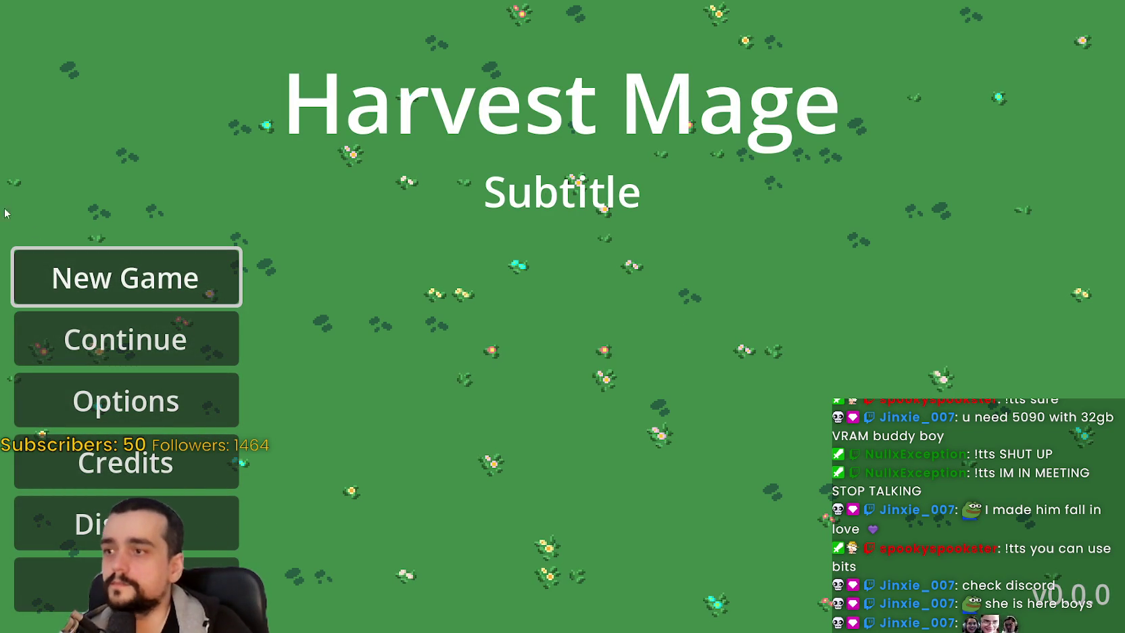
{"action": "key", "text": "Escape"}
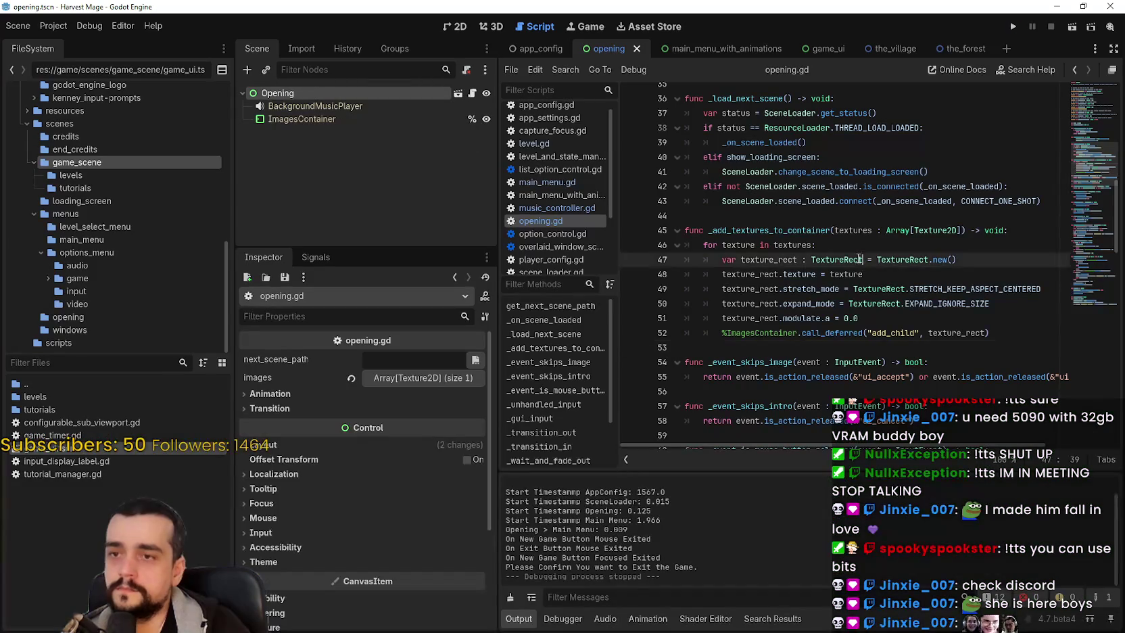
{"action": "left_click", "coordinate": [799, 212]}
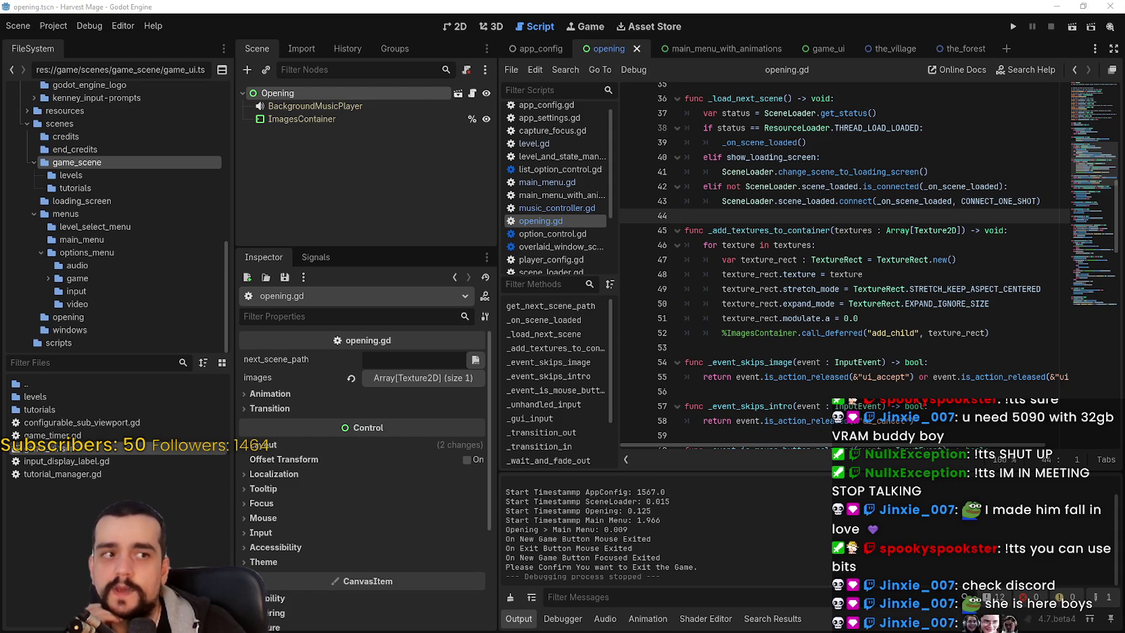
{"action": "left_click", "coordinate": [781, 348]}
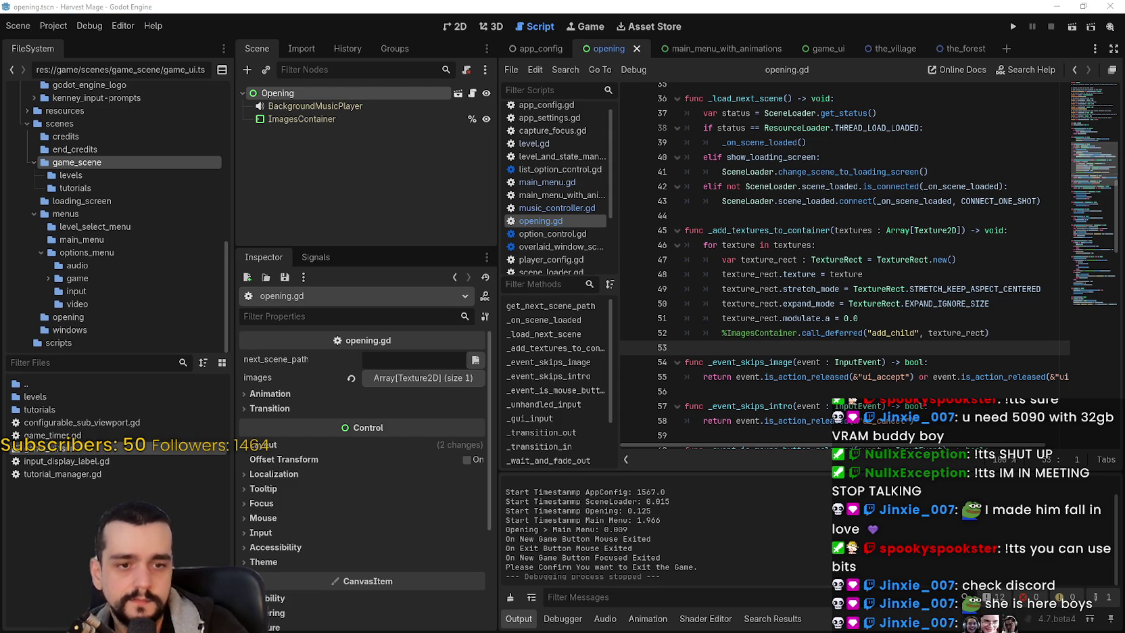
{"action": "key", "text": "alt+Tab"}
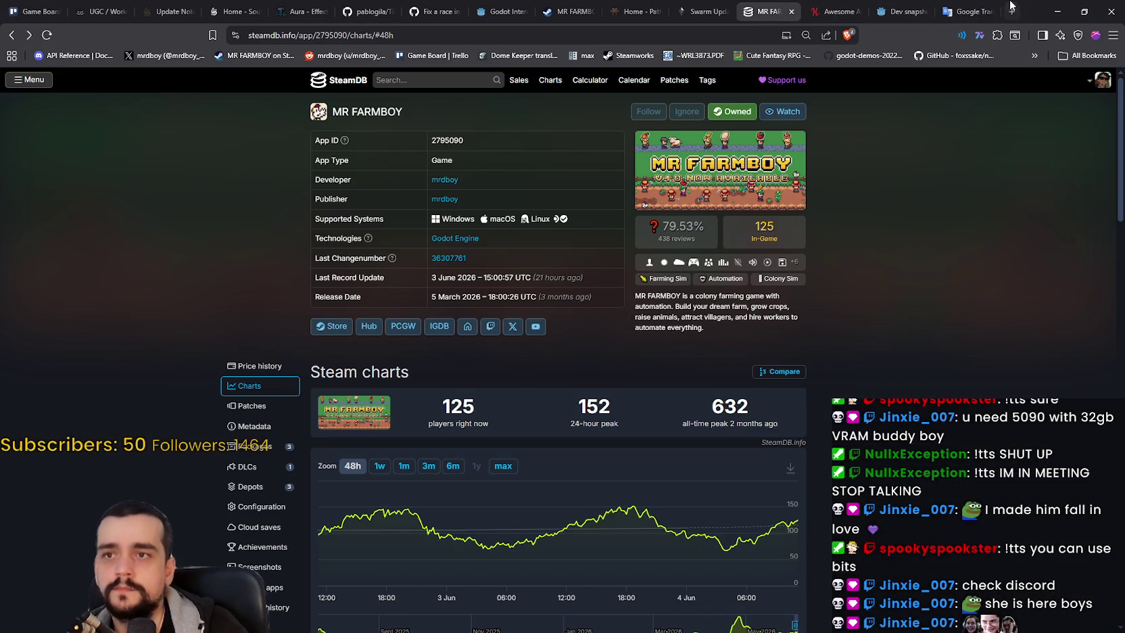
Step: Open itch.io in a new browser tab and search for 'font'
{"action": "left_click", "coordinate": [1012, 12]}
{"action": "type", "text": "itch.io"}
{"action": "key", "text": "Return"}
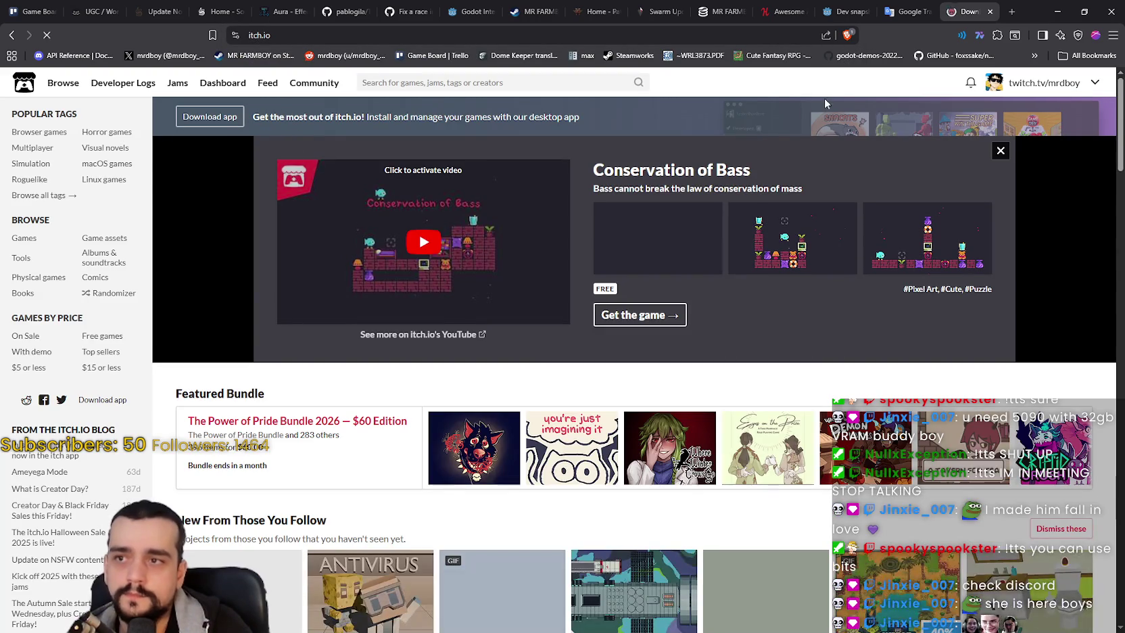
{"action": "left_click", "coordinate": [612, 82]}
{"action": "type", "text": "font"}
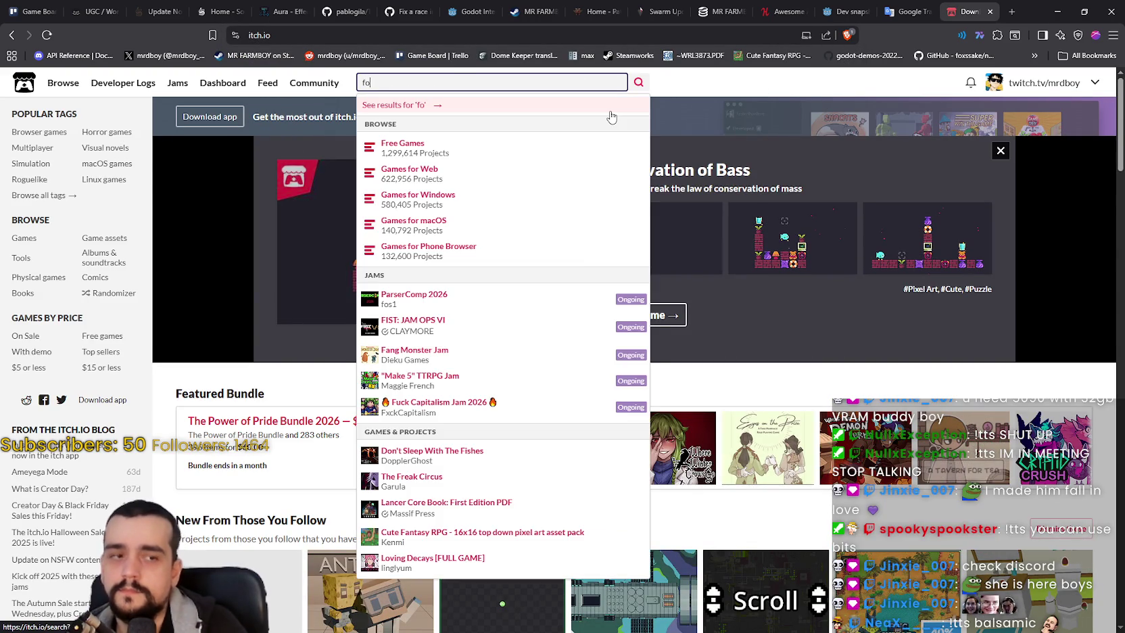
{"action": "key", "text": "Return"}
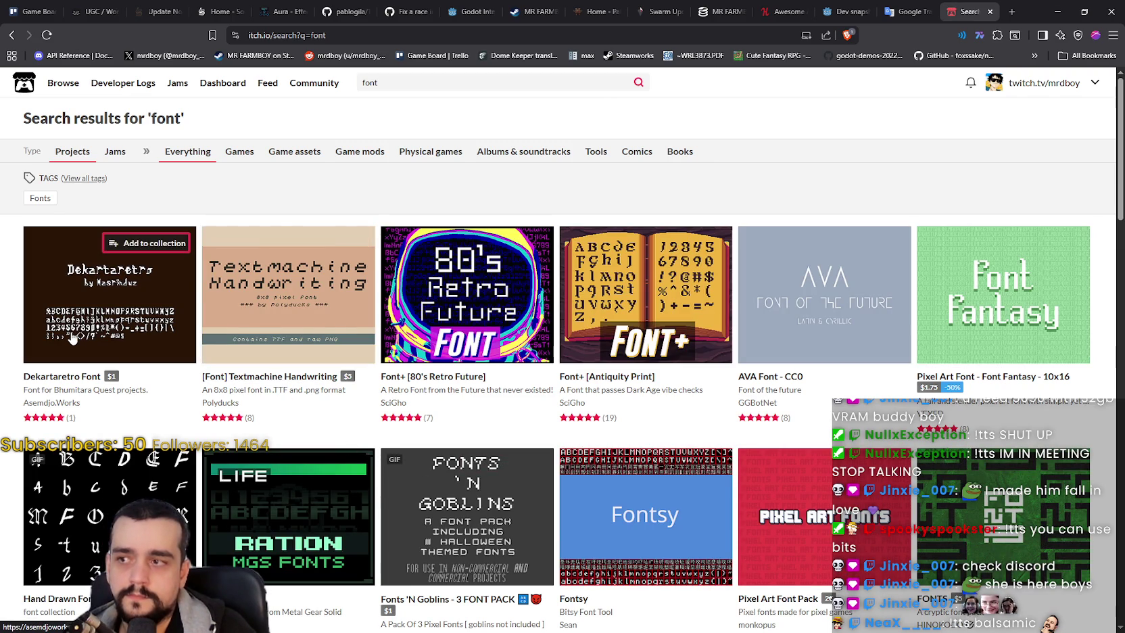
Step: Scroll the font results, look over the Fontsy page, and return to the results
{"action": "mouse_move", "coordinate": [72, 338]}
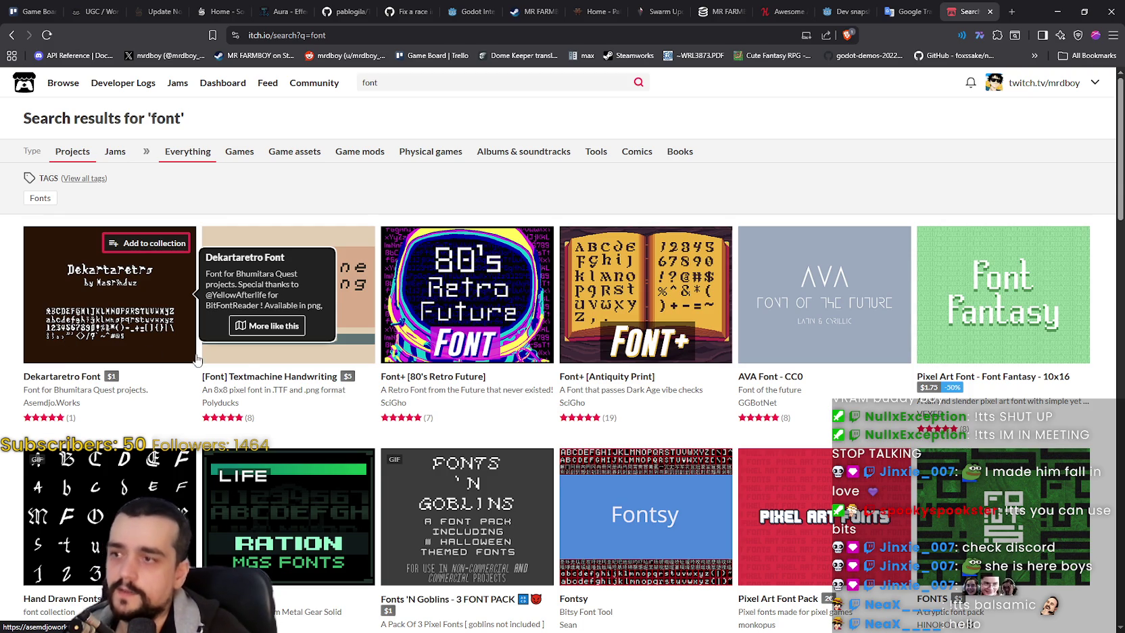
{"action": "scroll", "coordinate": [196, 406], "scroll_direction": "down", "scroll_amount": 1}
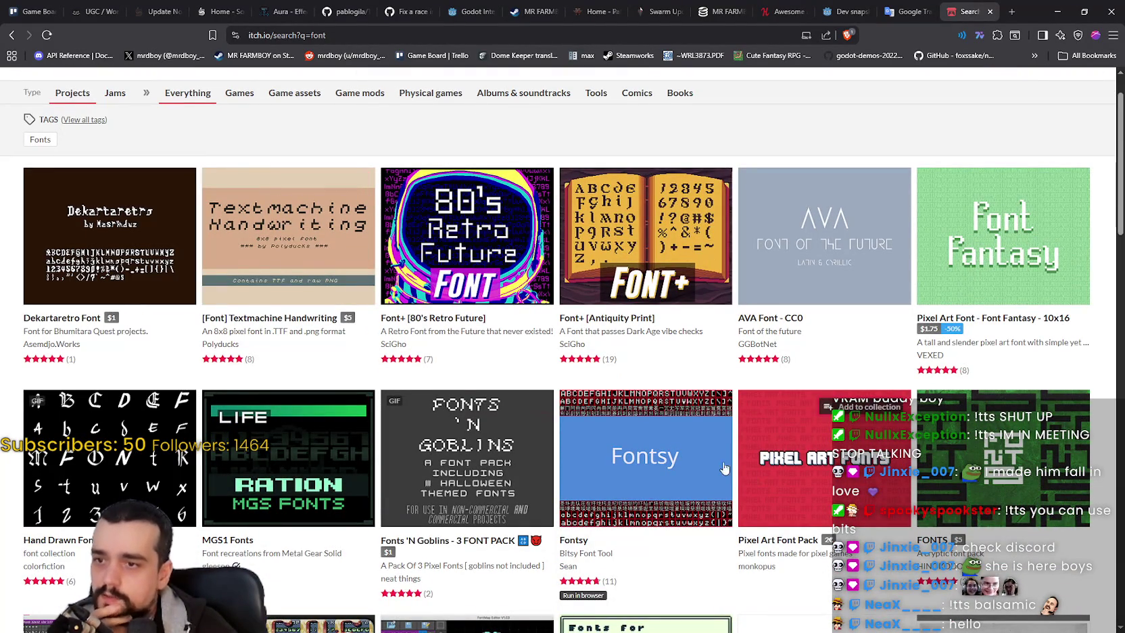
{"action": "scroll", "coordinate": [588, 433], "scroll_direction": "down", "scroll_amount": 1}
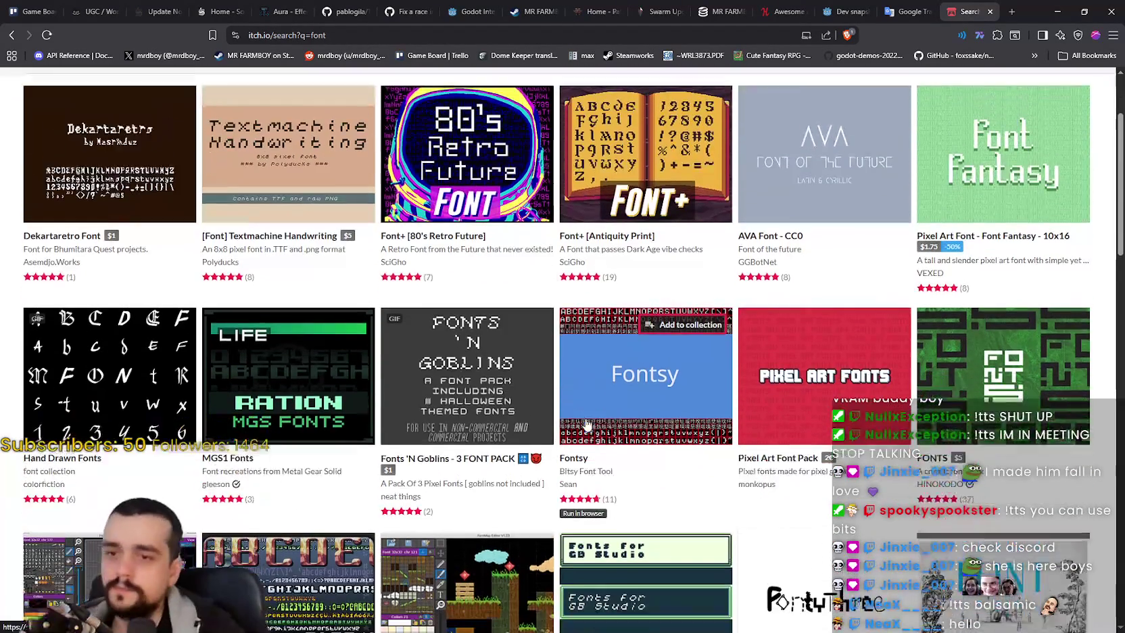
{"action": "scroll", "coordinate": [636, 436], "scroll_direction": "down", "scroll_amount": 2}
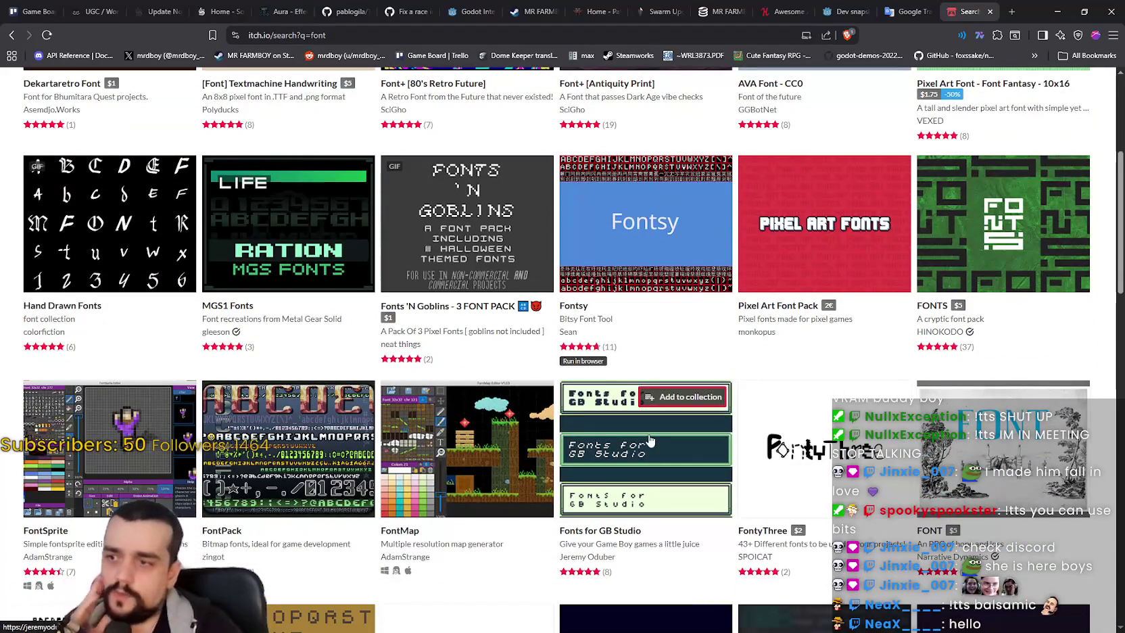
{"action": "scroll", "coordinate": [649, 440], "scroll_direction": "down", "scroll_amount": 5}
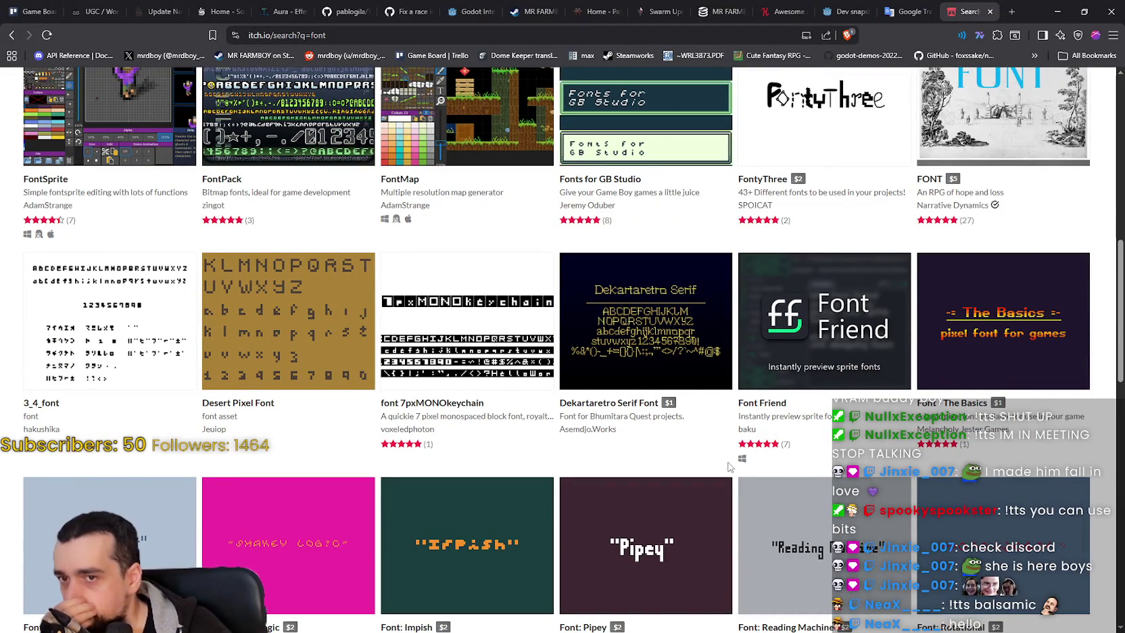
{"action": "scroll", "coordinate": [714, 507], "scroll_direction": "down", "scroll_amount": 1}
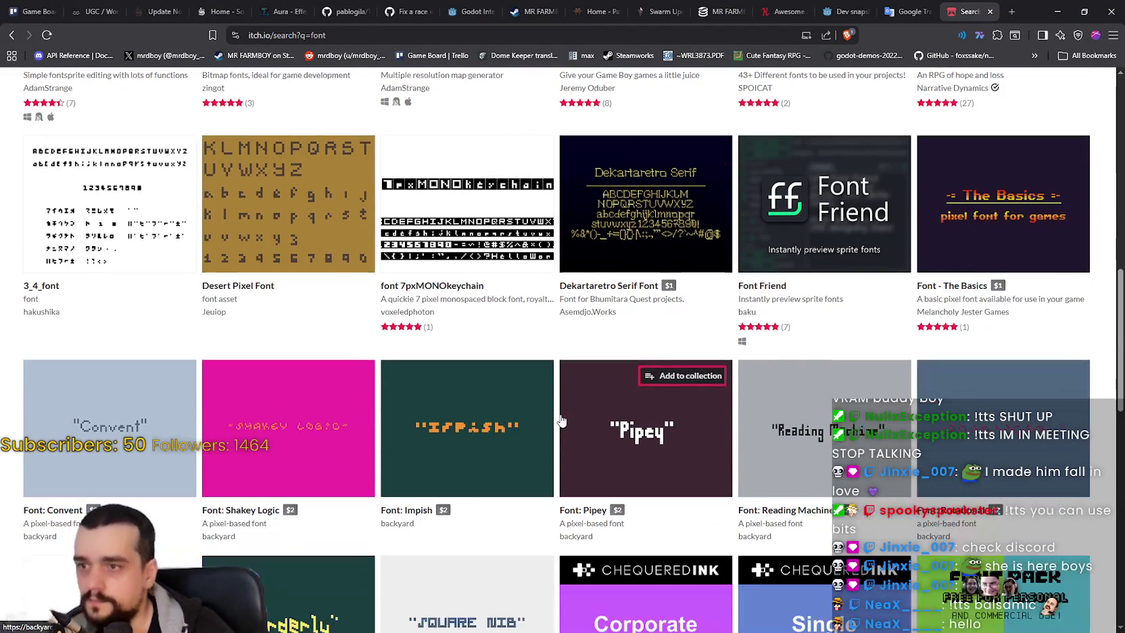
{"action": "scroll", "coordinate": [711, 519], "scroll_direction": "up", "scroll_amount": 6}
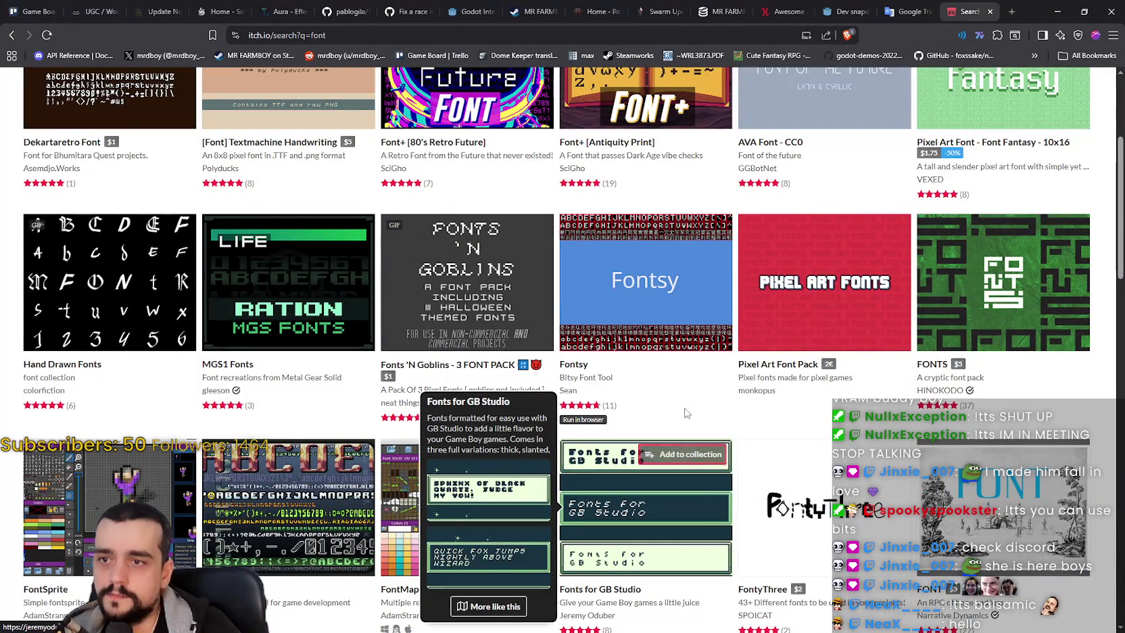
{"action": "left_click", "coordinate": [612, 338]}
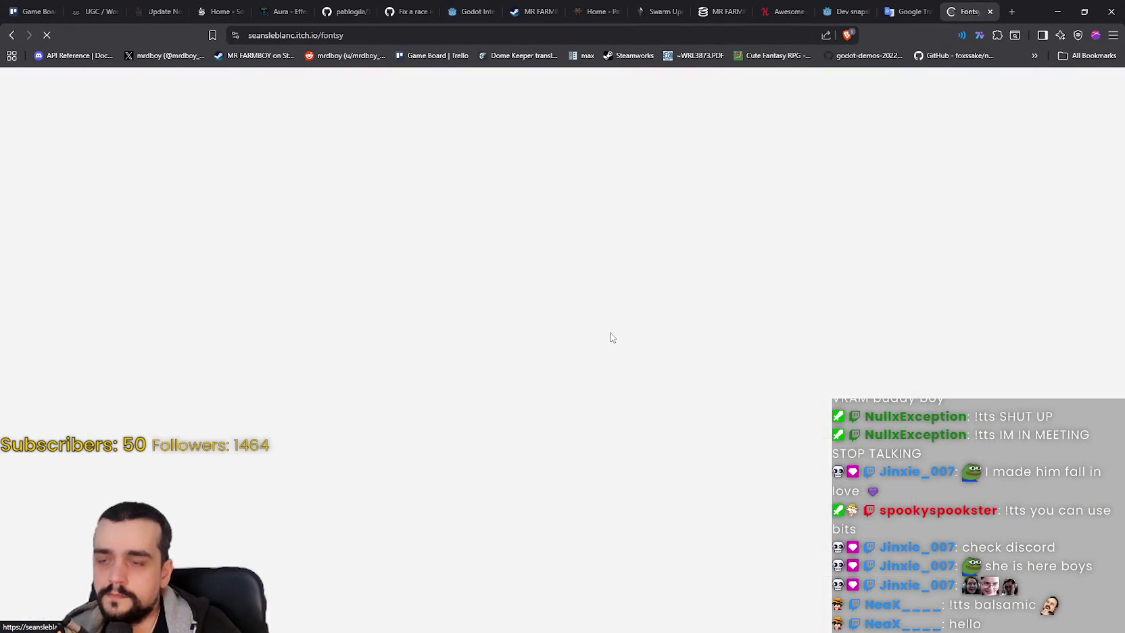
{"action": "scroll", "coordinate": [726, 443], "scroll_direction": "down", "scroll_amount": 10}
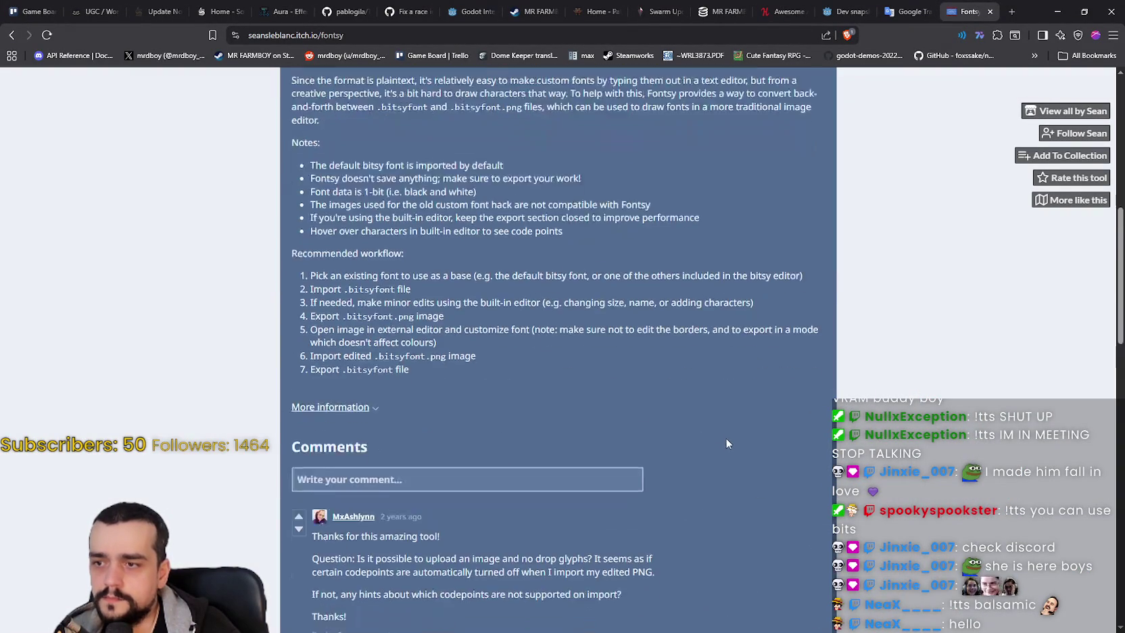
{"action": "scroll", "coordinate": [723, 439], "scroll_direction": "up", "scroll_amount": 10}
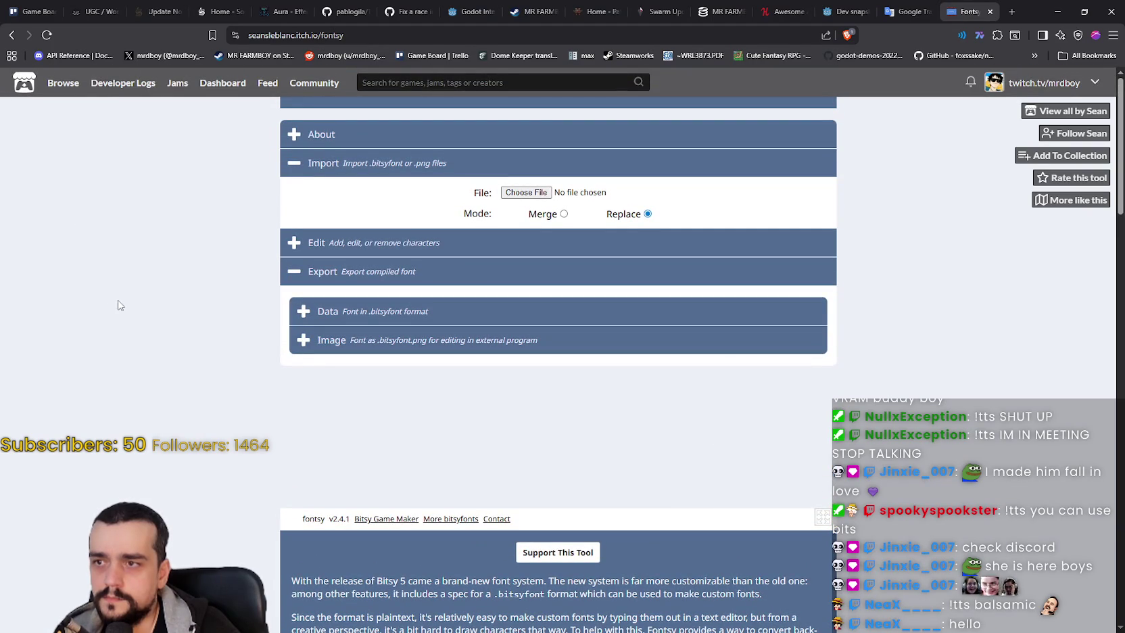
{"action": "left_click", "coordinate": [11, 34]}
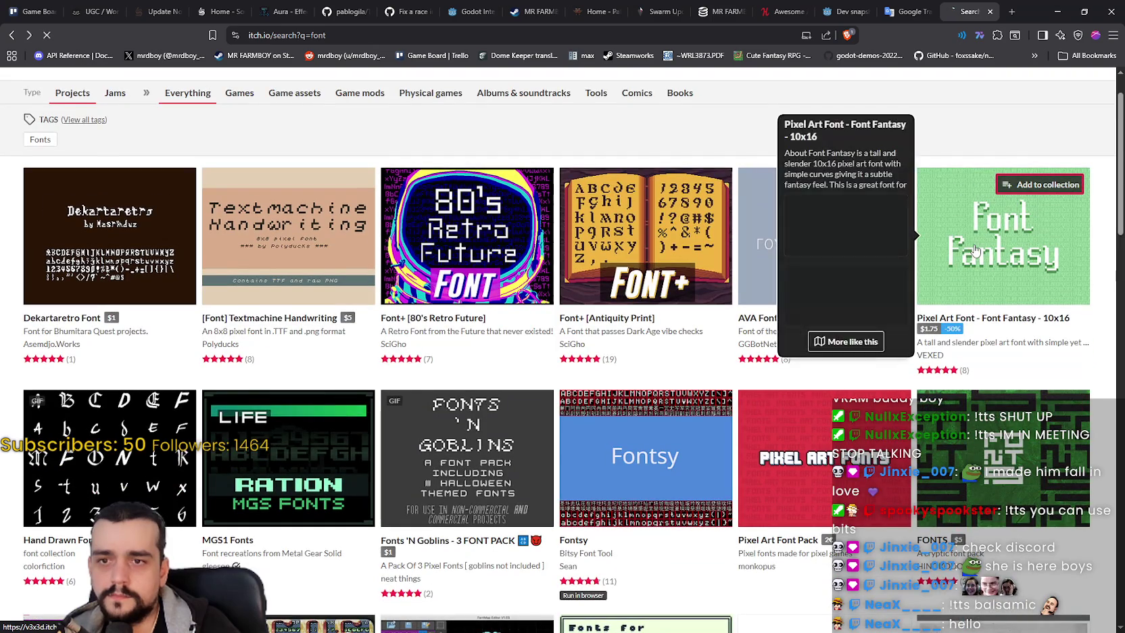
Step: Open Font Fantasy, view its cover and sample previews, scroll to Purchase, then go back
{"action": "left_click", "coordinate": [973, 248]}
{"action": "scroll", "coordinate": [797, 322], "scroll_direction": "down", "scroll_amount": 2}
{"action": "left_click", "coordinate": [769, 313]}
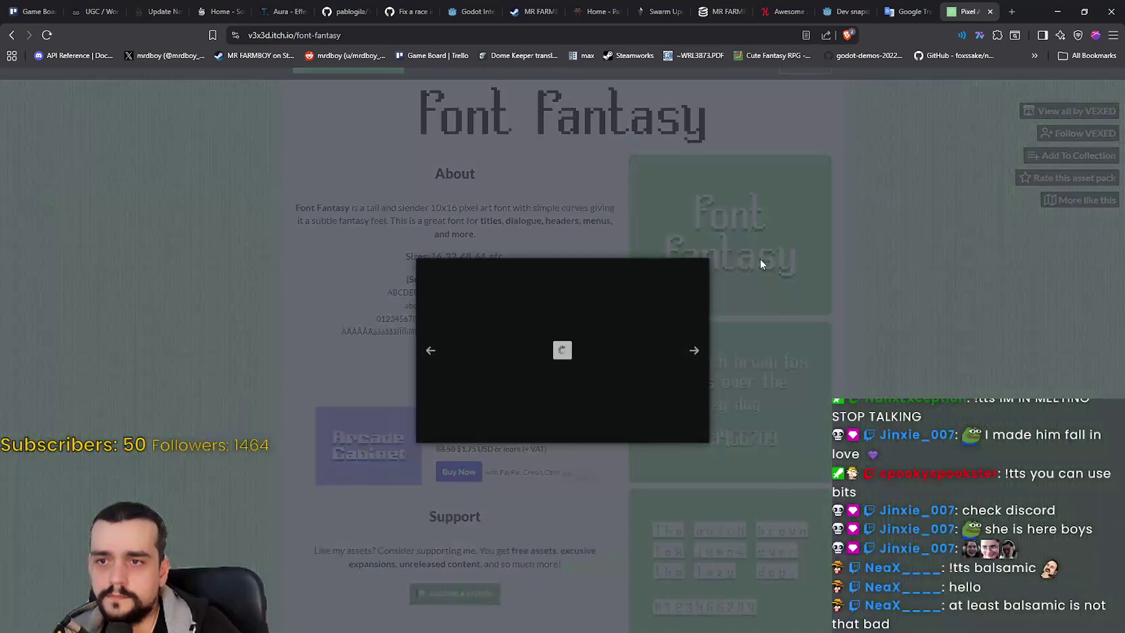
{"action": "left_click", "coordinate": [762, 373]}
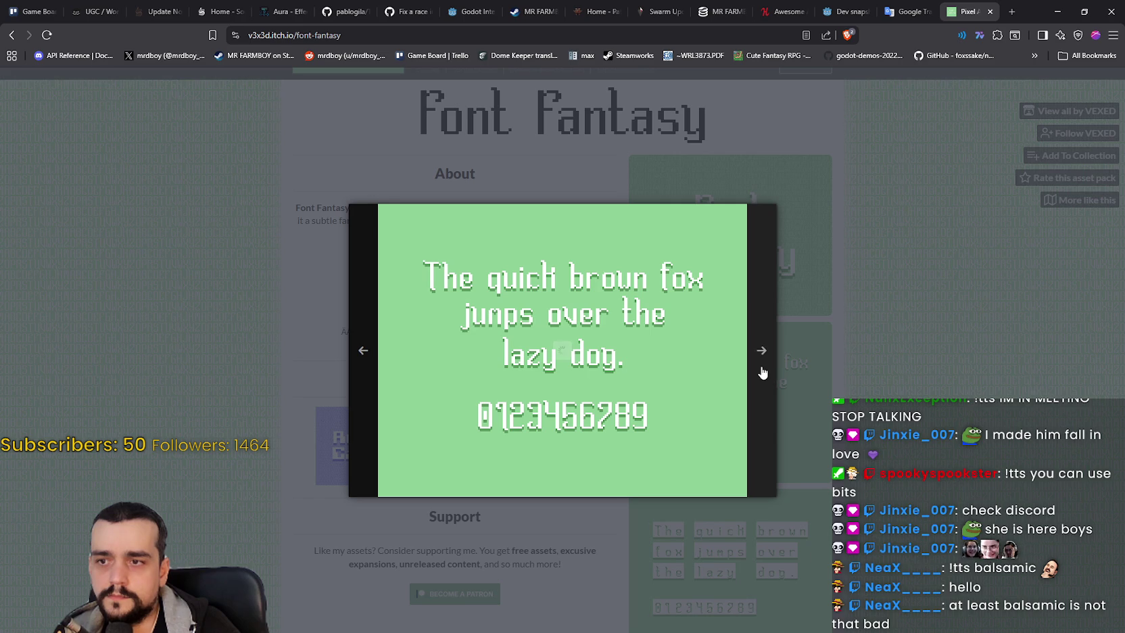
{"action": "left_click", "coordinate": [762, 373]}
{"action": "left_click", "coordinate": [906, 365]}
{"action": "scroll", "coordinate": [904, 367], "scroll_direction": "down", "scroll_amount": 2}
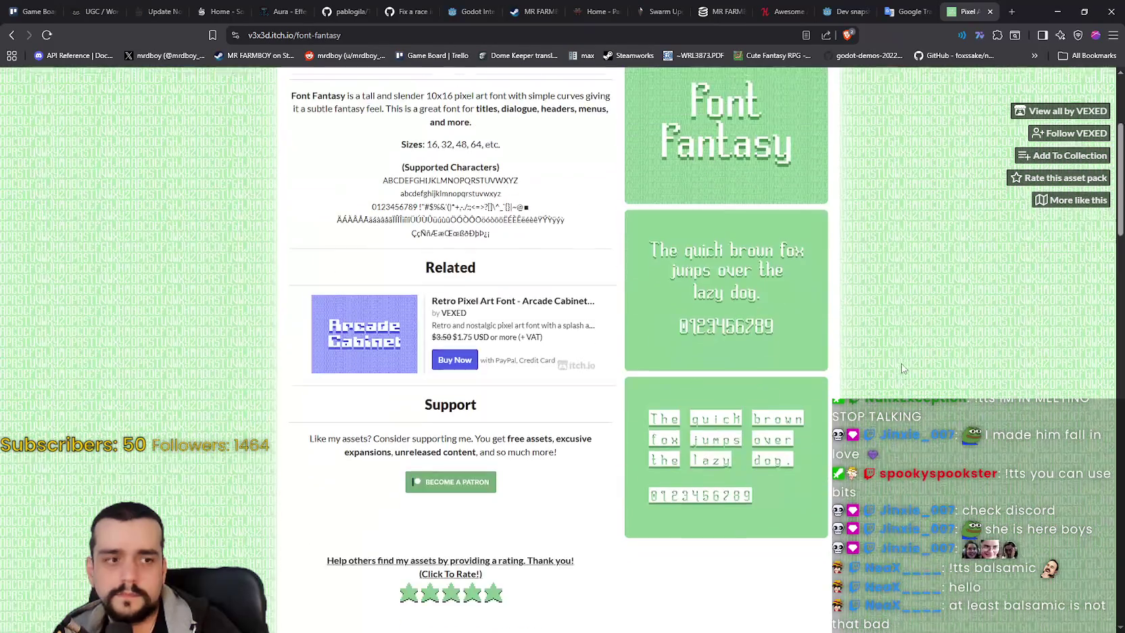
{"action": "scroll", "coordinate": [902, 367], "scroll_direction": "down", "scroll_amount": 2}
{"action": "scroll", "coordinate": [496, 249], "scroll_direction": "down", "scroll_amount": 2}
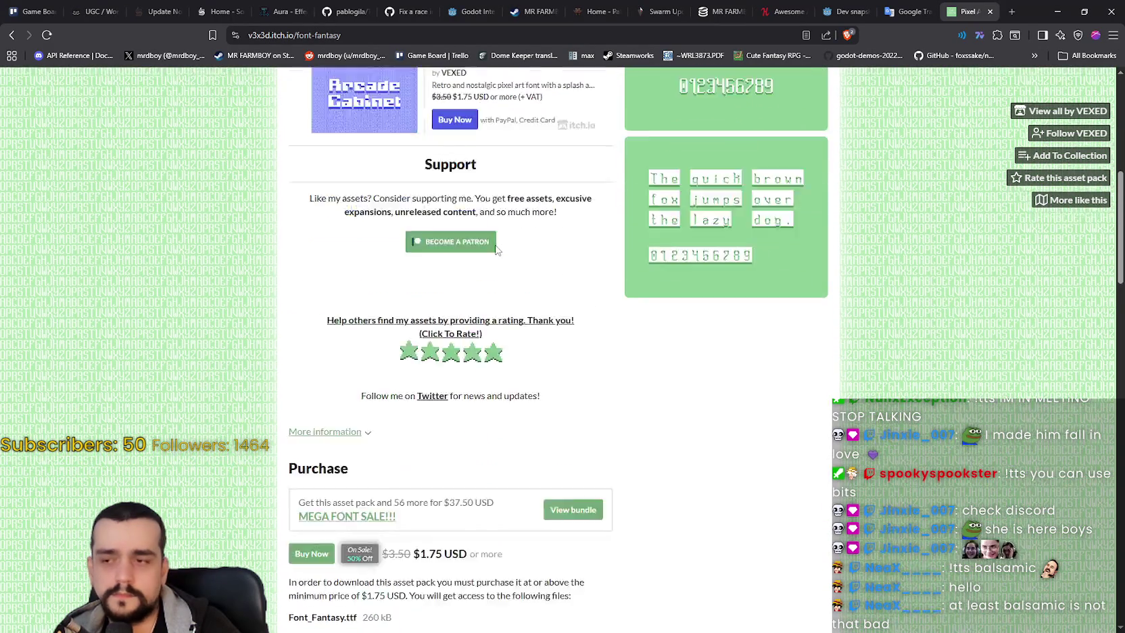
{"action": "scroll", "coordinate": [496, 250], "scroll_direction": "down", "scroll_amount": 2}
{"action": "left_click", "coordinate": [12, 35]}
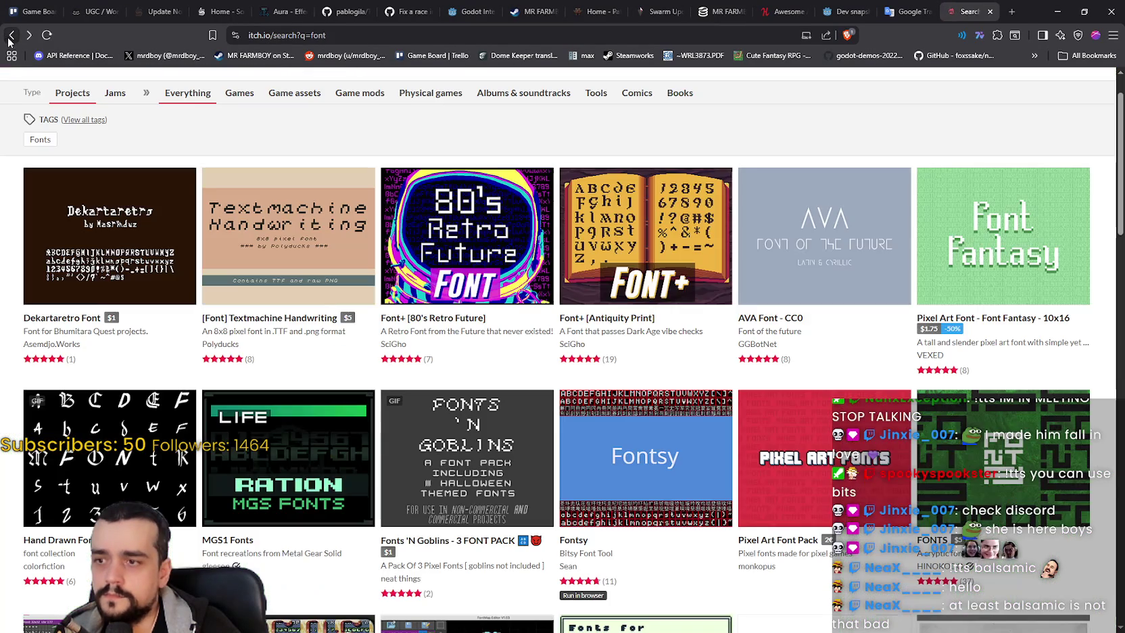
Step: Preview the Dekartaretro Font page's image, then return to the search results
{"action": "left_click", "coordinate": [78, 242]}
{"action": "left_click", "coordinate": [728, 222]}
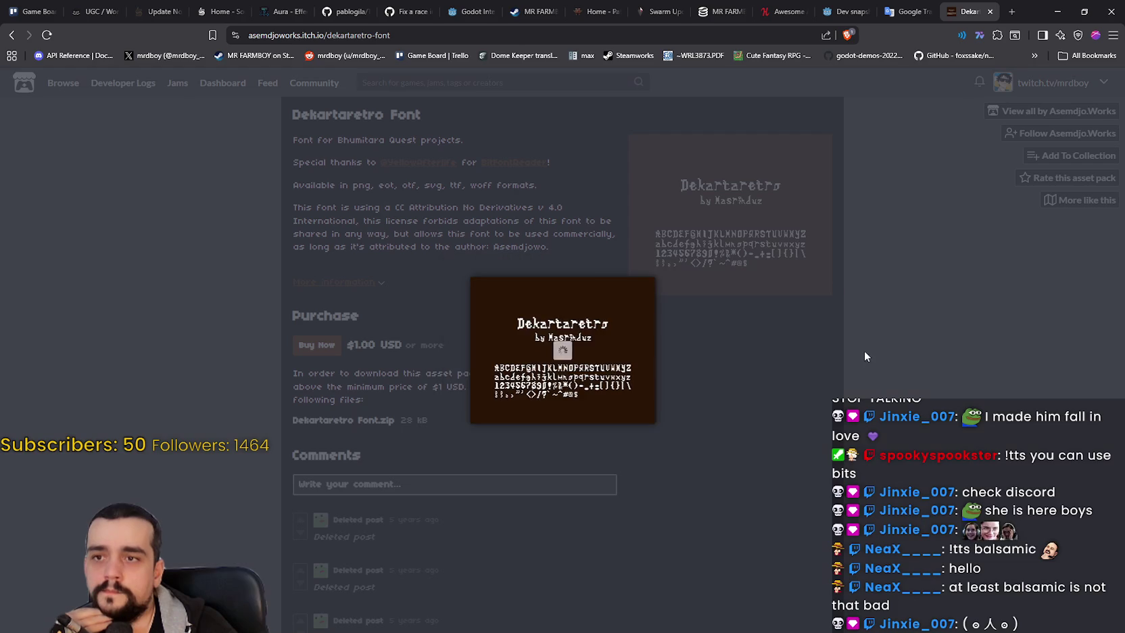
{"action": "left_click", "coordinate": [840, 358]}
{"action": "left_click", "coordinate": [12, 35]}
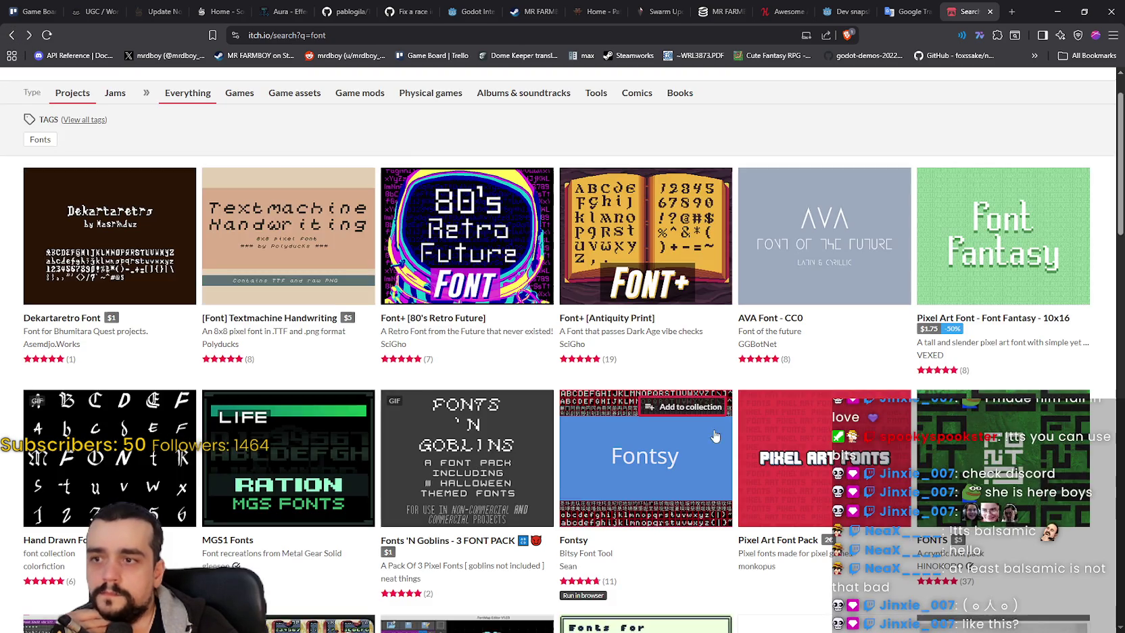
Step: Open the FontPack page, view its screenshot and select part of its description
{"action": "scroll", "coordinate": [703, 410], "scroll_direction": "down", "scroll_amount": 3}
{"action": "scroll", "coordinate": [703, 409], "scroll_direction": "down", "scroll_amount": 2}
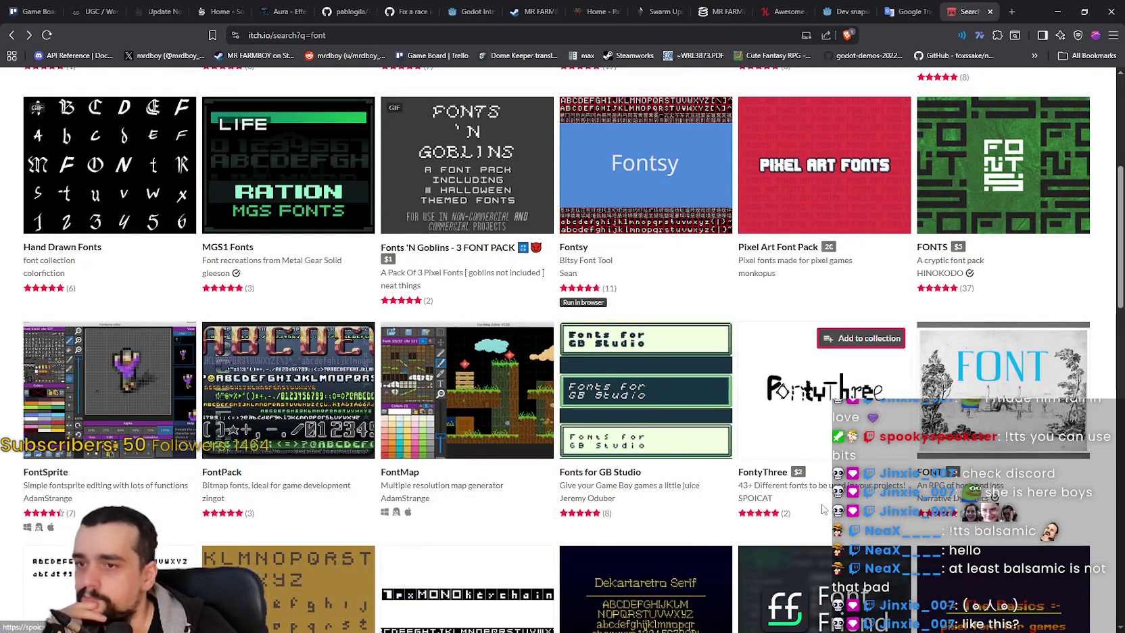
{"action": "scroll", "coordinate": [626, 412], "scroll_direction": "down", "scroll_amount": 1}
{"action": "scroll", "coordinate": [270, 230], "scroll_direction": "down", "scroll_amount": 2}
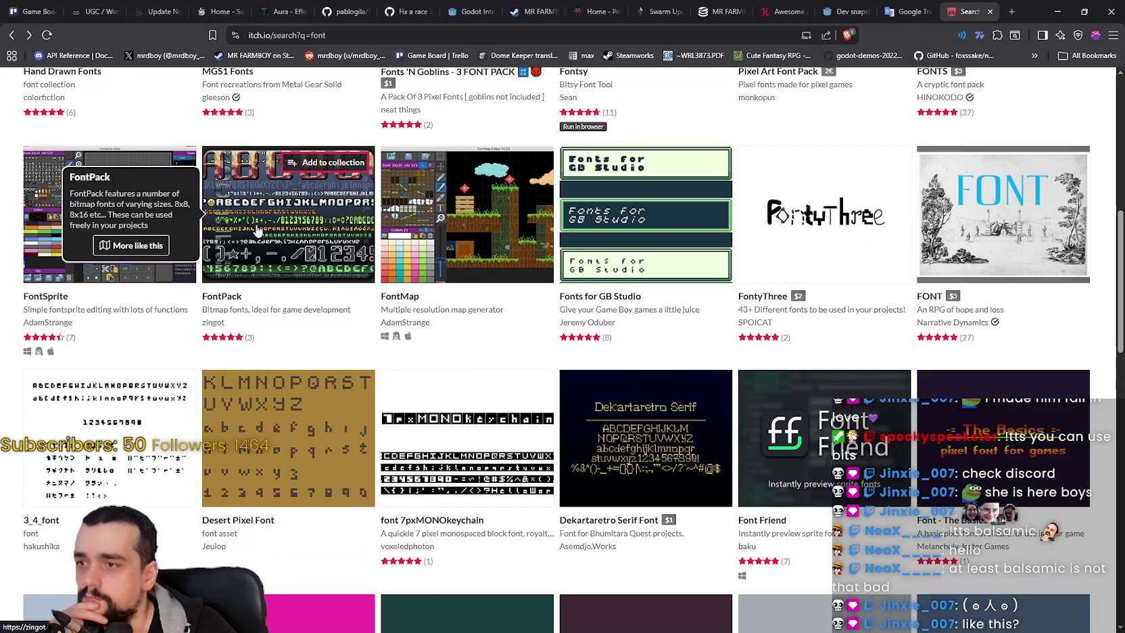
{"action": "left_click", "coordinate": [258, 229]}
{"action": "left_click", "coordinate": [749, 279]}
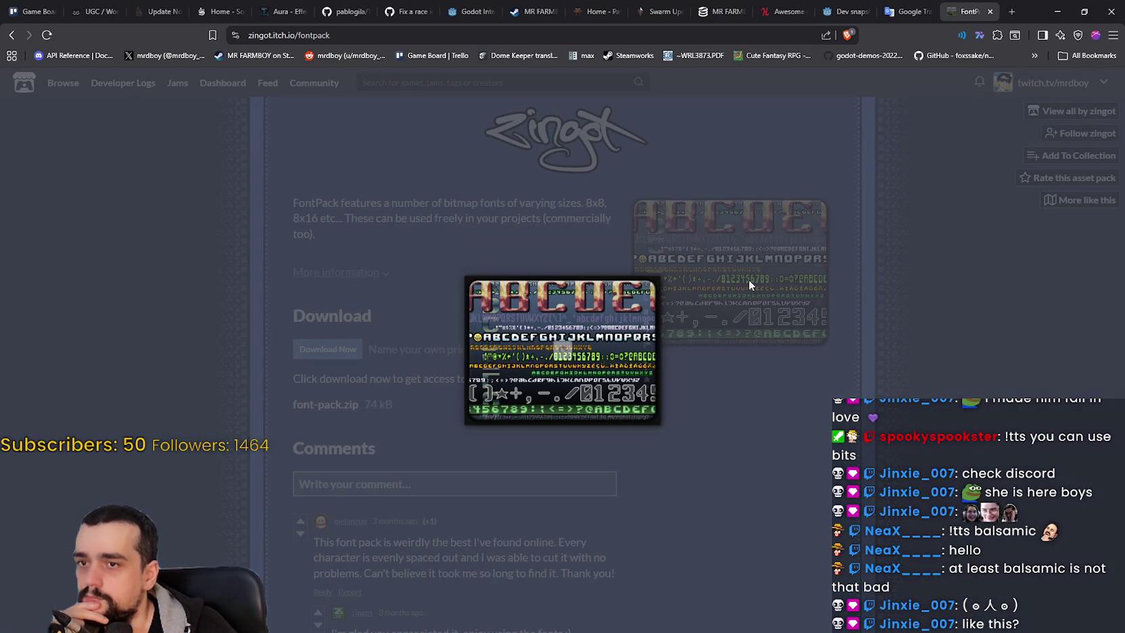
{"action": "left_click", "coordinate": [747, 410]}
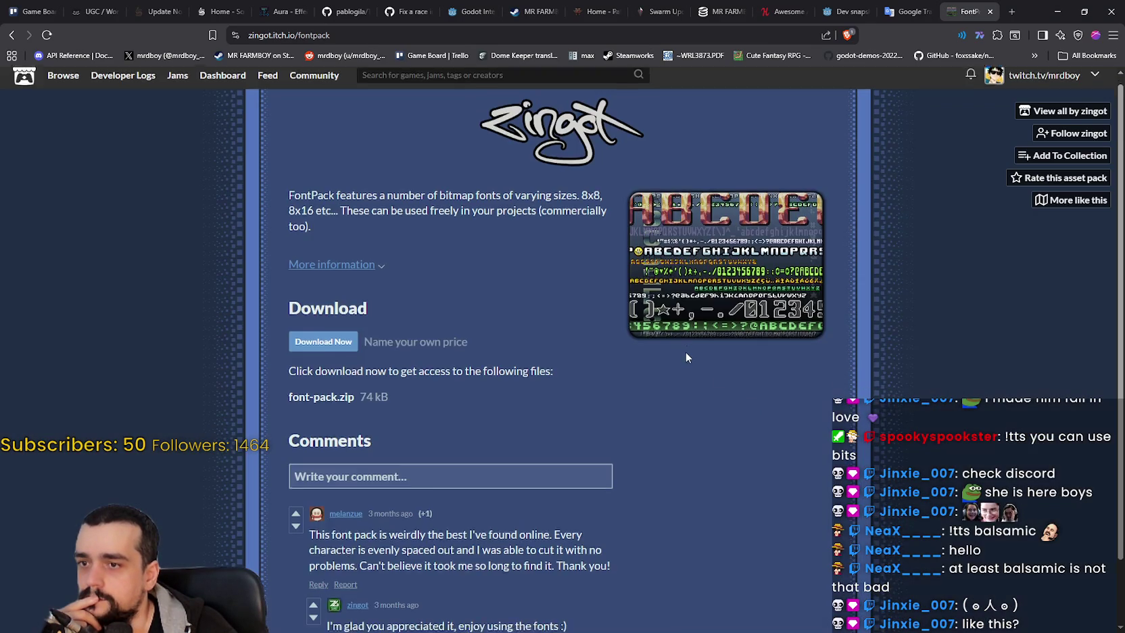
{"action": "scroll", "coordinate": [686, 357], "scroll_direction": "down", "scroll_amount": 1}
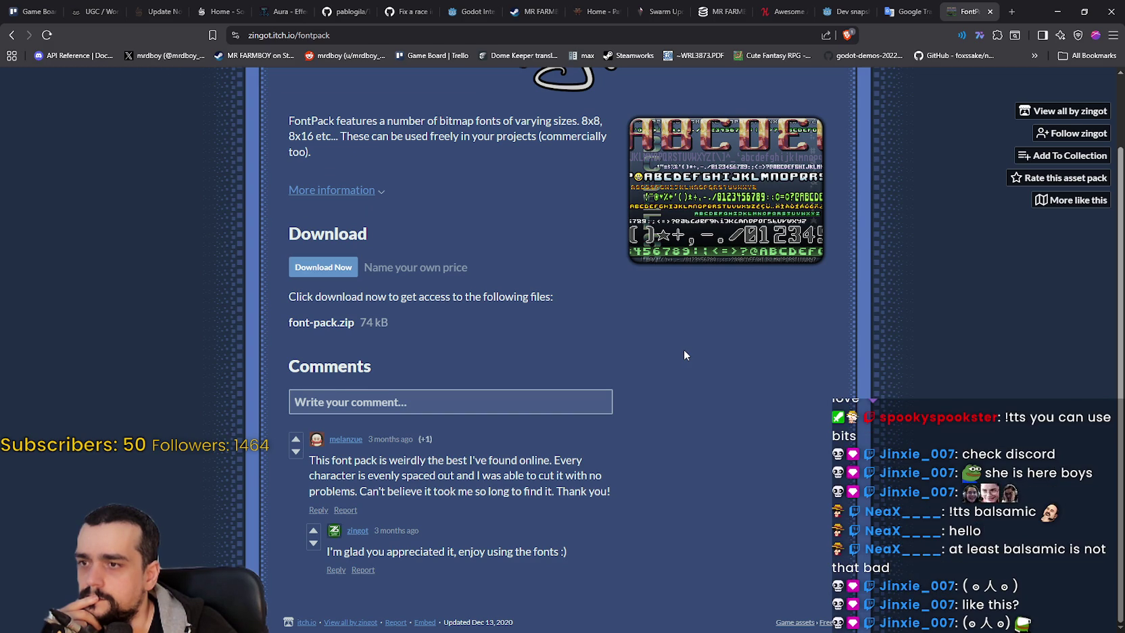
{"action": "scroll", "coordinate": [683, 355], "scroll_direction": "up", "scroll_amount": 1}
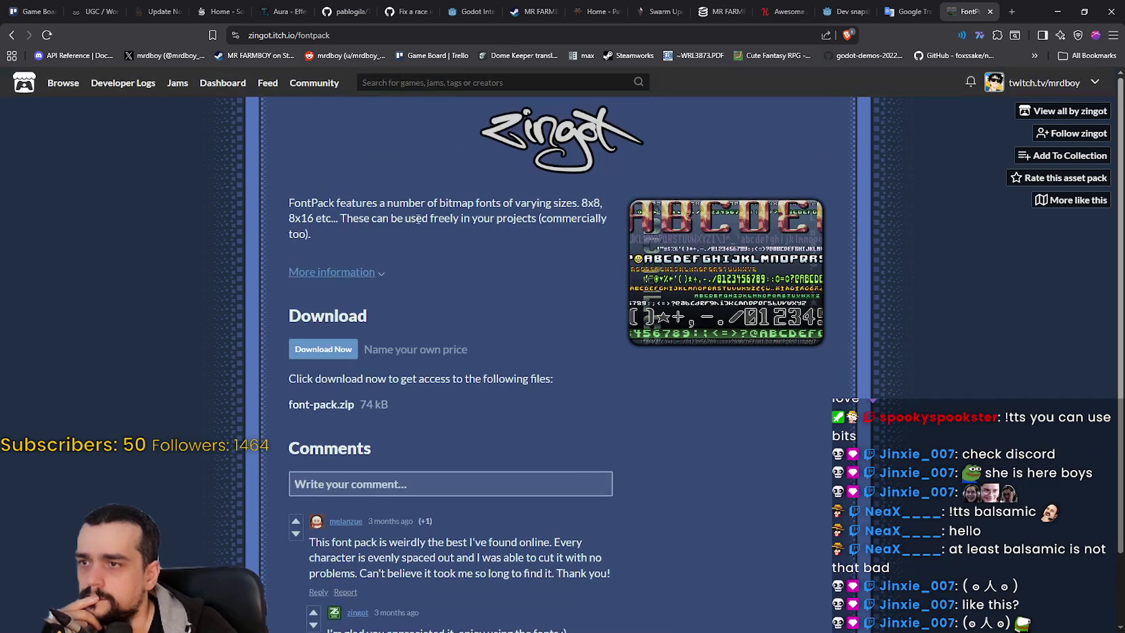
{"action": "mouse_move", "coordinate": [364, 202]}
{"action": "left_mouse_down"}
{"action": "mouse_move", "coordinate": [604, 210]}
{"action": "mouse_move", "coordinate": [612, 238]}
{"action": "left_mouse_up"}
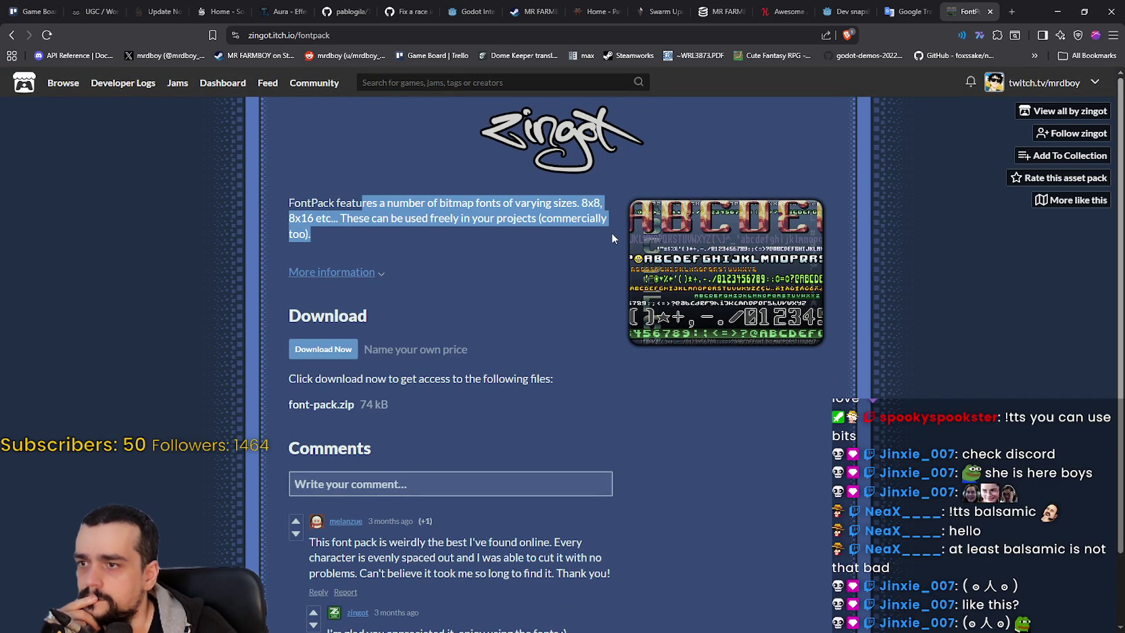
Step: Open the FontPack font sheet screenshot by itself in a new tab
{"action": "left_click", "coordinate": [751, 277]}
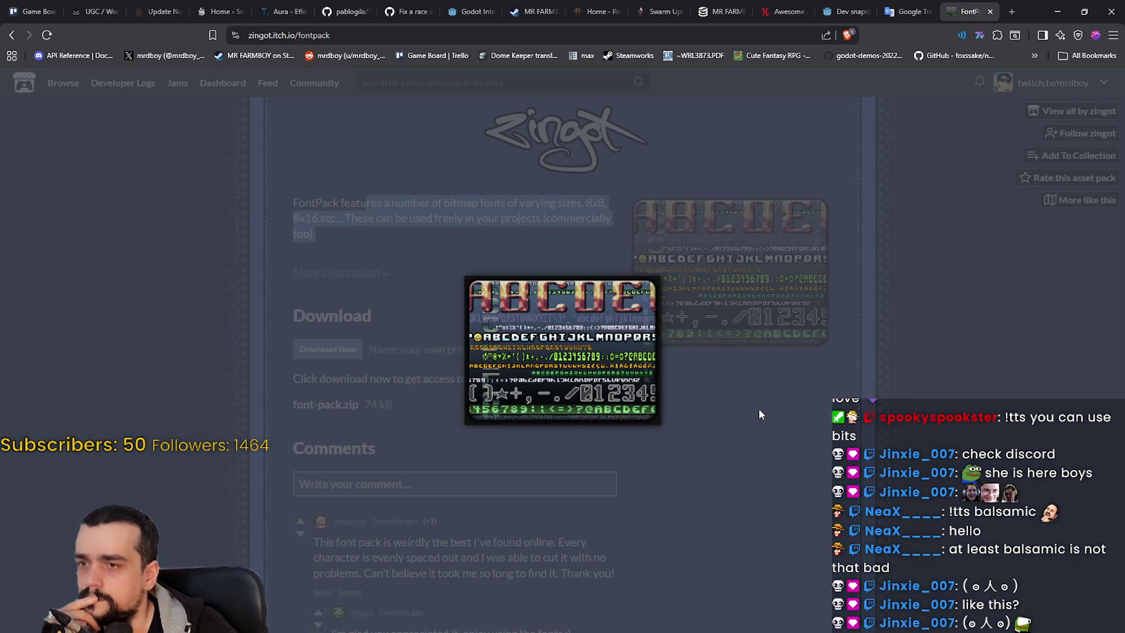
{"action": "left_click", "coordinate": [600, 379]}
{"action": "right_click", "coordinate": [607, 329]}
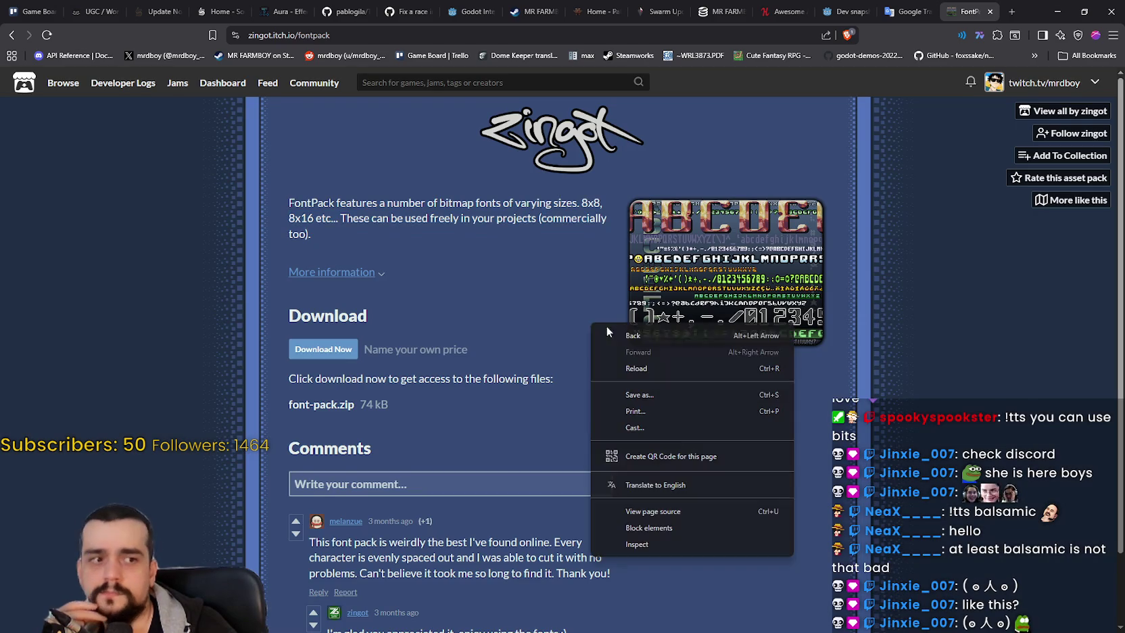
{"action": "left_click", "coordinate": [681, 264]}
{"action": "right_click", "coordinate": [612, 315]}
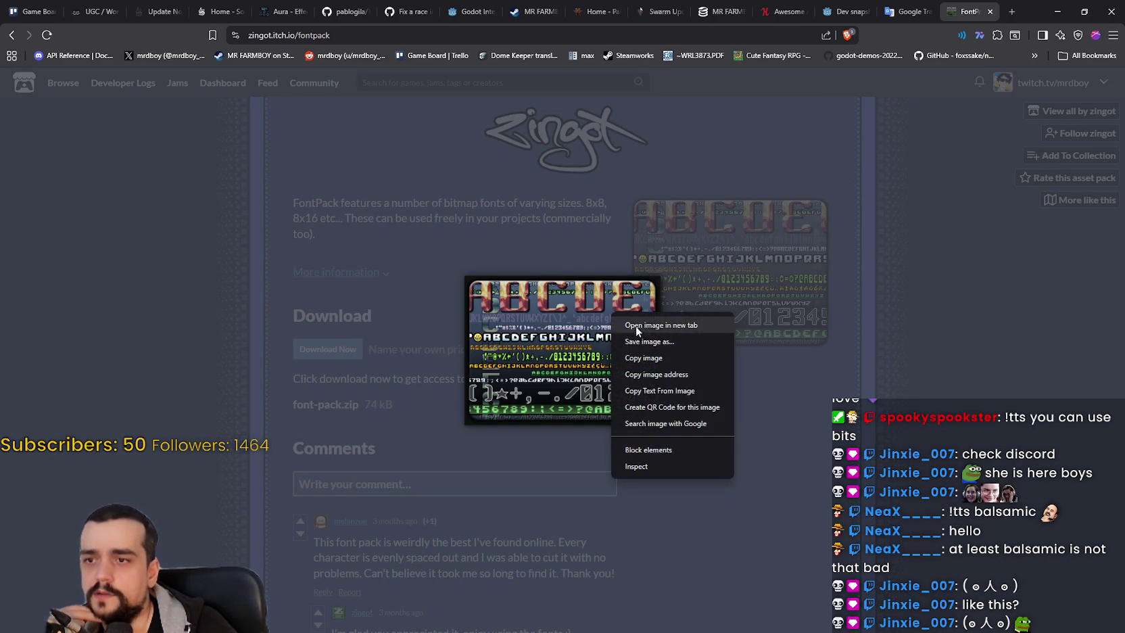
{"action": "left_click", "coordinate": [636, 326]}
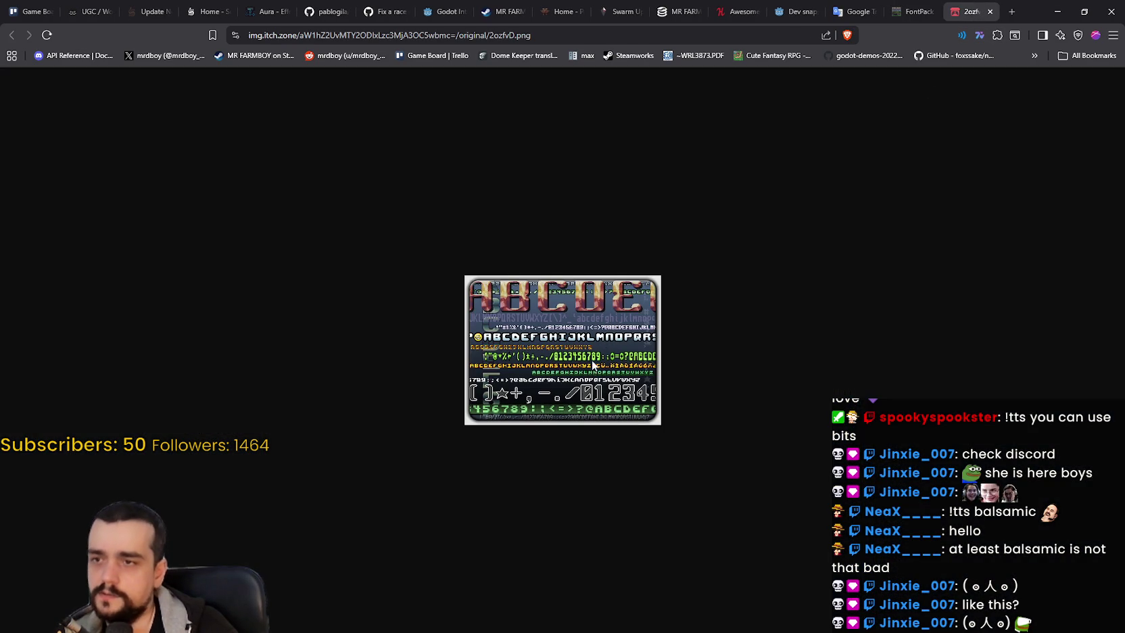
Step: Close the enlarged FontPack preview and go back to the 'font' search results
{"action": "scroll", "coordinate": [593, 368], "scroll_direction": "up", "scroll_amount": 8, "text": "ctrl"}
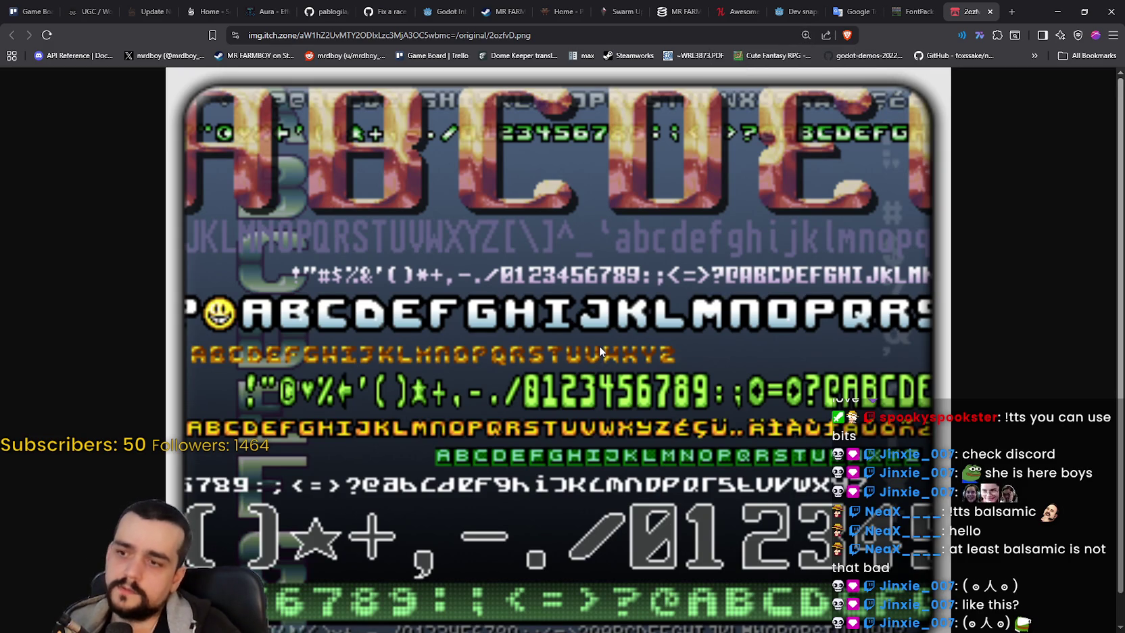
{"action": "scroll", "coordinate": [600, 345], "scroll_direction": "down", "scroll_amount": 1}
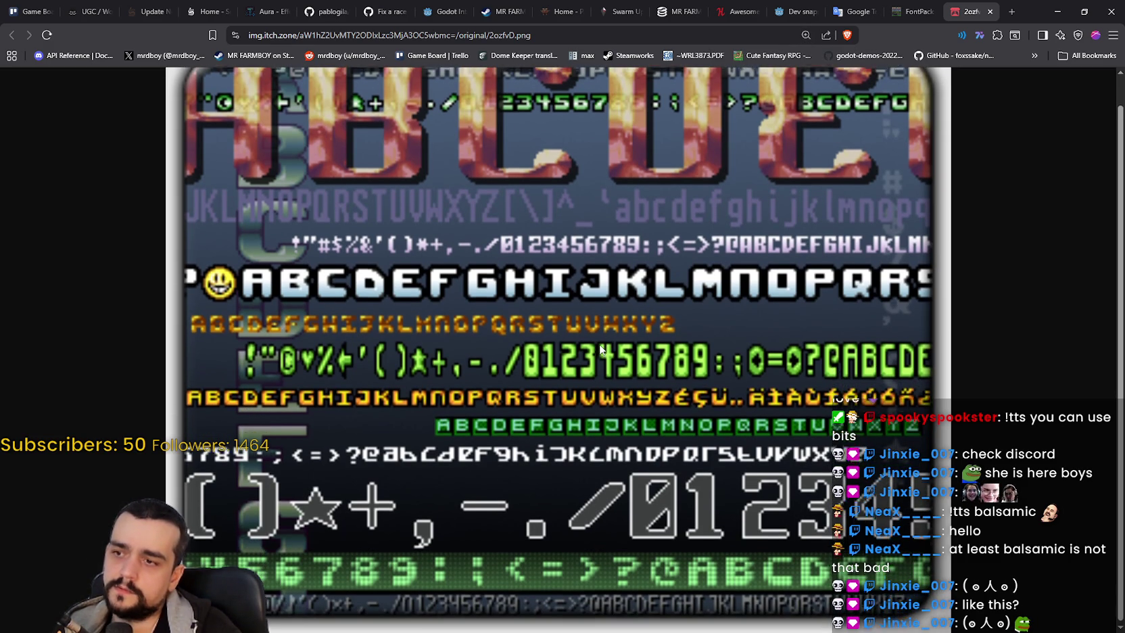
{"action": "scroll", "coordinate": [704, 238], "scroll_direction": "up", "scroll_amount": 1}
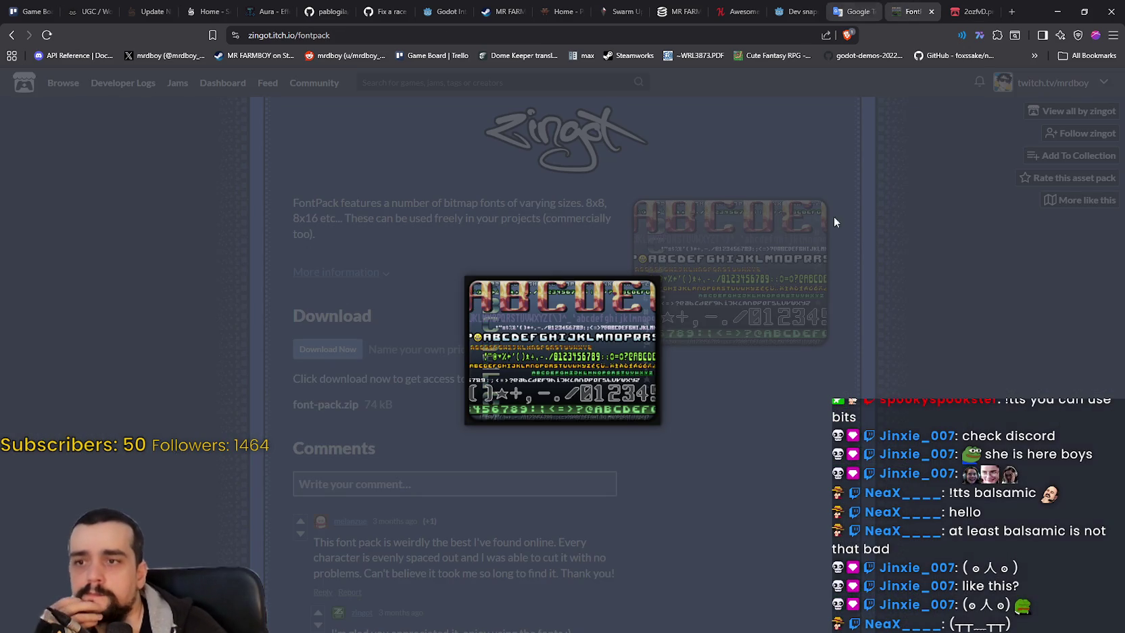
{"action": "left_click", "coordinate": [834, 219]}
{"action": "key", "text": "alt+Left"}
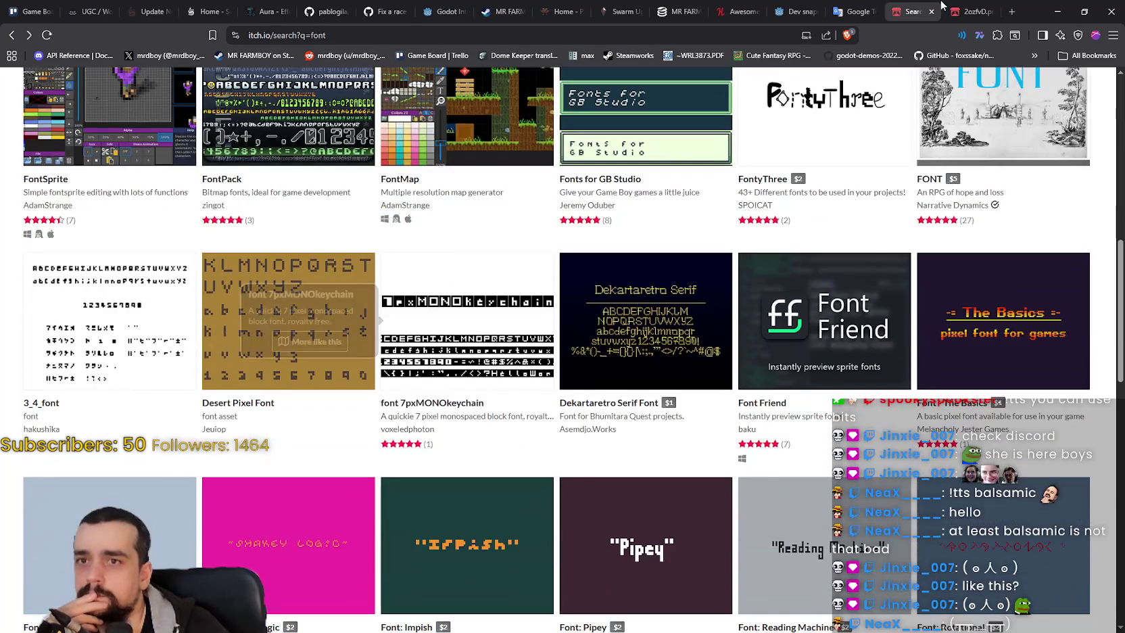
Step: Return to the font results and open the LazyFox pixel font library page
{"action": "left_click", "coordinate": [951, 6]}
{"action": "left_click", "coordinate": [913, 12]}
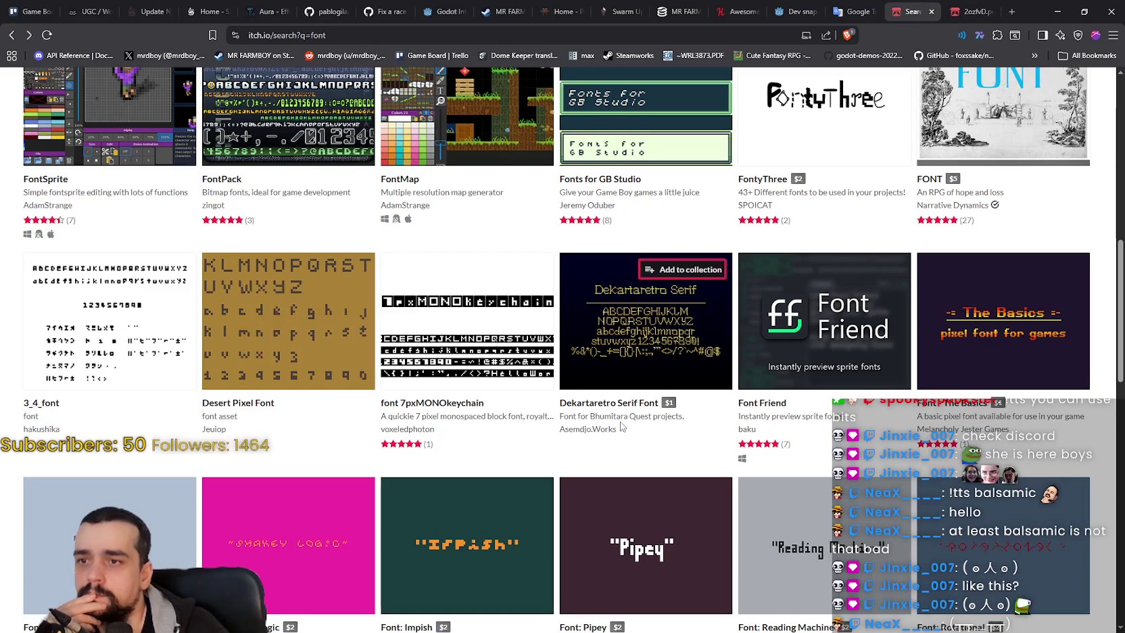
{"action": "scroll", "coordinate": [619, 413], "scroll_direction": "down", "scroll_amount": 4}
{"action": "scroll", "coordinate": [619, 413], "scroll_direction": "down", "scroll_amount": 4}
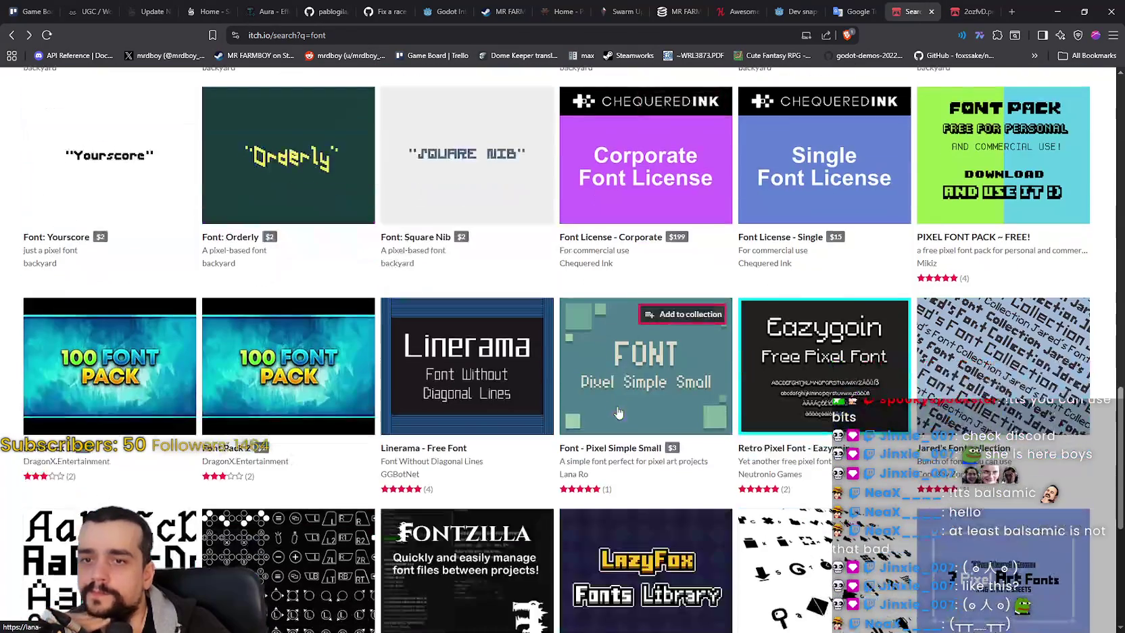
{"action": "scroll", "coordinate": [617, 410], "scroll_direction": "down", "scroll_amount": 3}
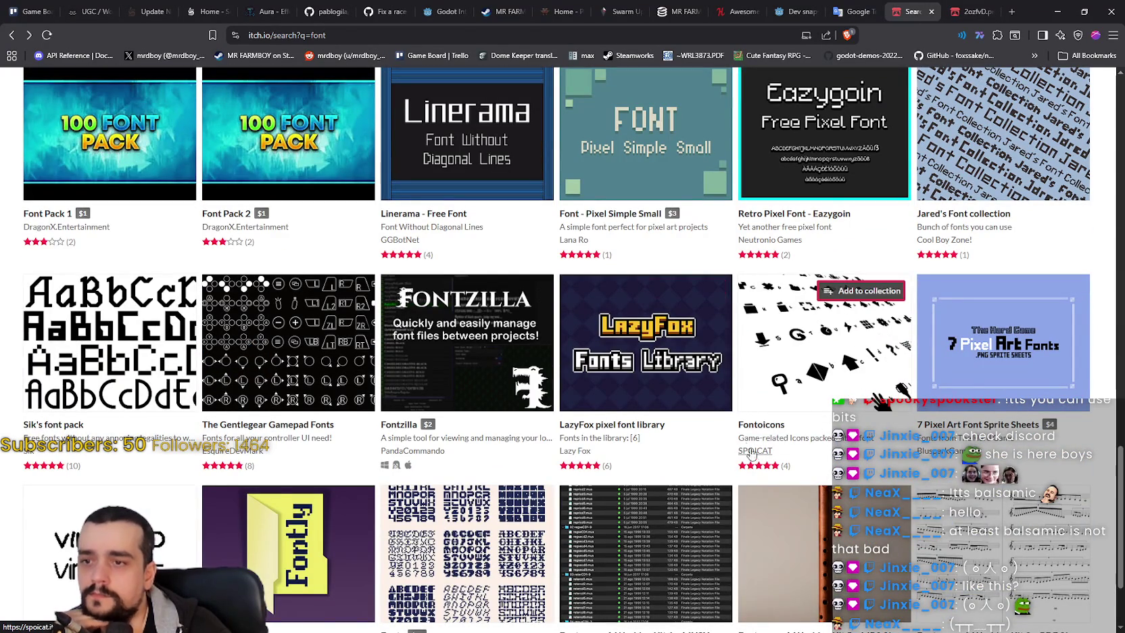
{"action": "left_click", "coordinate": [660, 372]}
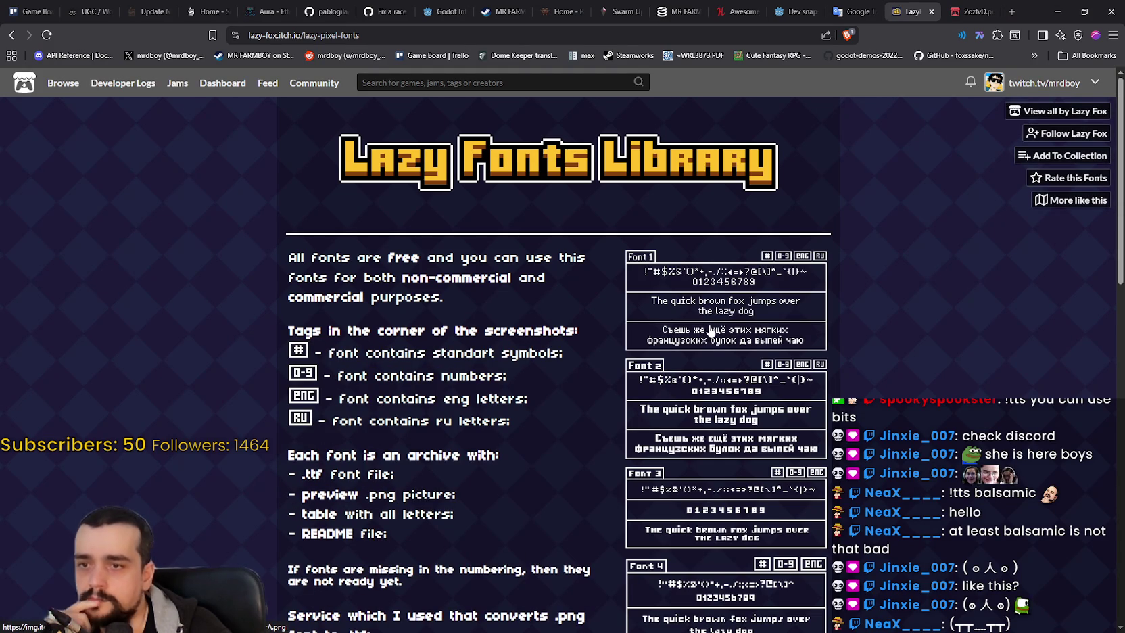
Step: Page through the Font 1–7 previews in the lightbox, cycling forward and back
{"action": "scroll", "coordinate": [712, 331], "scroll_direction": "down", "scroll_amount": 2}
{"action": "left_click", "coordinate": [729, 296]}
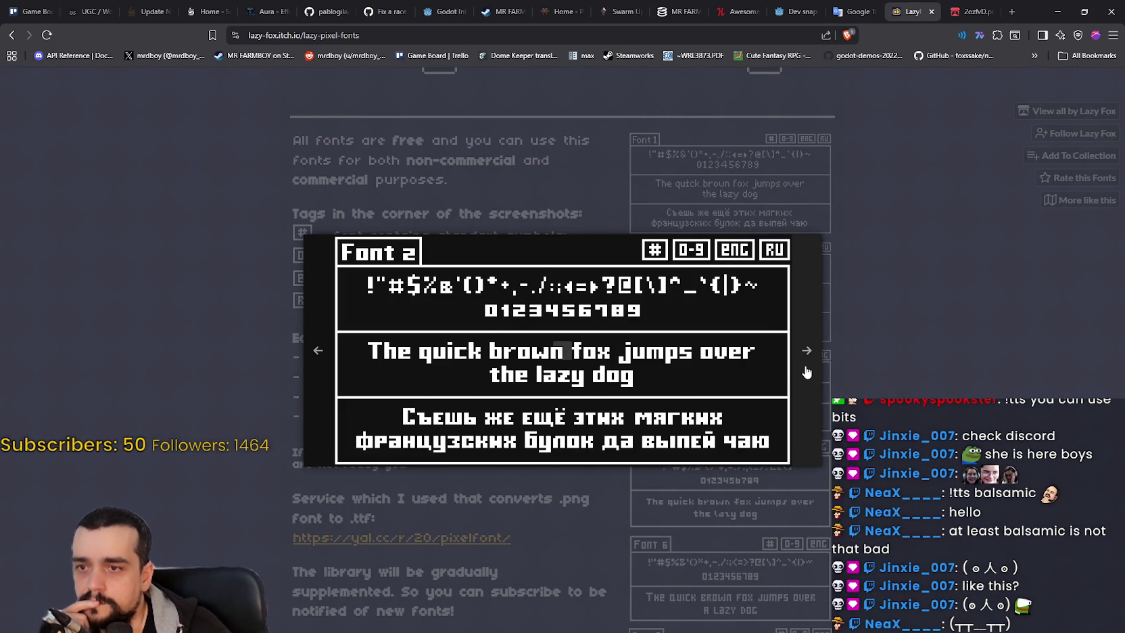
{"action": "left_click", "coordinate": [806, 369]}
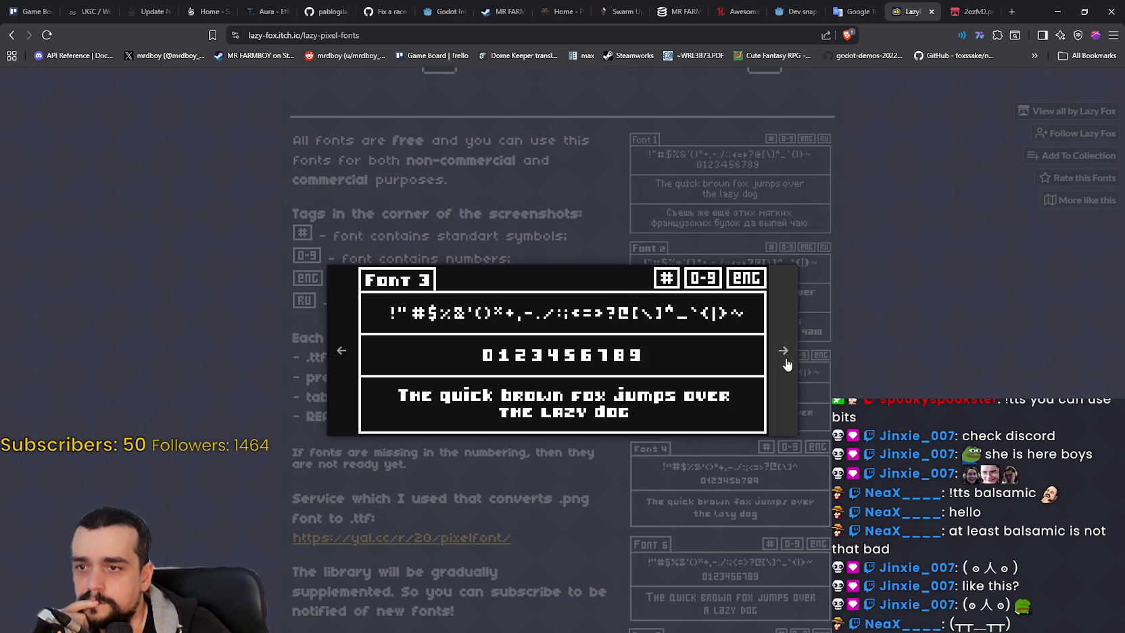
{"action": "left_click", "coordinate": [786, 358]}
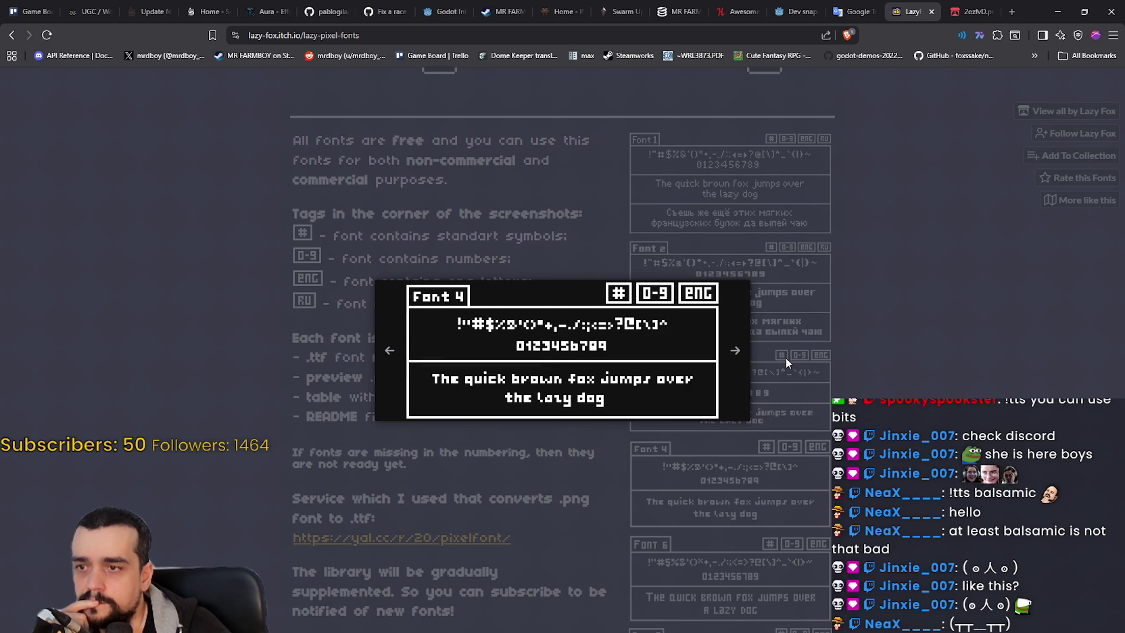
{"action": "left_click", "coordinate": [734, 386]}
{"action": "left_click", "coordinate": [747, 386]}
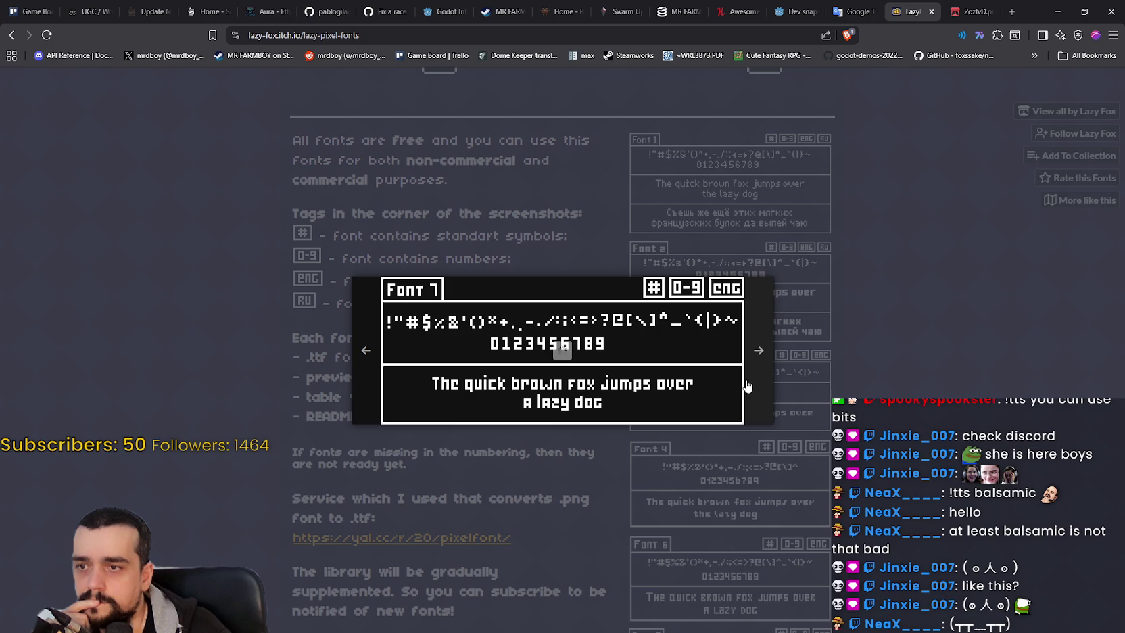
{"action": "left_click", "coordinate": [750, 386]}
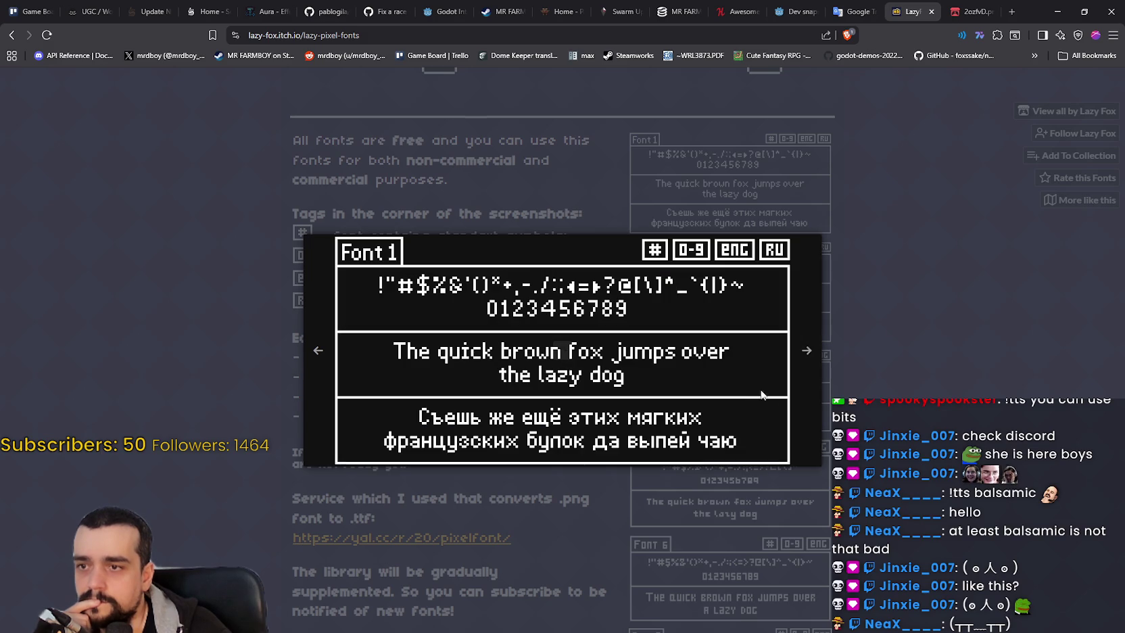
{"action": "left_click", "coordinate": [803, 406]}
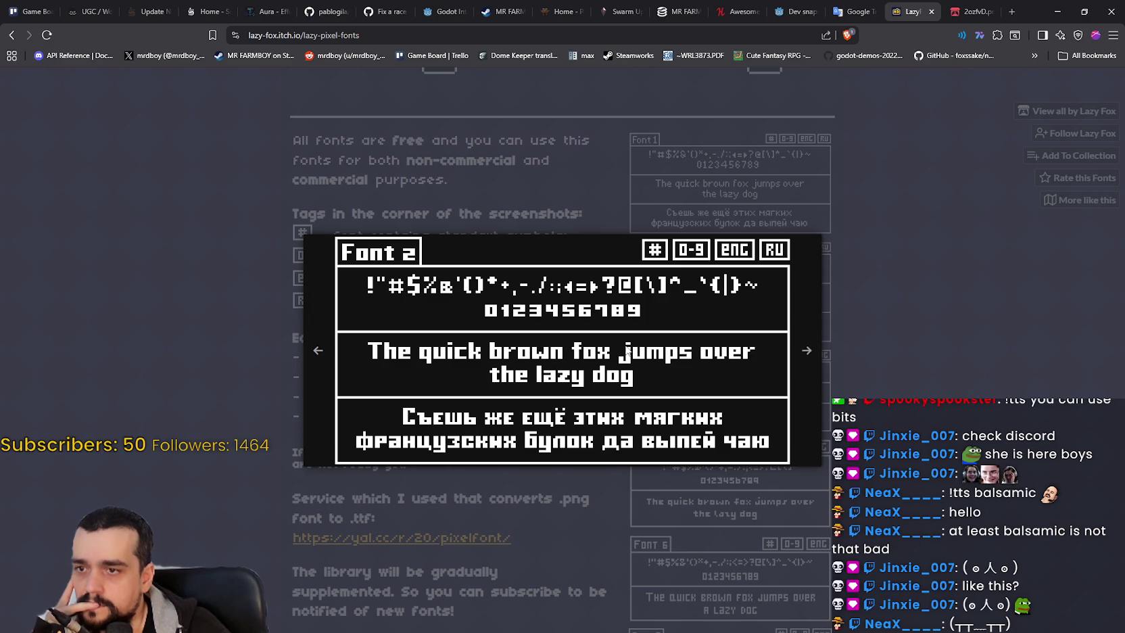
{"action": "left_click", "coordinate": [805, 351]}
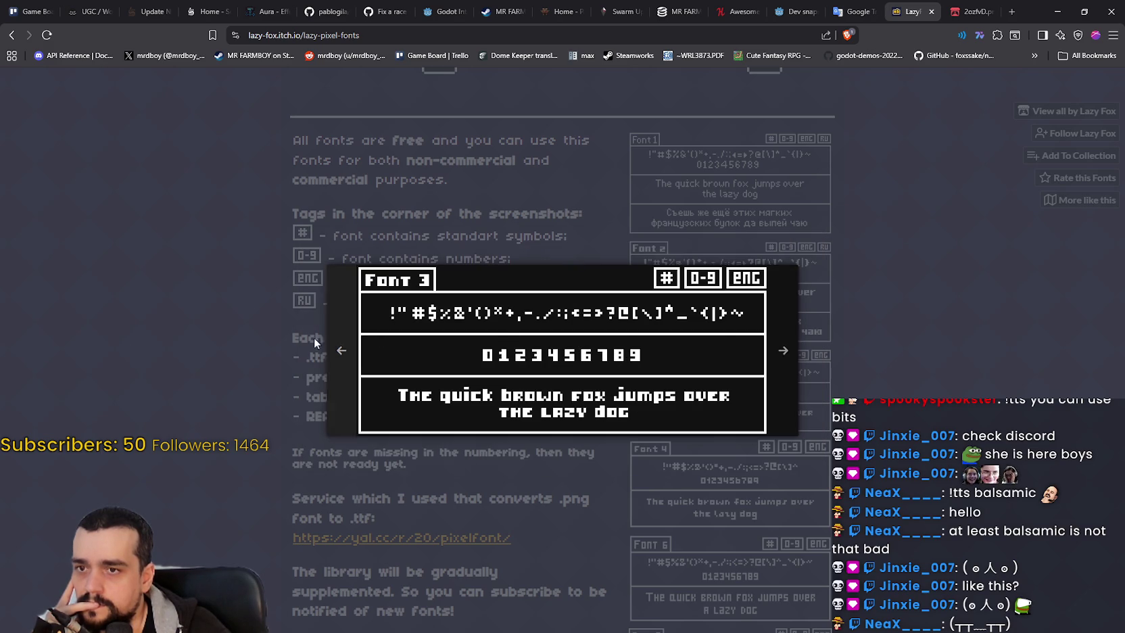
{"action": "left_click", "coordinate": [331, 357]}
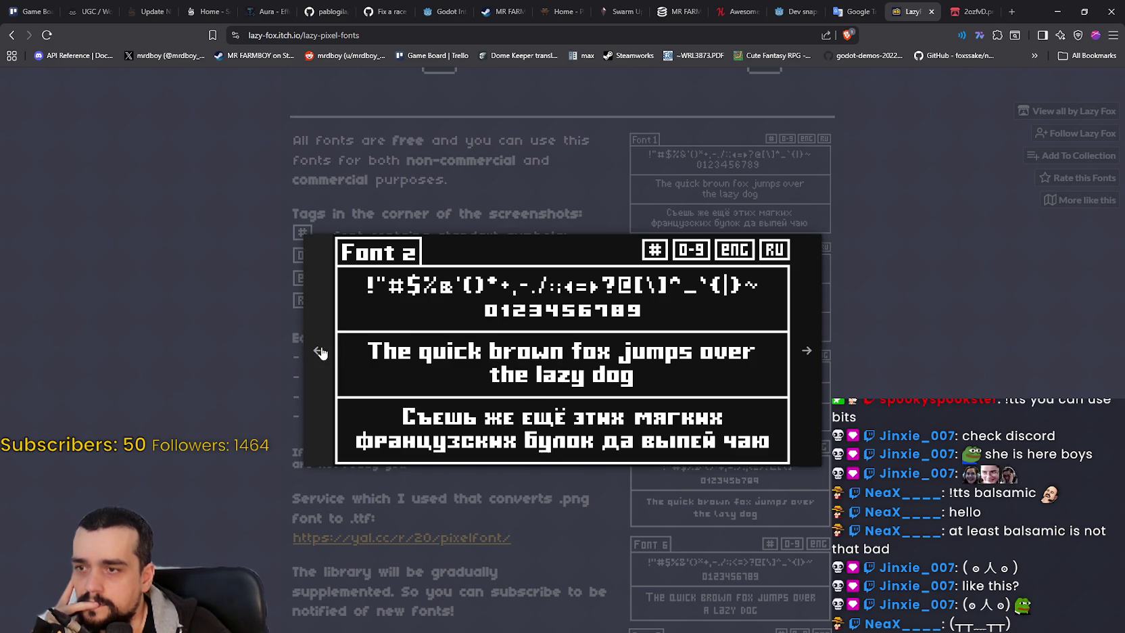
{"action": "left_click", "coordinate": [323, 353]}
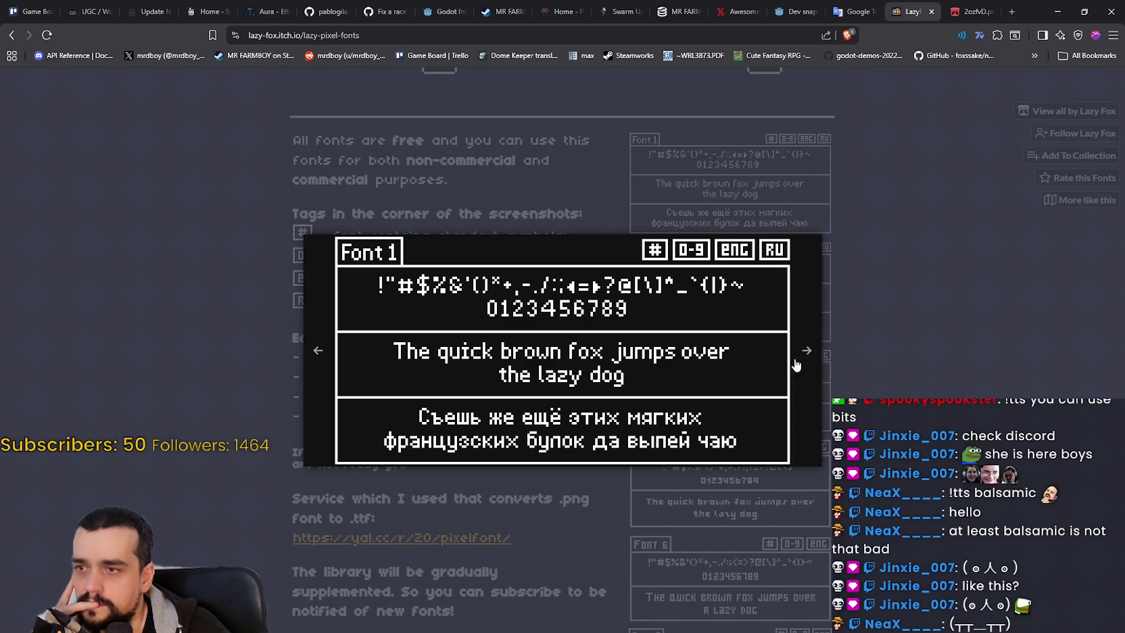
Step: Reopen the Font 7, Font 6, Font 1 and Font 2 previews individually
{"action": "scroll", "coordinate": [796, 367], "scroll_direction": "down", "scroll_amount": 3}
{"action": "scroll", "coordinate": [784, 379], "scroll_direction": "up", "scroll_amount": 2}
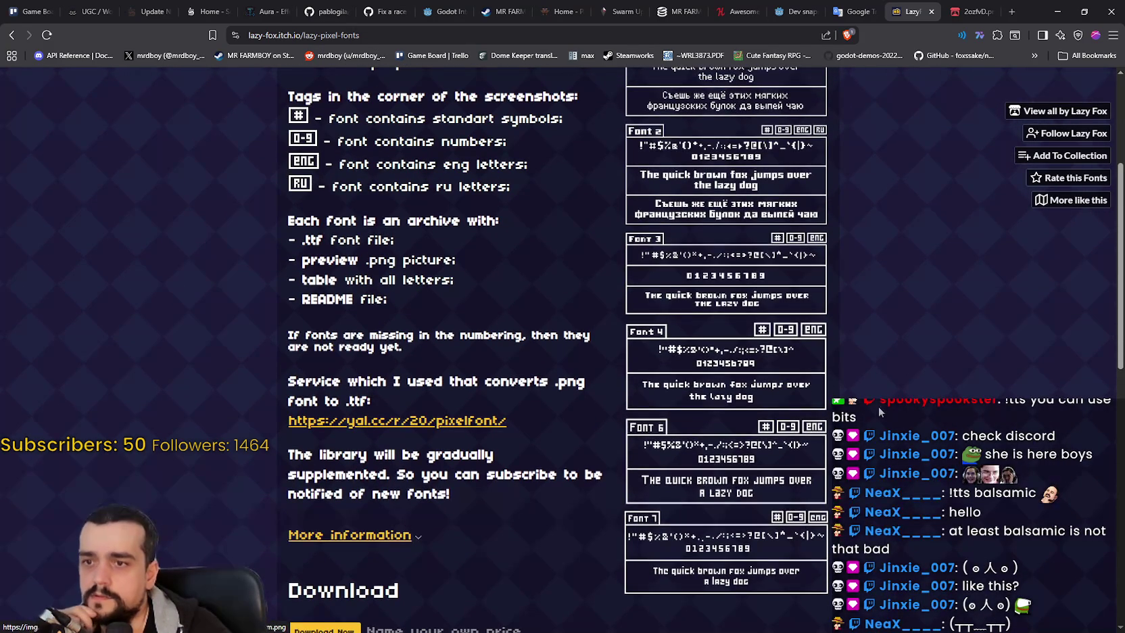
{"action": "left_click", "coordinate": [727, 551]}
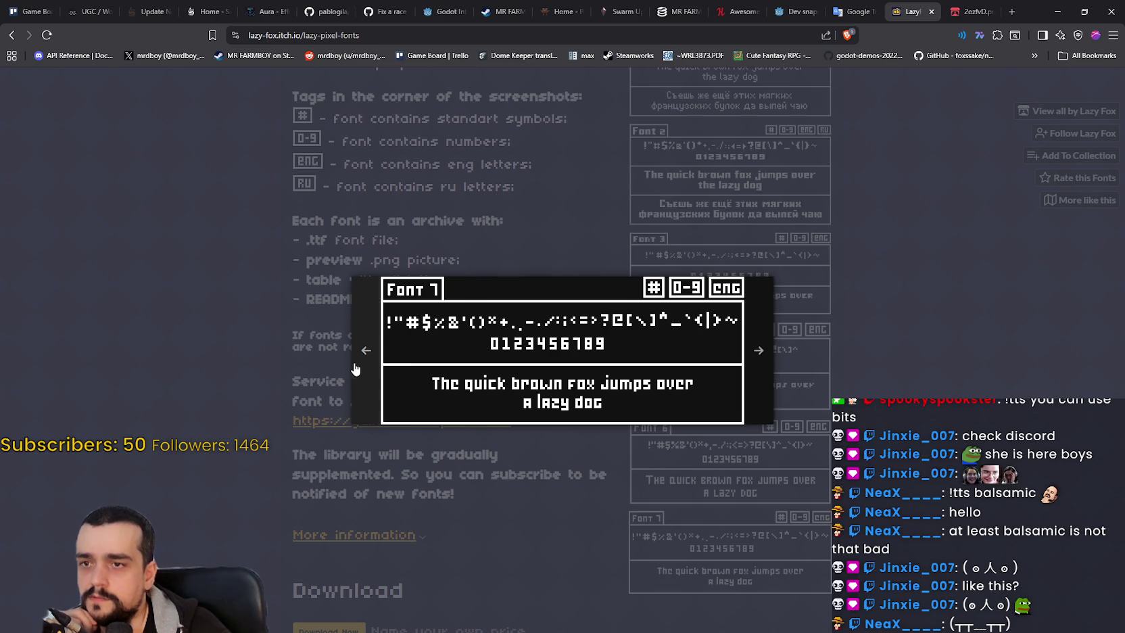
{"action": "left_click", "coordinate": [355, 369]}
{"action": "left_click", "coordinate": [359, 365]}
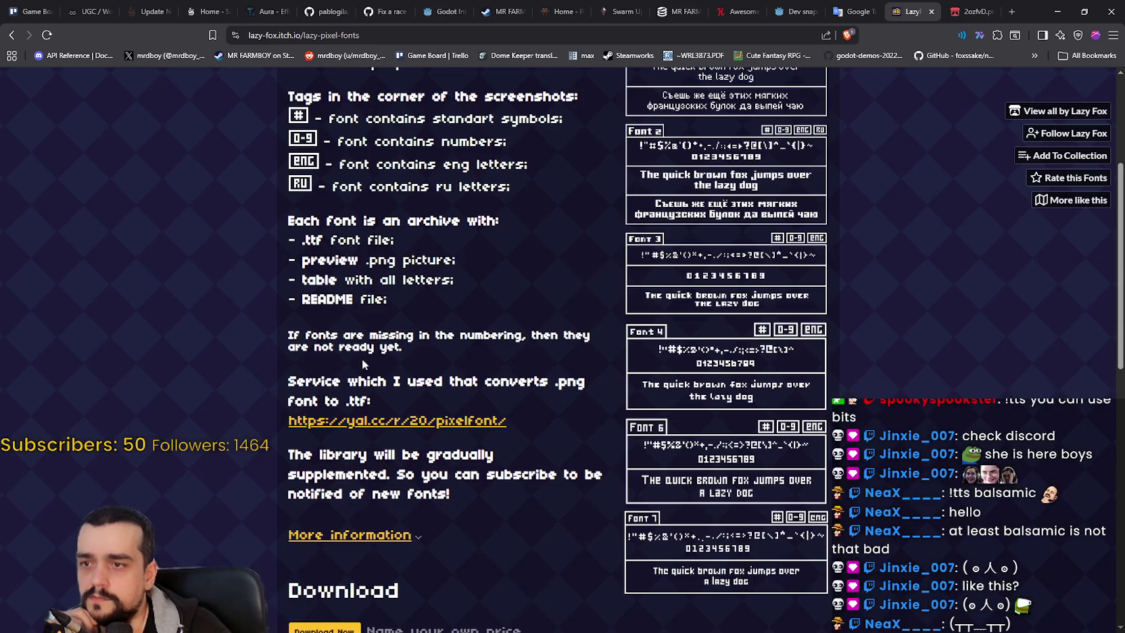
{"action": "scroll", "coordinate": [699, 330], "scroll_direction": "up", "scroll_amount": 3}
{"action": "left_click", "coordinate": [700, 330]}
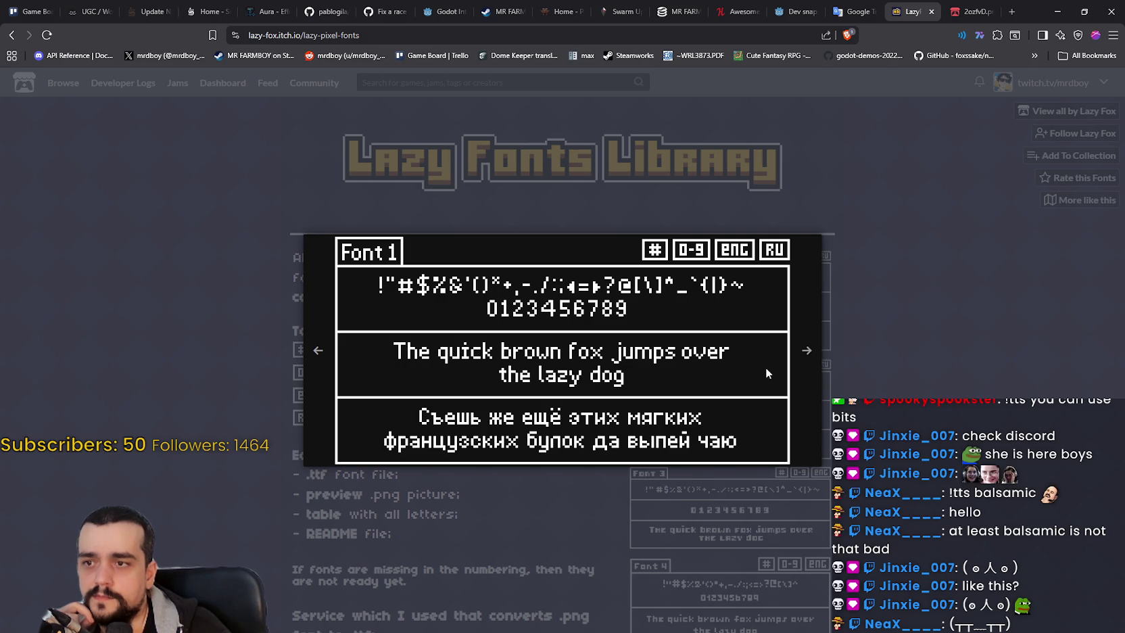
{"action": "left_click", "coordinate": [866, 366]}
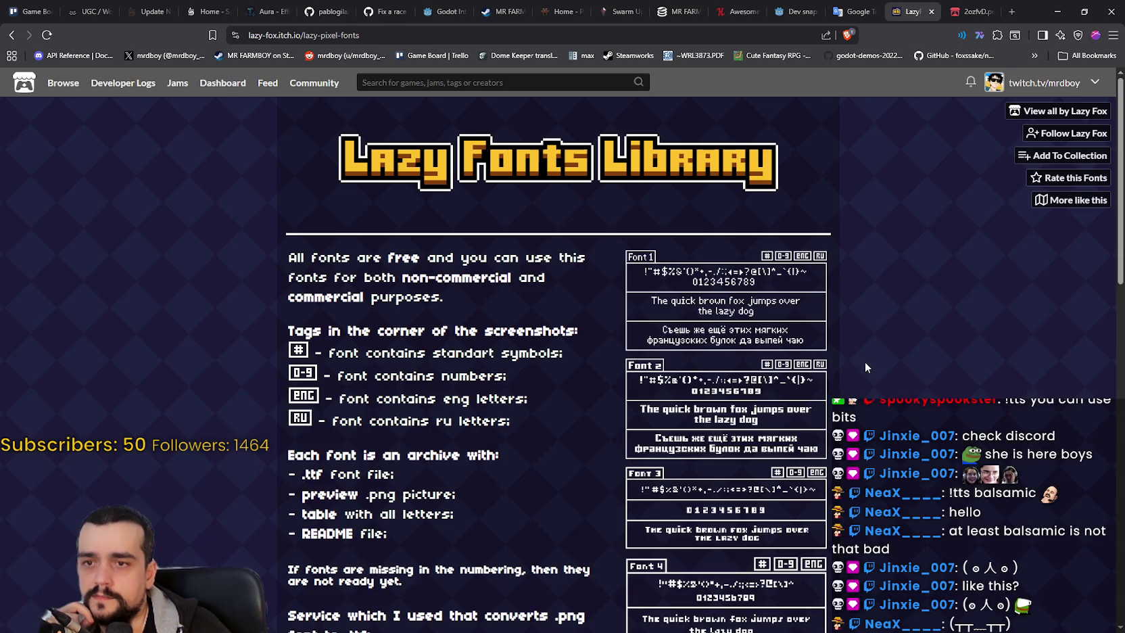
{"action": "left_click", "coordinate": [757, 421]}
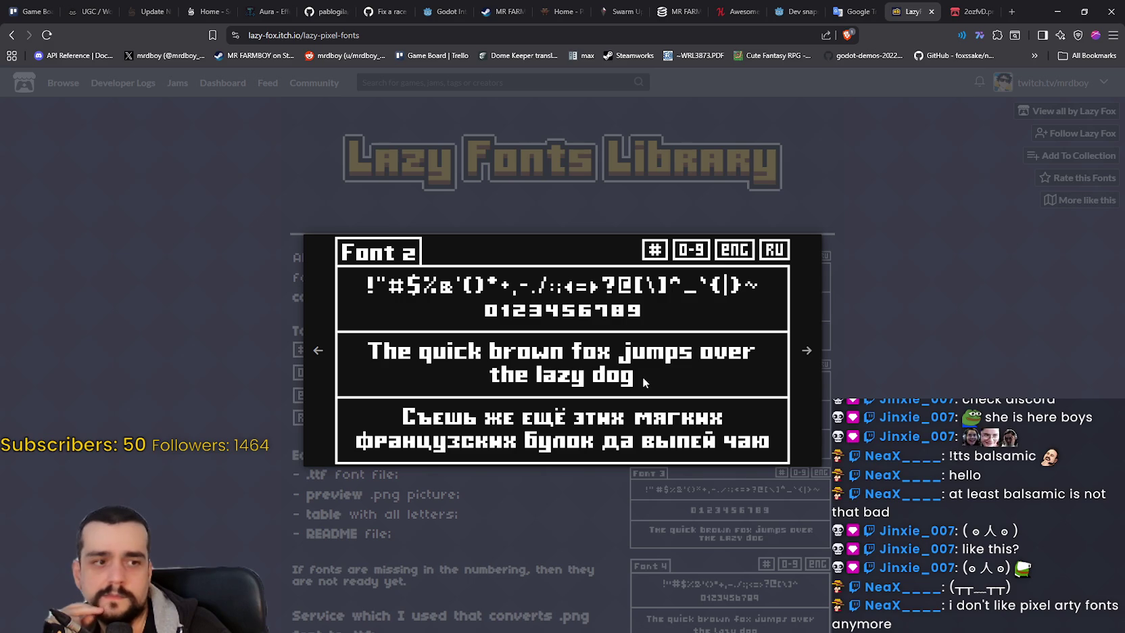
{"action": "left_click", "coordinate": [845, 392]}
Step: View the Font 3, 4, 6 and 7 previews, then go back to the search results
{"action": "scroll", "coordinate": [743, 406], "scroll_direction": "down", "scroll_amount": 2}
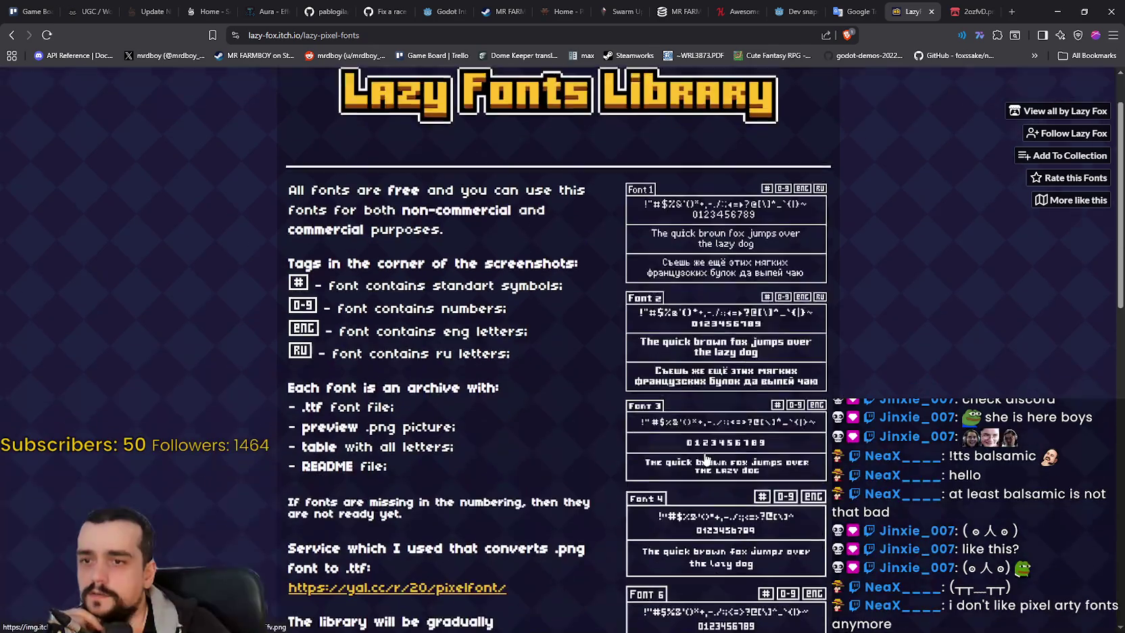
{"action": "left_click", "coordinate": [743, 408]}
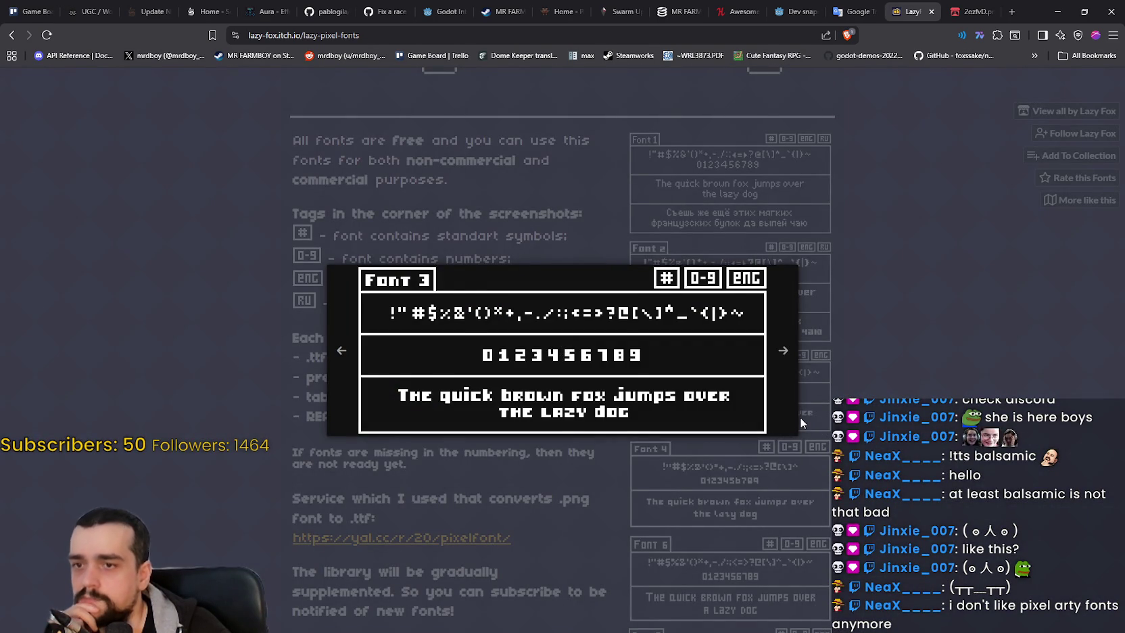
{"action": "left_click", "coordinate": [800, 418]}
{"action": "scroll", "coordinate": [780, 416], "scroll_direction": "down", "scroll_amount": 1}
{"action": "left_click", "coordinate": [779, 415]}
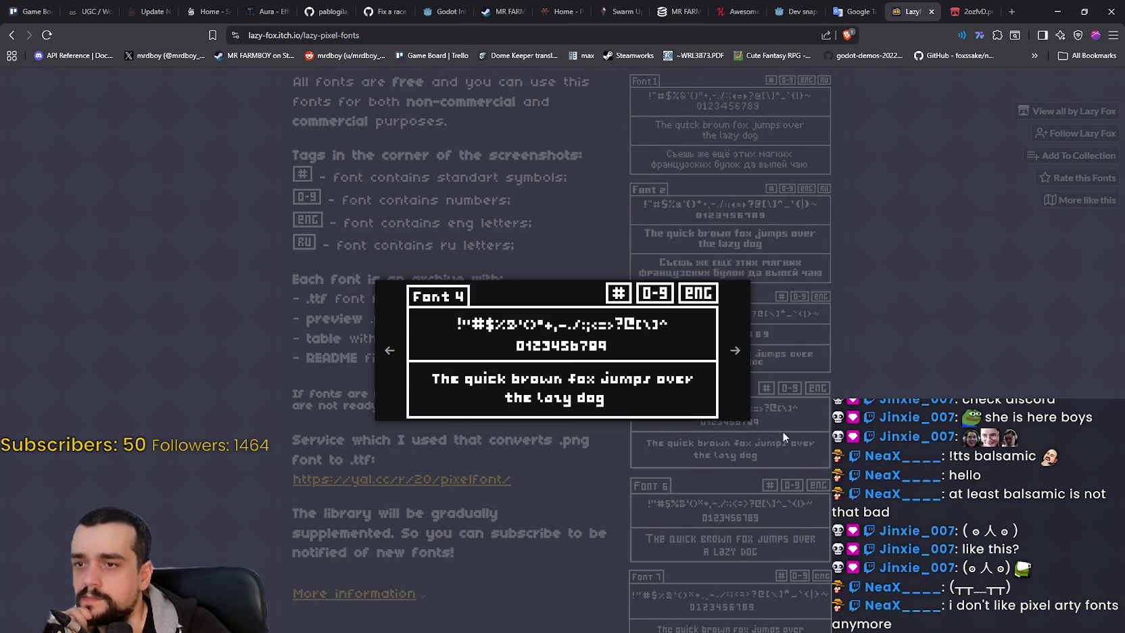
{"action": "left_click", "coordinate": [787, 433]}
{"action": "scroll", "coordinate": [775, 423], "scroll_direction": "down", "scroll_amount": 4}
{"action": "left_click", "coordinate": [776, 423]}
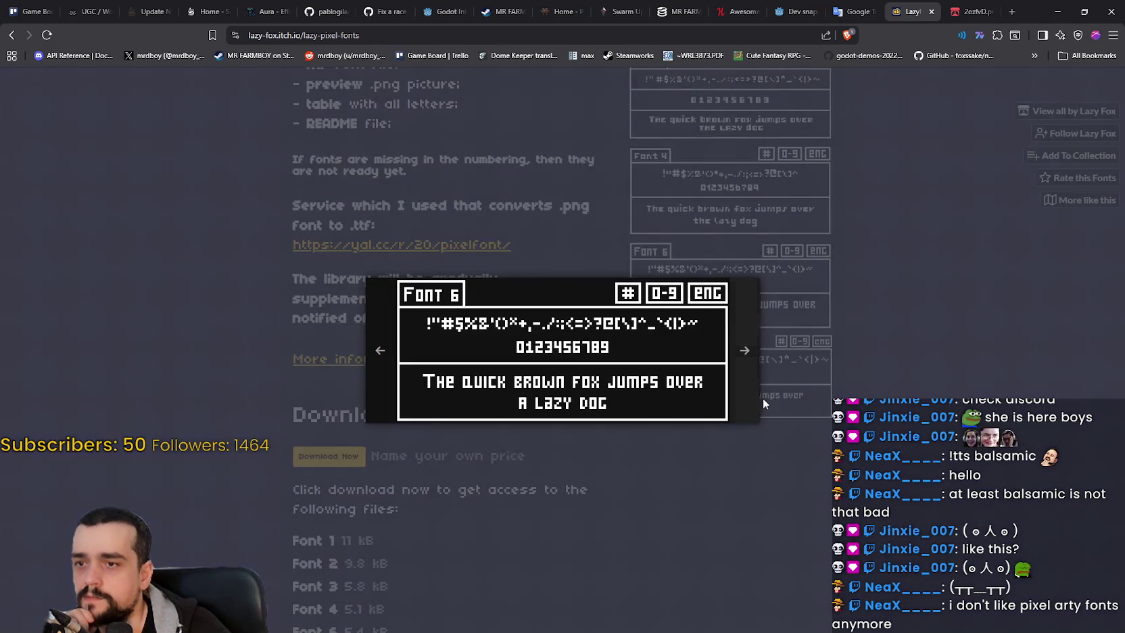
{"action": "left_click", "coordinate": [766, 398]}
{"action": "left_click", "coordinate": [780, 406]}
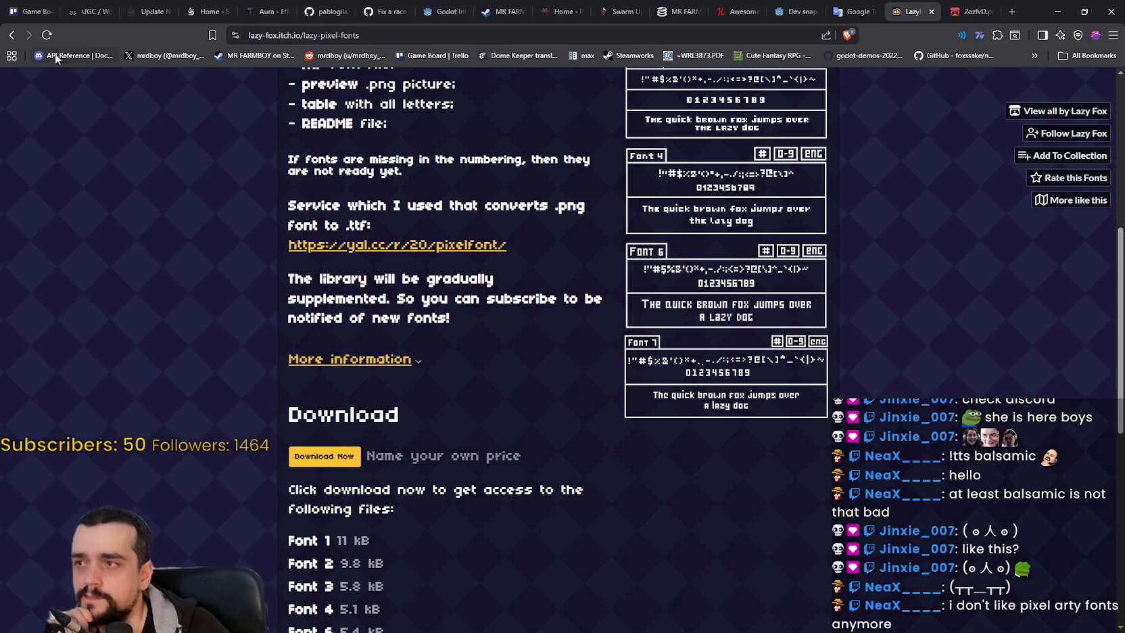
{"action": "left_click", "coordinate": [13, 35]}
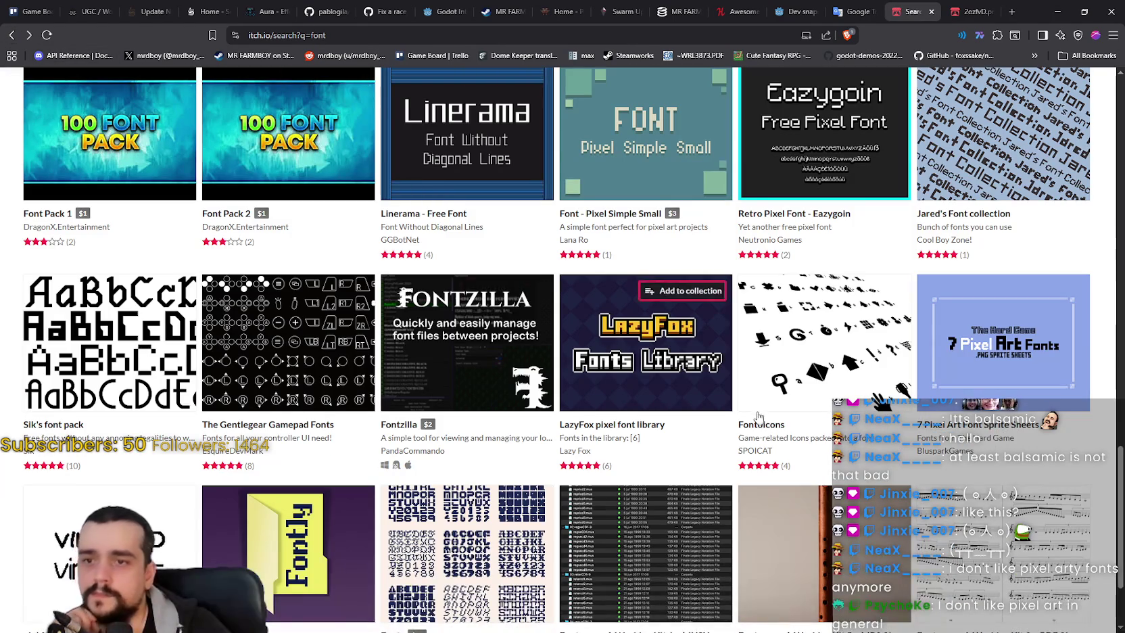
Step: Open the 7 Pixel Art Fonts page, flip through its sample sheets, and return to results
{"action": "mouse_move", "coordinate": [872, 351]}
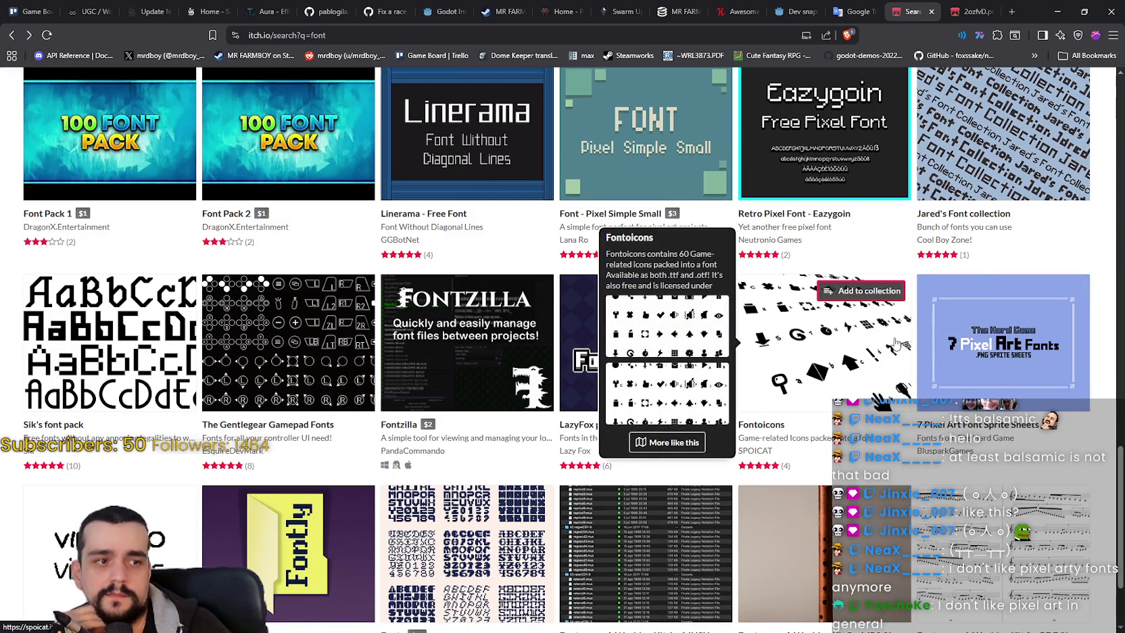
{"action": "mouse_move", "coordinate": [983, 354]}
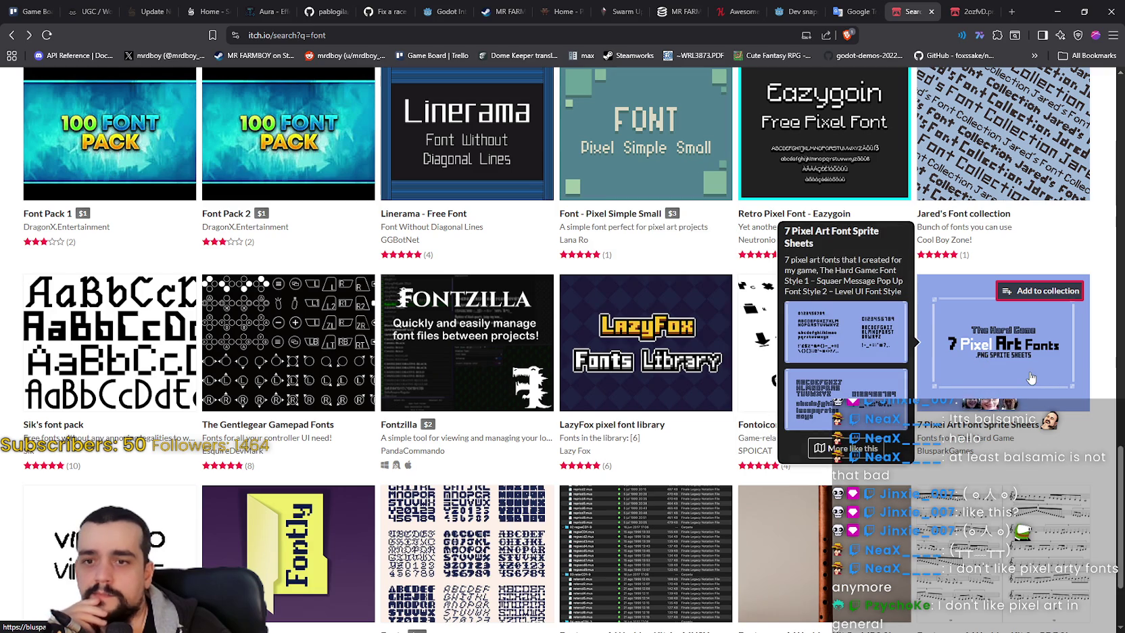
{"action": "left_click", "coordinate": [1031, 378]}
{"action": "left_click", "coordinate": [732, 336]}
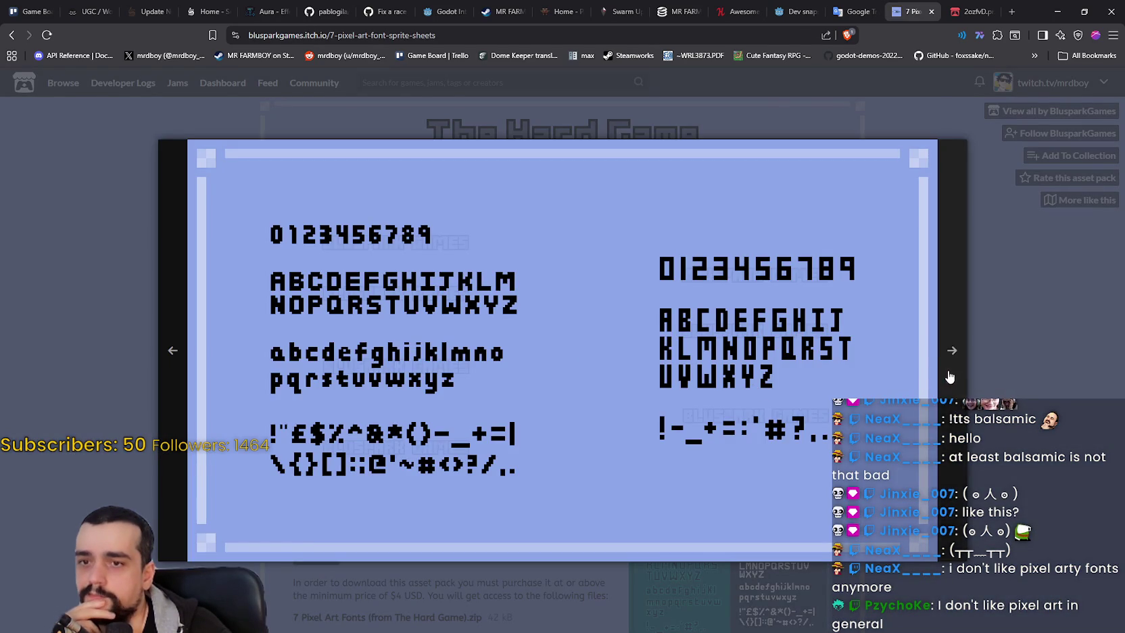
{"action": "left_click", "coordinate": [944, 374]}
{"action": "left_click", "coordinate": [944, 373]}
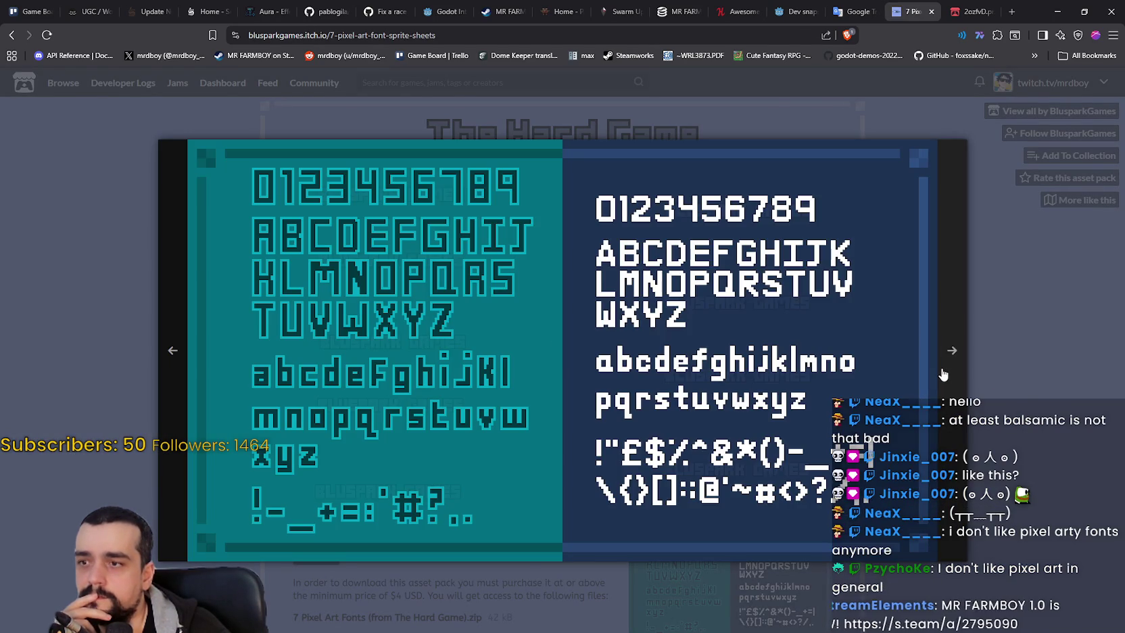
{"action": "left_click", "coordinate": [943, 374]}
{"action": "left_click", "coordinate": [944, 374]}
{"action": "left_click", "coordinate": [1023, 417]}
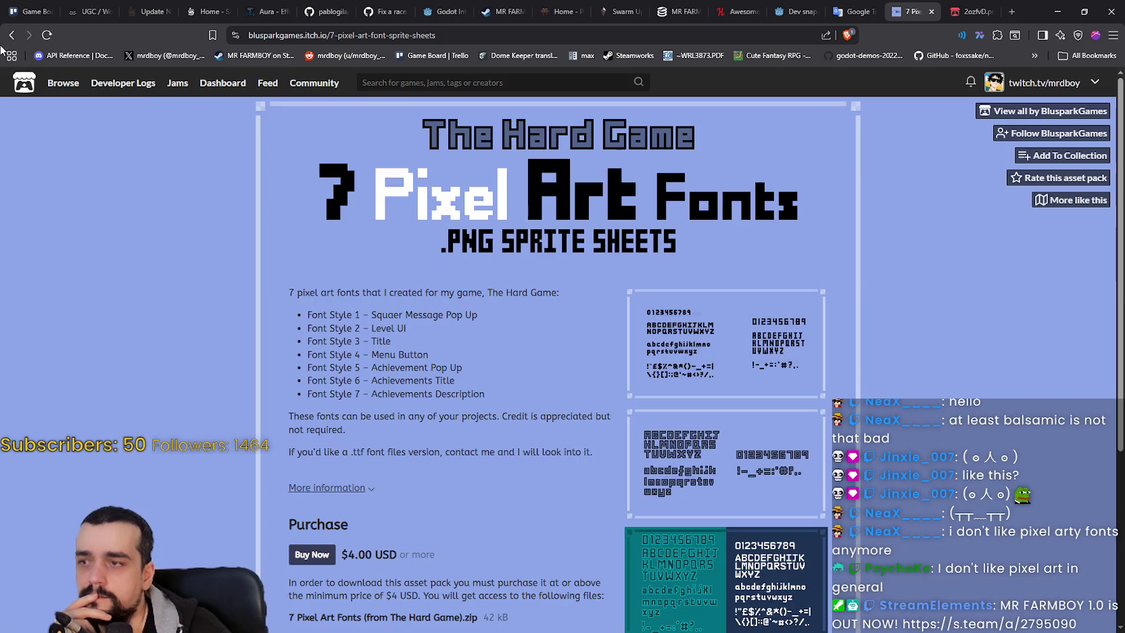
{"action": "left_click", "coordinate": [12, 34]}
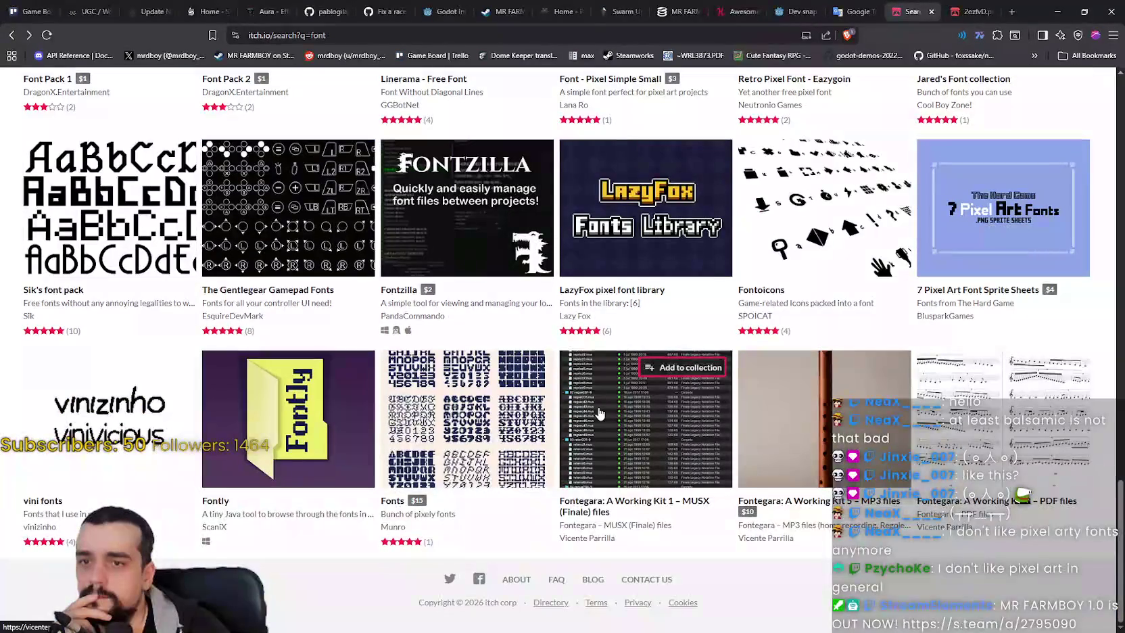
Step: Scroll back up the results and open the Font+ [Antiquity Print] page
{"action": "scroll", "coordinate": [599, 411], "scroll_direction": "up", "scroll_amount": 3}
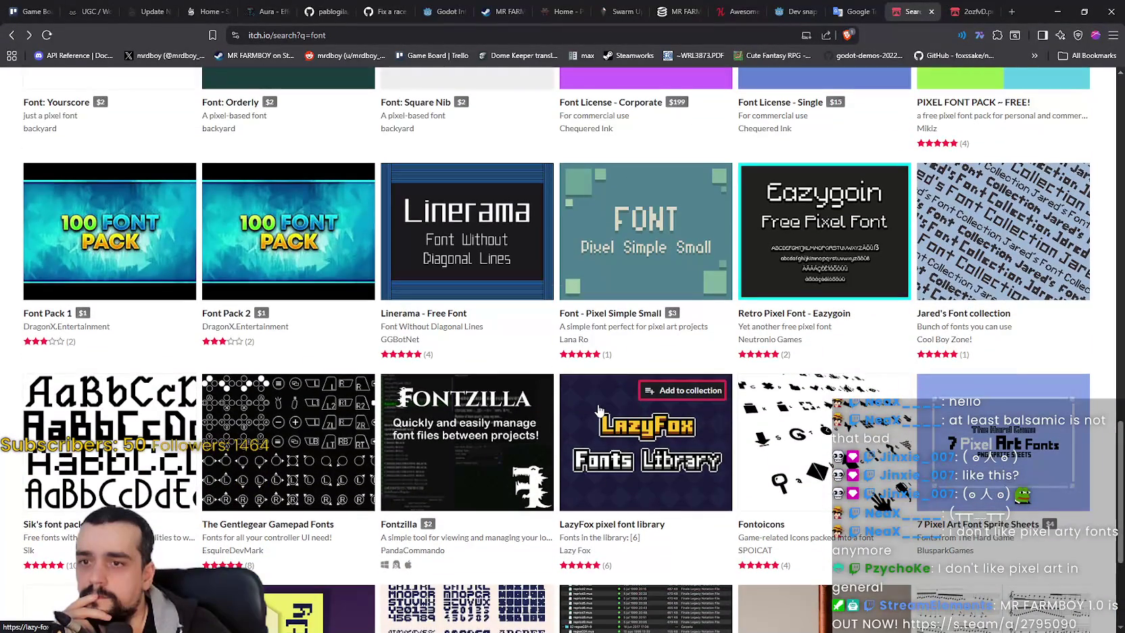
{"action": "scroll", "coordinate": [599, 411], "scroll_direction": "up", "scroll_amount": 4}
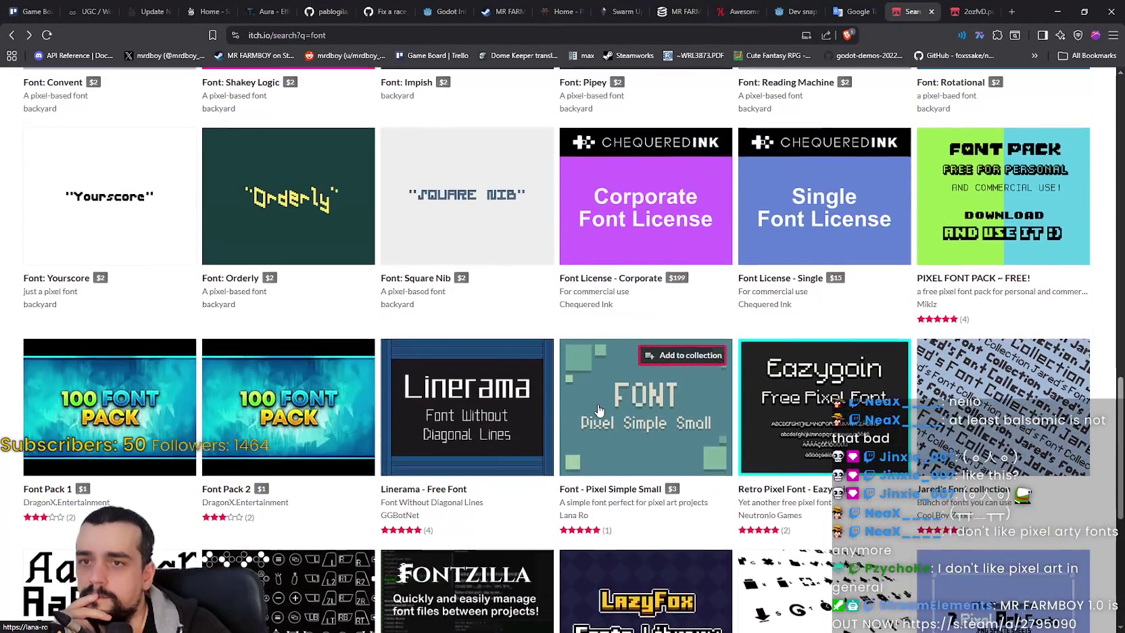
{"action": "scroll", "coordinate": [598, 407], "scroll_direction": "up", "scroll_amount": 5}
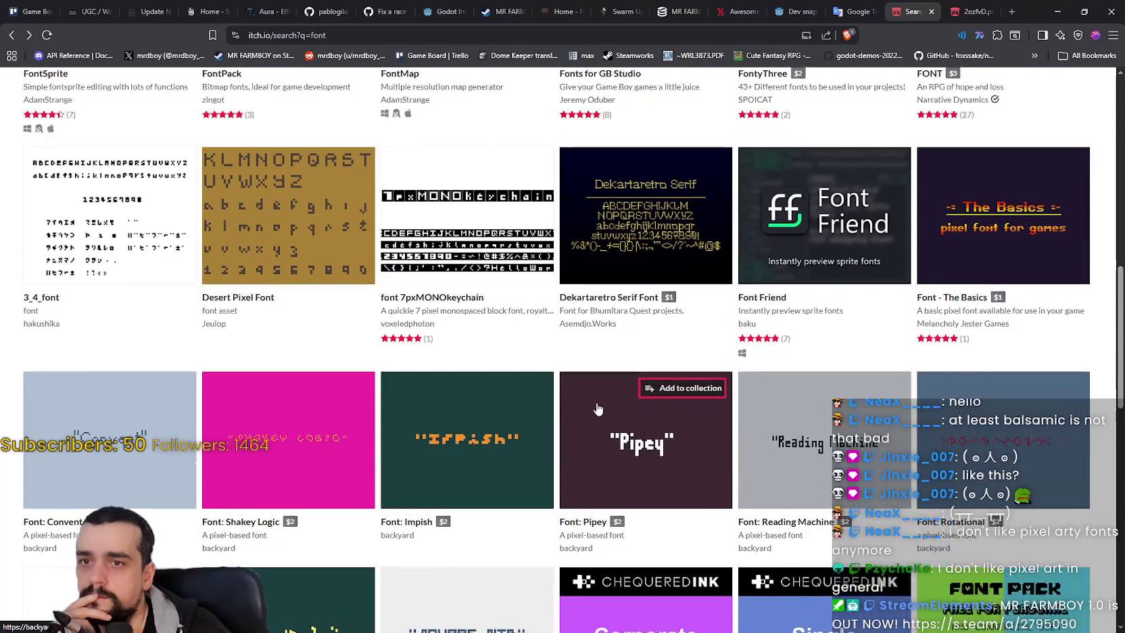
{"action": "scroll", "coordinate": [724, 422], "scroll_direction": "up", "scroll_amount": 5}
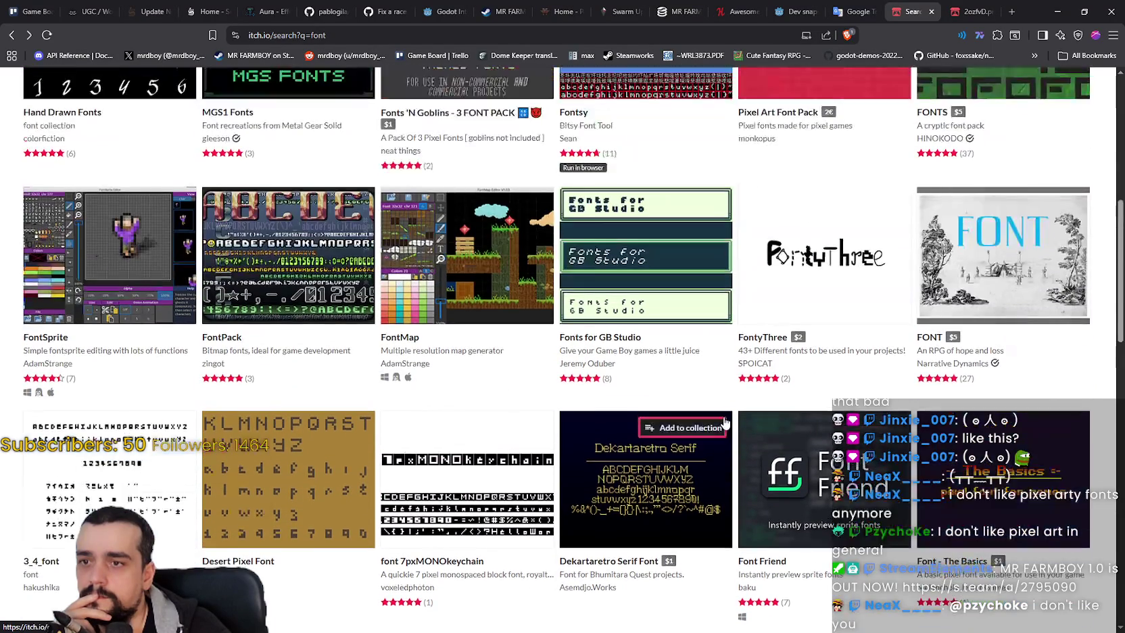
{"action": "scroll", "coordinate": [725, 423], "scroll_direction": "up", "scroll_amount": 5}
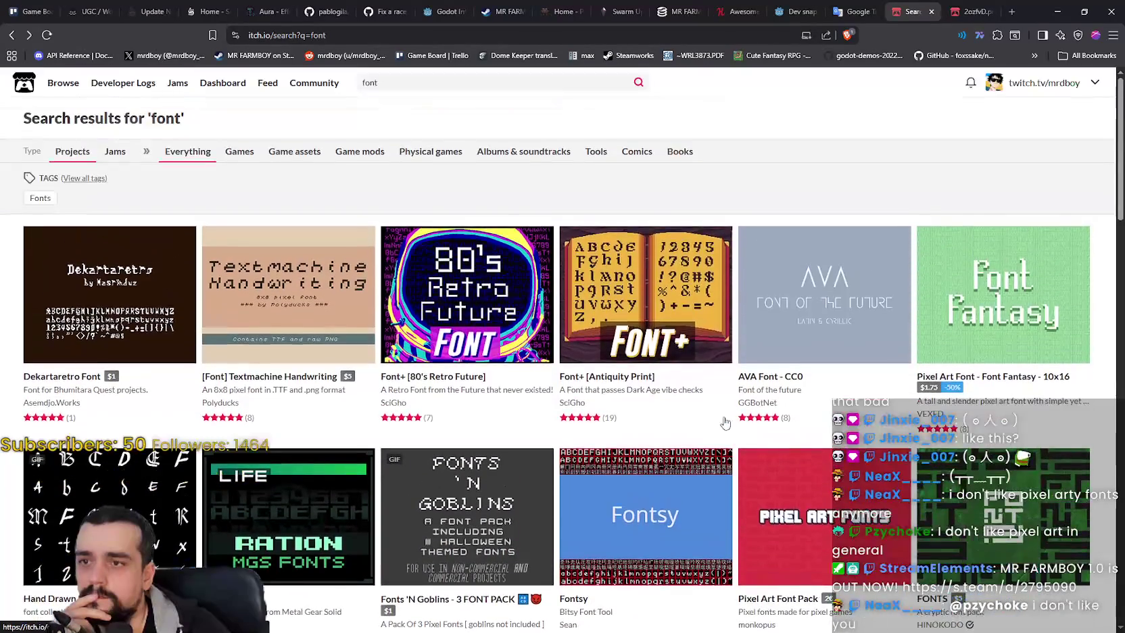
{"action": "left_click", "coordinate": [646, 297]}
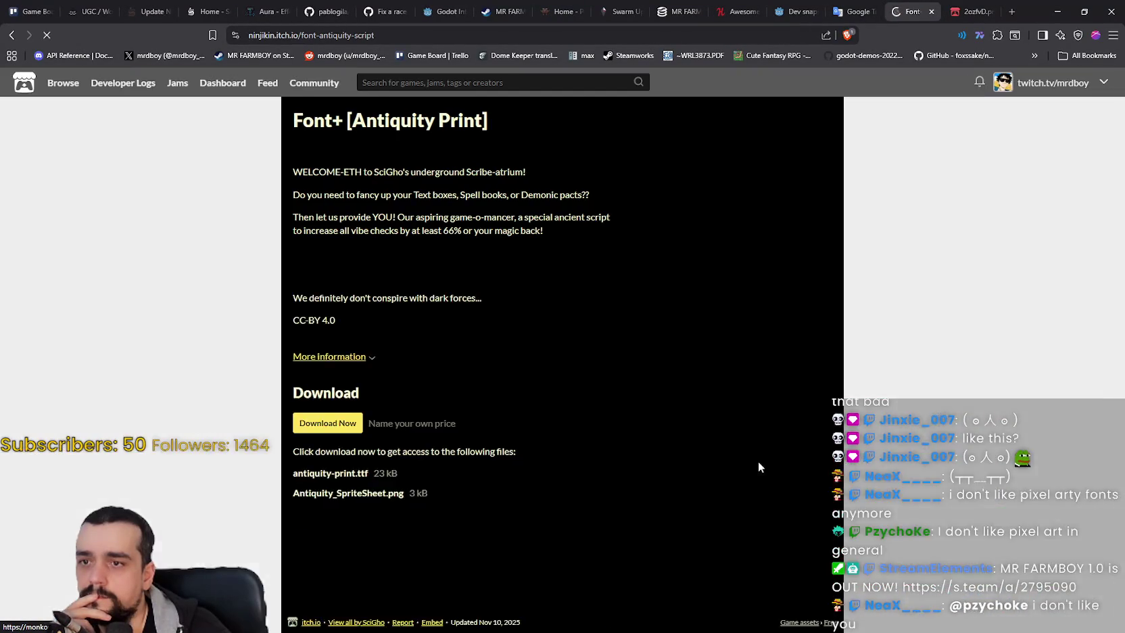
{"action": "scroll", "coordinate": [712, 415], "scroll_direction": "down", "scroll_amount": 3}
{"action": "scroll", "coordinate": [712, 415], "scroll_direction": "up", "scroll_amount": 3}
Step: Browse the Lich dialogue and three more example screenshots, then return to the results
{"action": "left_click", "coordinate": [669, 209]}
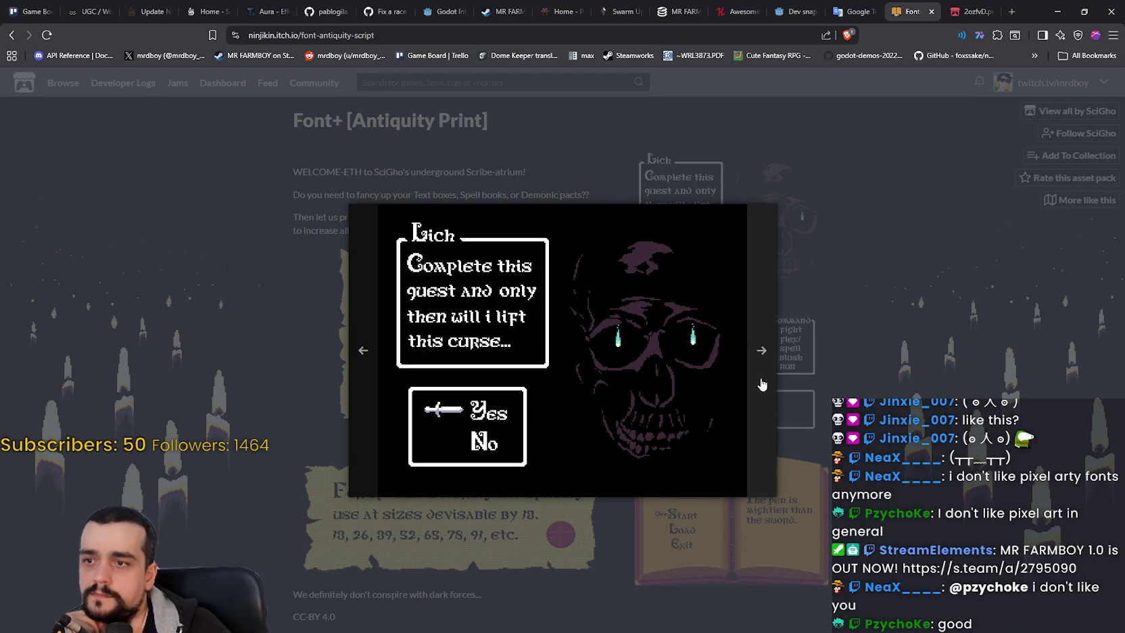
{"action": "left_click", "coordinate": [761, 379]}
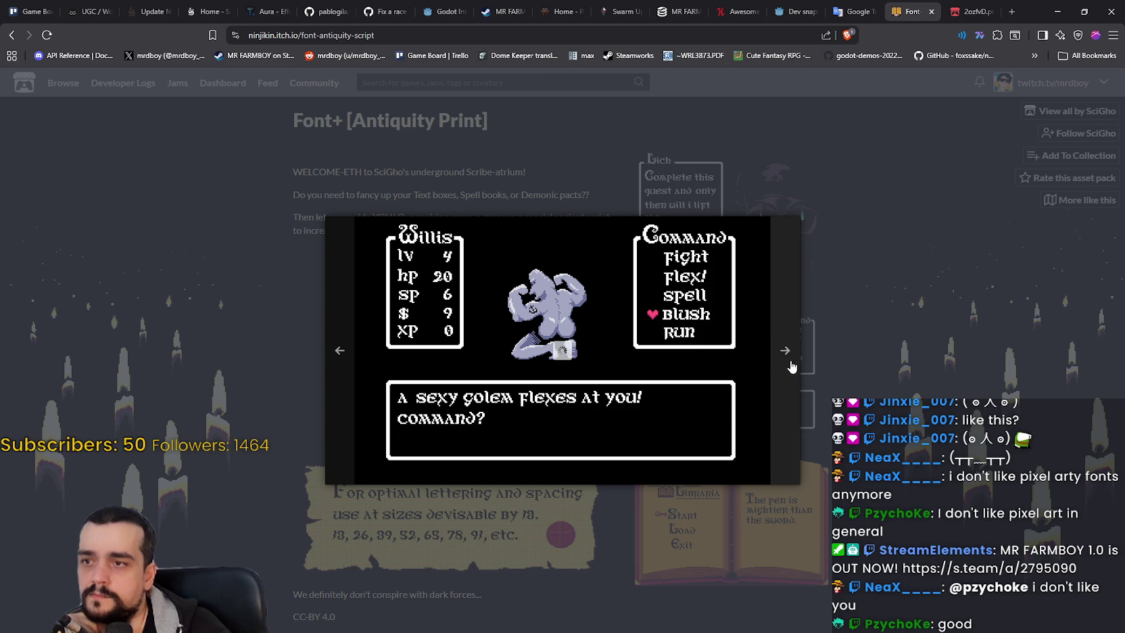
{"action": "left_click", "coordinate": [790, 365]}
{"action": "left_click", "coordinate": [772, 372]}
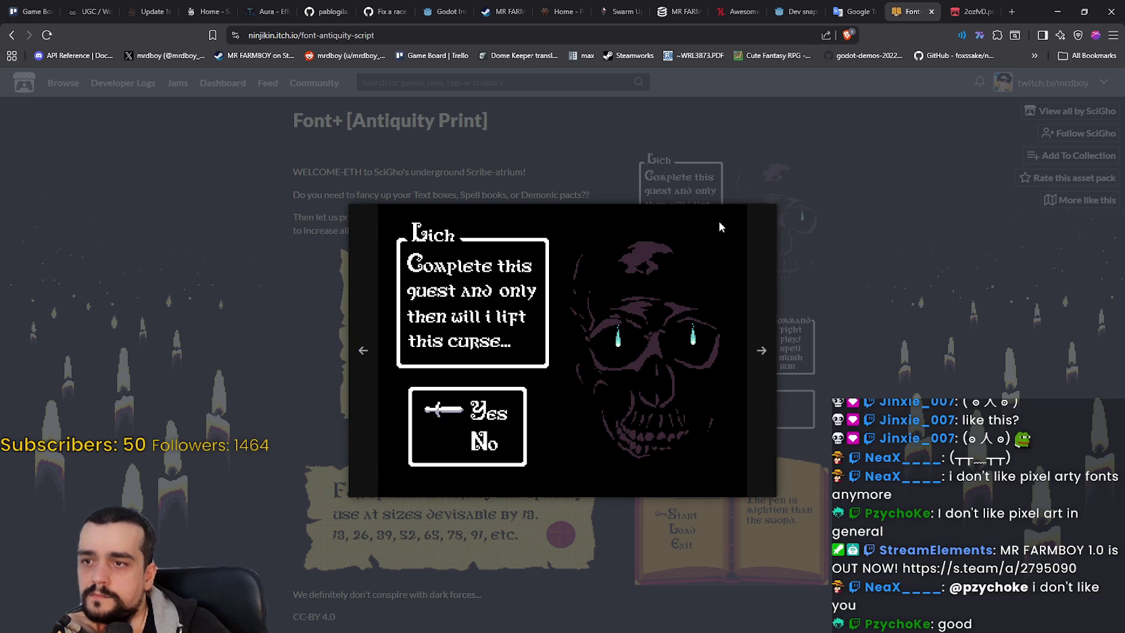
{"action": "left_click", "coordinate": [940, 477]}
{"action": "scroll", "coordinate": [374, 100], "scroll_direction": "down", "scroll_amount": 2}
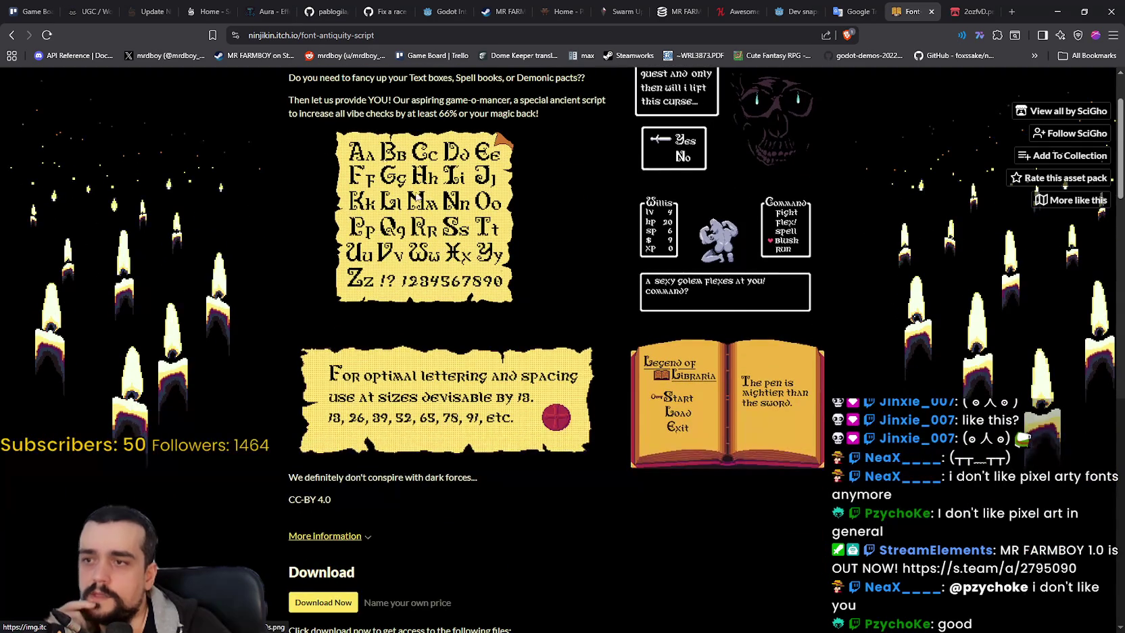
{"action": "scroll", "coordinate": [373, 100], "scroll_direction": "down", "scroll_amount": 2}
{"action": "scroll", "coordinate": [598, 347], "scroll_direction": "down", "scroll_amount": 3}
{"action": "scroll", "coordinate": [685, 372], "scroll_direction": "up", "scroll_amount": 6}
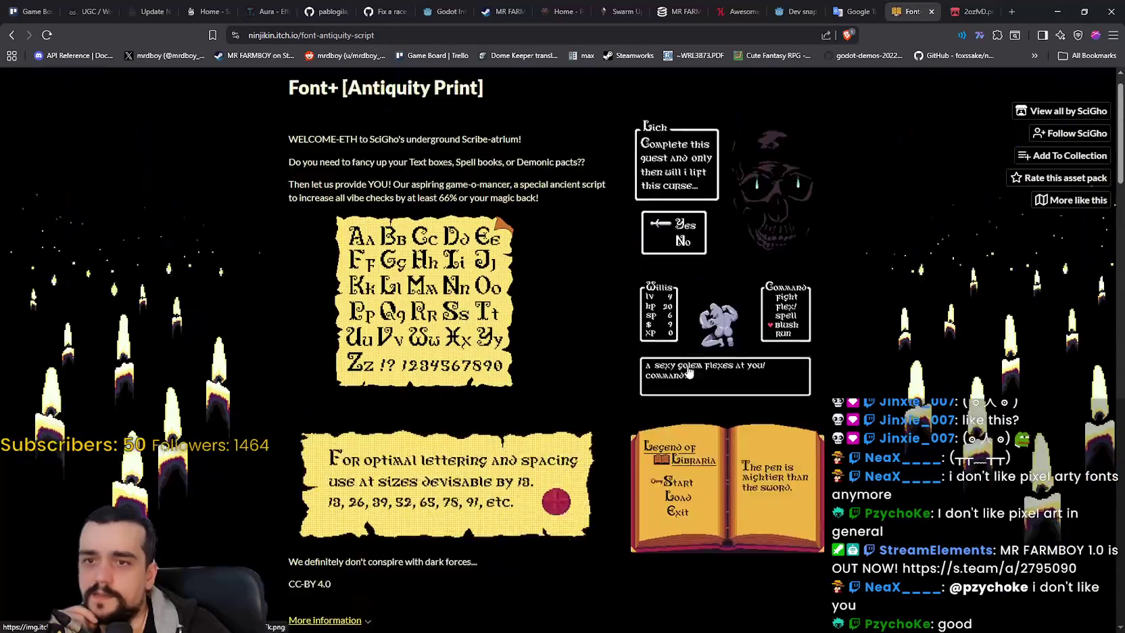
{"action": "left_click", "coordinate": [12, 36]}
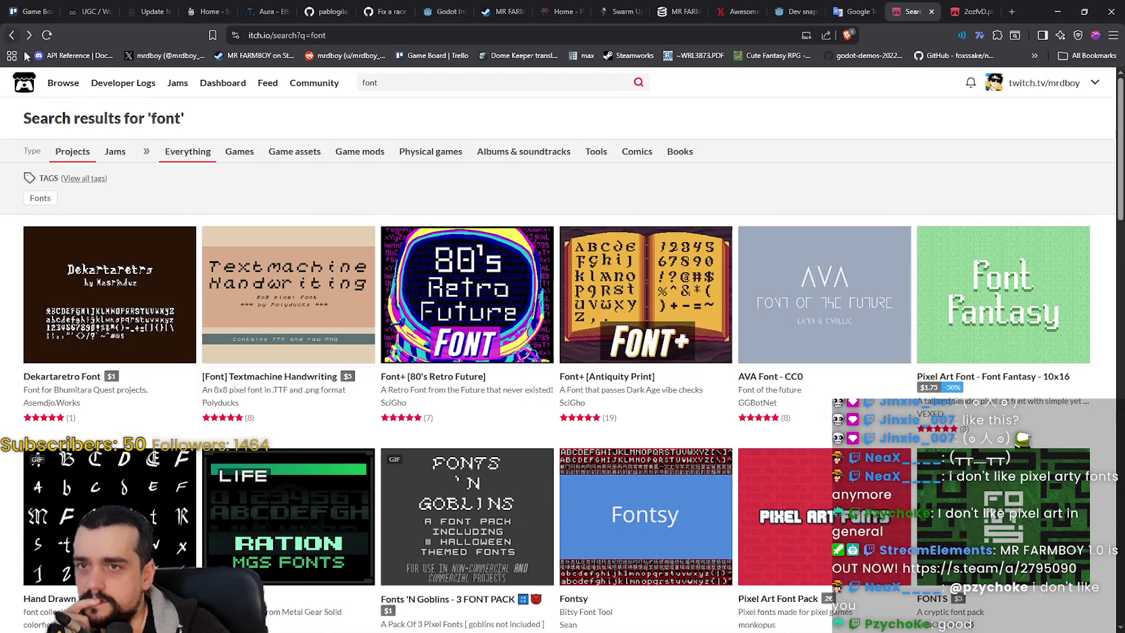
{"action": "mouse_move", "coordinate": [465, 324]}
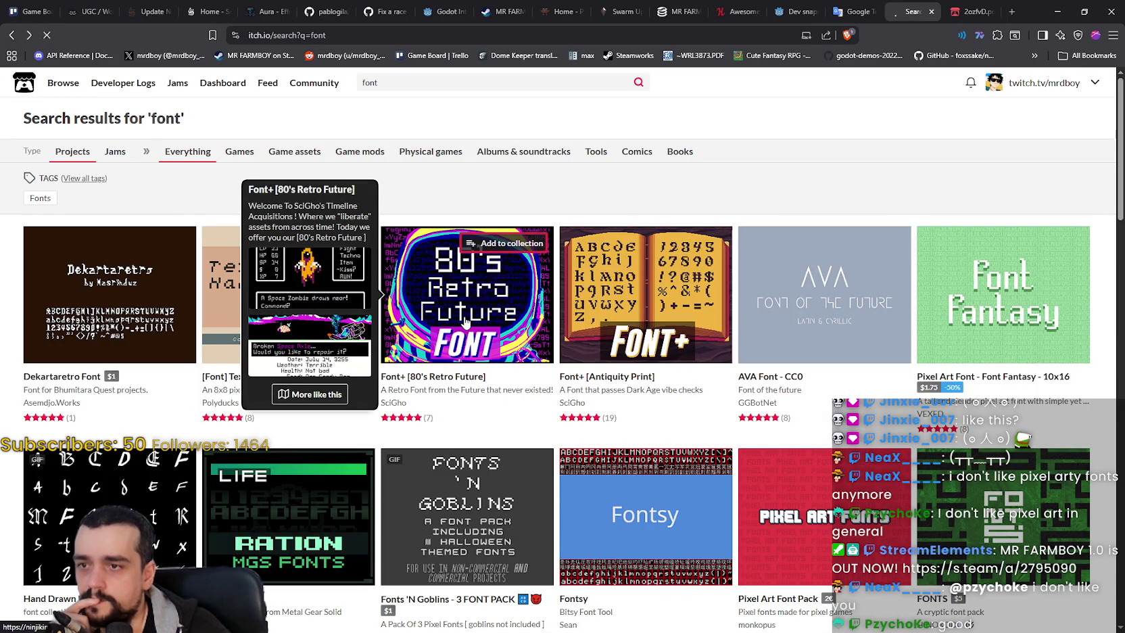
{"action": "left_click", "coordinate": [436, 376]}
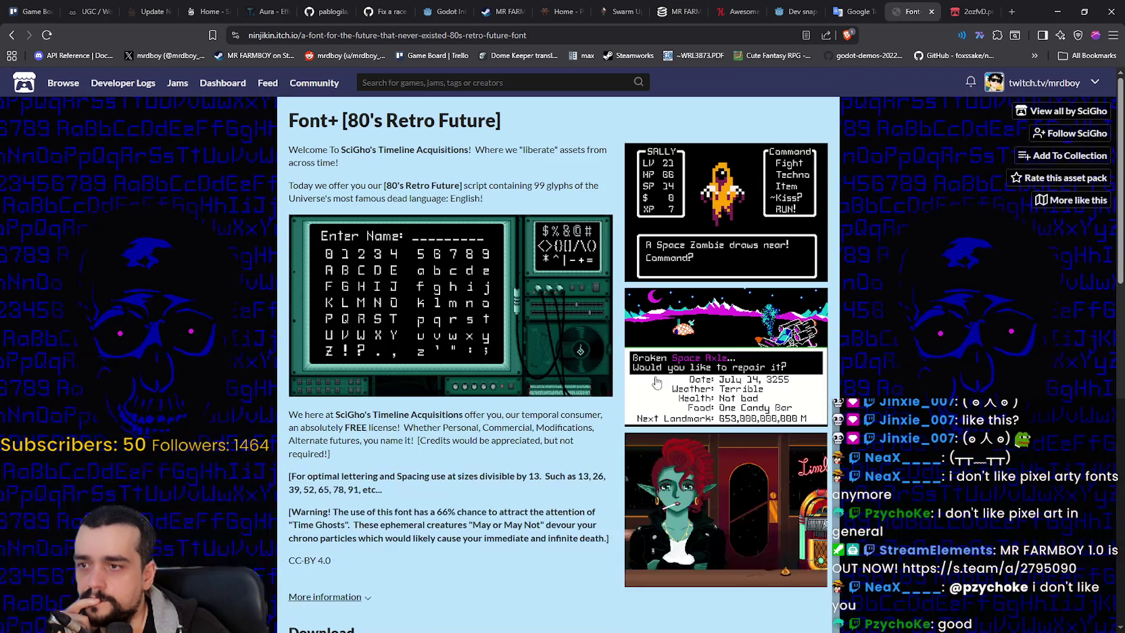
{"action": "scroll", "coordinate": [734, 311], "scroll_direction": "down", "scroll_amount": 1}
{"action": "left_click", "coordinate": [734, 310]}
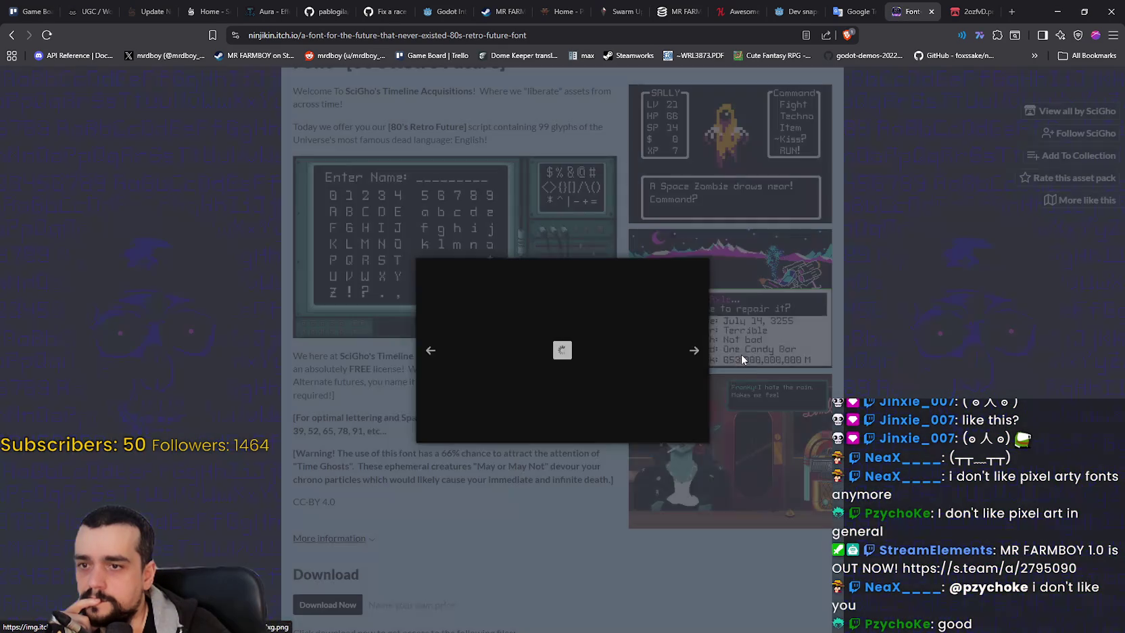
{"action": "left_click", "coordinate": [742, 351]}
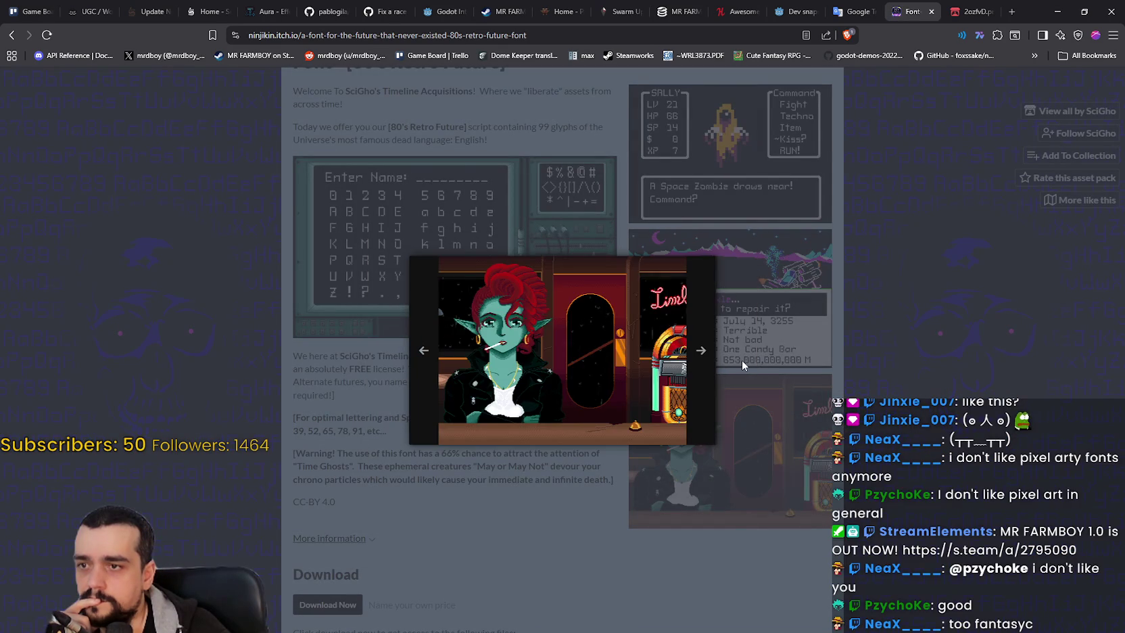
{"action": "left_click", "coordinate": [883, 316]}
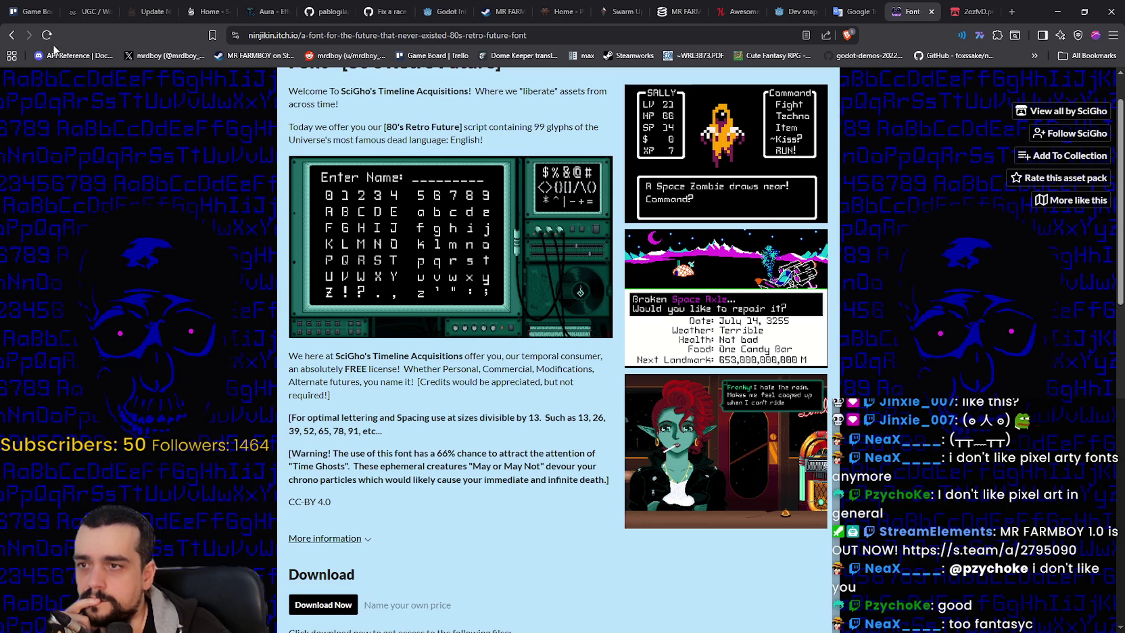
{"action": "left_click", "coordinate": [12, 35]}
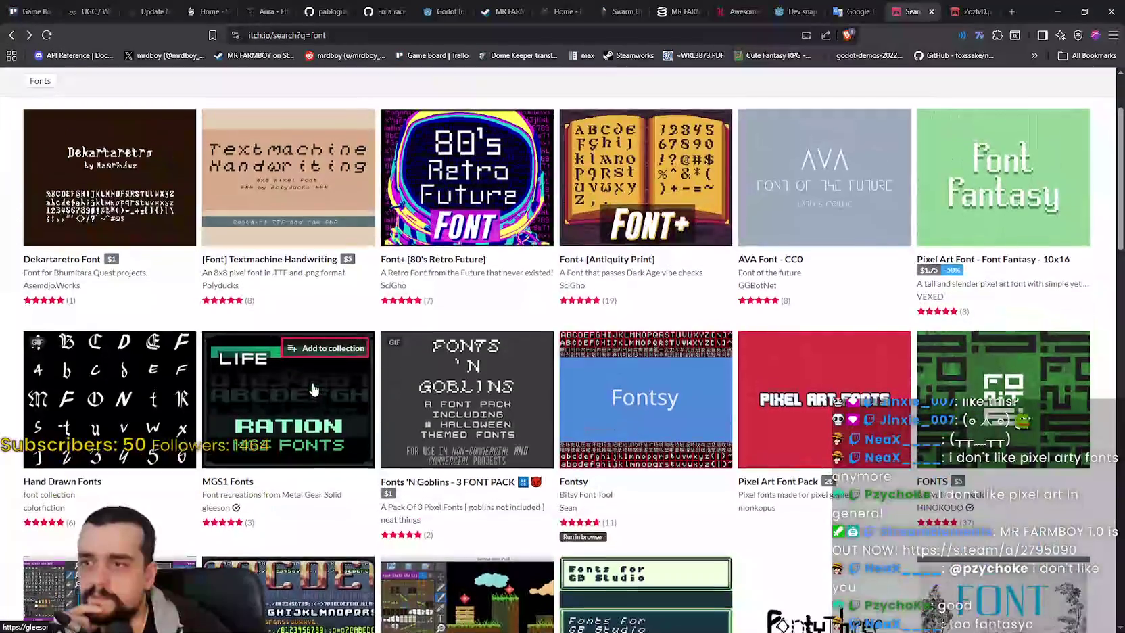
{"action": "scroll", "coordinate": [312, 389], "scroll_direction": "down", "scroll_amount": 3}
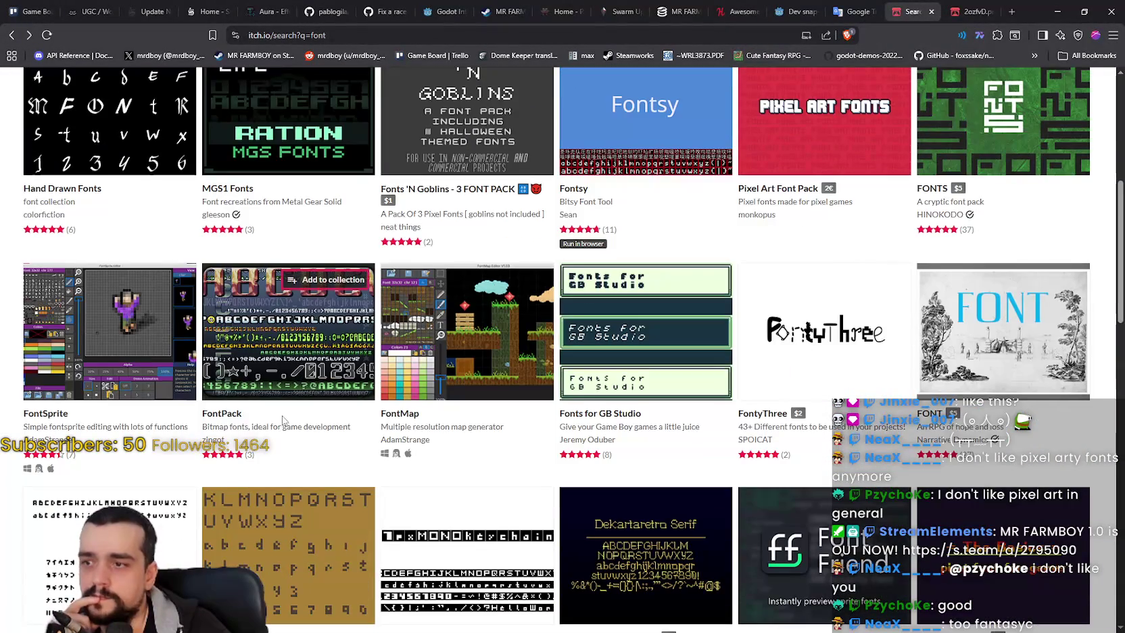
{"action": "right_click", "coordinate": [252, 349]}
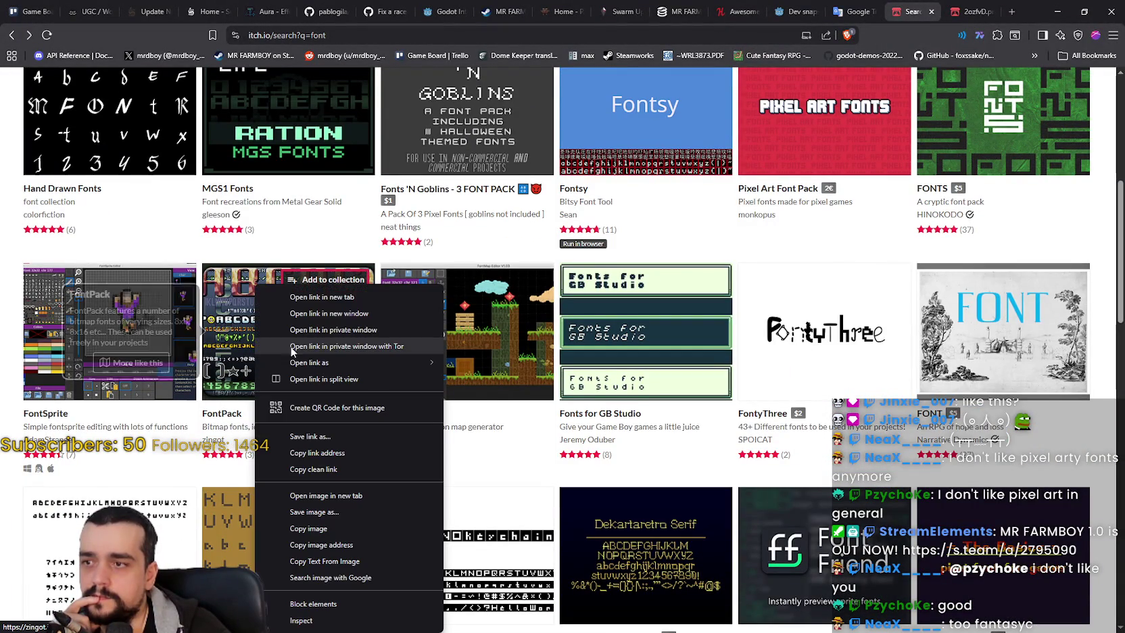
Step: Open FontPack in a new tab, skip payment, and download font-pack.zip
{"action": "right_click", "coordinate": [227, 417]}
{"action": "left_click", "coordinate": [284, 428]}
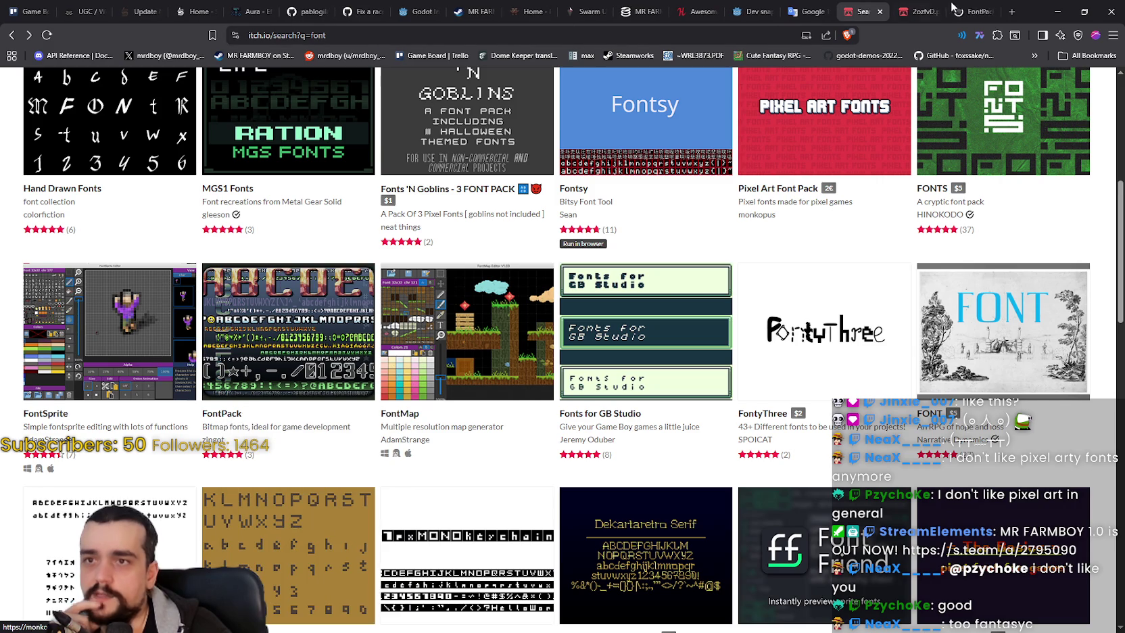
{"action": "left_click", "coordinate": [313, 357]}
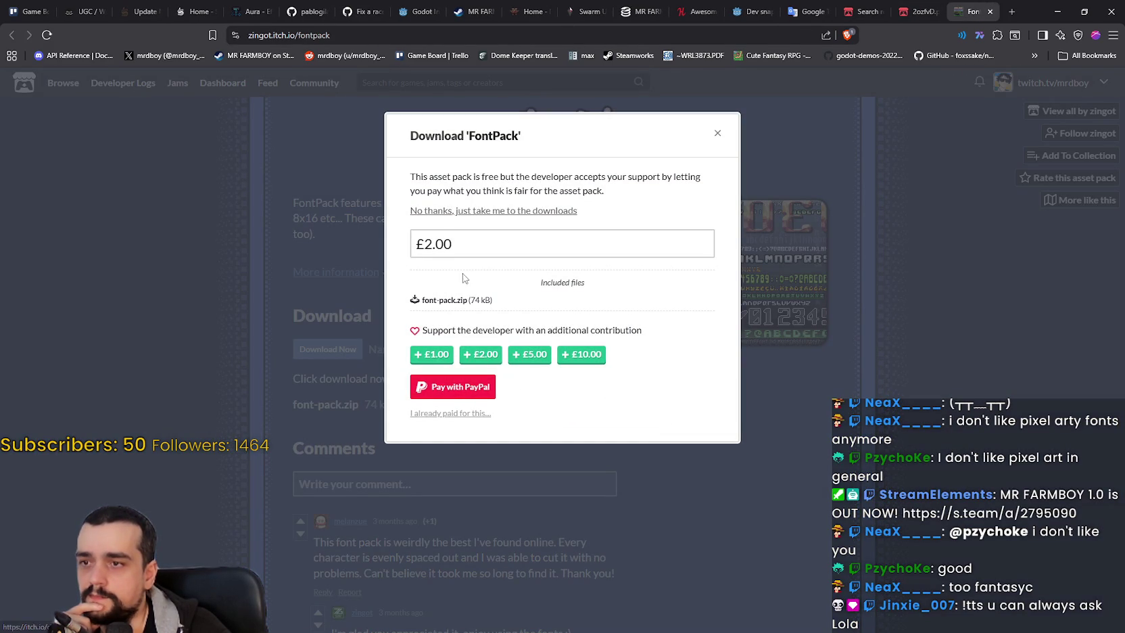
{"action": "left_click", "coordinate": [528, 212]}
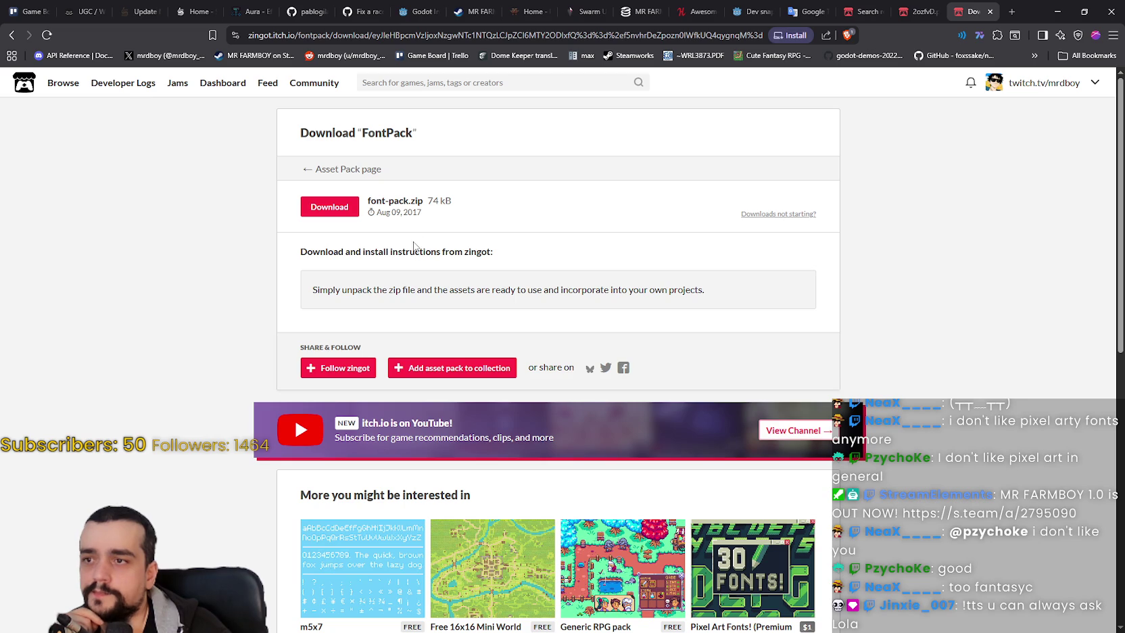
{"action": "left_click", "coordinate": [331, 208]}
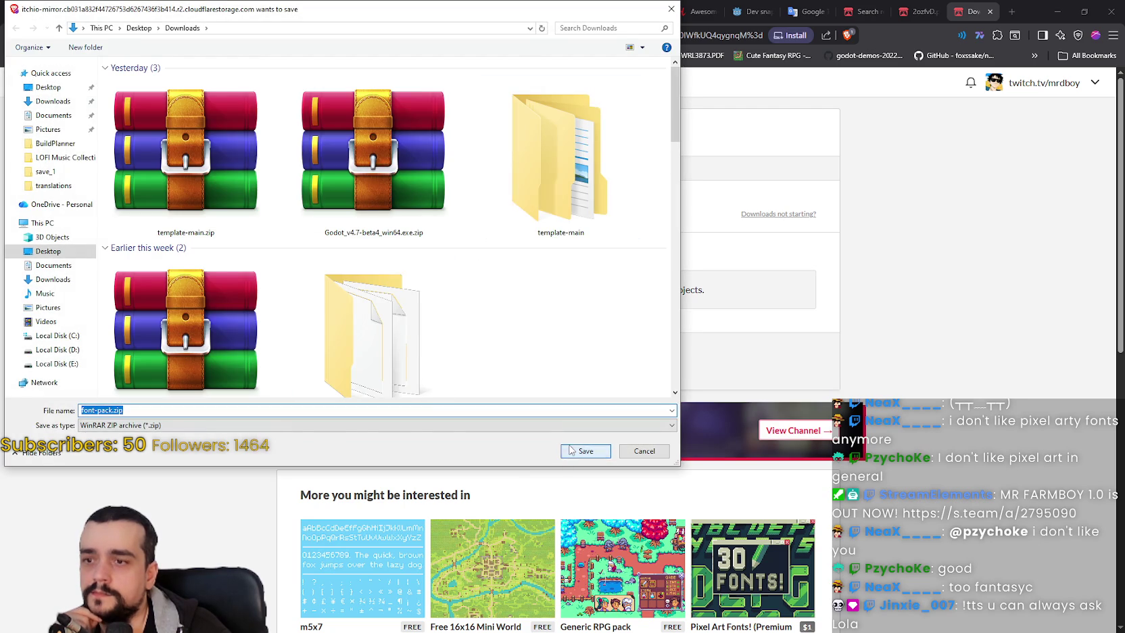
Step: Save font-pack.zip to Downloads, open the archive, and preview verifier_font_8x8.png in Aseprite
{"action": "left_click", "coordinate": [586, 451]}
{"action": "left_click", "coordinate": [920, 60]}
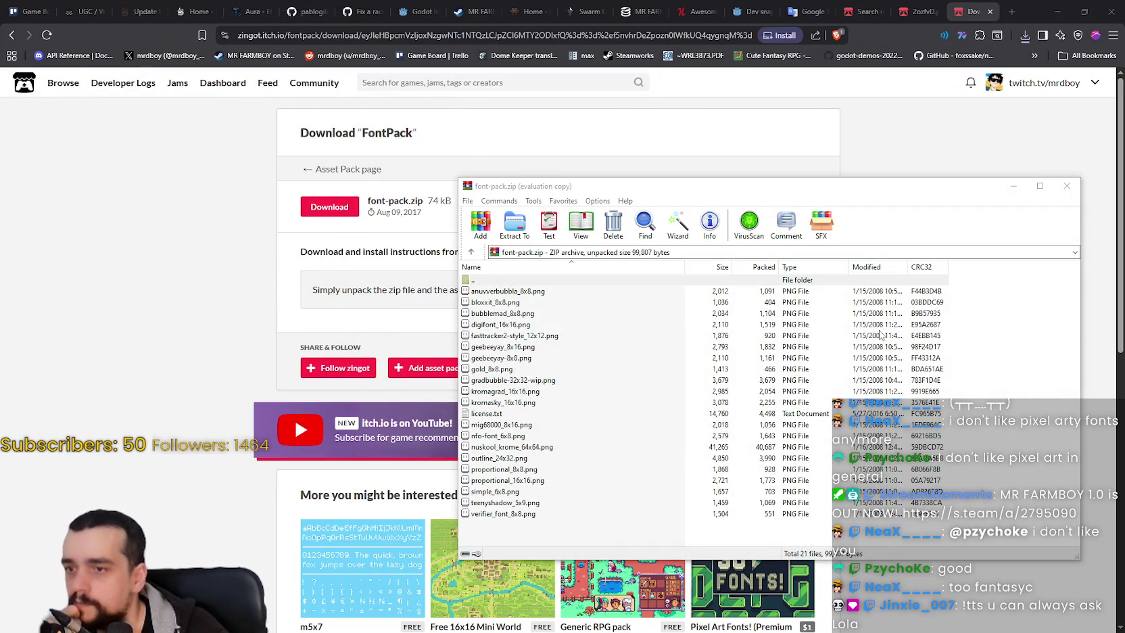
{"action": "left_click", "coordinate": [520, 402]}
{"action": "left_click", "coordinate": [509, 380]}
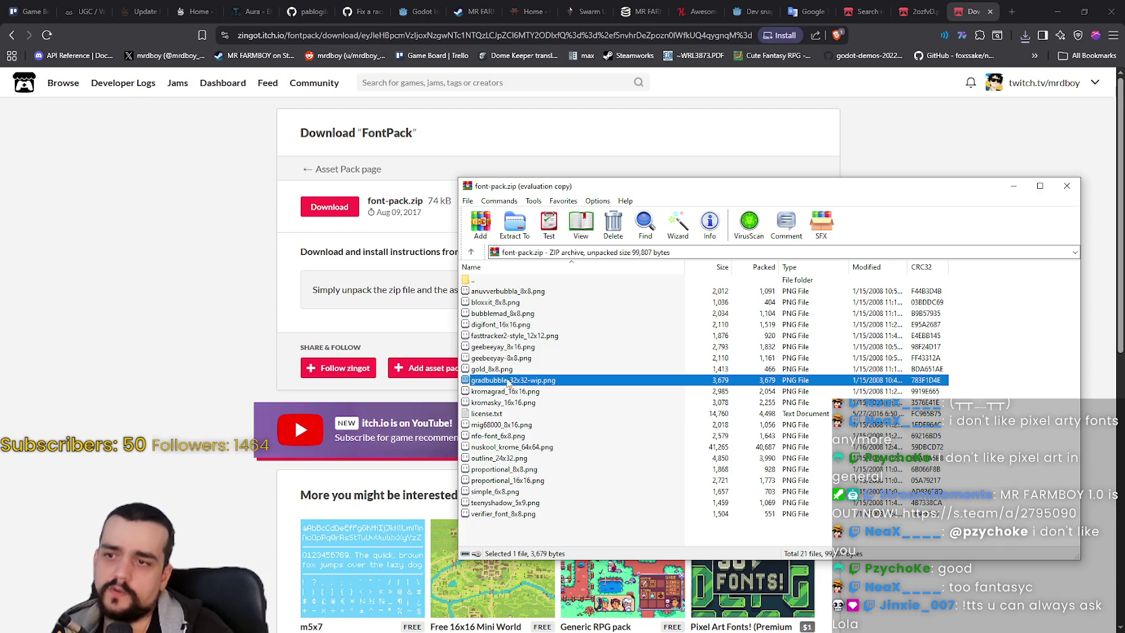
{"action": "double_click", "coordinate": [504, 515]}
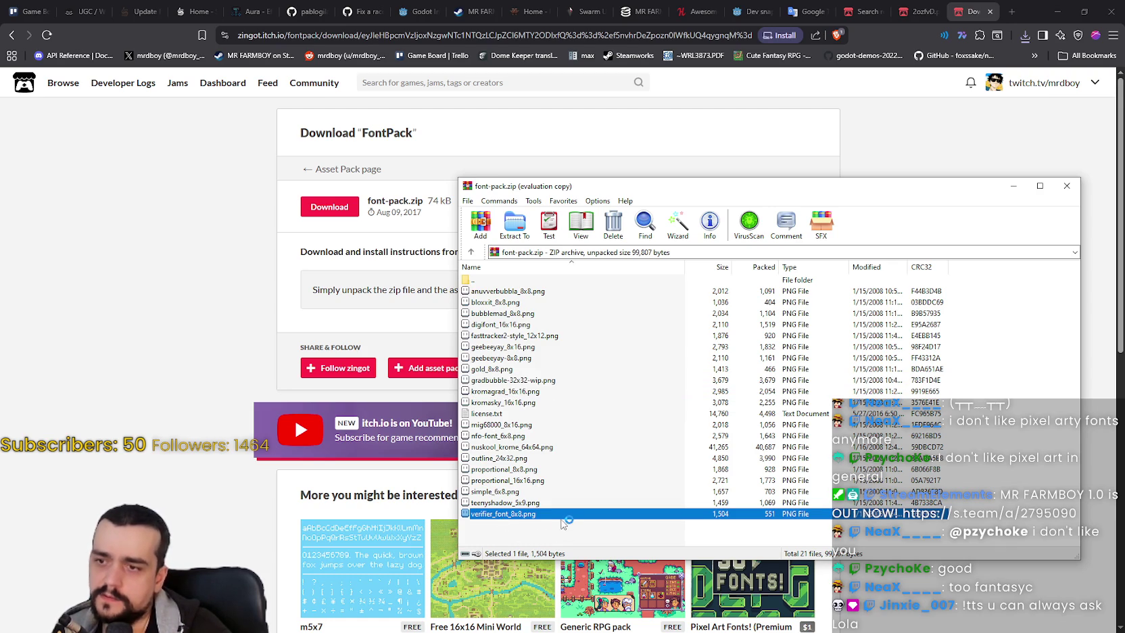
{"action": "scroll", "coordinate": [371, 307], "scroll_direction": "up", "scroll_amount": 2}
Step: Pan around the verifier font sheet in Aseprite, then close its preview
{"action": "scroll", "coordinate": [473, 311], "scroll_direction": "up", "scroll_amount": 1}
{"action": "scroll", "coordinate": [574, 316], "scroll_direction": "down", "scroll_amount": 2}
{"action": "scroll", "coordinate": [574, 316], "scroll_direction": "right", "scroll_amount": 3}
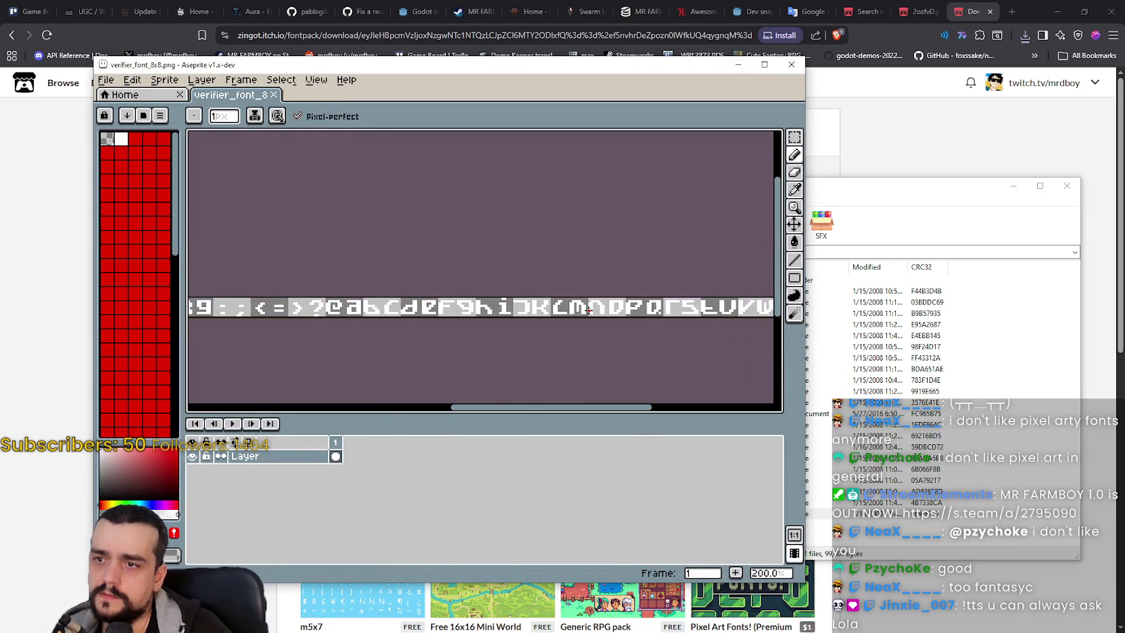
{"action": "scroll", "coordinate": [427, 272], "scroll_direction": "up", "scroll_amount": 2}
{"action": "scroll", "coordinate": [427, 271], "scroll_direction": "down", "scroll_amount": 2}
{"action": "scroll", "coordinate": [532, 284], "scroll_direction": "left", "scroll_amount": 5}
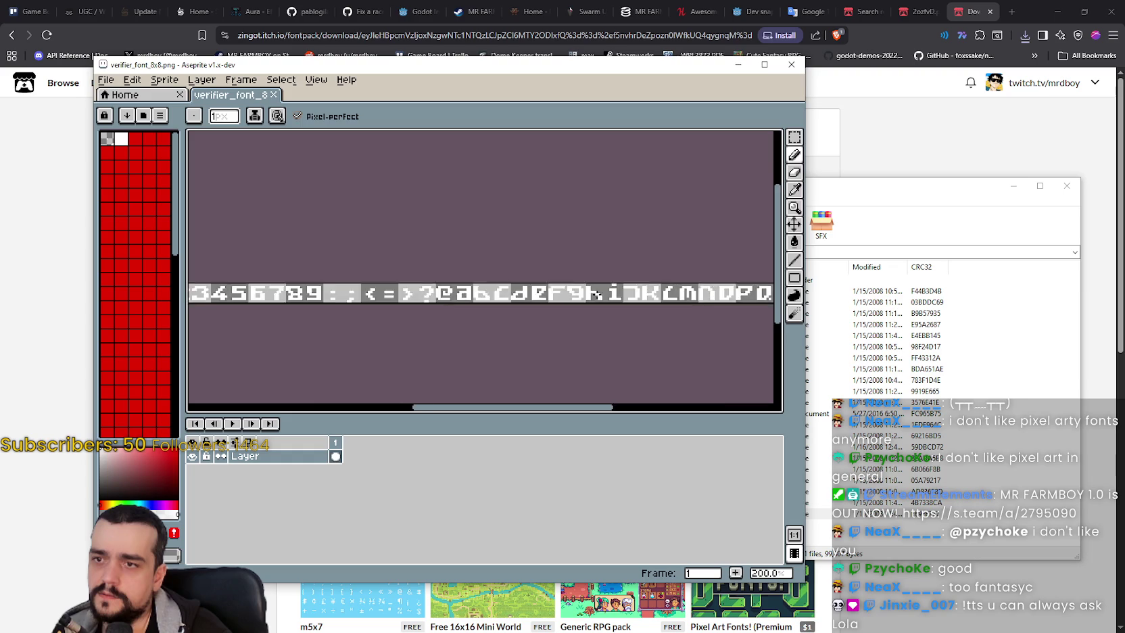
{"action": "scroll", "coordinate": [552, 269], "scroll_direction": "up", "scroll_amount": 3}
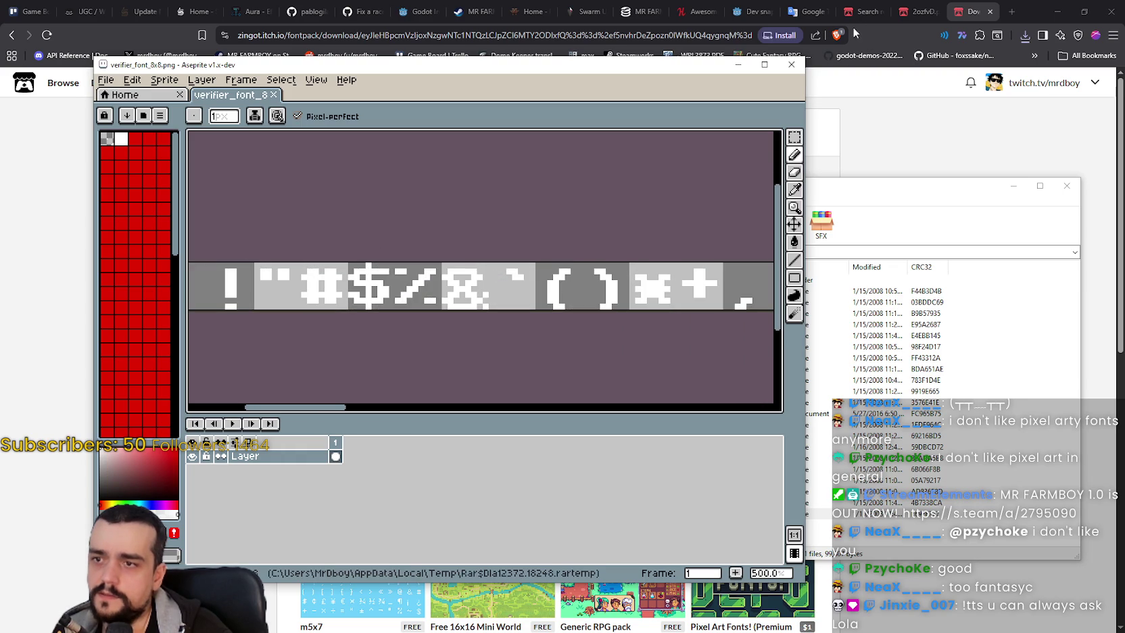
{"action": "left_click", "coordinate": [790, 64]}
Step: Preview the simple_6x8.png and mig68000_8x16.png font sheets, closing each
{"action": "double_click", "coordinate": [523, 492]}
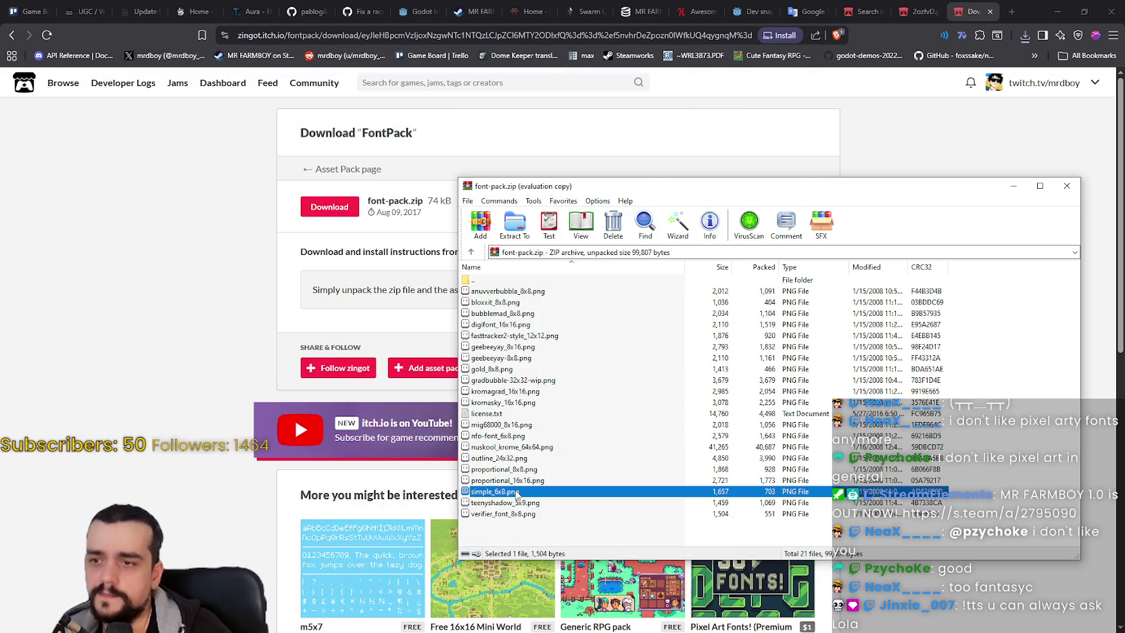
{"action": "scroll", "coordinate": [581, 269], "scroll_direction": "left", "scroll_amount": 10}
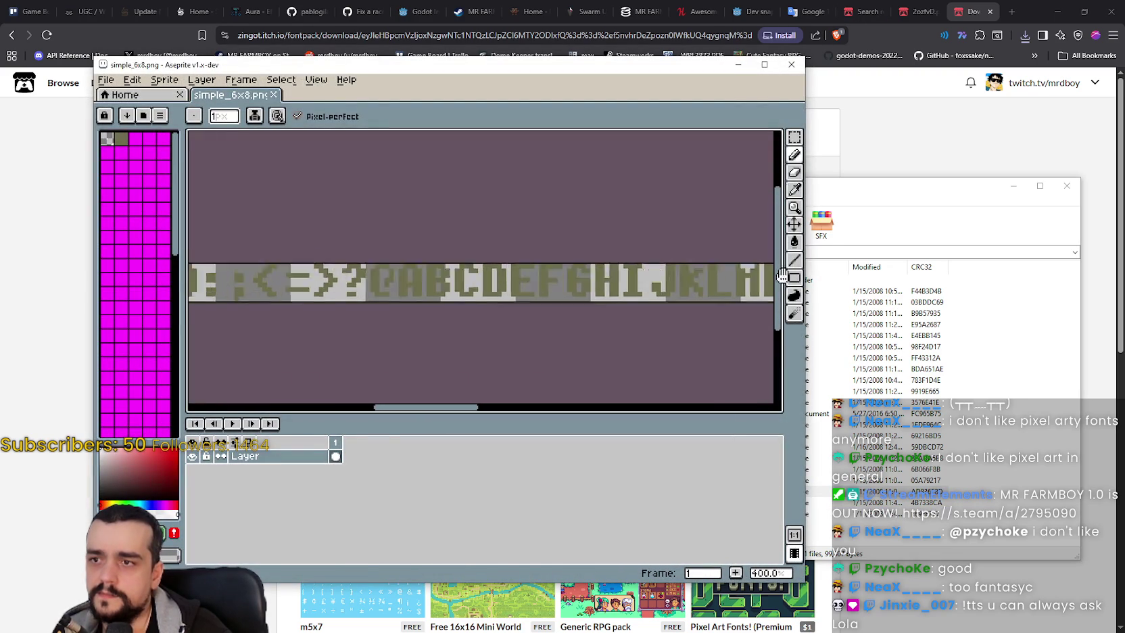
{"action": "scroll", "coordinate": [181, 260], "scroll_direction": "right", "scroll_amount": 8}
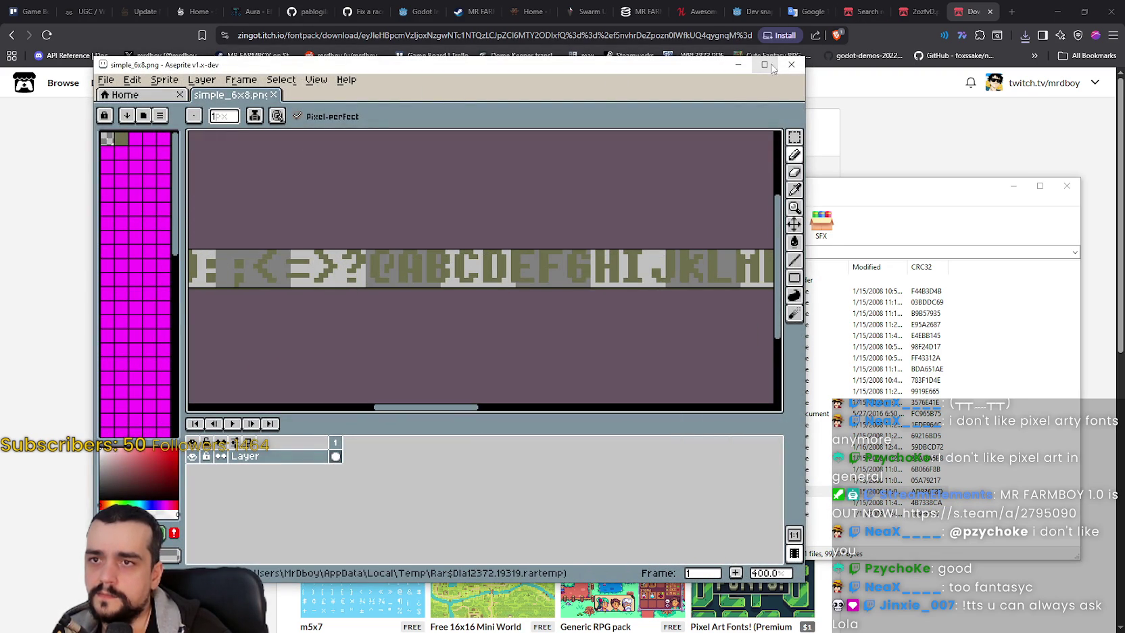
{"action": "left_click", "coordinate": [791, 64]}
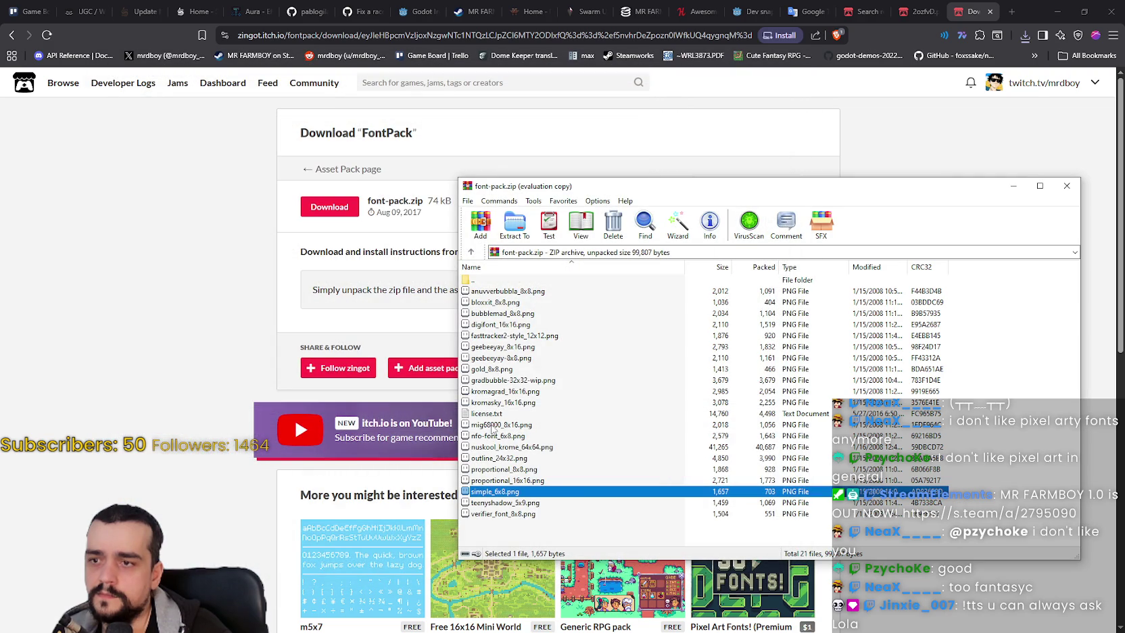
{"action": "double_click", "coordinate": [496, 425]}
{"action": "scroll", "coordinate": [764, 308], "scroll_direction": "left", "scroll_amount": 10}
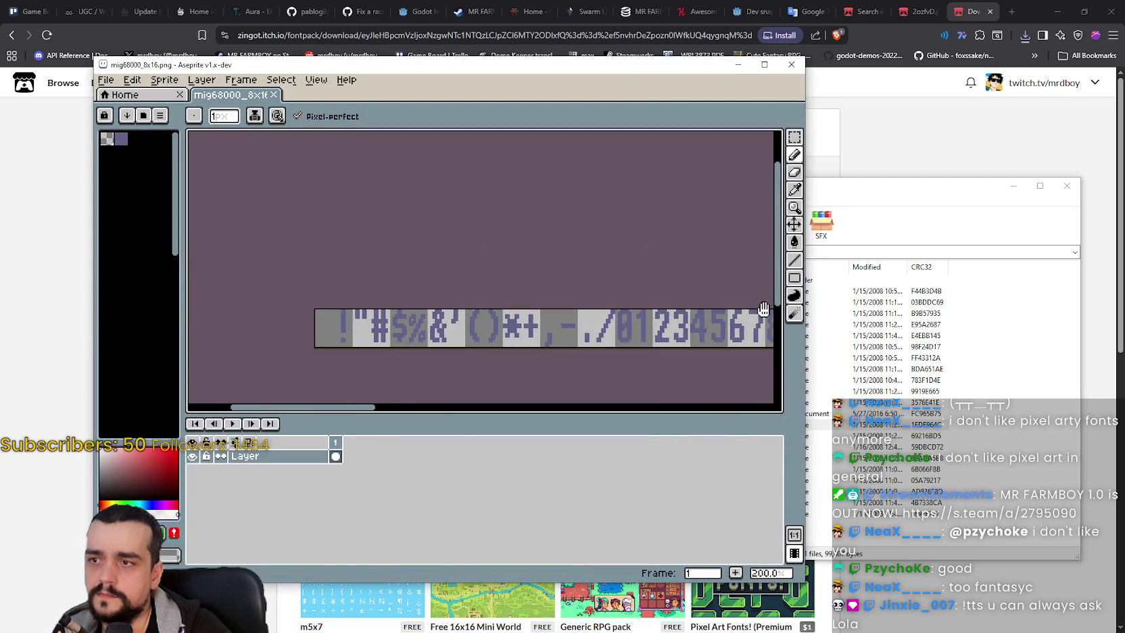
{"action": "scroll", "coordinate": [763, 309], "scroll_direction": "right", "scroll_amount": 10}
{"action": "left_click", "coordinate": [790, 64]}
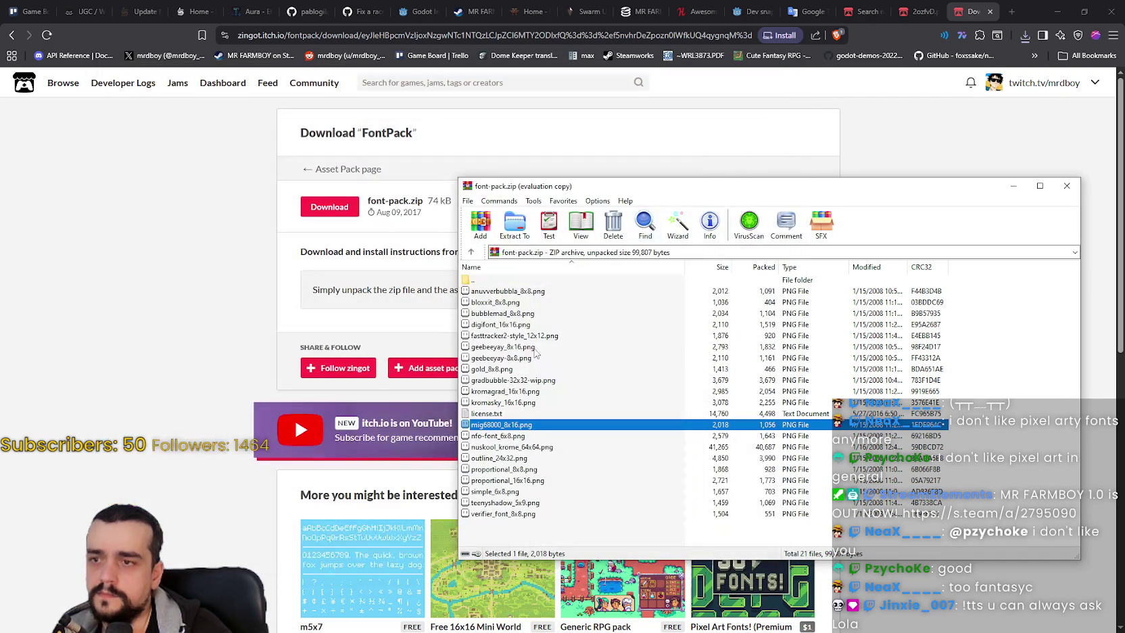
Step: Preview the fasttracker2-style_12x12.png font sheet, then close it
{"action": "double_click", "coordinate": [519, 336]}
{"action": "scroll", "coordinate": [476, 290], "scroll_direction": "up", "scroll_amount": 10}
{"action": "scroll", "coordinate": [489, 232], "scroll_direction": "up", "scroll_amount": 3}
{"action": "scroll", "coordinate": [509, 380], "scroll_direction": "up", "scroll_amount": 2}
{"action": "scroll", "coordinate": [509, 380], "scroll_direction": "up", "scroll_amount": 10}
{"action": "scroll", "coordinate": [509, 380], "scroll_direction": "down", "scroll_amount": 5}
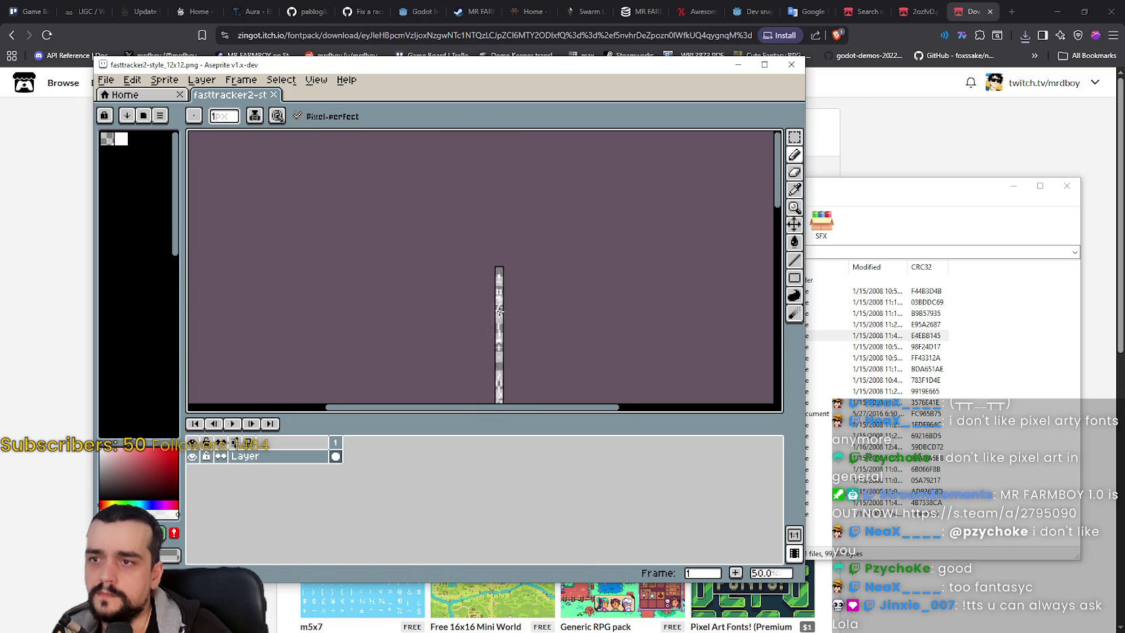
{"action": "scroll", "coordinate": [551, 252], "scroll_direction": "up", "scroll_amount": 5}
{"action": "scroll", "coordinate": [551, 252], "scroll_direction": "down", "scroll_amount": 10}
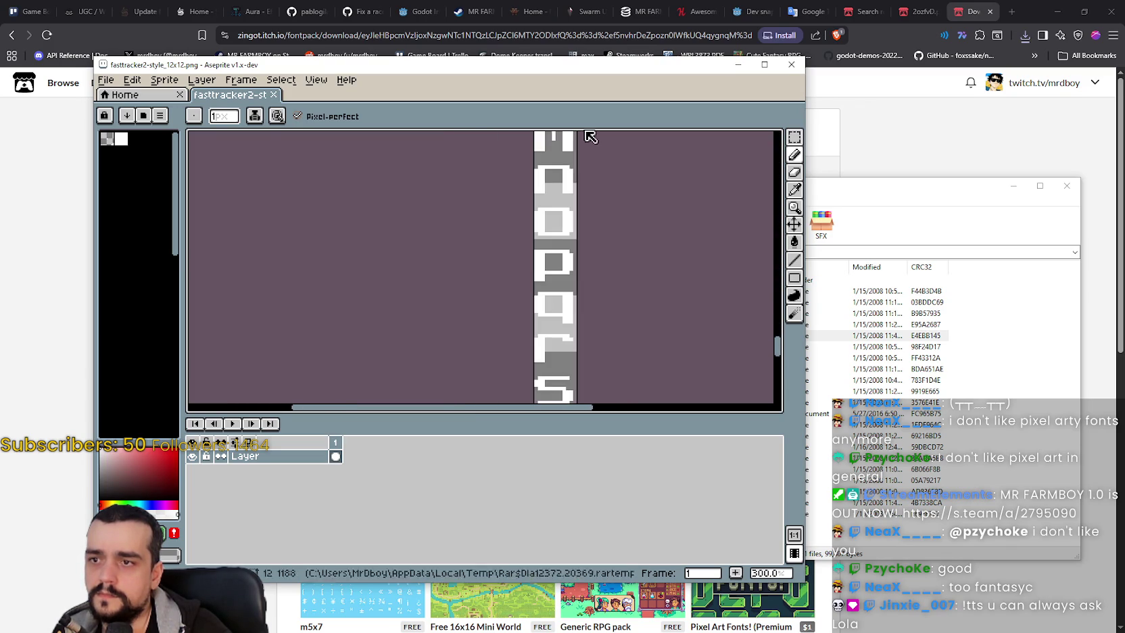
{"action": "scroll", "coordinate": [516, 222], "scroll_direction": "up", "scroll_amount": 1}
{"action": "scroll", "coordinate": [516, 221], "scroll_direction": "down", "scroll_amount": 5}
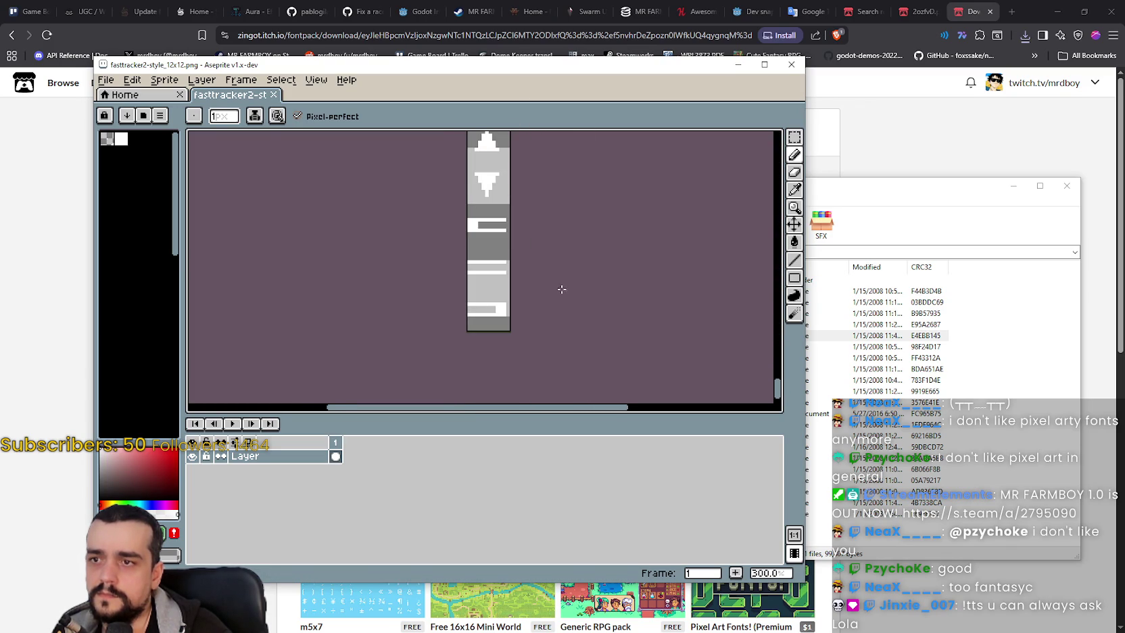
{"action": "left_click", "coordinate": [791, 64]}
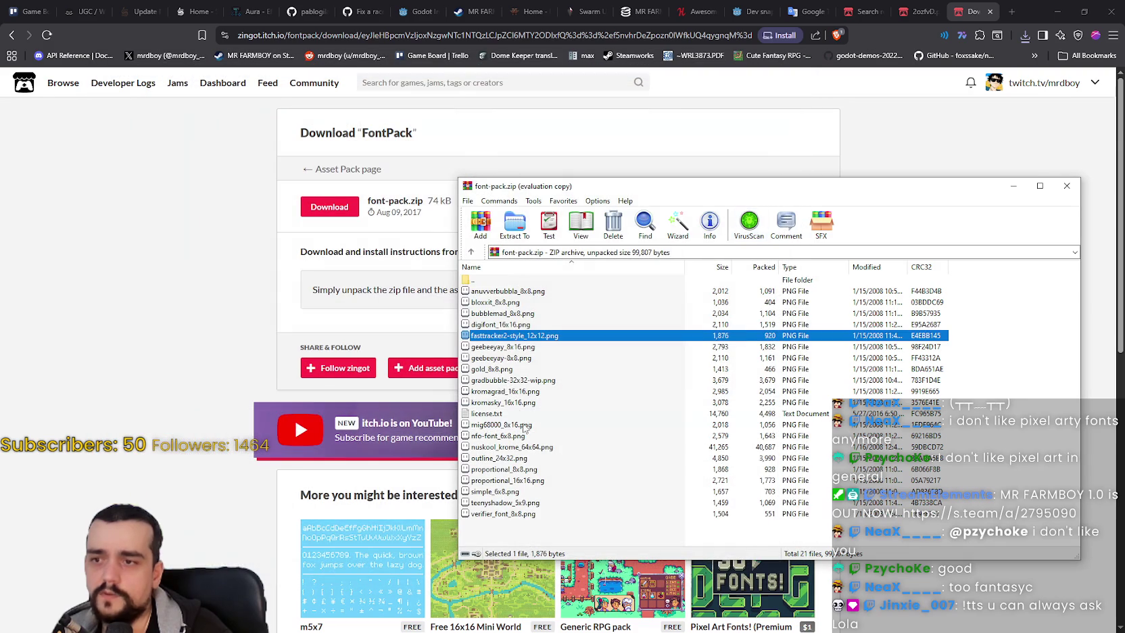
Step: Open and inspect geebeeyay_8x16.png, then close its preview
{"action": "left_click", "coordinate": [526, 348]}
{"action": "key", "text": "Return"}
{"action": "scroll", "coordinate": [632, 312], "scroll_direction": "up", "scroll_amount": 3}
{"action": "scroll", "coordinate": [632, 312], "scroll_direction": "down", "scroll_amount": 2}
{"action": "scroll", "coordinate": [632, 312], "scroll_direction": "right", "scroll_amount": 10}
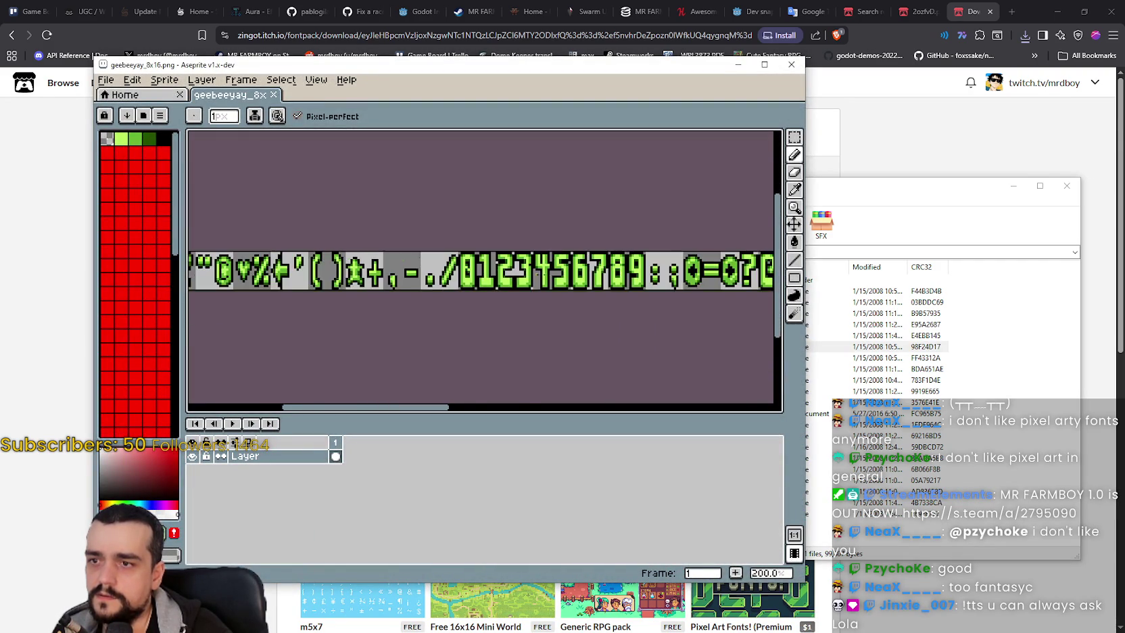
{"action": "scroll", "coordinate": [550, 247], "scroll_direction": "right", "scroll_amount": 5}
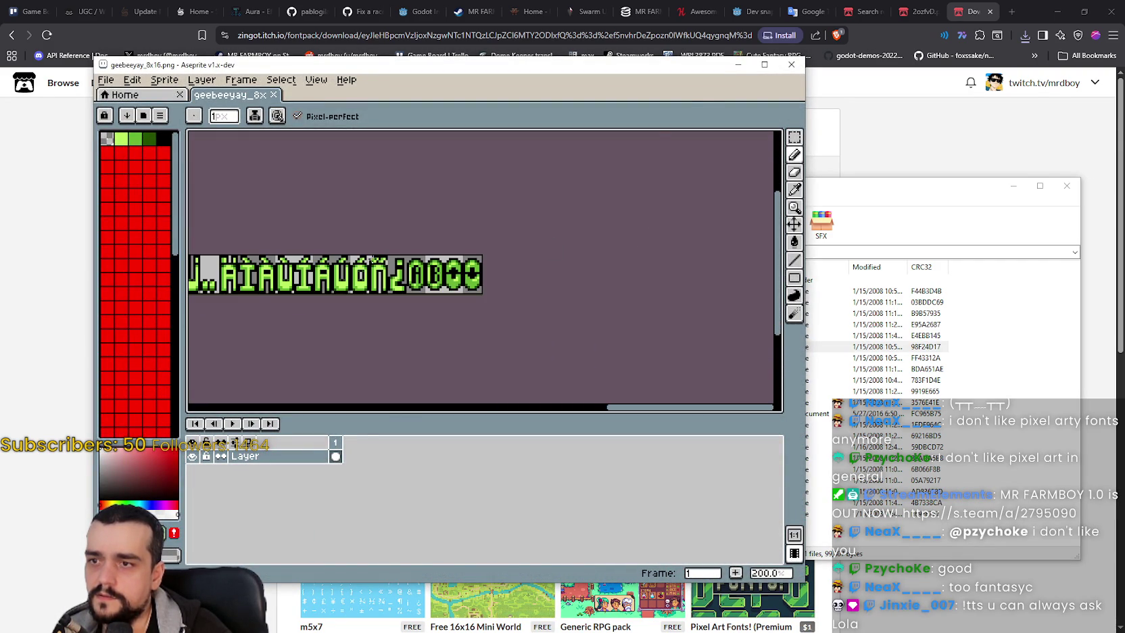
{"action": "left_click", "coordinate": [792, 67]}
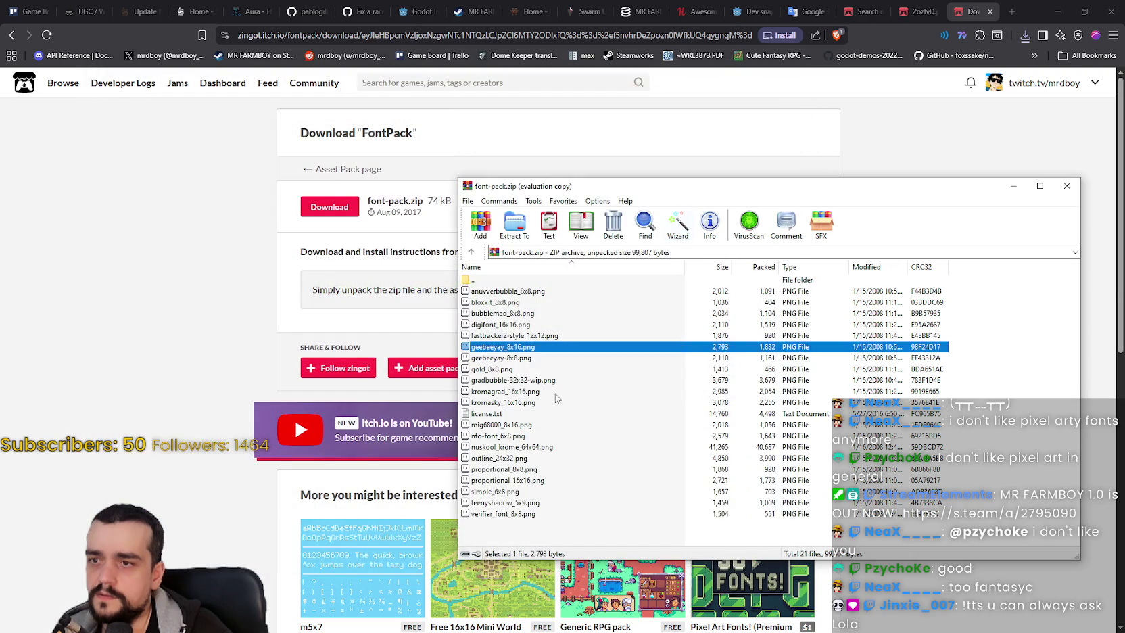
Step: Open and inspect geebeeyay-8x8.png, then close its preview
{"action": "left_click", "coordinate": [488, 360]}
{"action": "double_click", "coordinate": [487, 360]}
{"action": "scroll", "coordinate": [485, 277], "scroll_direction": "up", "scroll_amount": 3}
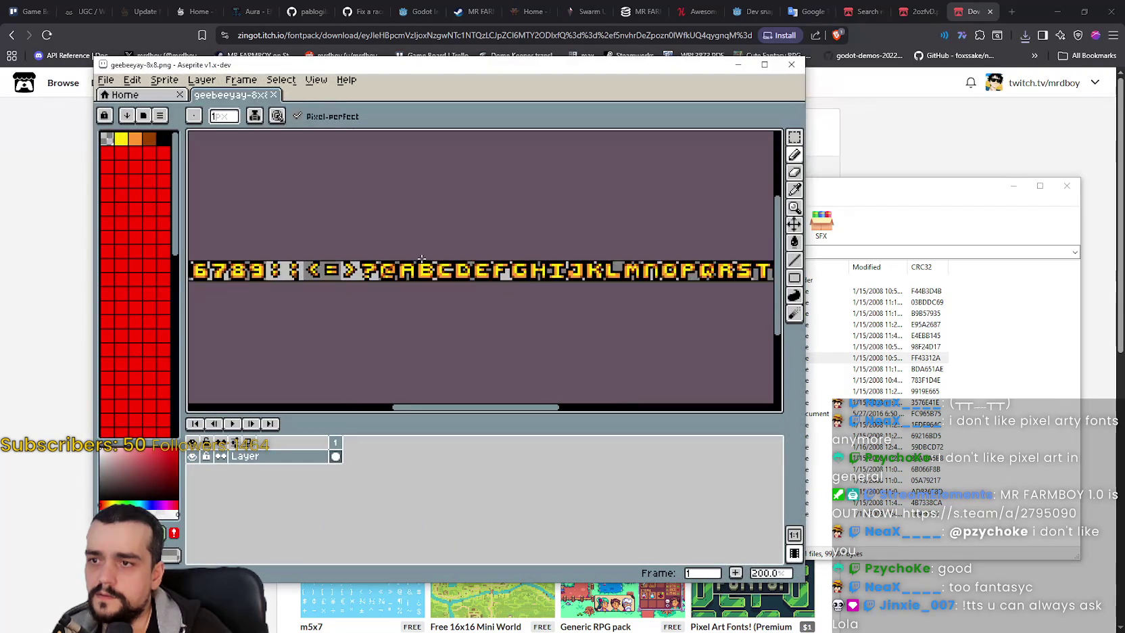
{"action": "scroll", "coordinate": [770, 321], "scroll_direction": "right", "scroll_amount": 3}
{"action": "scroll", "coordinate": [463, 239], "scroll_direction": "down", "scroll_amount": 3}
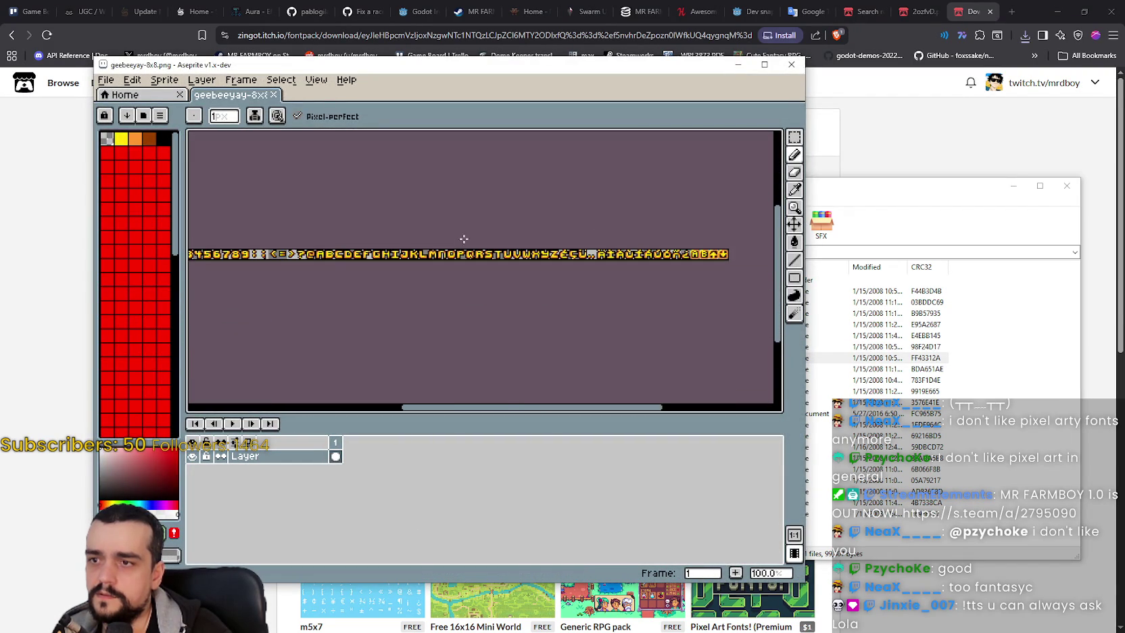
{"action": "left_click", "coordinate": [791, 66]}
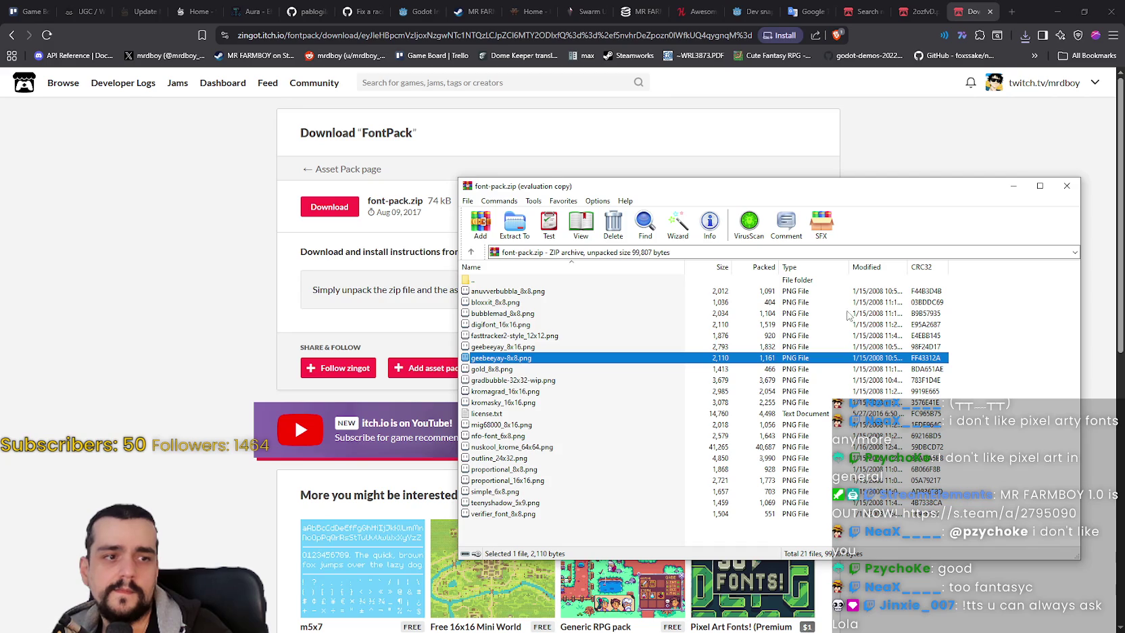
Step: Preview the kromagrad_16x16.png glyph strip, close Aseprite, and clear the archive selection
{"action": "left_click", "coordinate": [504, 380]}
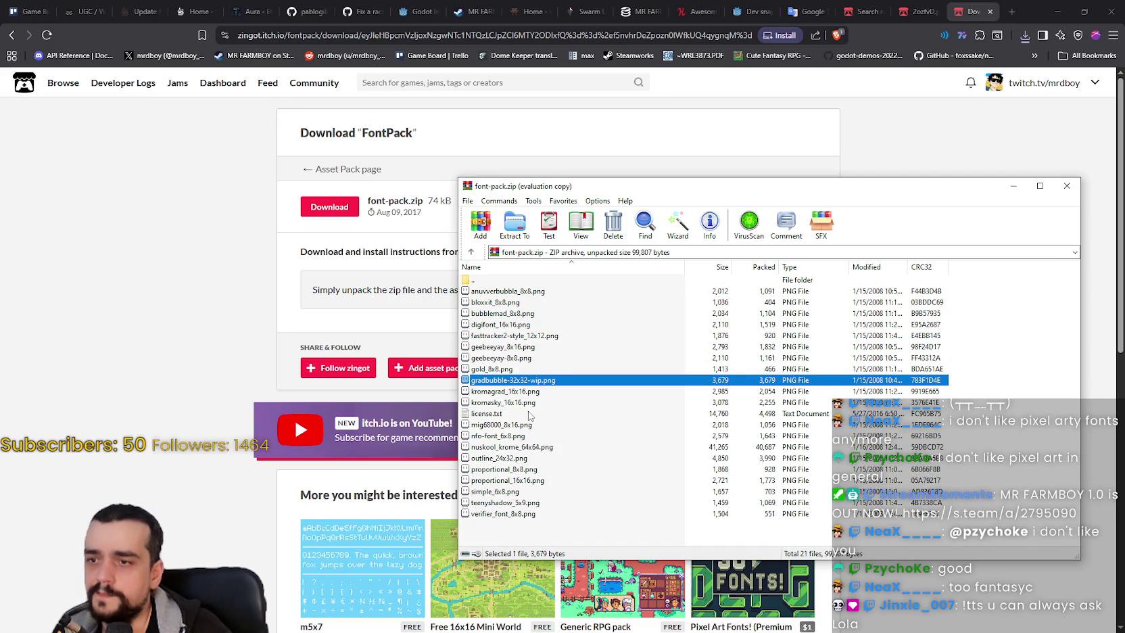
{"action": "left_click", "coordinate": [521, 392]}
{"action": "double_click", "coordinate": [521, 392]}
{"action": "left_click_drag", "start_coordinate": [467, 297], "coordinate": [185, 223]}
{"action": "scroll", "coordinate": [201, 253], "scroll_direction": "up", "scroll_amount": 4}
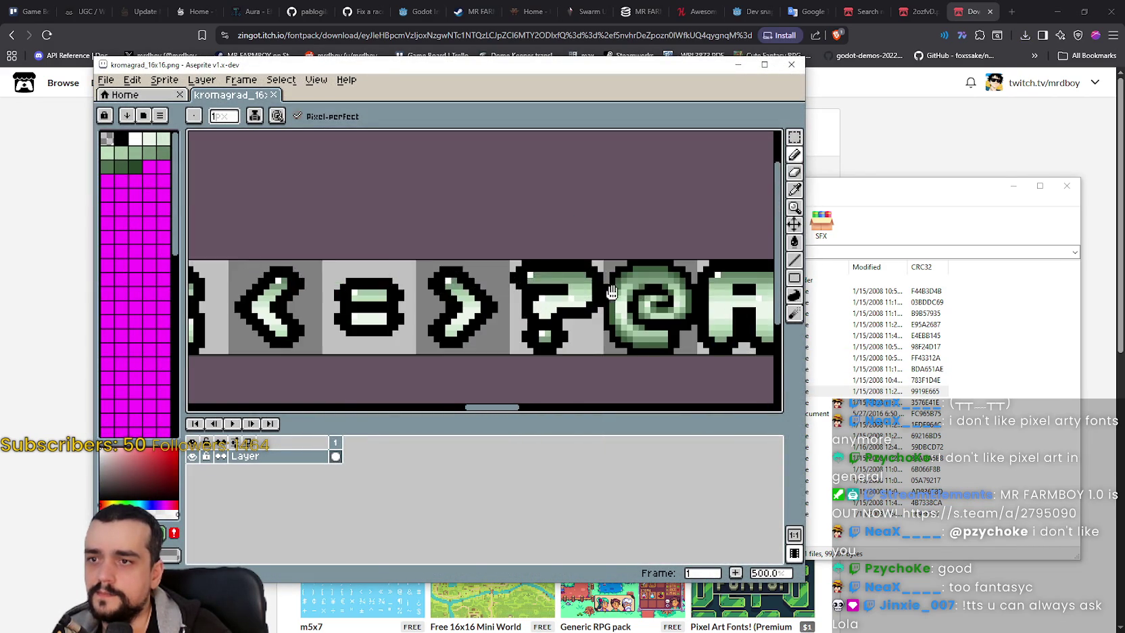
{"action": "scroll", "coordinate": [342, 260], "scroll_direction": "down", "scroll_amount": 3}
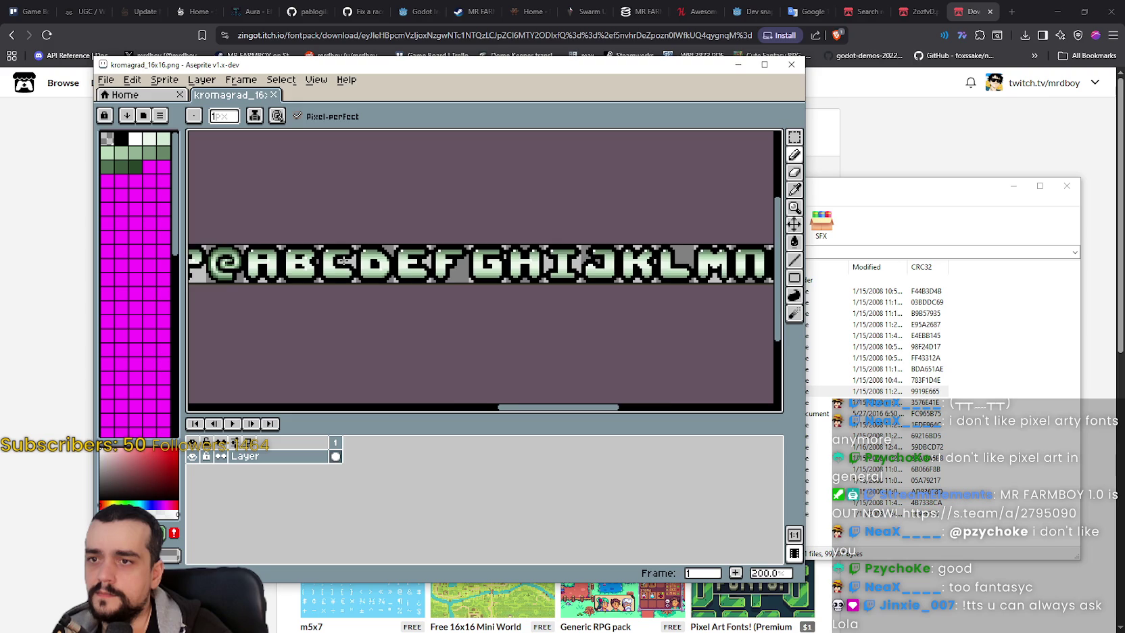
{"action": "scroll", "coordinate": [344, 261], "scroll_direction": "down", "scroll_amount": 1}
{"action": "scroll", "coordinate": [261, 224], "scroll_direction": "right", "scroll_amount": 10}
{"action": "scroll", "coordinate": [261, 223], "scroll_direction": "right", "scroll_amount": 10}
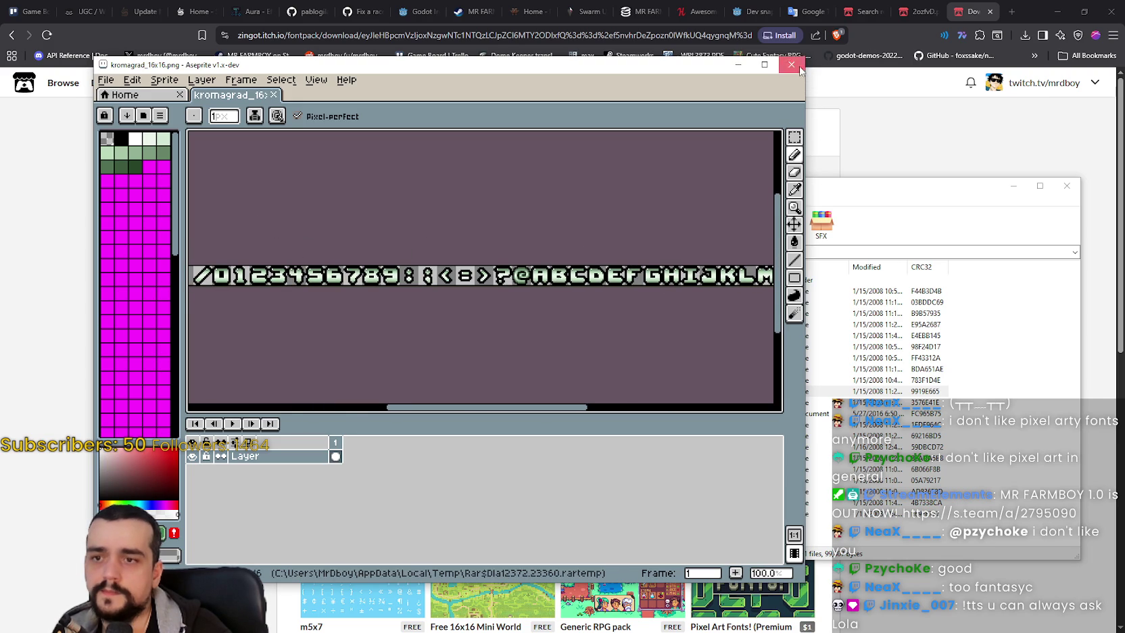
{"action": "left_click", "coordinate": [792, 65]}
{"action": "left_click", "coordinate": [499, 535]}
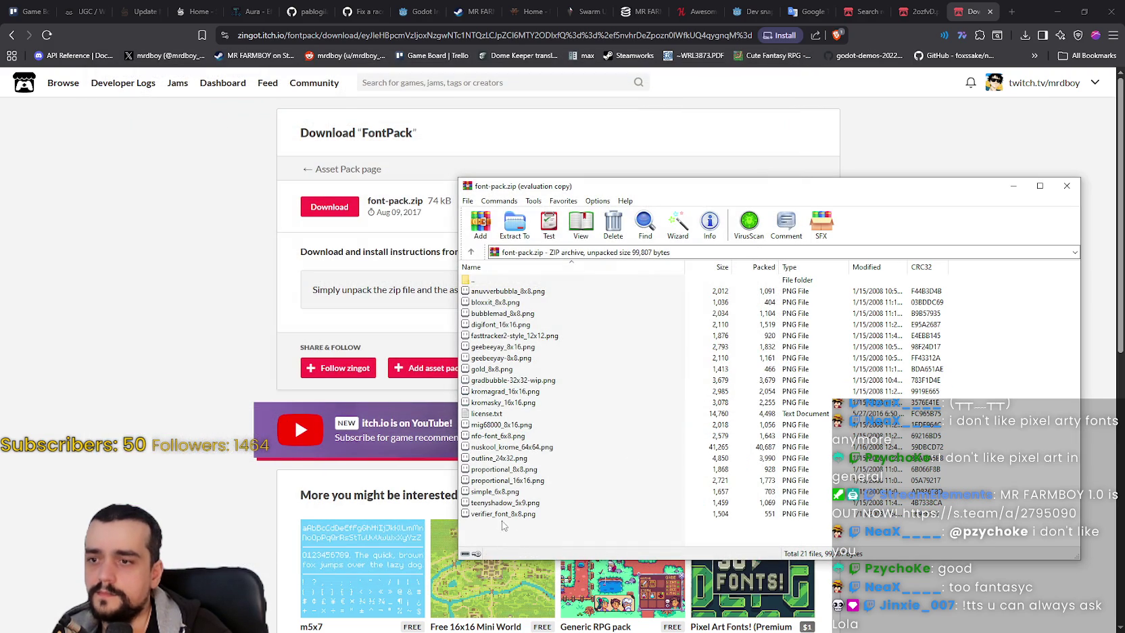
Step: Reopen font-pack.zip from Downloads, select all 21 files, and close the archive window
{"action": "double_click", "coordinate": [492, 280]}
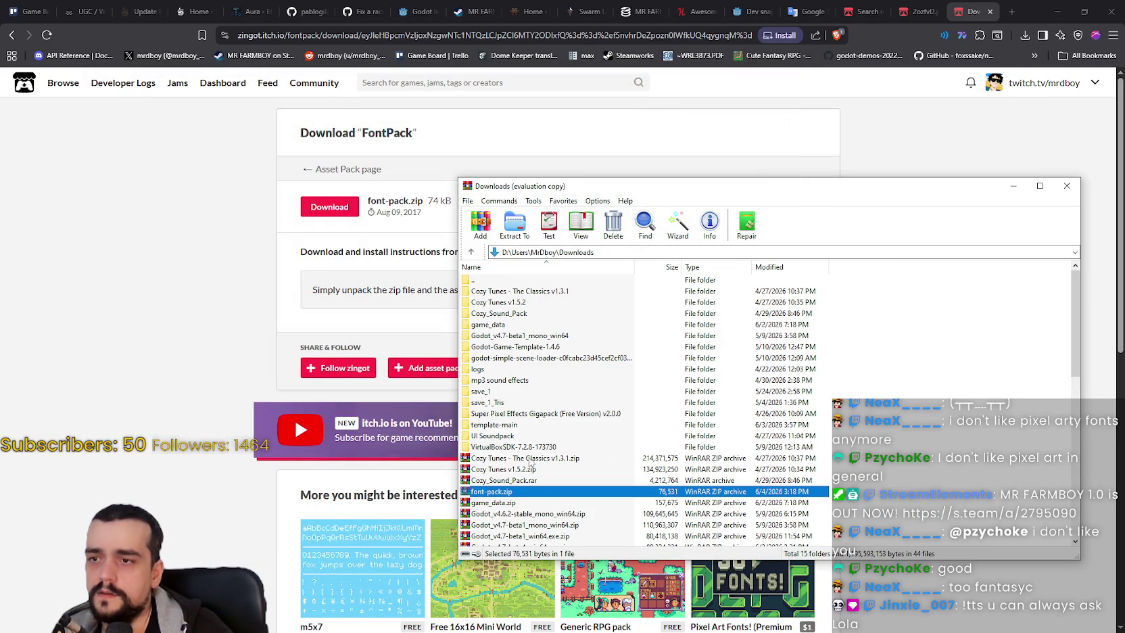
{"action": "double_click", "coordinate": [514, 492]}
{"action": "mouse_move", "coordinate": [684, 524]}
{"action": "left_mouse_down"}
{"action": "mouse_move", "coordinate": [603, 466]}
{"action": "mouse_move", "coordinate": [465, 290]}
{"action": "left_mouse_up"}
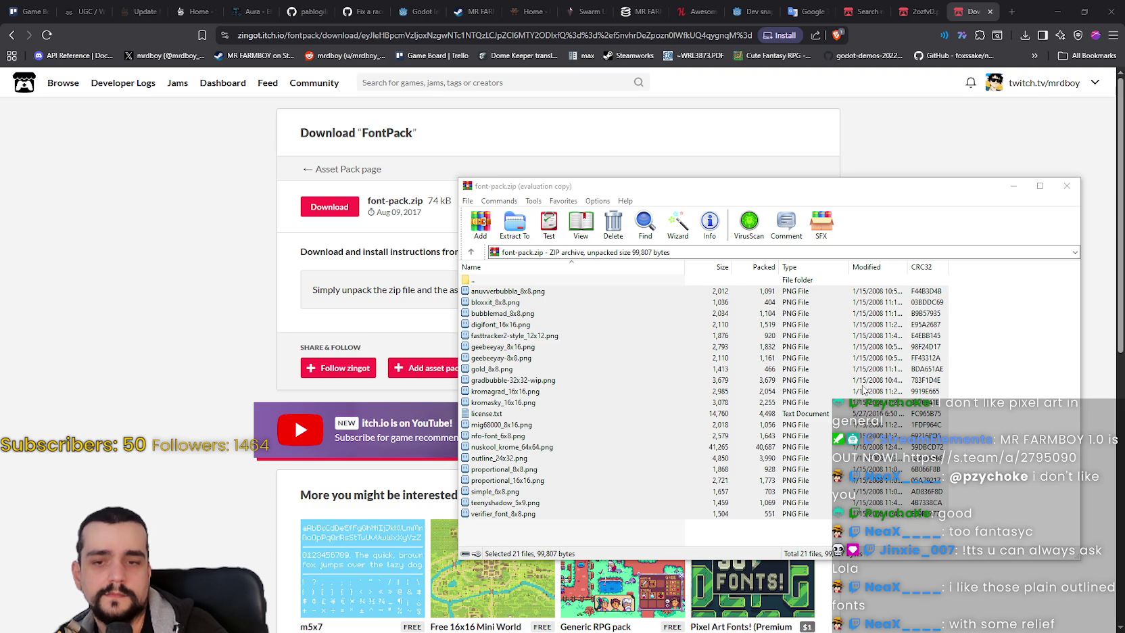
{"action": "mouse_move", "coordinate": [987, 522]}
{"action": "left_mouse_down"}
{"action": "mouse_move", "coordinate": [561, 433]}
{"action": "mouse_move", "coordinate": [549, 295]}
{"action": "left_mouse_up"}
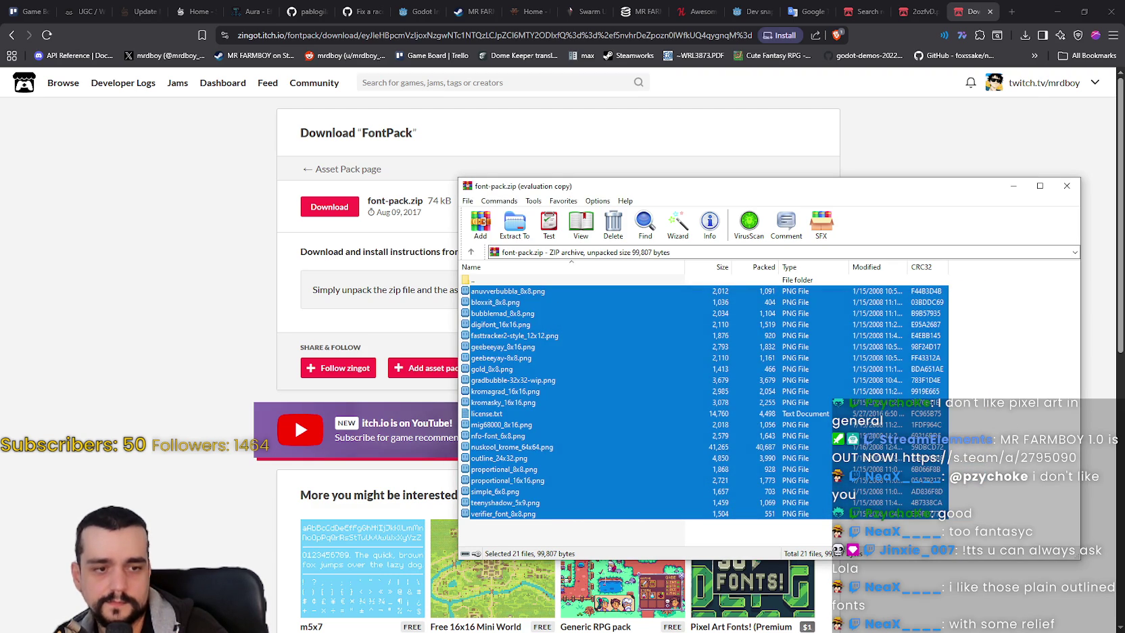
{"action": "key", "text": "Escape"}
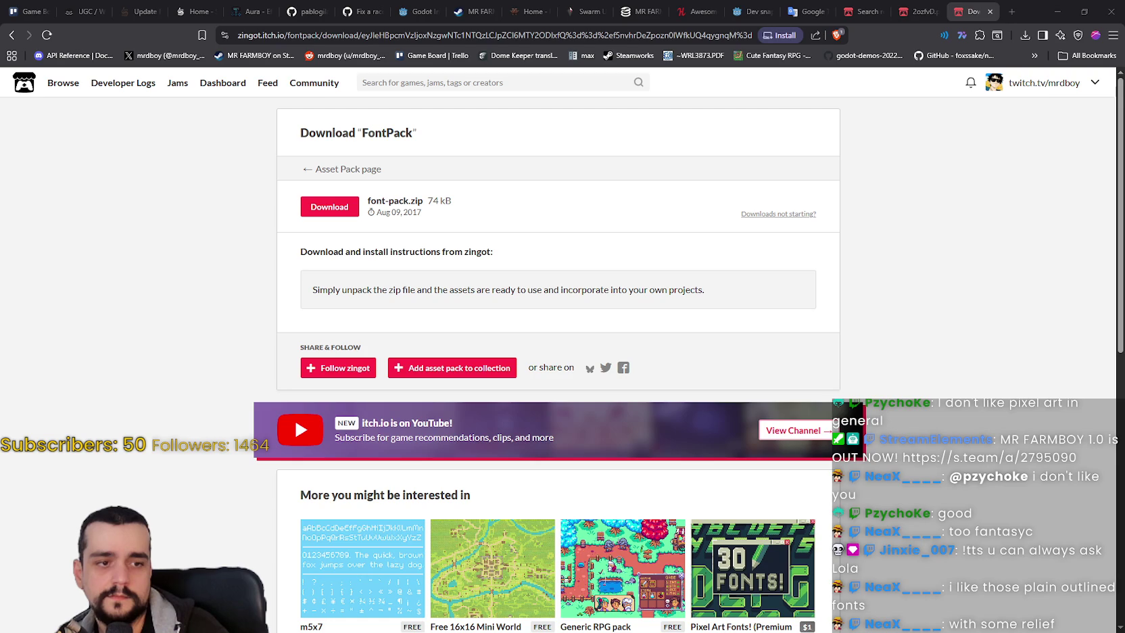
Step: Back in Godot, select the game_assets folder in the FileSystem dock
{"action": "key", "text": "alt+Tab"}
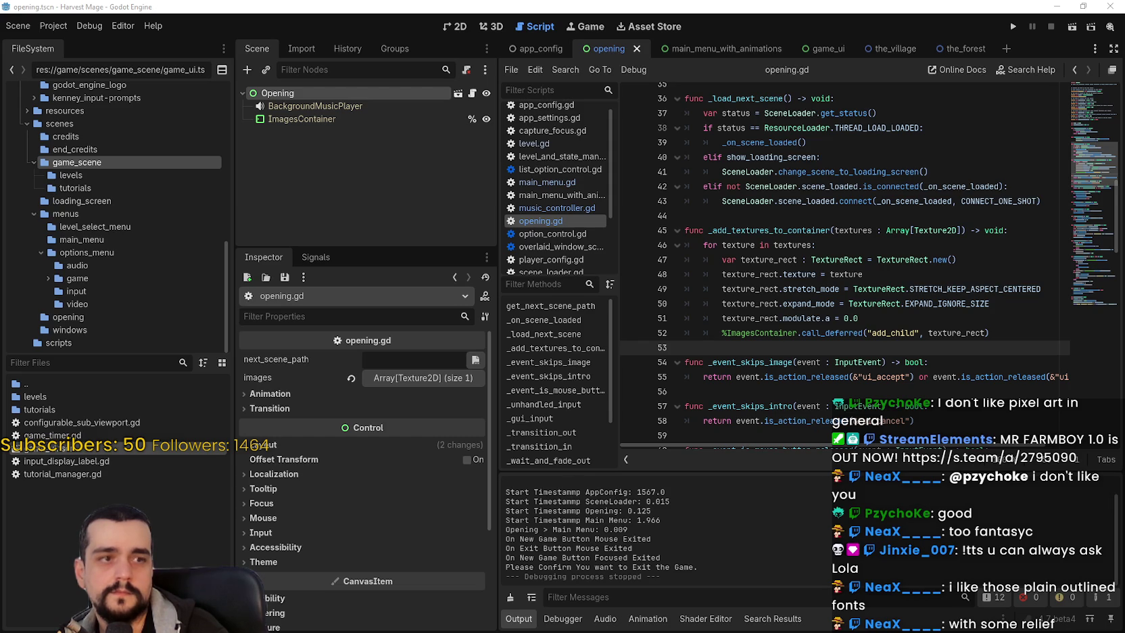
{"action": "scroll", "coordinate": [107, 200], "scroll_direction": "up", "scroll_amount": 2}
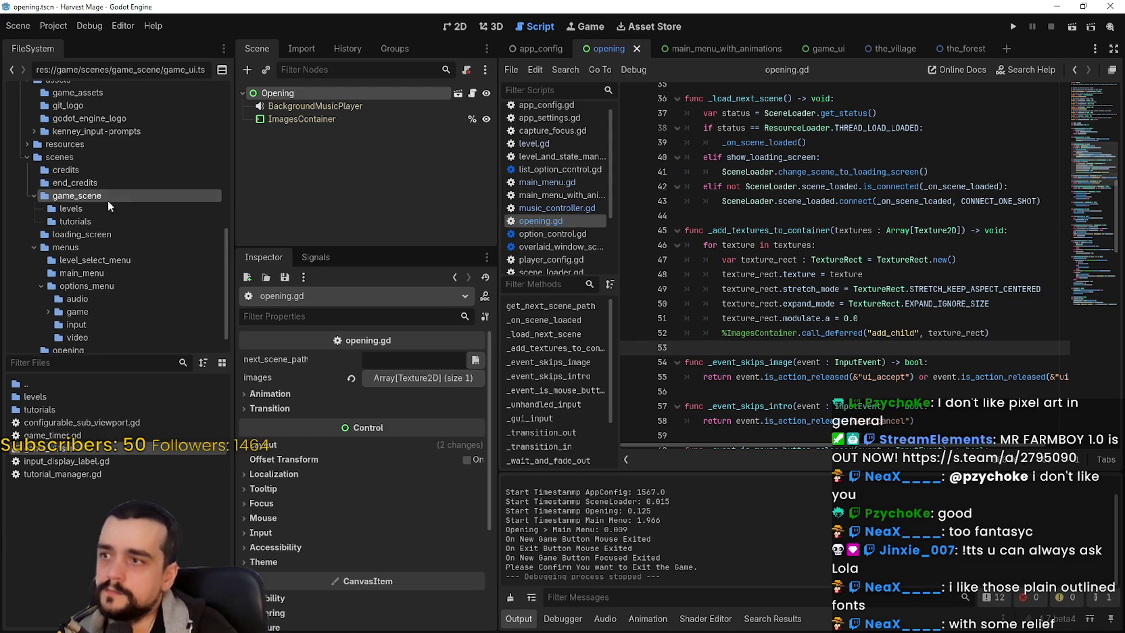
{"action": "left_click", "coordinate": [87, 171]}
{"action": "scroll", "coordinate": [88, 178], "scroll_direction": "up", "scroll_amount": 5}
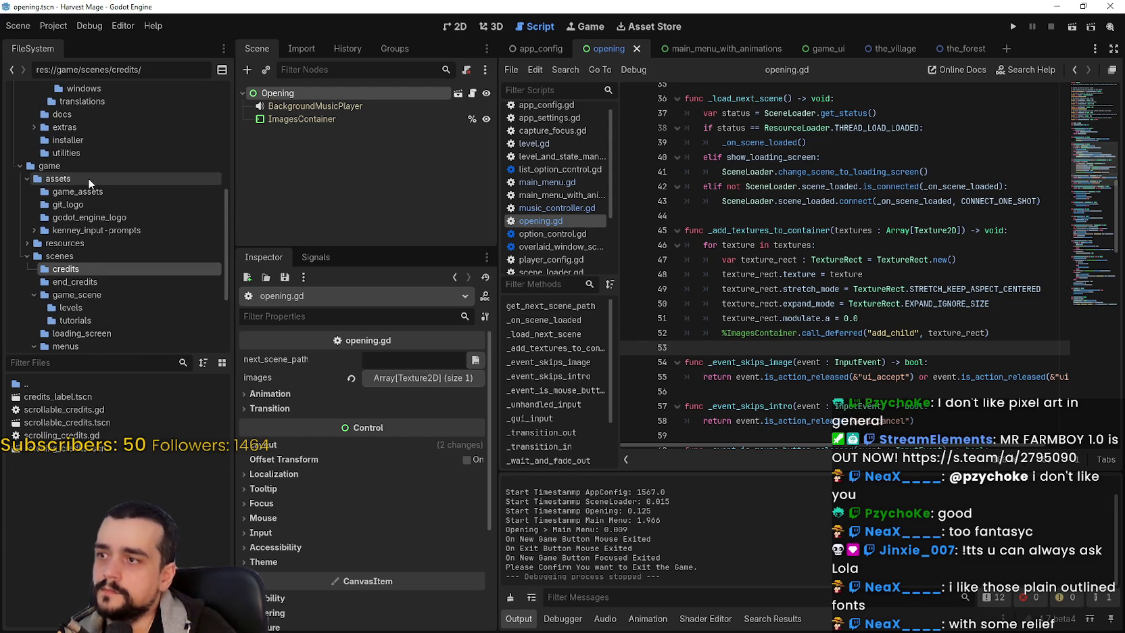
{"action": "left_click", "coordinate": [81, 192]}
Step: Create a folder named 'fonts' in game_assets, open it, and drop the font sheet images in
{"action": "right_click", "coordinate": [88, 464]}
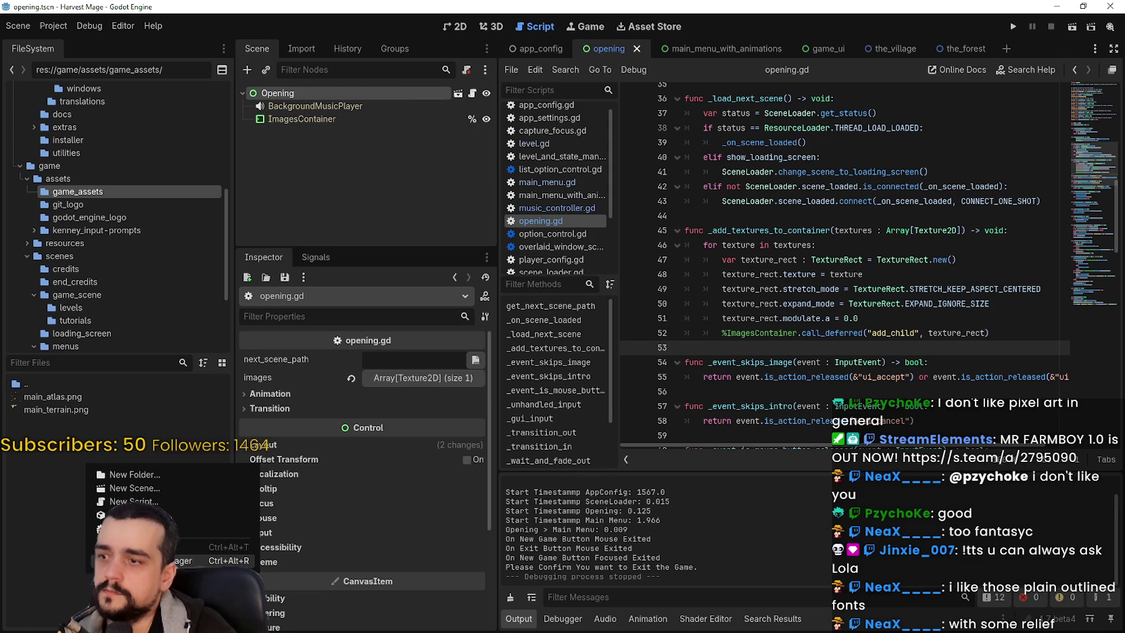
{"action": "left_click", "coordinate": [135, 474]}
{"action": "type", "text": "fonts"}
{"action": "key", "text": "Return"}
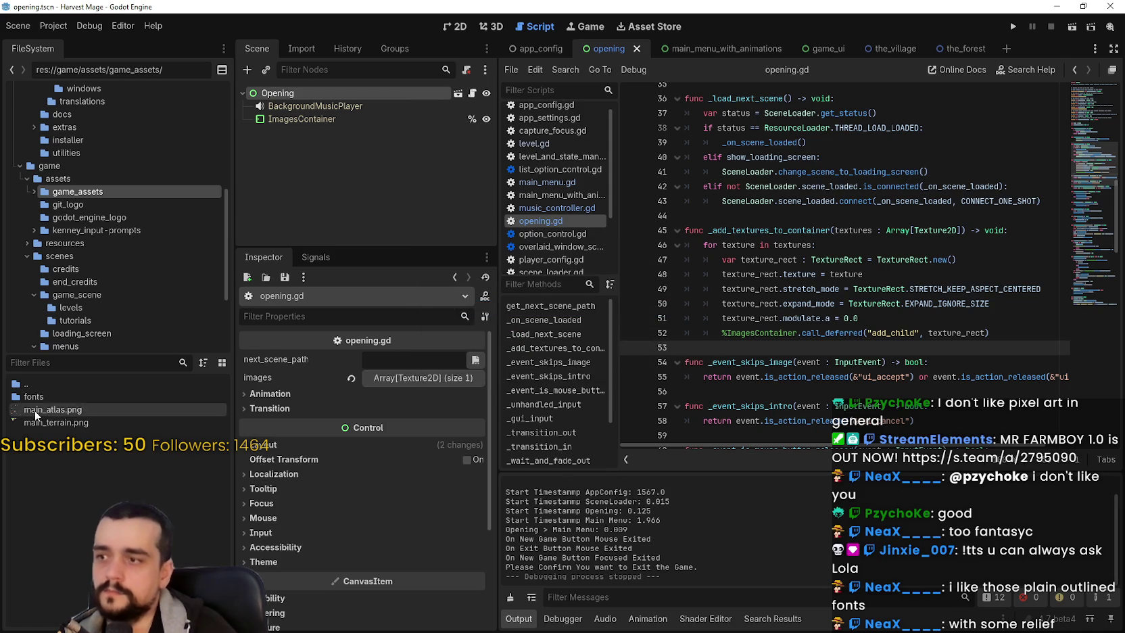
{"action": "double_click", "coordinate": [32, 396]}
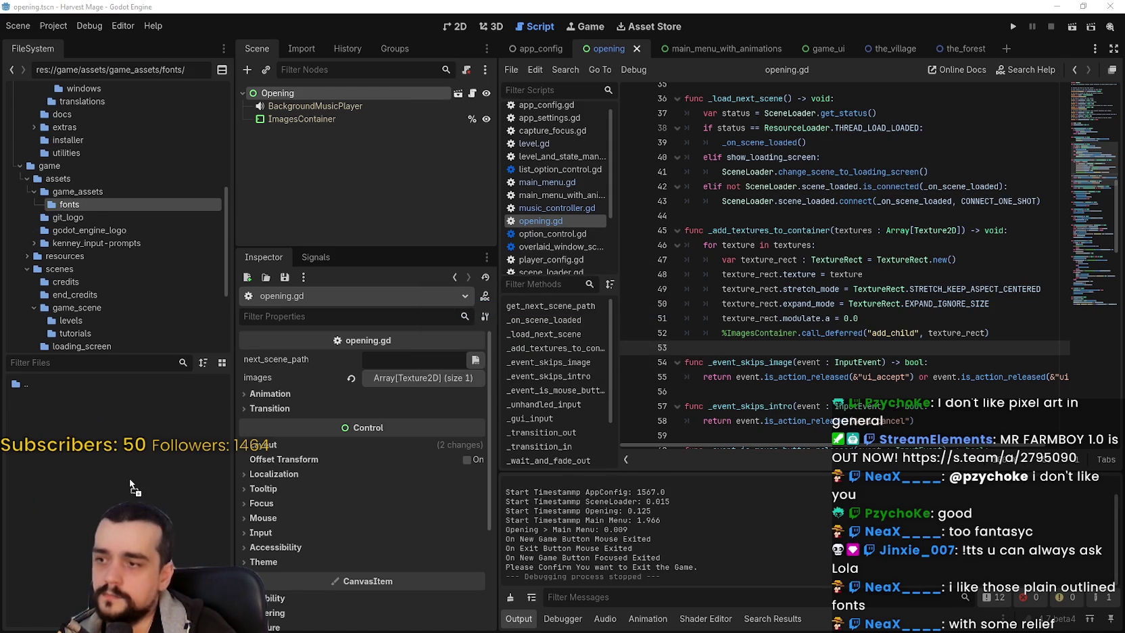
{"action": "left_click_drag", "start_coordinate": [140, 464], "coordinate": [128, 459]}
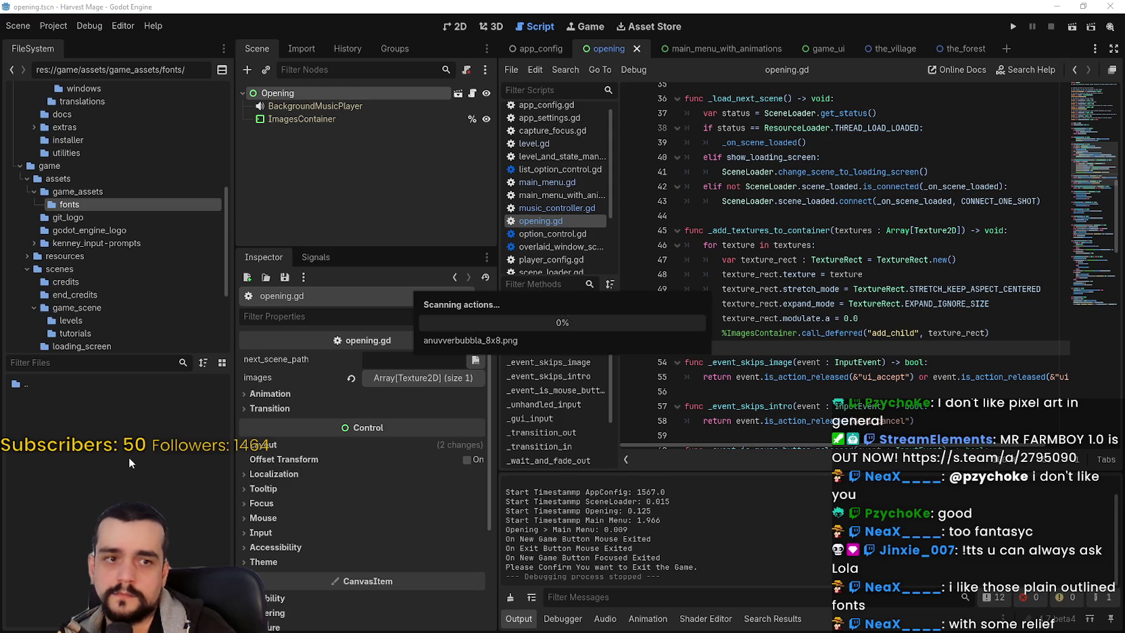
Step: Read through license.txt, selecting the description and the line about 20 bitmap fonts
{"action": "mouse_move", "coordinate": [146, 443]}
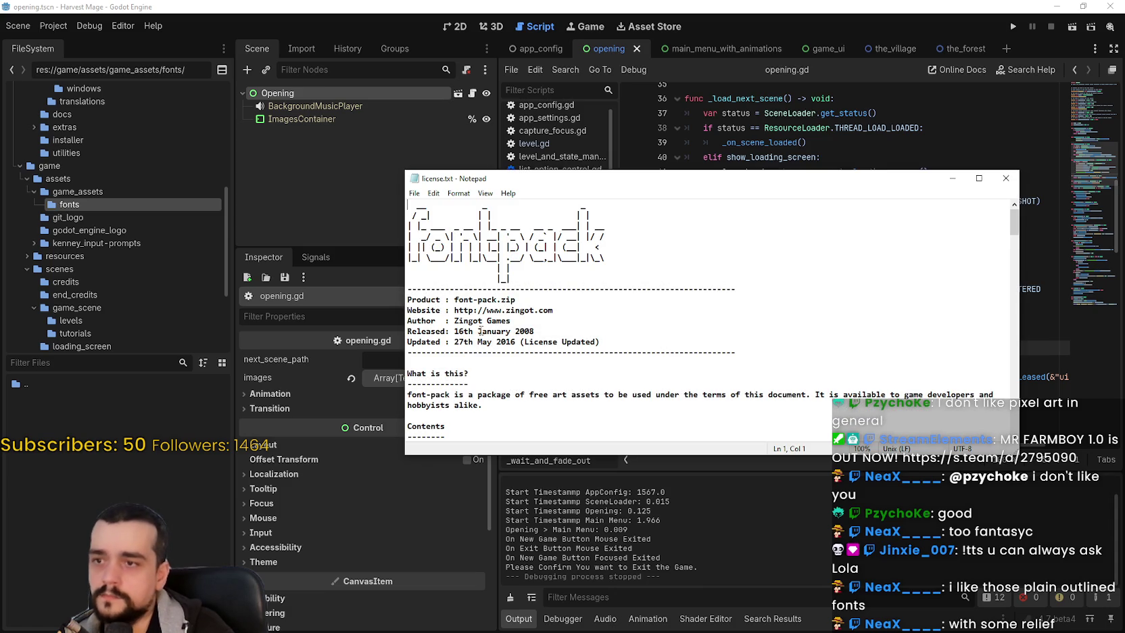
{"action": "scroll", "coordinate": [435, 318], "scroll_direction": "down", "scroll_amount": 1}
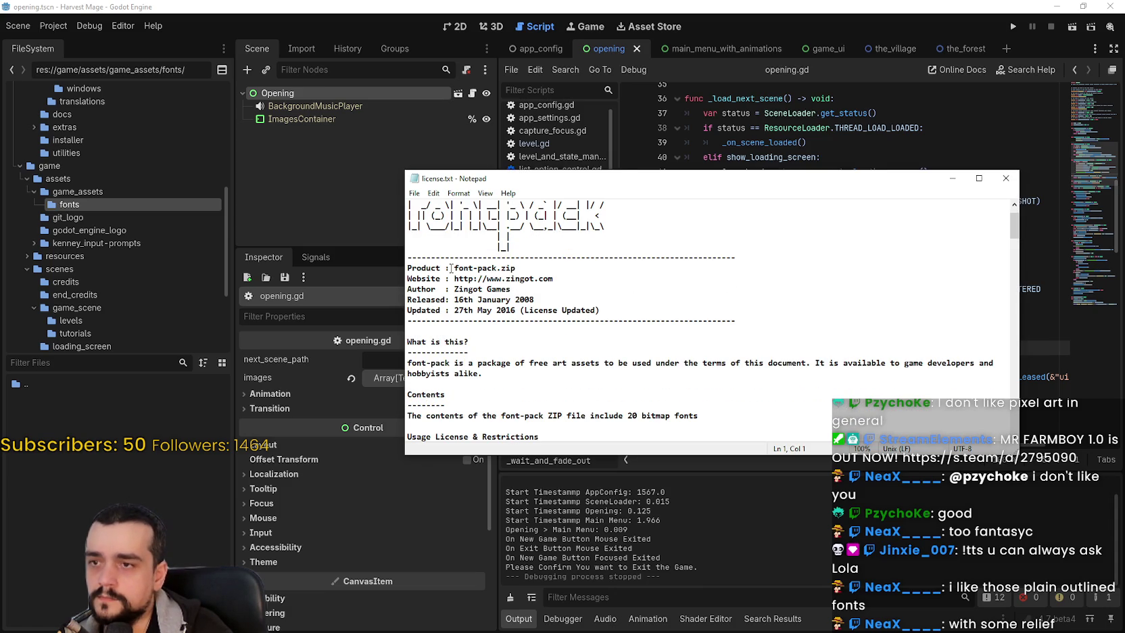
{"action": "scroll", "coordinate": [564, 293], "scroll_direction": "down", "scroll_amount": 1}
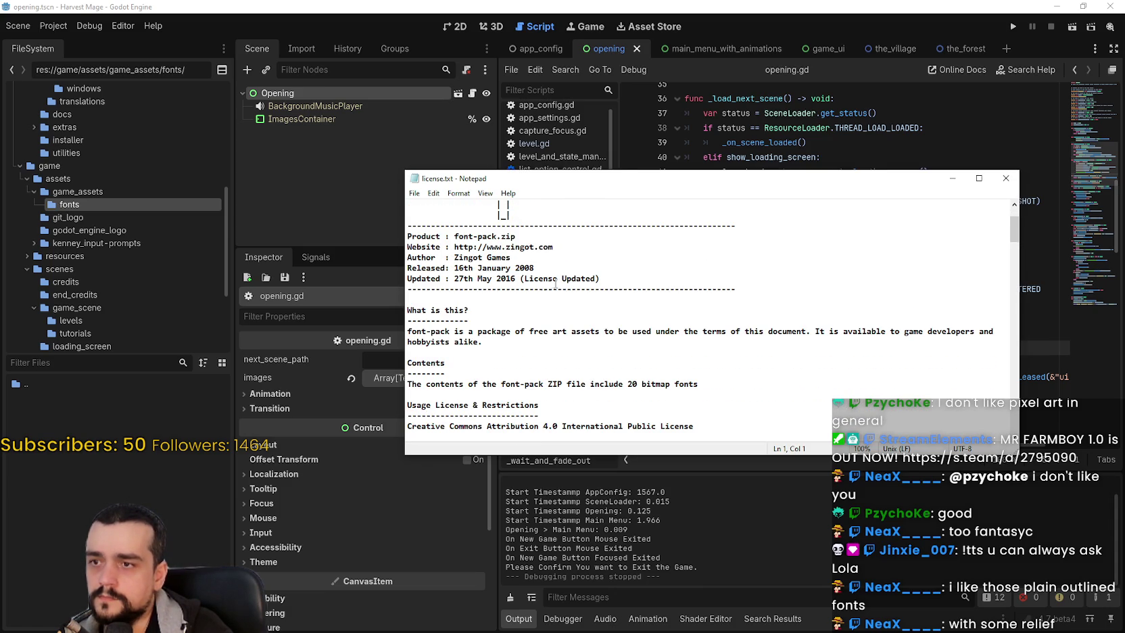
{"action": "scroll", "coordinate": [553, 284], "scroll_direction": "down", "scroll_amount": 1}
{"action": "mouse_move", "coordinate": [624, 305]}
{"action": "left_mouse_down"}
{"action": "mouse_move", "coordinate": [994, 299]}
{"action": "mouse_move", "coordinate": [463, 316]}
{"action": "left_mouse_up"}
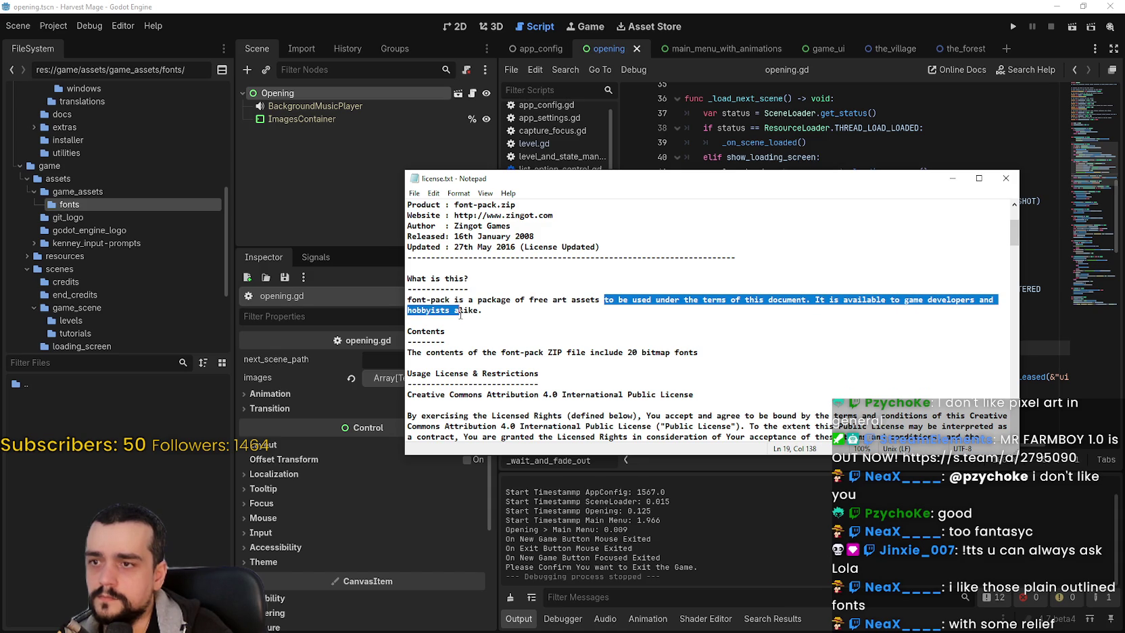
{"action": "left_click", "coordinate": [458, 312]}
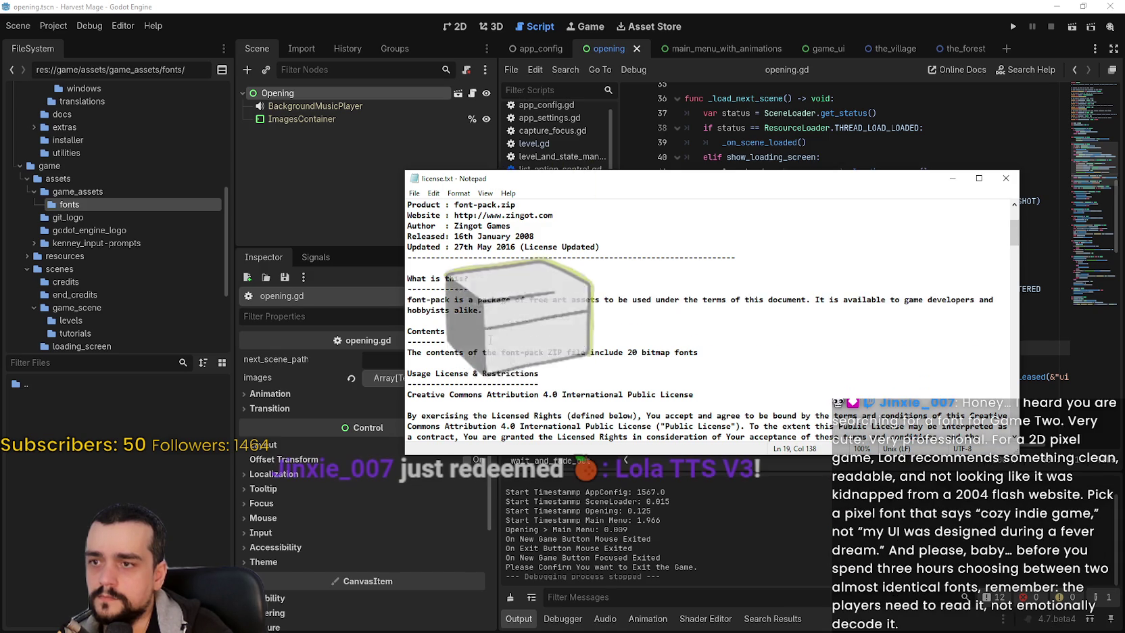
{"action": "scroll", "coordinate": [541, 311], "scroll_direction": "down", "scroll_amount": 2}
{"action": "left_click_drag", "start_coordinate": [544, 289], "coordinate": [707, 288]}
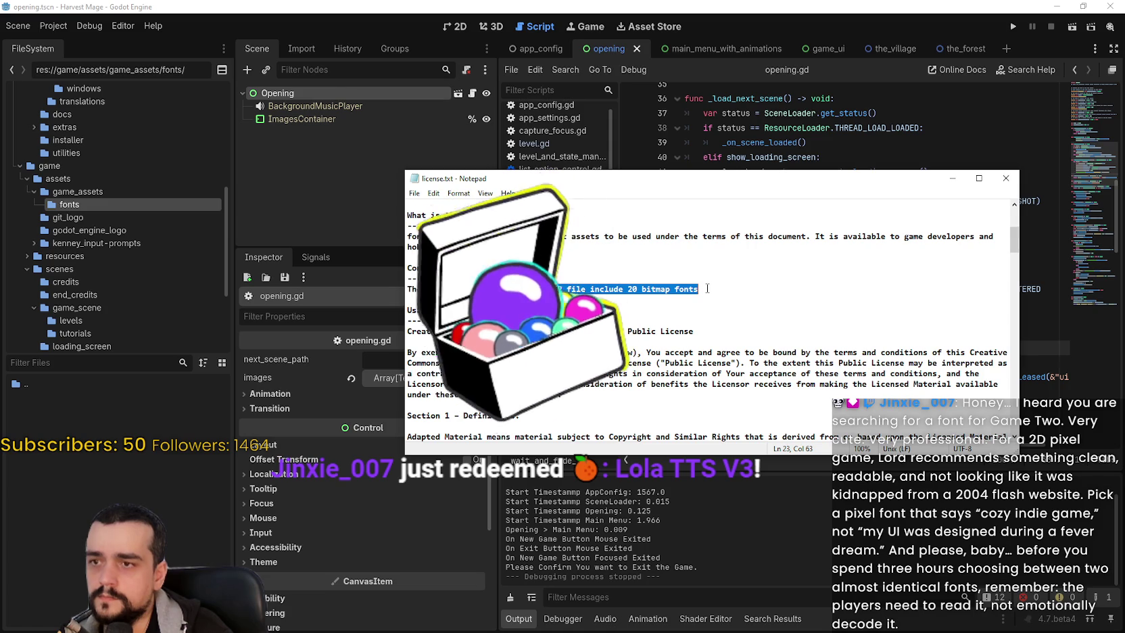
Step: Highlight the Creative Commons Attribution 4.0 line, then close license.txt
{"action": "scroll", "coordinate": [707, 288], "scroll_direction": "down", "scroll_amount": 2}
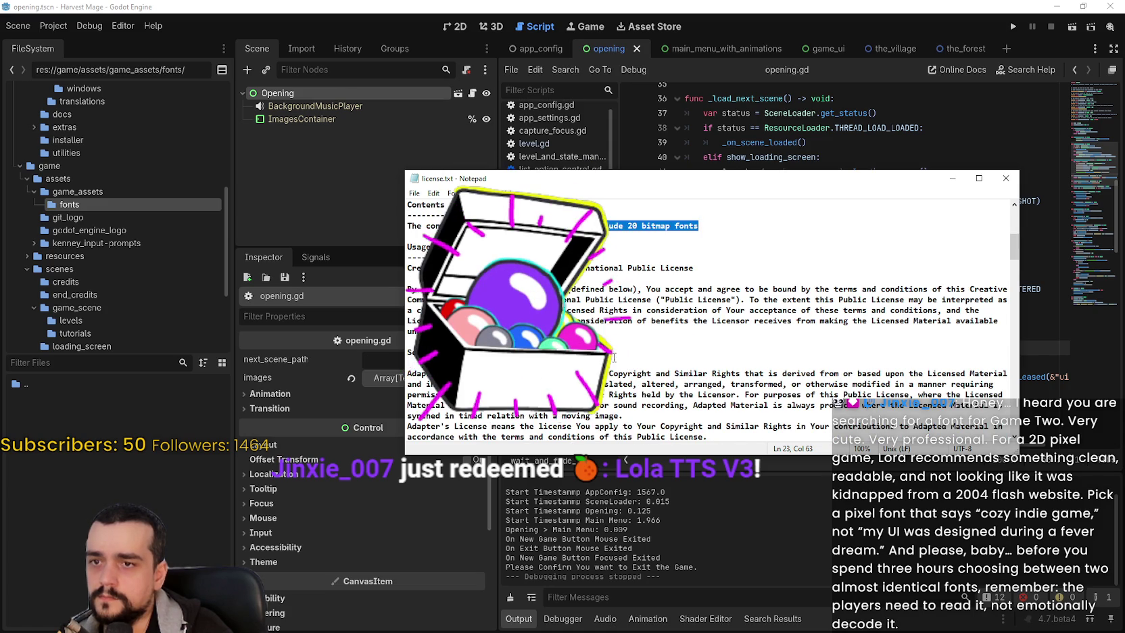
{"action": "scroll", "coordinate": [710, 311], "scroll_direction": "down", "scroll_amount": 6}
{"action": "scroll", "coordinate": [995, 285], "scroll_direction": "down", "scroll_amount": 5}
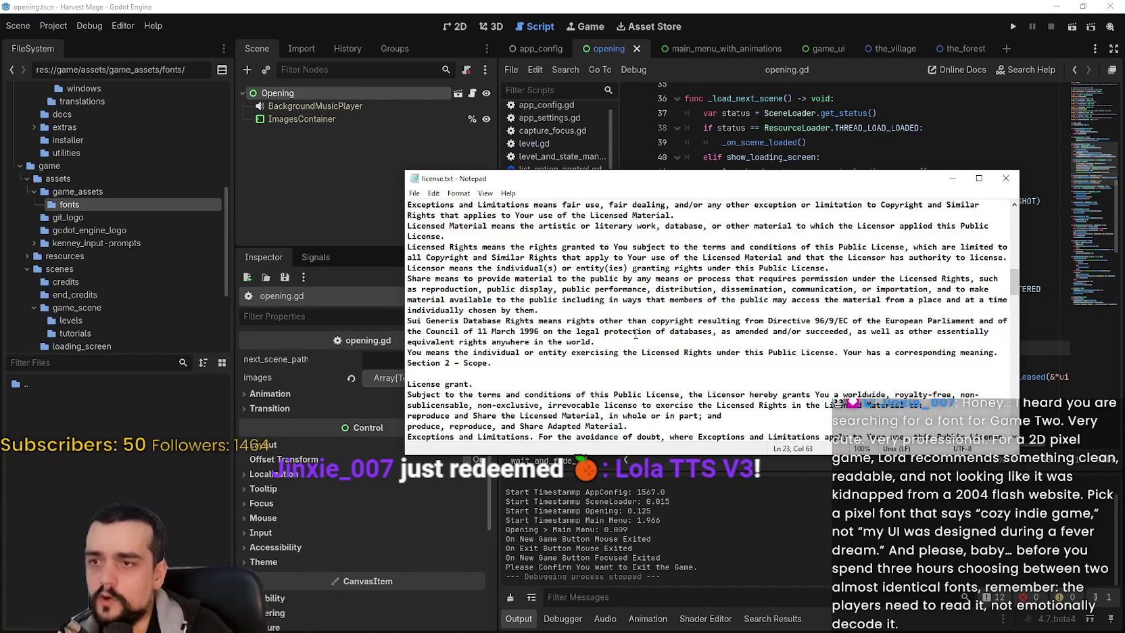
{"action": "scroll", "coordinate": [995, 284], "scroll_direction": "down", "scroll_amount": 4}
{"action": "mouse_move", "coordinate": [1014, 303]}
{"action": "left_mouse_down"}
{"action": "mouse_move", "coordinate": [1015, 426]}
{"action": "mouse_move", "coordinate": [1014, 206]}
{"action": "mouse_move", "coordinate": [1016, 450]}
{"action": "mouse_move", "coordinate": [1007, 284]}
{"action": "mouse_move", "coordinate": [984, 230]}
{"action": "left_mouse_up"}
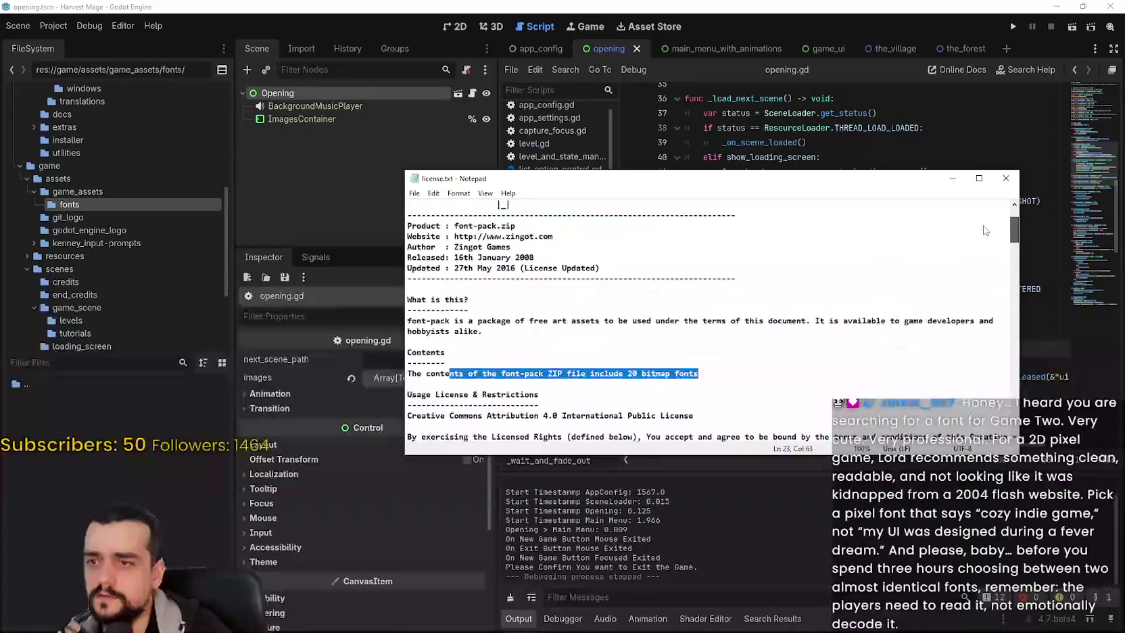
{"action": "left_click", "coordinate": [700, 362]}
{"action": "scroll", "coordinate": [701, 280], "scroll_direction": "down", "scroll_amount": 4}
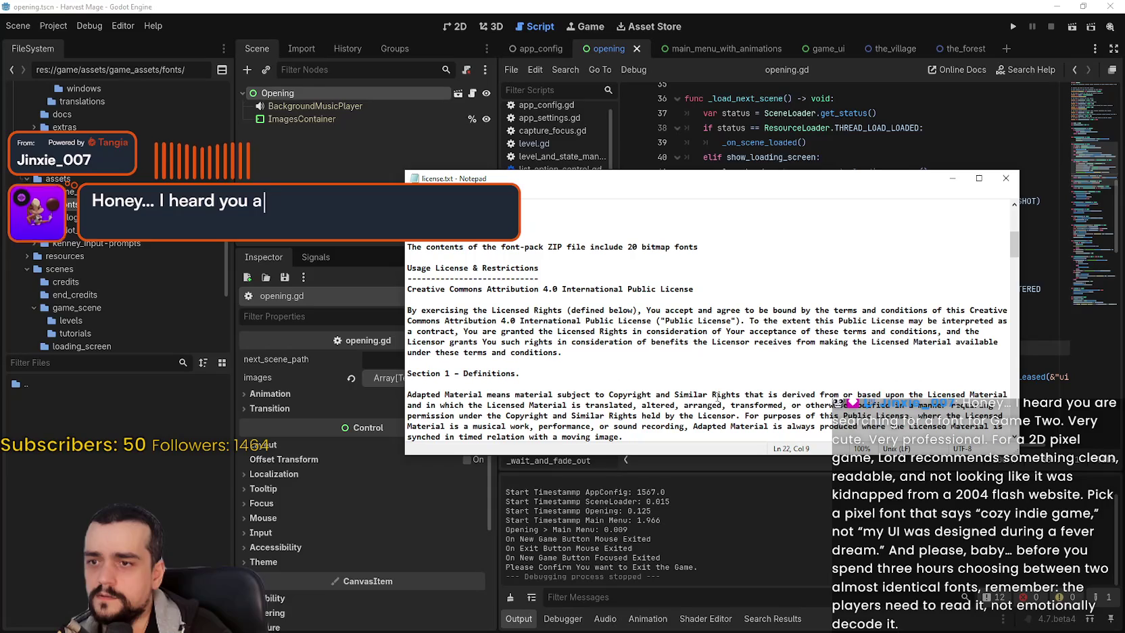
{"action": "triple_click", "coordinate": [696, 289]}
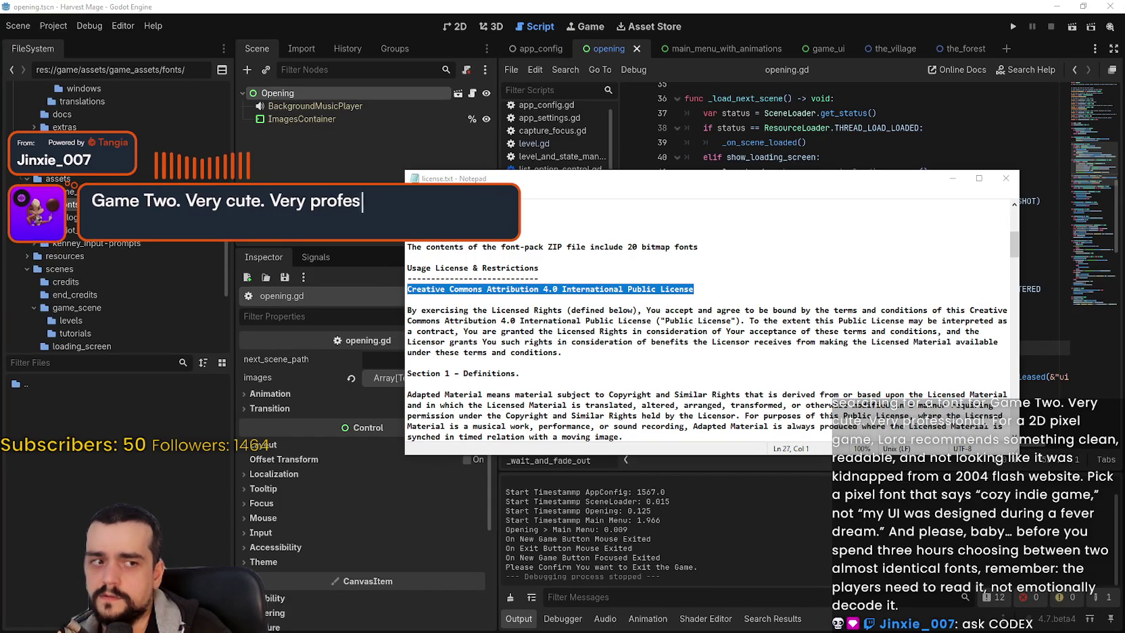
{"action": "left_click", "coordinate": [116, 473]}
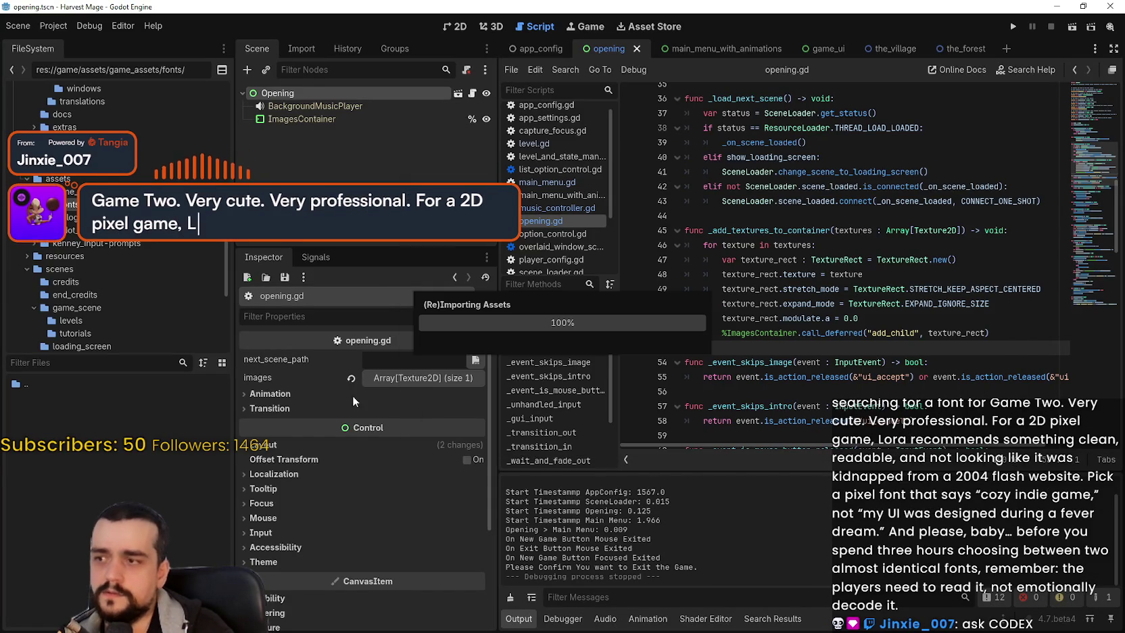
Step: Dismiss the Project menu and select geebeeyay_8x16.png to inspect its 616×16 RGBA8 texture
{"action": "left_click", "coordinate": [89, 26]}
{"action": "left_click", "coordinate": [48, 26]}
{"action": "left_click", "coordinate": [47, 26]}
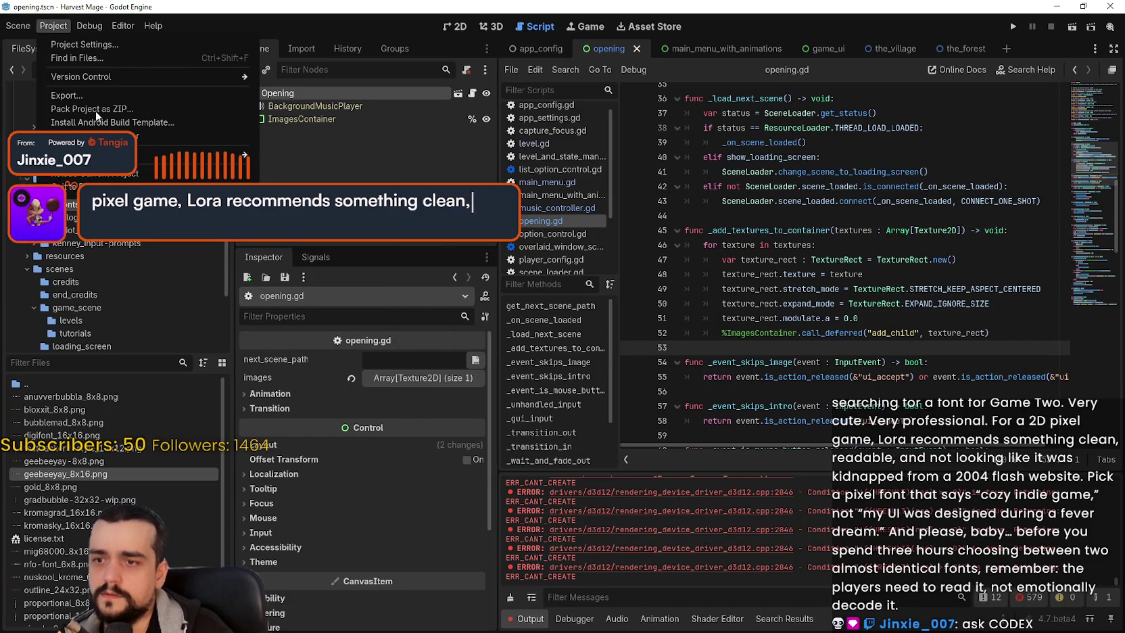
{"action": "left_click", "coordinate": [882, 345]}
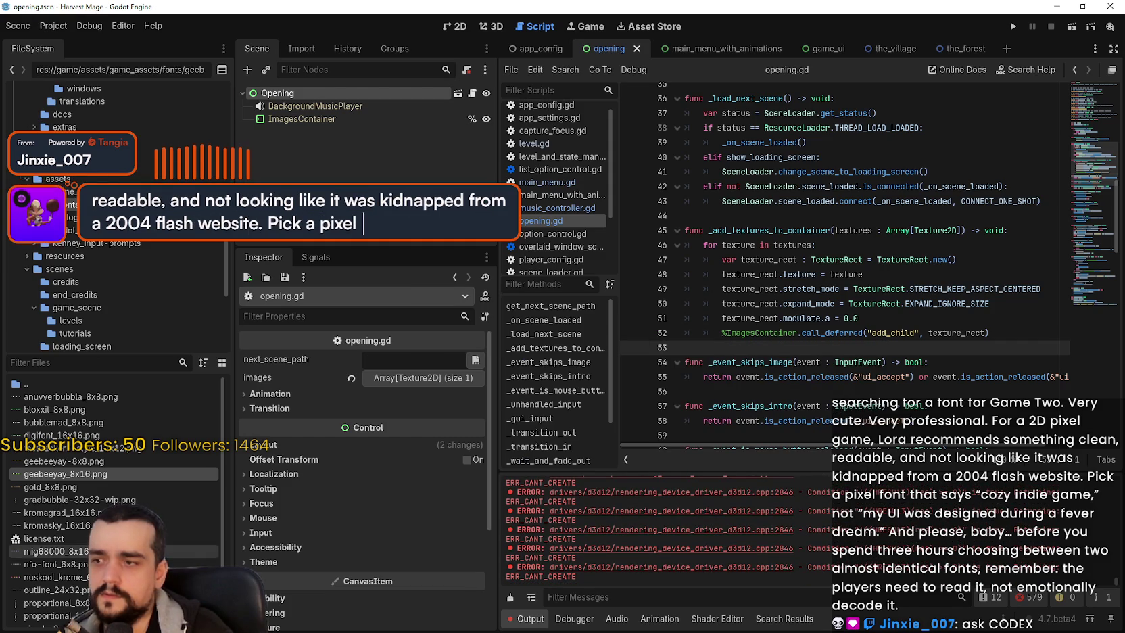
{"action": "scroll", "coordinate": [115, 500], "scroll_direction": "down", "scroll_amount": 2}
{"action": "left_click", "coordinate": [119, 436]}
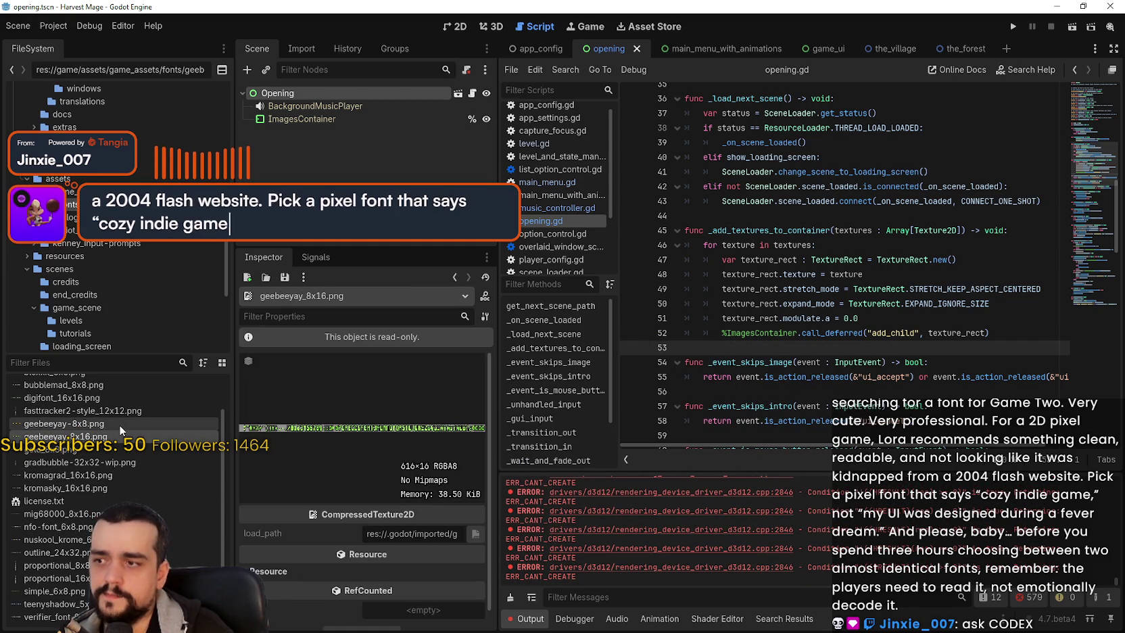
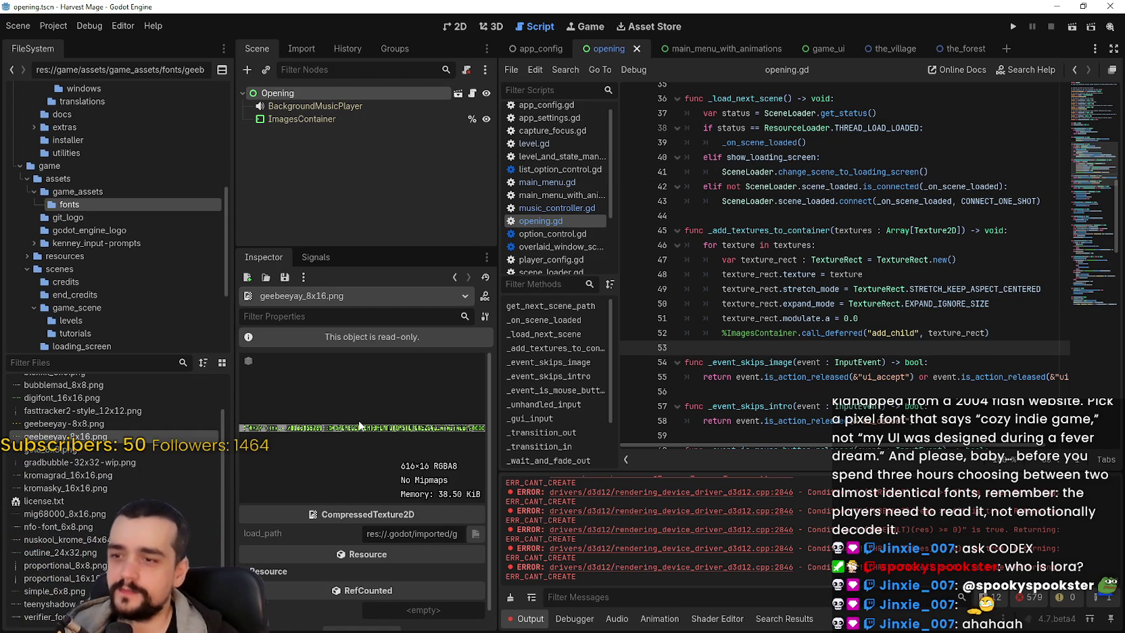
Step: Preview the geebeeyay-8x8.png font texture from the fonts folder, then return to main_menu_with_animations
{"action": "scroll", "coordinate": [359, 424], "scroll_direction": "down", "scroll_amount": 1}
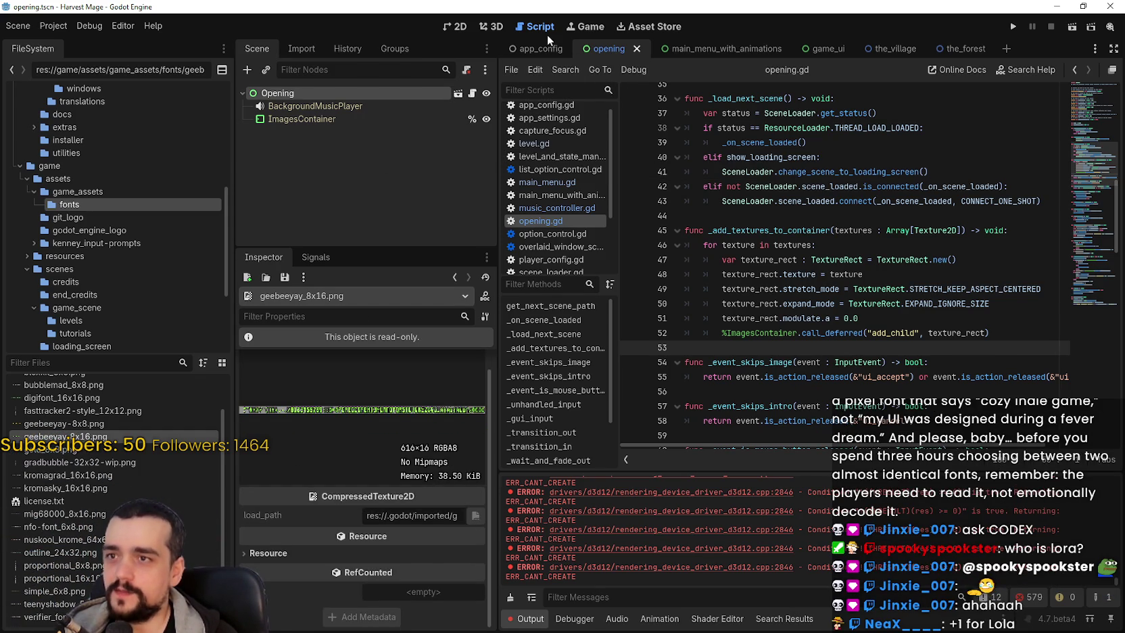
{"action": "scroll", "coordinate": [115, 487], "scroll_direction": "up", "scroll_amount": 1}
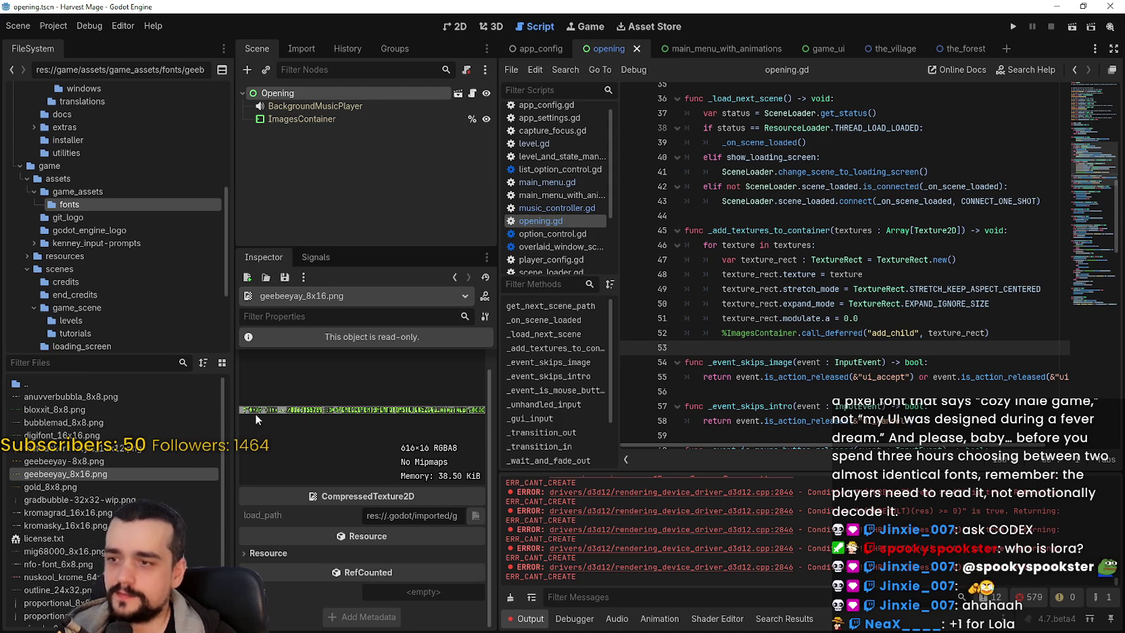
{"action": "scroll", "coordinate": [257, 412], "scroll_direction": "up", "scroll_amount": 1}
{"action": "left_click", "coordinate": [77, 462]}
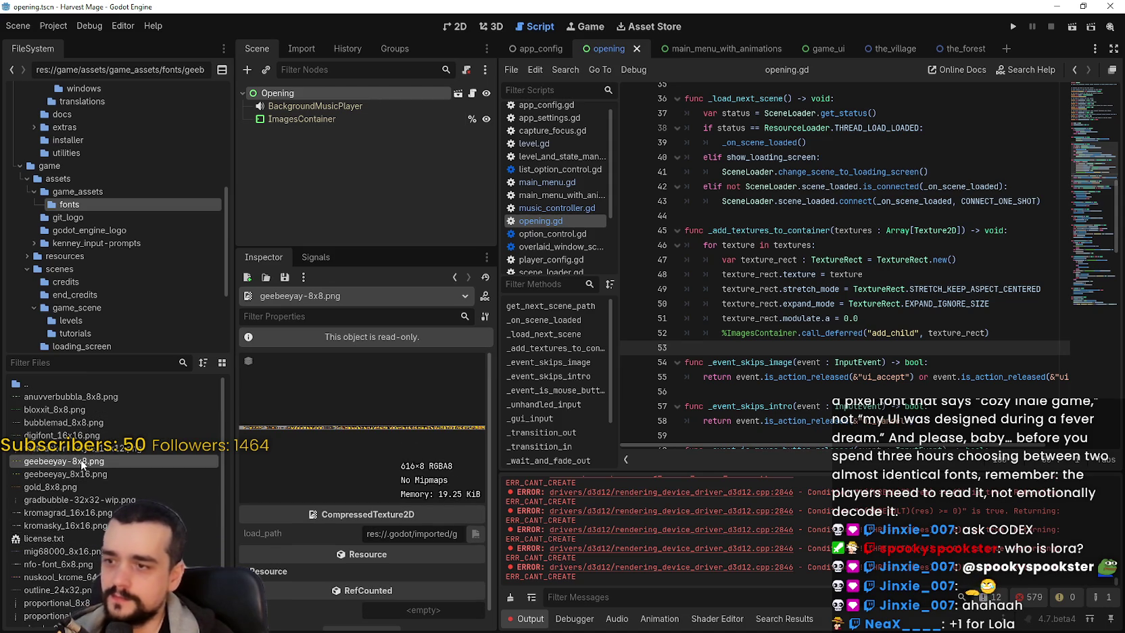
{"action": "mouse_move", "coordinate": [82, 470]}
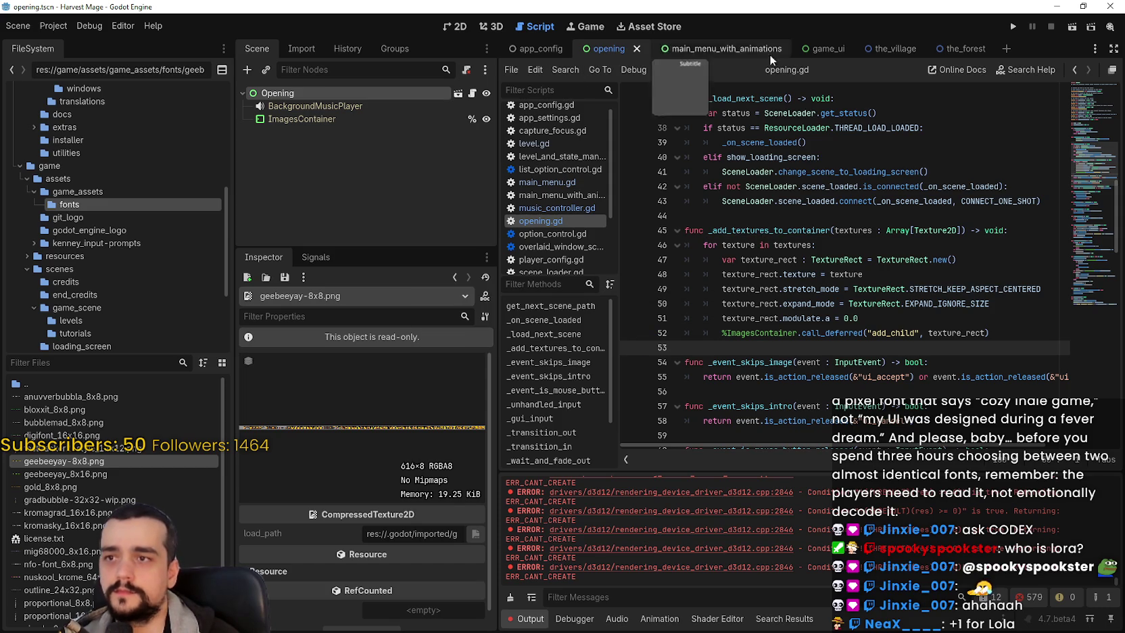
{"action": "left_click", "coordinate": [717, 48]}
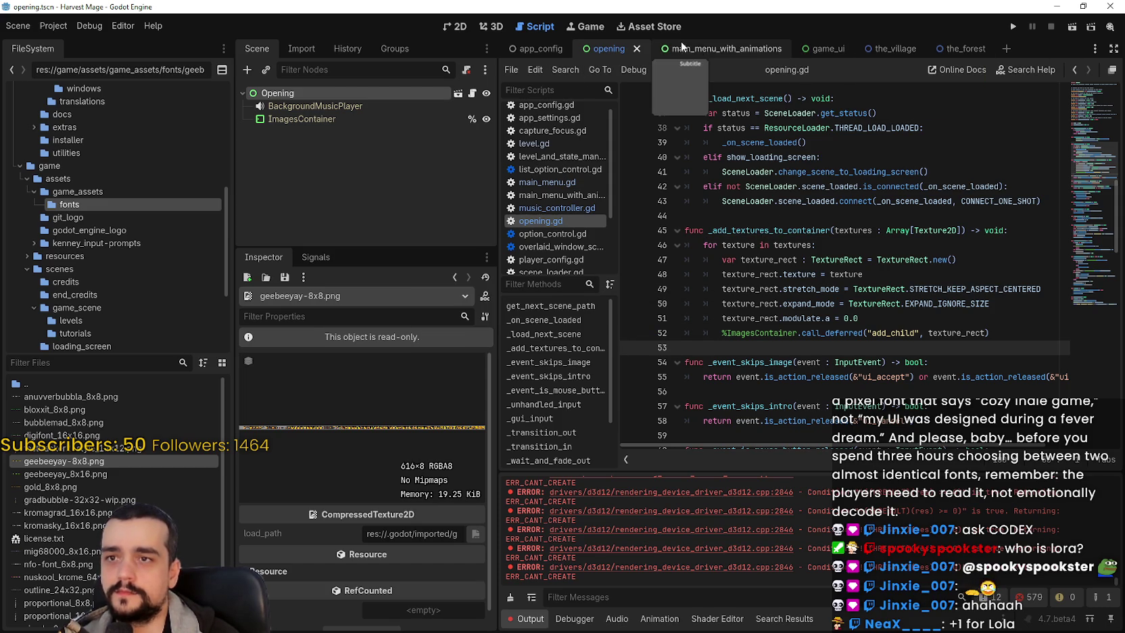
Step: Open main_menu.tscn in a new tab and view its Harvest Mage title and buttons in 2D
{"action": "left_click", "coordinate": [439, 23]}
{"action": "scroll", "coordinate": [655, 245], "scroll_direction": "up", "scroll_amount": 5}
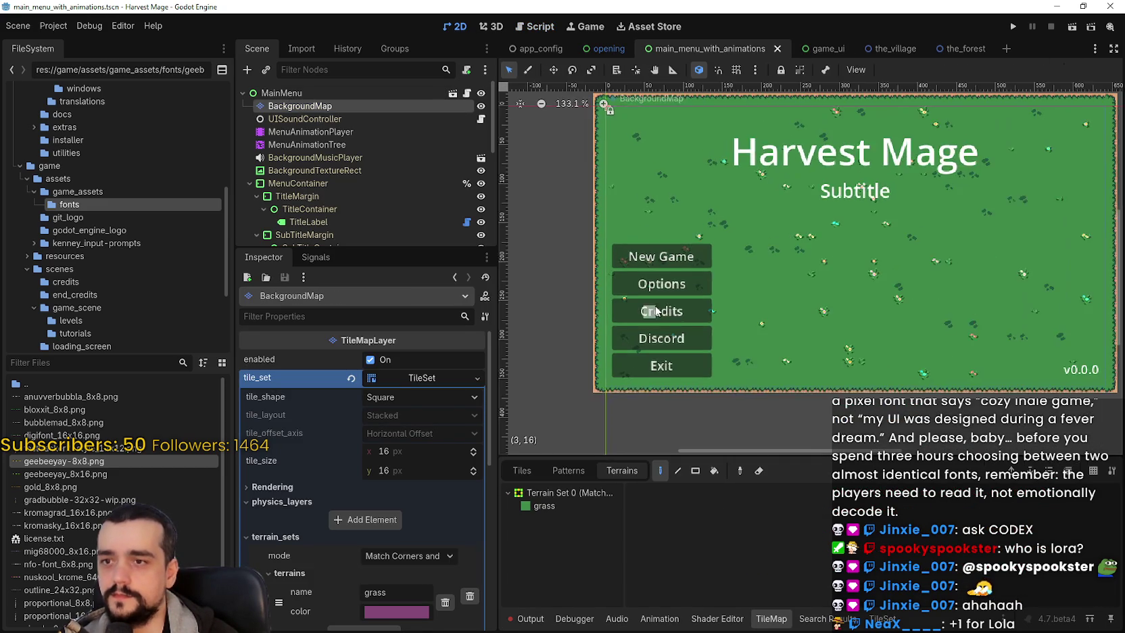
{"action": "scroll", "coordinate": [654, 245], "scroll_direction": "down", "scroll_amount": 3}
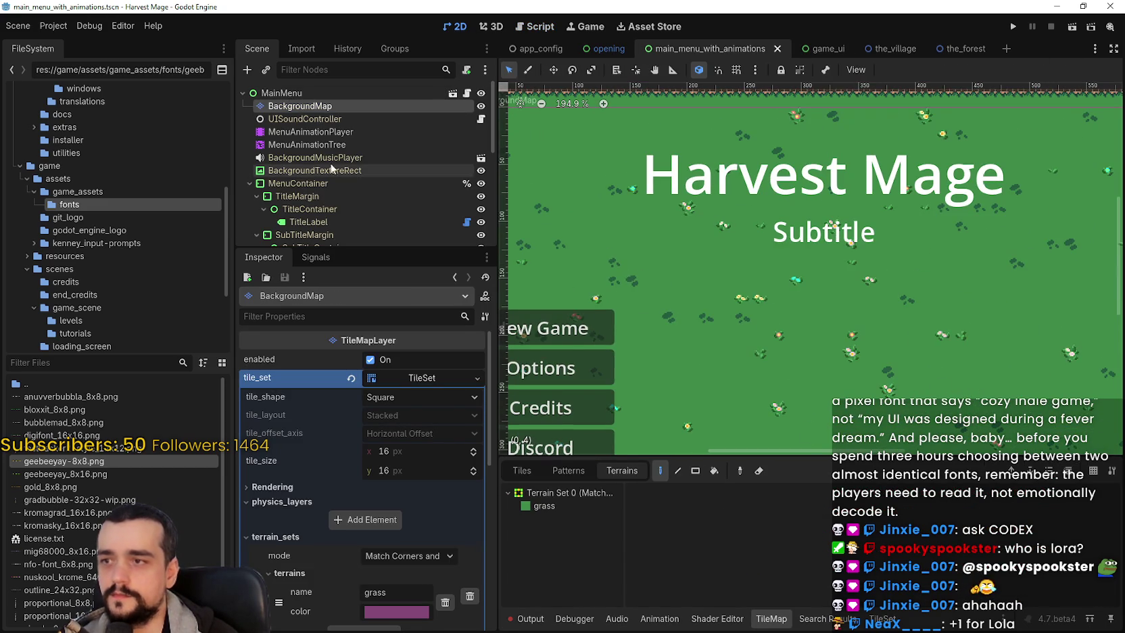
{"action": "scroll", "coordinate": [395, 170], "scroll_direction": "down", "scroll_amount": 2}
{"action": "scroll", "coordinate": [399, 166], "scroll_direction": "up", "scroll_amount": 5}
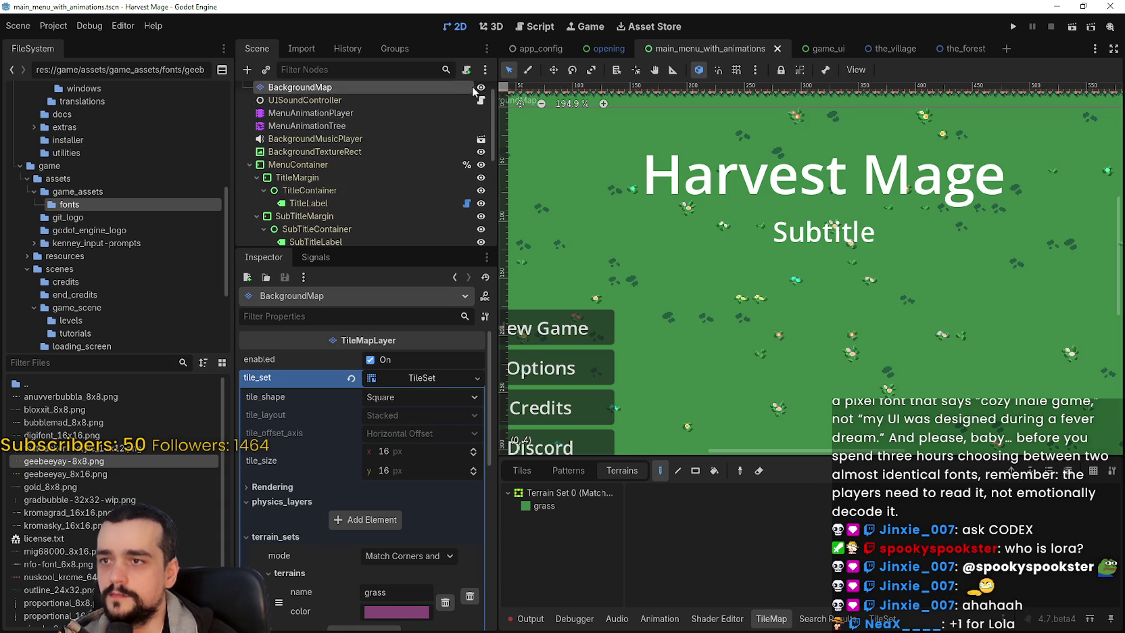
{"action": "left_click", "coordinate": [465, 93]}
{"action": "left_click", "coordinate": [616, 119]}
{"action": "left_click", "coordinate": [457, 27]}
{"action": "scroll", "coordinate": [784, 200], "scroll_direction": "up", "scroll_amount": 2}
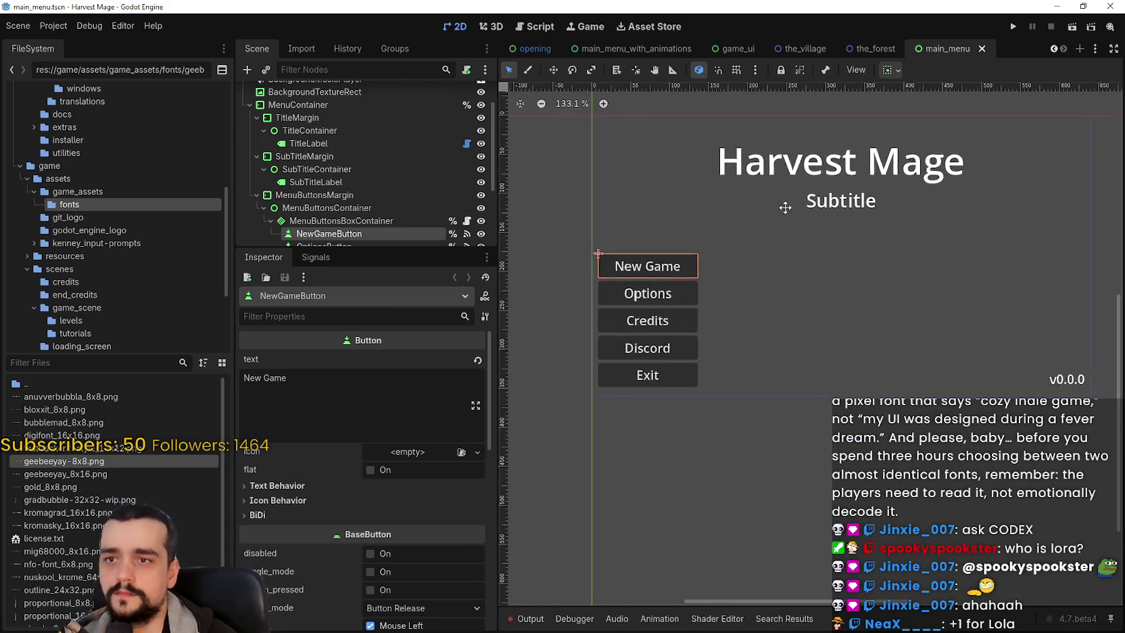
{"action": "scroll", "coordinate": [406, 149], "scroll_direction": "up", "scroll_amount": 2}
{"action": "left_click", "coordinate": [365, 133]}
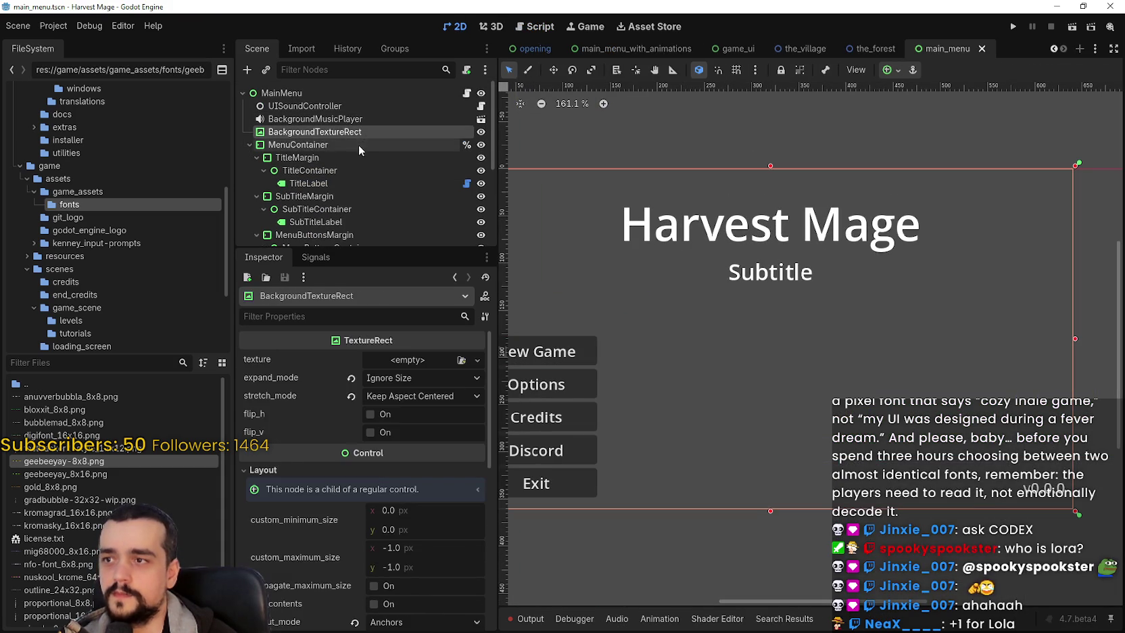
Step: Select TitleLabel under MenuContainer, TitleMargin and TitleContainer in the scene tree
{"action": "left_click", "coordinate": [359, 144]}
{"action": "left_click", "coordinate": [357, 157]}
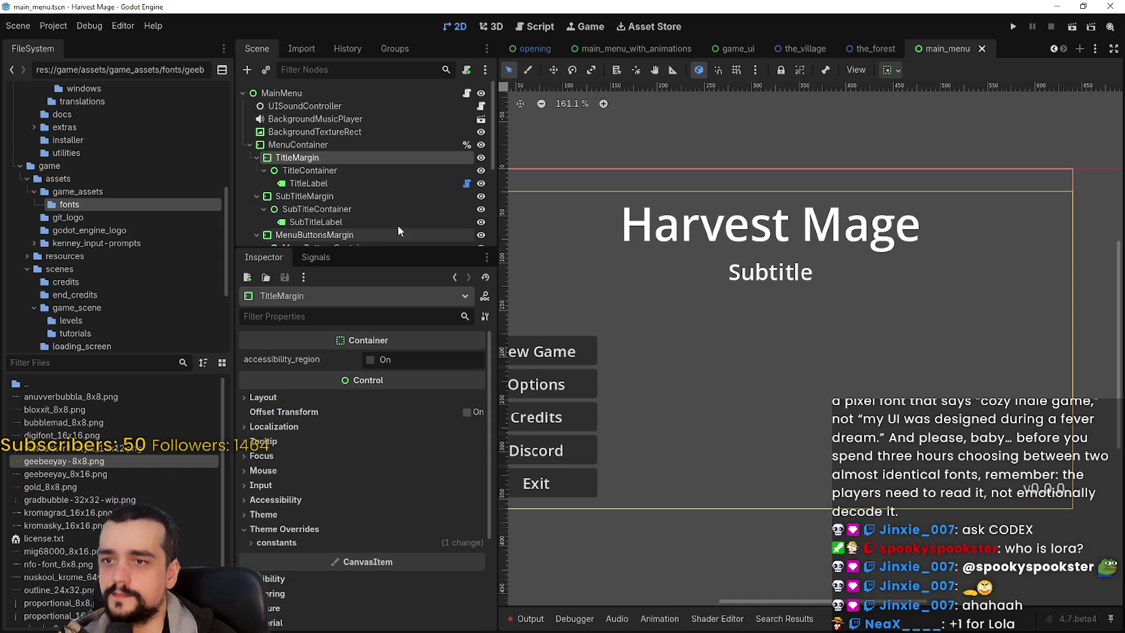
{"action": "left_click", "coordinate": [309, 171]}
{"action": "scroll", "coordinate": [752, 265], "scroll_direction": "up", "scroll_amount": 1}
{"action": "left_click", "coordinate": [315, 183]}
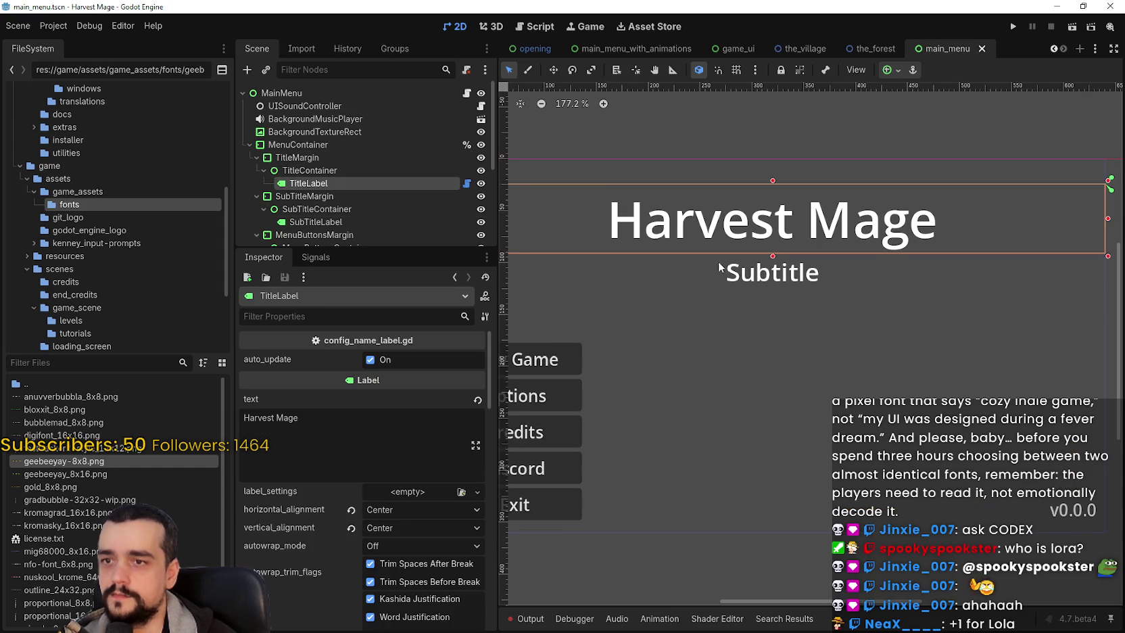
Step: Expand TitleLabel's styles and font_sizes theme overrides, showing the 48 px font size
{"action": "scroll", "coordinate": [341, 584], "scroll_direction": "down", "scroll_amount": 8}
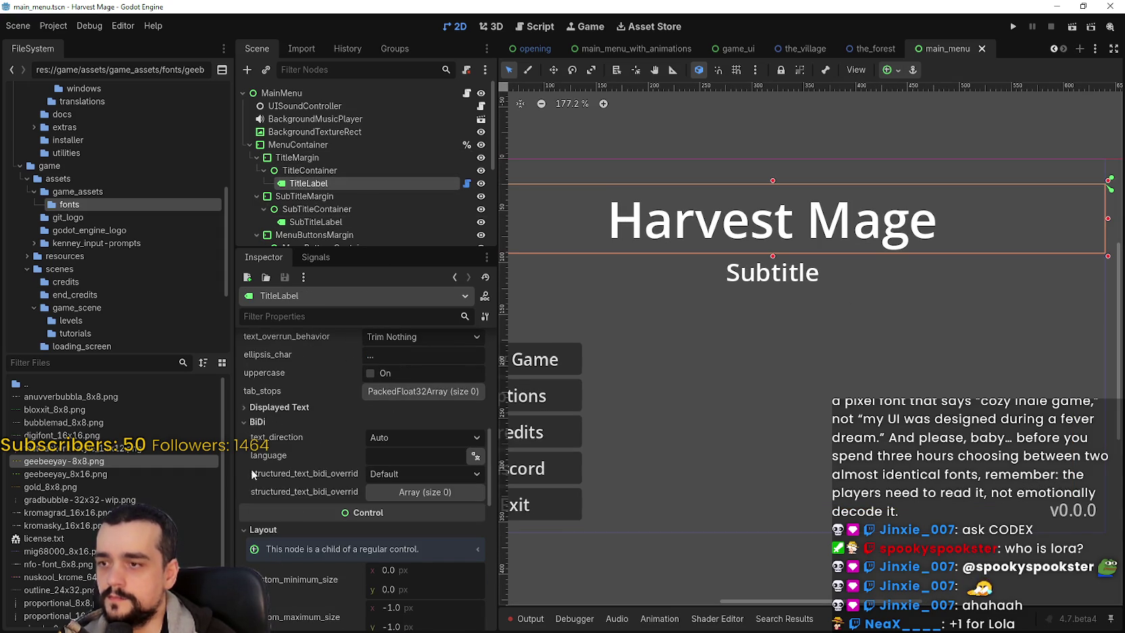
{"action": "scroll", "coordinate": [324, 538], "scroll_direction": "down", "scroll_amount": 8}
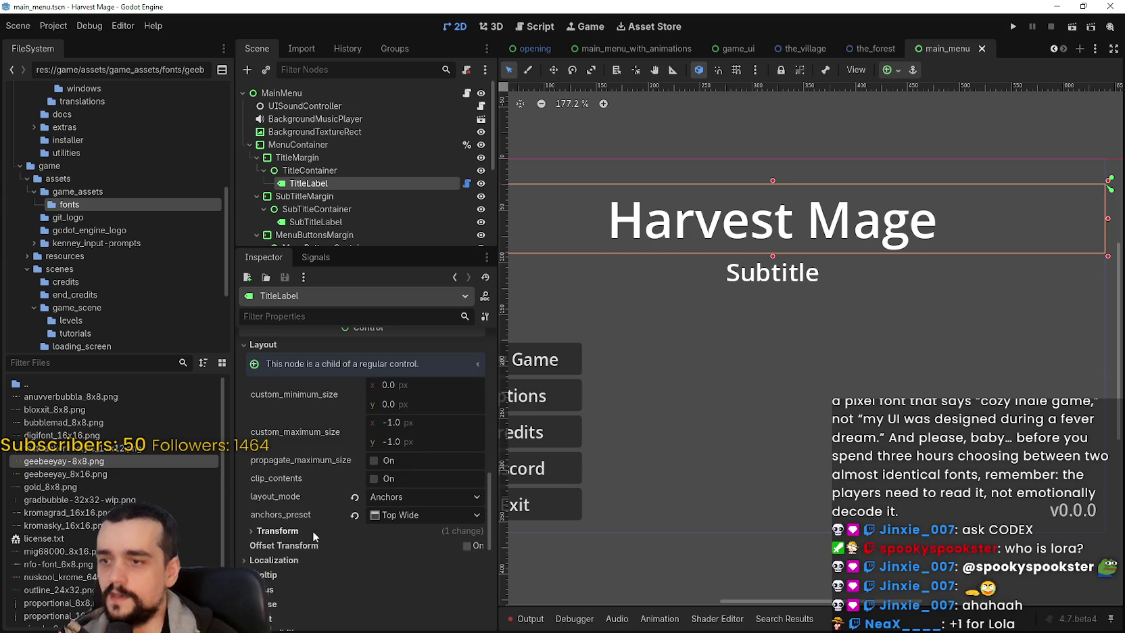
{"action": "scroll", "coordinate": [288, 537], "scroll_direction": "down", "scroll_amount": 2}
{"action": "left_click", "coordinate": [300, 544]}
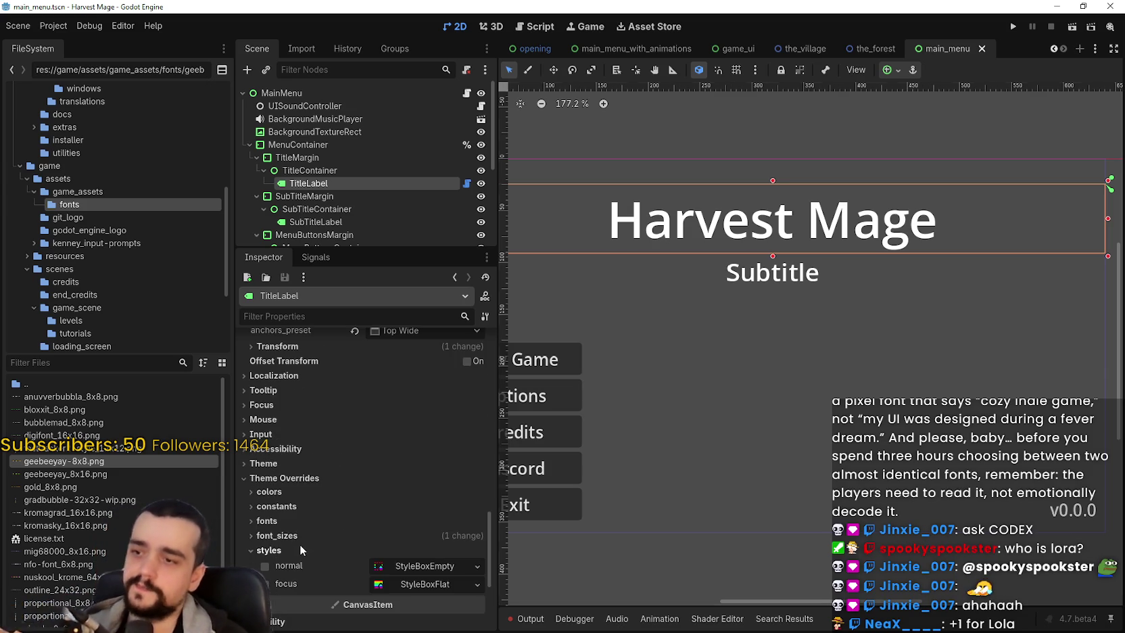
{"action": "scroll", "coordinate": [301, 544], "scroll_direction": "down", "scroll_amount": 1}
{"action": "left_click", "coordinate": [307, 498]}
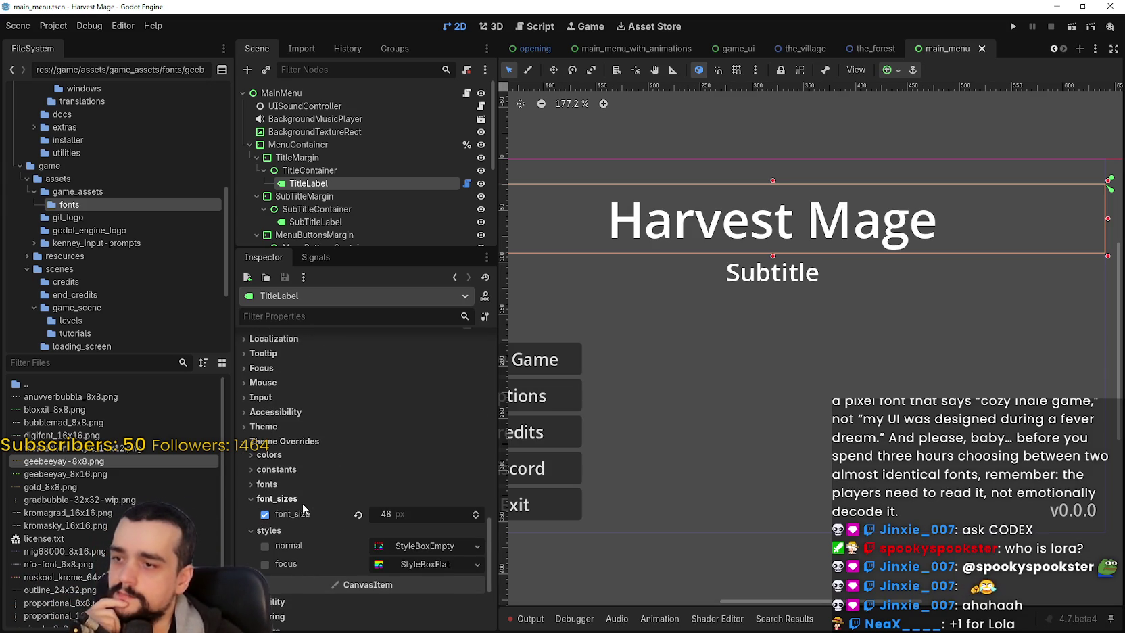
{"action": "scroll", "coordinate": [344, 512], "scroll_direction": "down", "scroll_amount": 1}
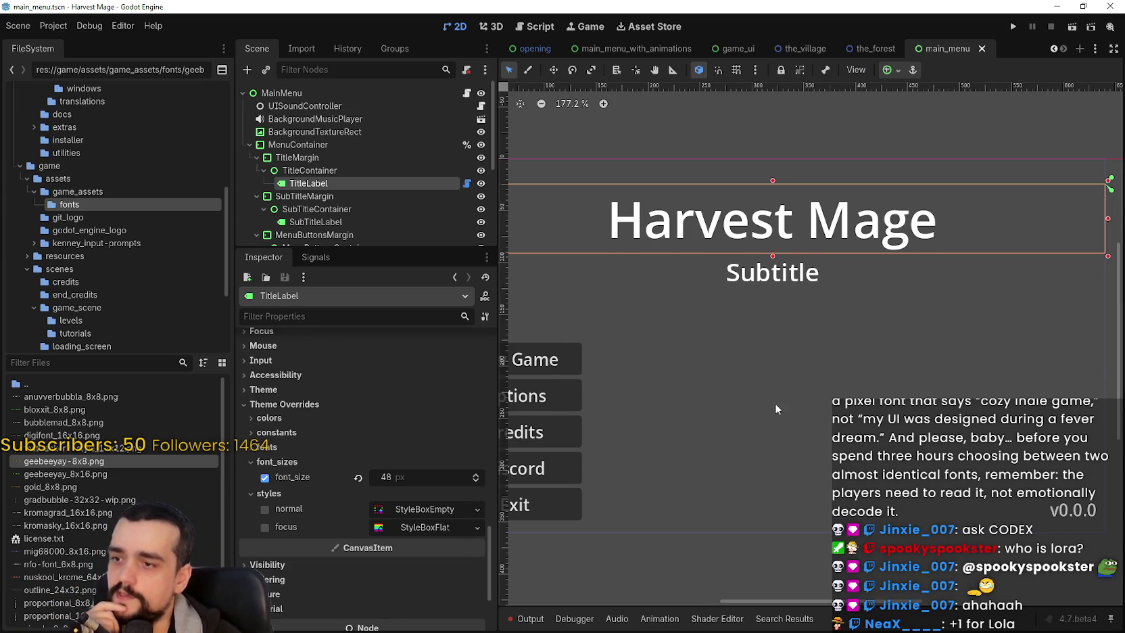
{"action": "scroll", "coordinate": [775, 404], "scroll_direction": "up", "scroll_amount": 2}
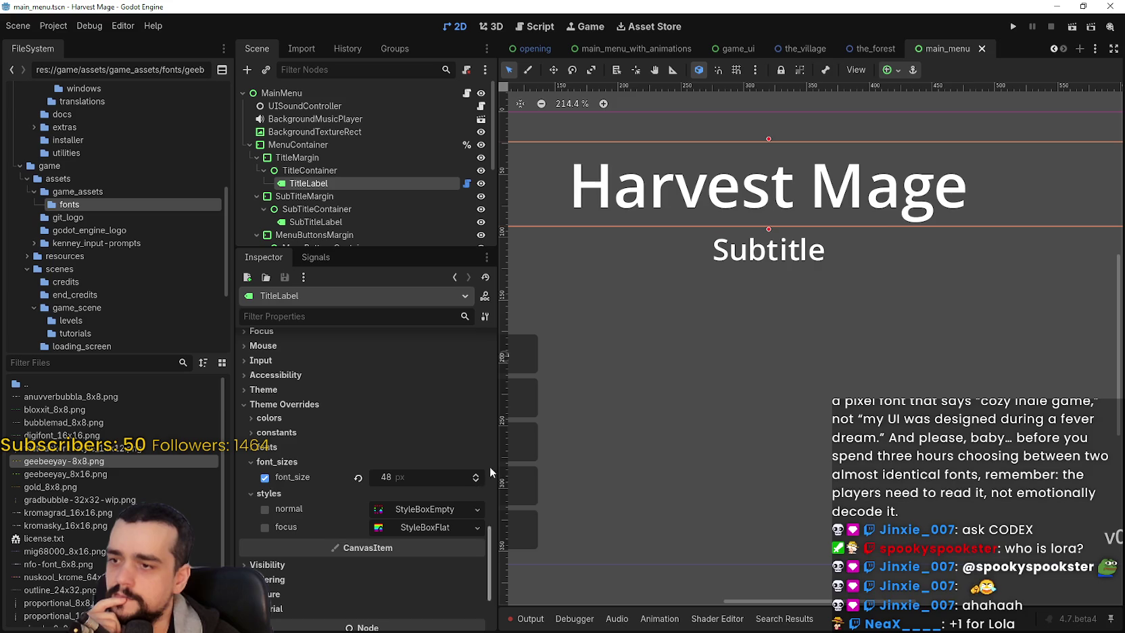
{"action": "scroll", "coordinate": [673, 414], "scroll_direction": "left", "scroll_amount": 2}
Step: Review the title's normal style box and font override options without changing them
{"action": "left_click", "coordinate": [430, 509]}
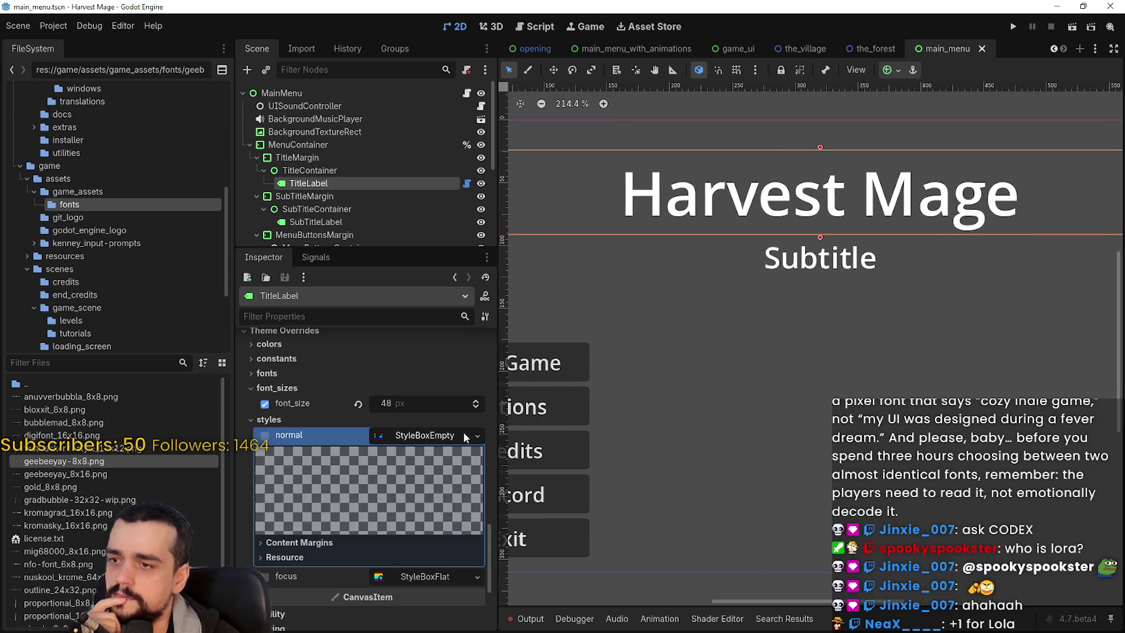
{"action": "left_click", "coordinate": [476, 436]}
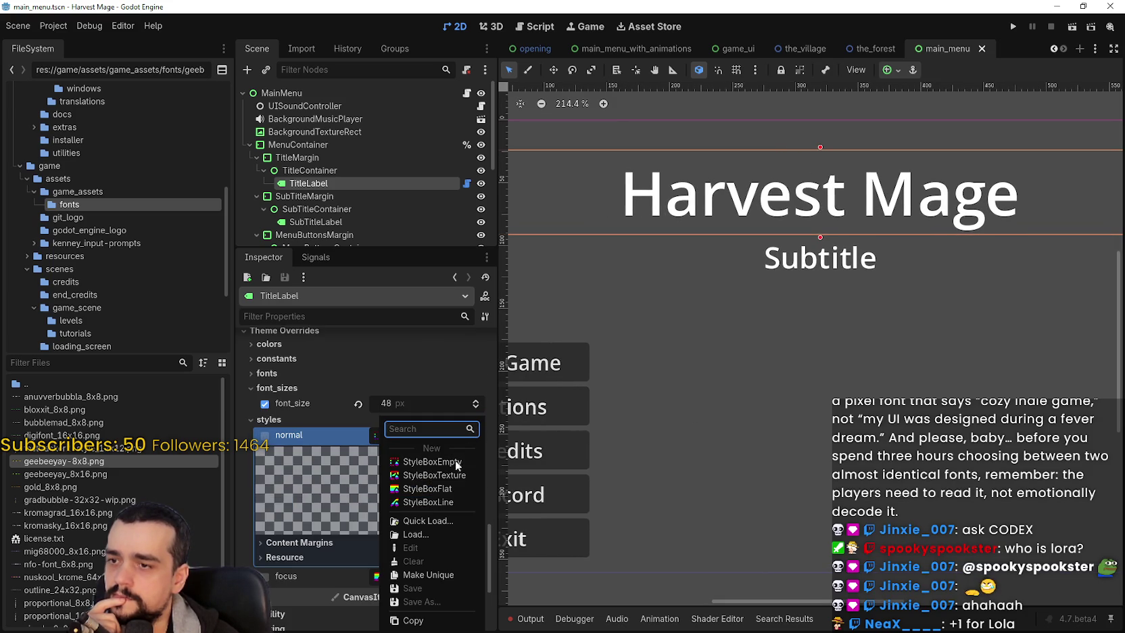
{"action": "left_click", "coordinate": [306, 437]}
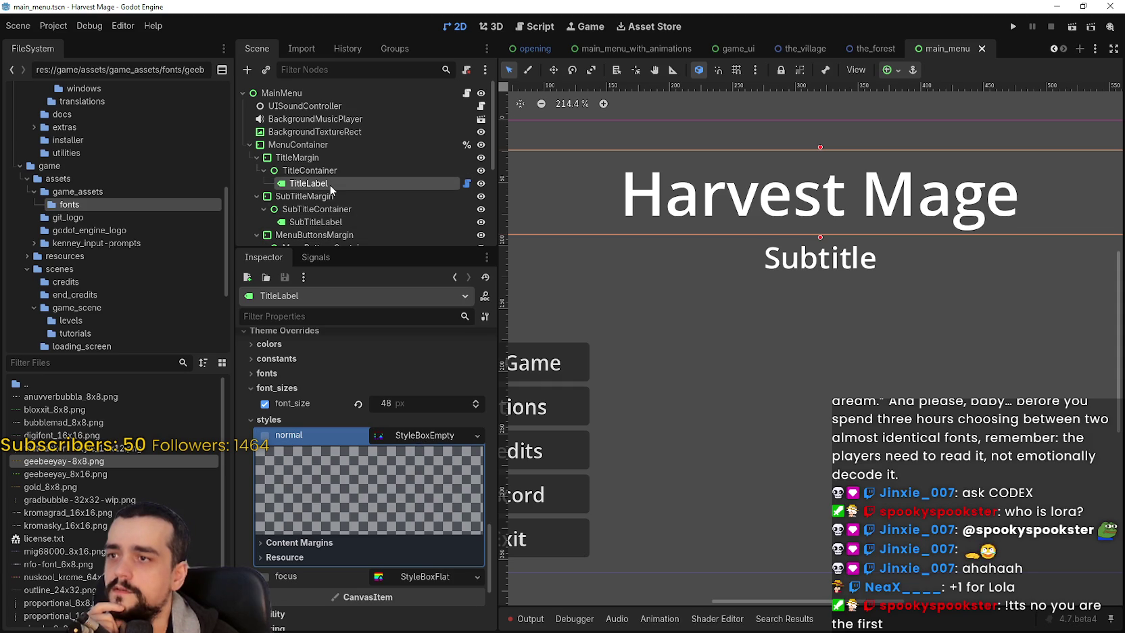
{"action": "left_click", "coordinate": [281, 373]}
{"action": "left_click", "coordinate": [478, 388]}
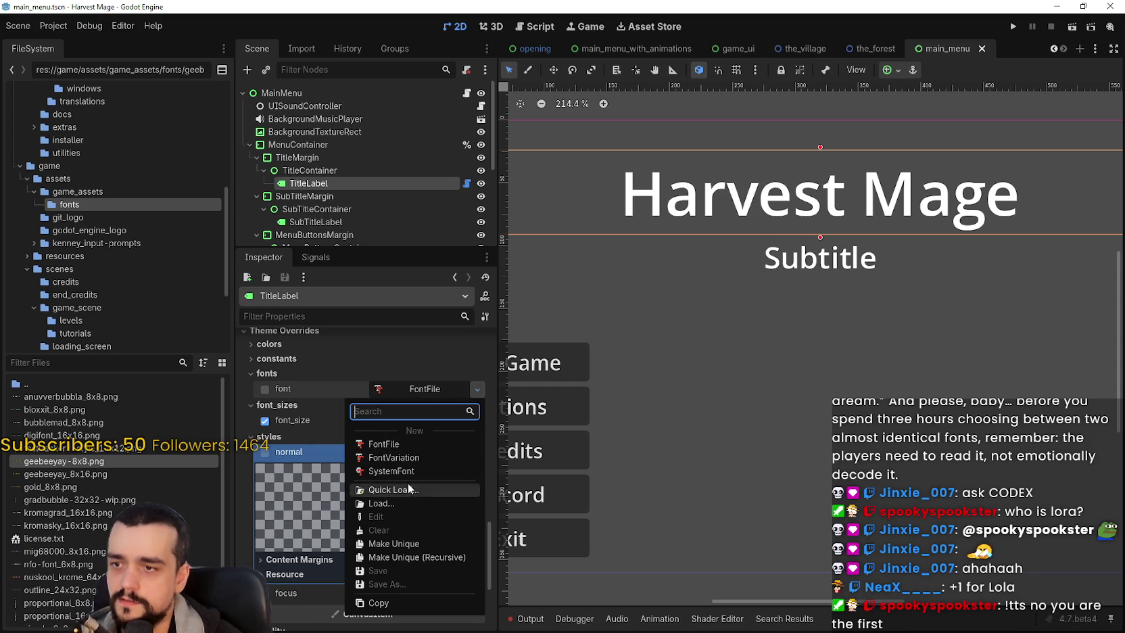
{"action": "left_click", "coordinate": [61, 460]}
Step: Give the title's font override a new FontFile and drag geebeeyay-8x8.png onto it
{"action": "mouse_move", "coordinate": [84, 465]}
{"action": "left_mouse_down"}
{"action": "mouse_move", "coordinate": [426, 414]}
{"action": "mouse_move", "coordinate": [441, 386]}
{"action": "left_mouse_up"}
{"action": "left_click", "coordinate": [479, 389]}
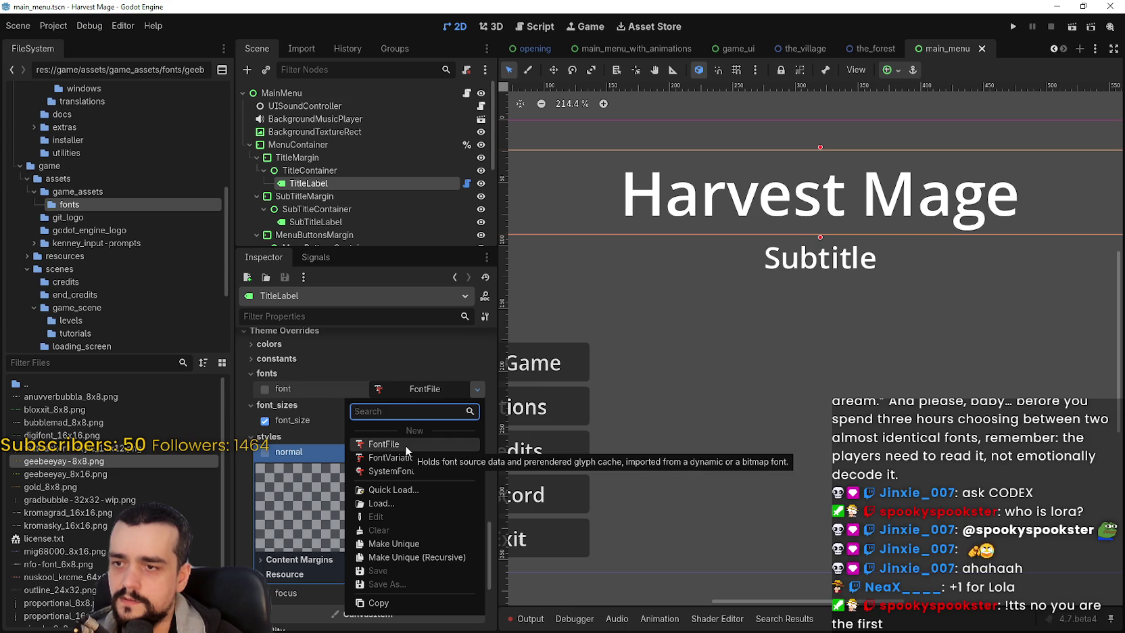
{"action": "left_click", "coordinate": [405, 445]}
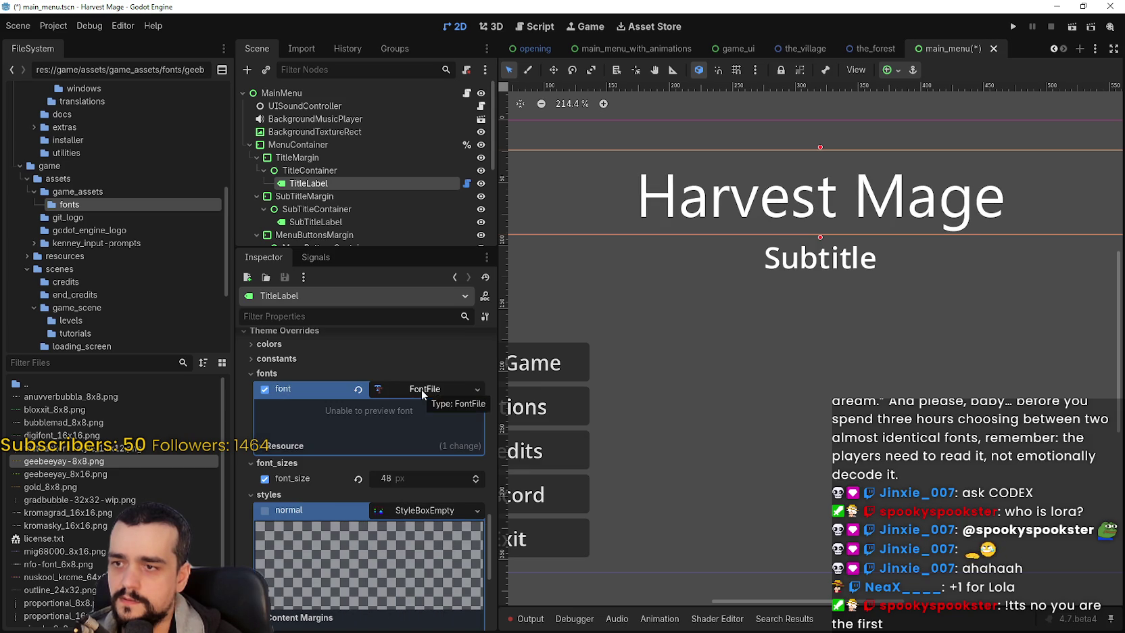
{"action": "mouse_move", "coordinate": [96, 461]}
{"action": "left_mouse_down"}
{"action": "mouse_move", "coordinate": [432, 396]}
{"action": "mouse_move", "coordinate": [418, 397]}
{"action": "left_mouse_up"}
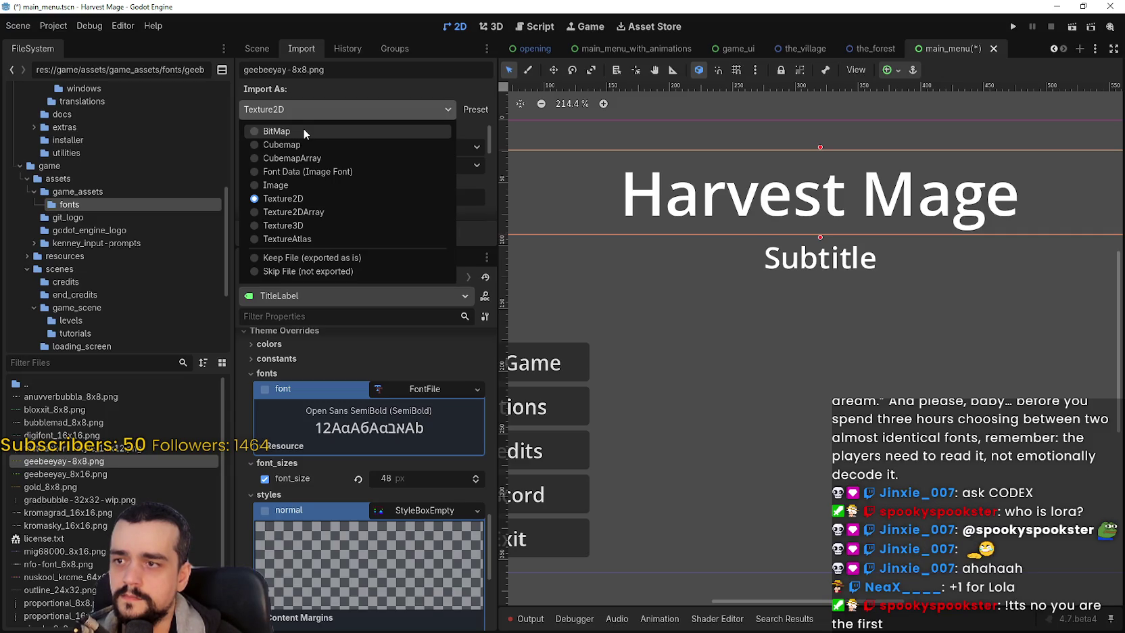
Step: Set geebeeyay-8x8.png to import as a BitMap, keeping create-from at Black & White
{"action": "left_click", "coordinate": [304, 132]}
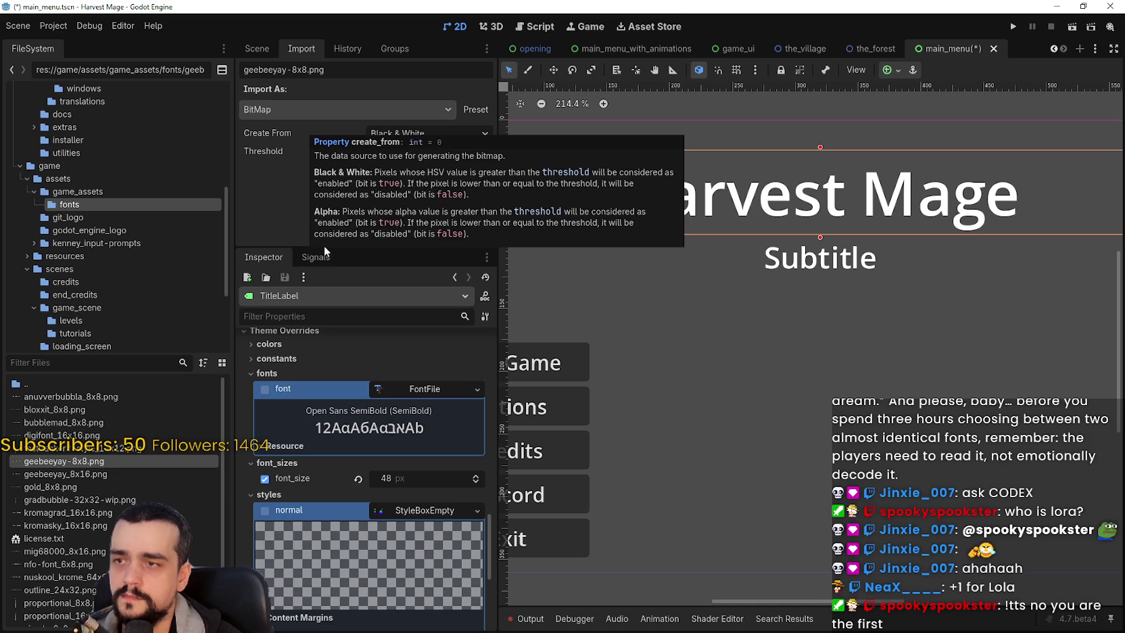
{"action": "left_click", "coordinate": [421, 137]}
{"action": "left_click", "coordinate": [434, 127]}
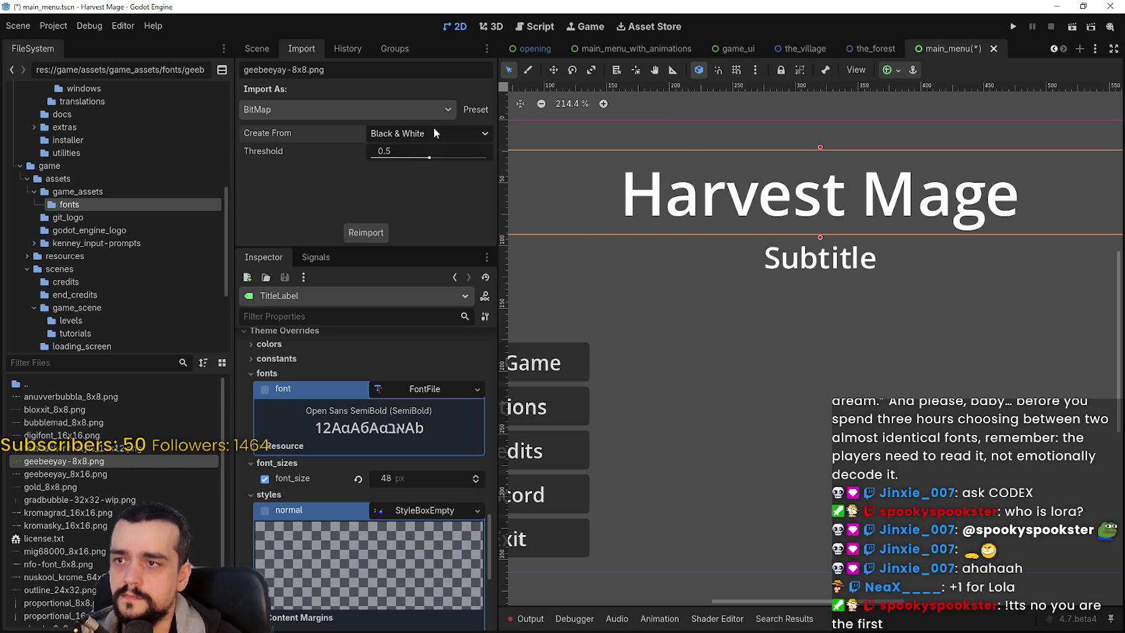
Step: Select geebeeyay_8x16.png in the fonts folder and list its available import types
{"action": "left_click", "coordinate": [82, 102]}
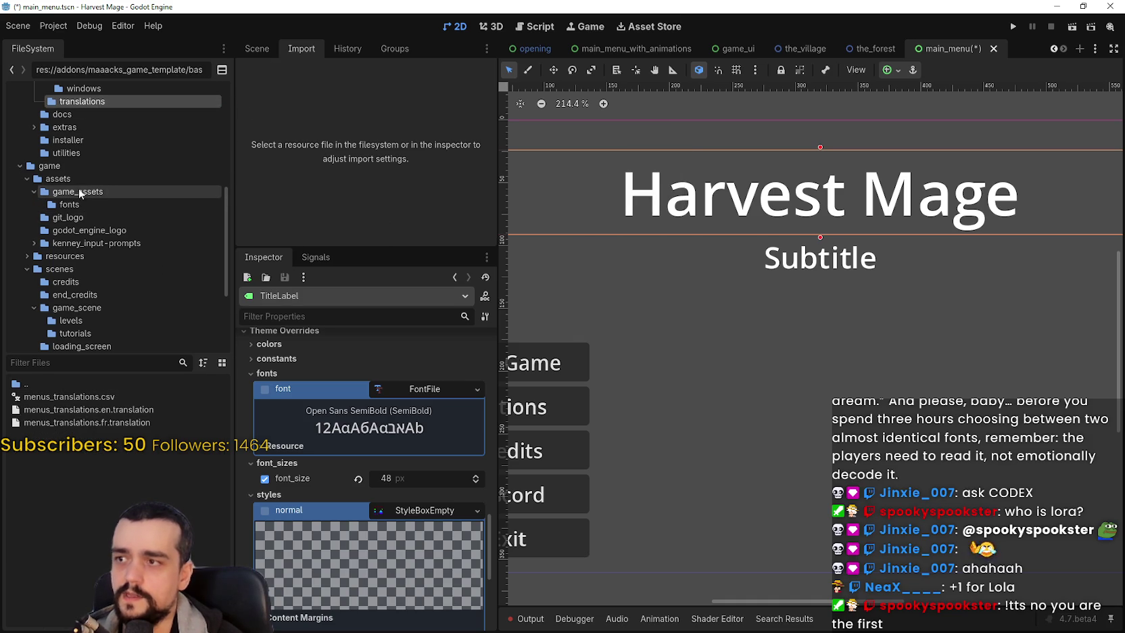
{"action": "left_click", "coordinate": [69, 204]}
{"action": "left_click", "coordinate": [82, 453]}
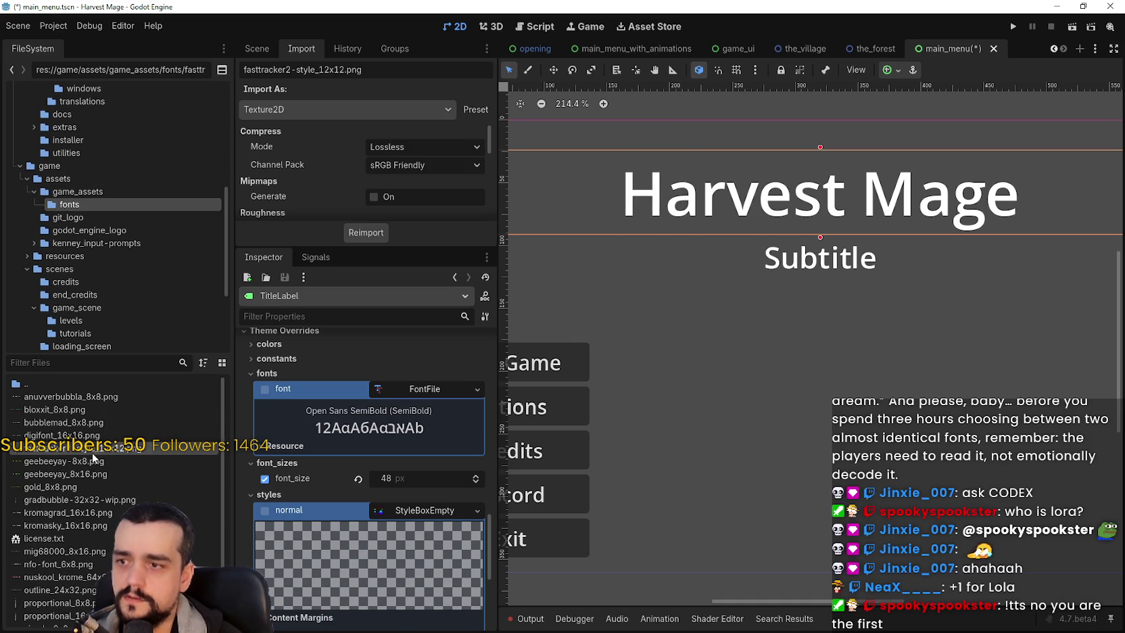
{"action": "left_click", "coordinate": [110, 470]}
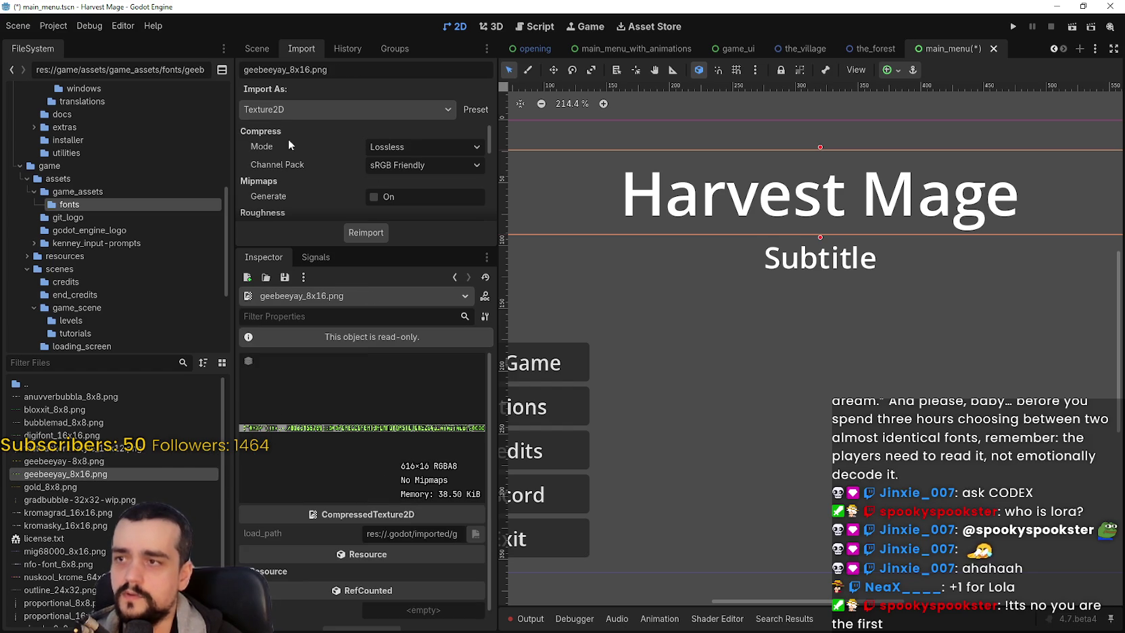
{"action": "left_click", "coordinate": [299, 109]}
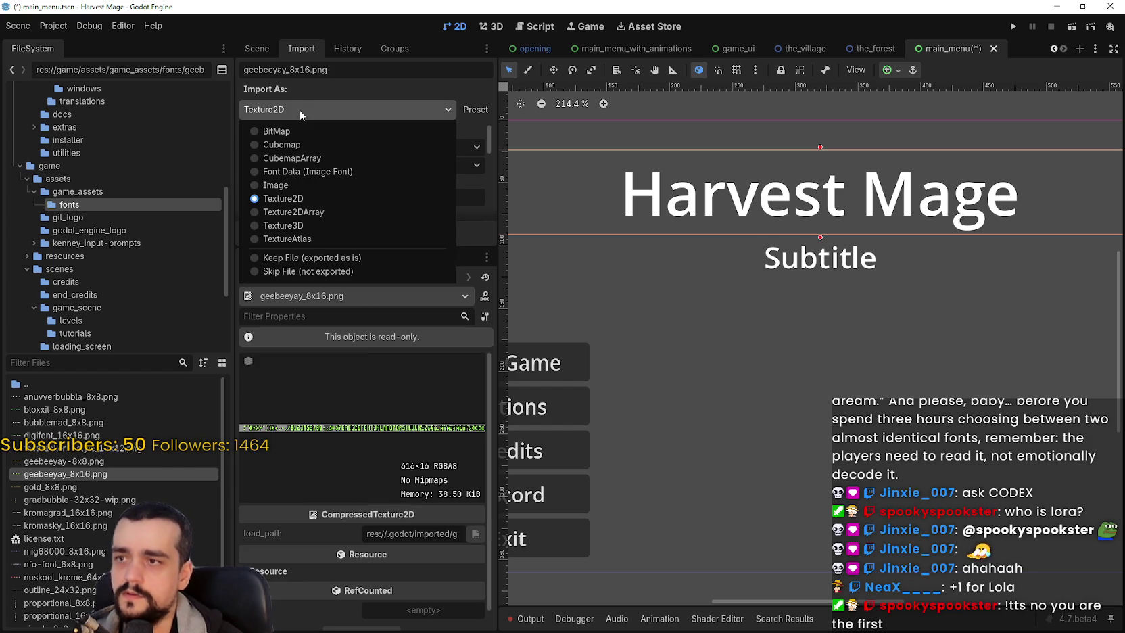
Step: Switch geebeeyay_8x16.png to Font Data (Image Font), keep fractional scaling, and reimport
{"action": "left_click", "coordinate": [301, 173]}
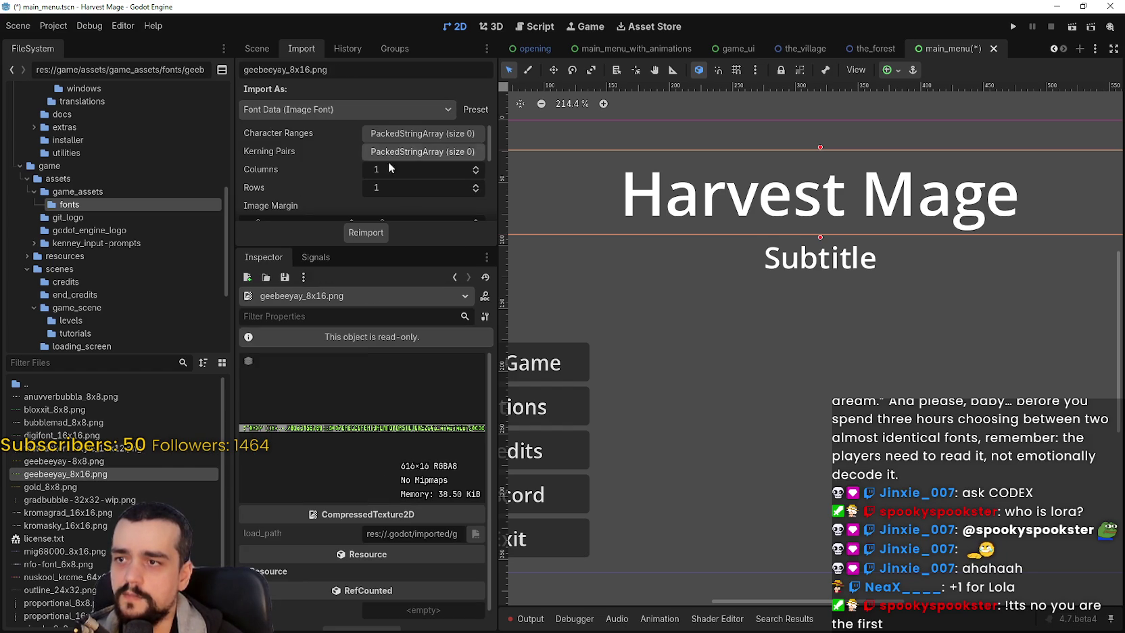
{"action": "mouse_move", "coordinate": [415, 247]}
{"action": "left_mouse_down"}
{"action": "mouse_move", "coordinate": [421, 449]}
{"action": "mouse_move", "coordinate": [424, 432]}
{"action": "left_mouse_up"}
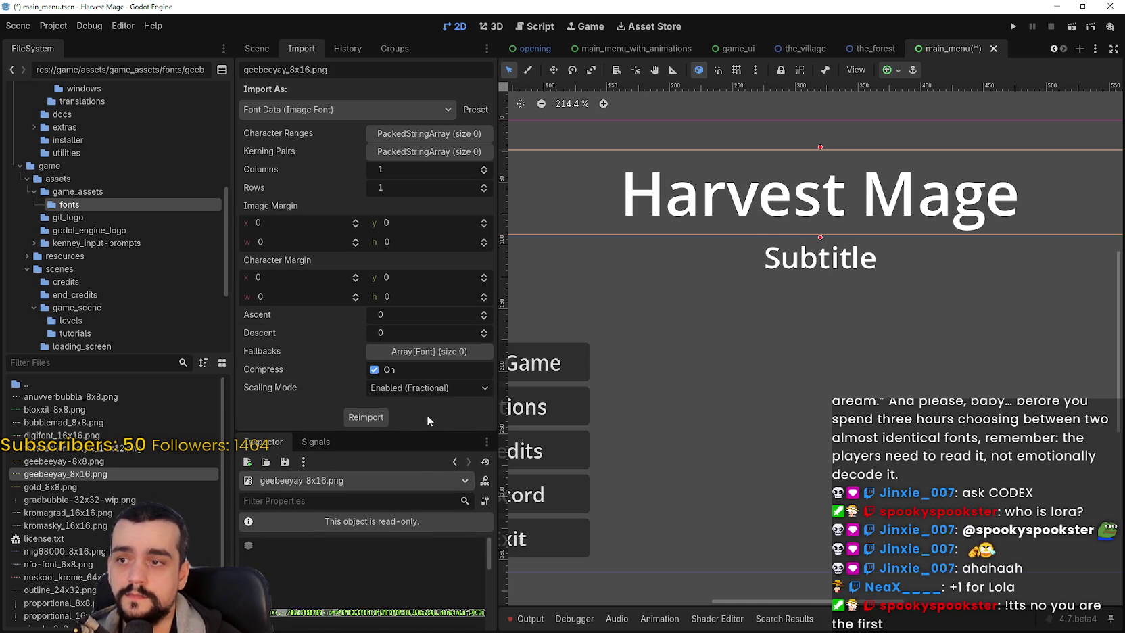
{"action": "left_click", "coordinate": [445, 388]}
{"action": "left_click", "coordinate": [445, 387]}
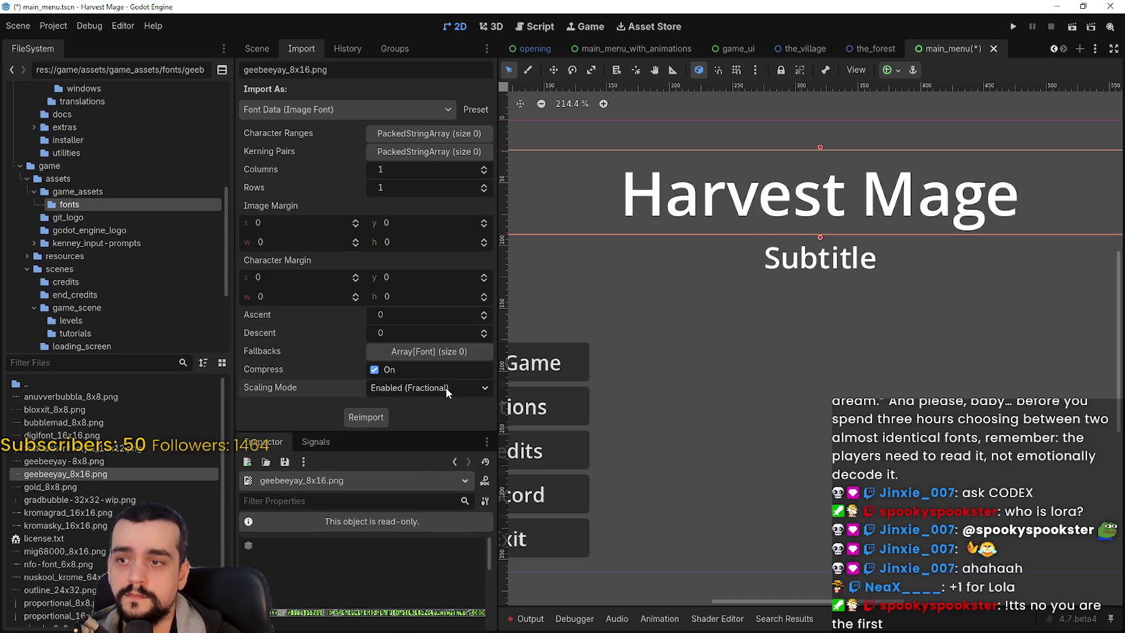
{"action": "left_click", "coordinate": [425, 131]}
{"action": "left_click", "coordinate": [426, 133]}
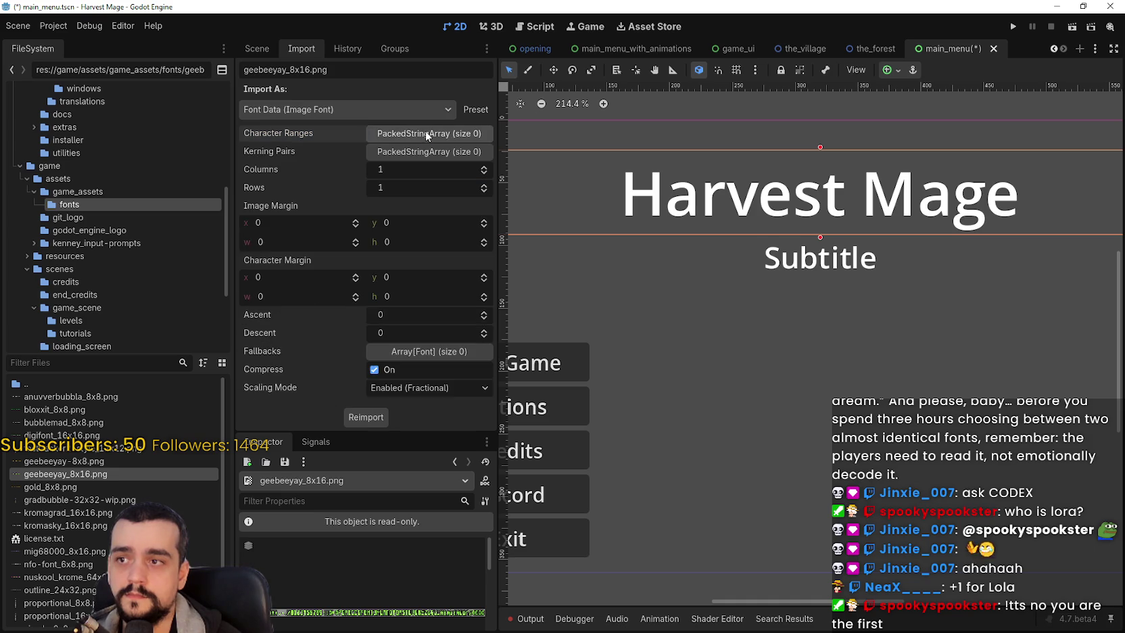
{"action": "left_click", "coordinate": [418, 151]}
{"action": "left_click", "coordinate": [418, 152]}
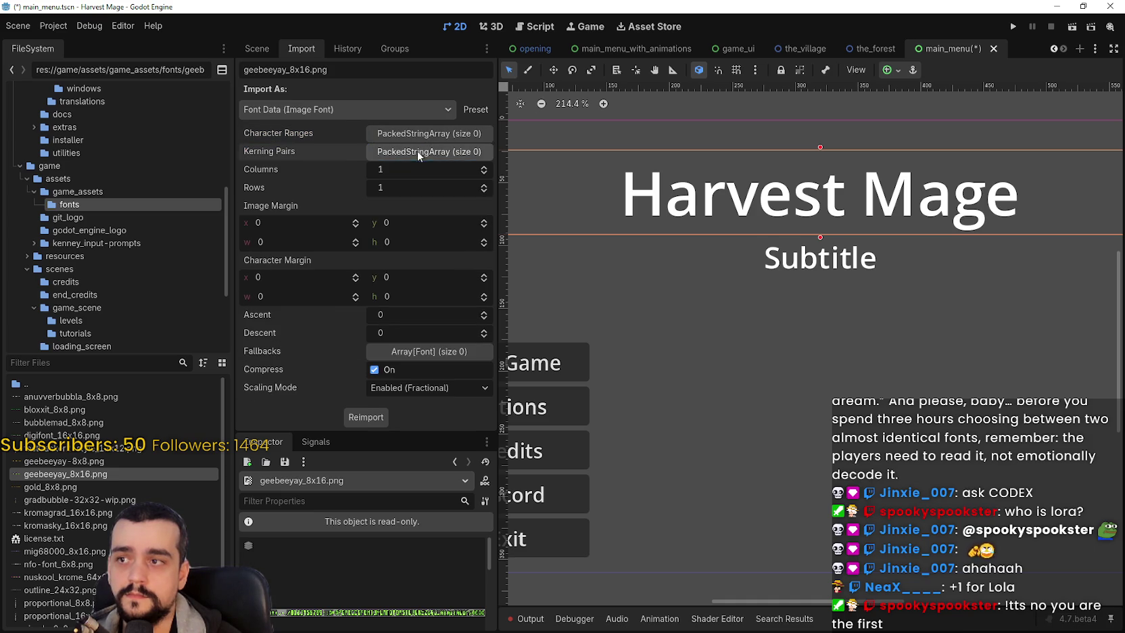
{"action": "left_click", "coordinate": [366, 418]}
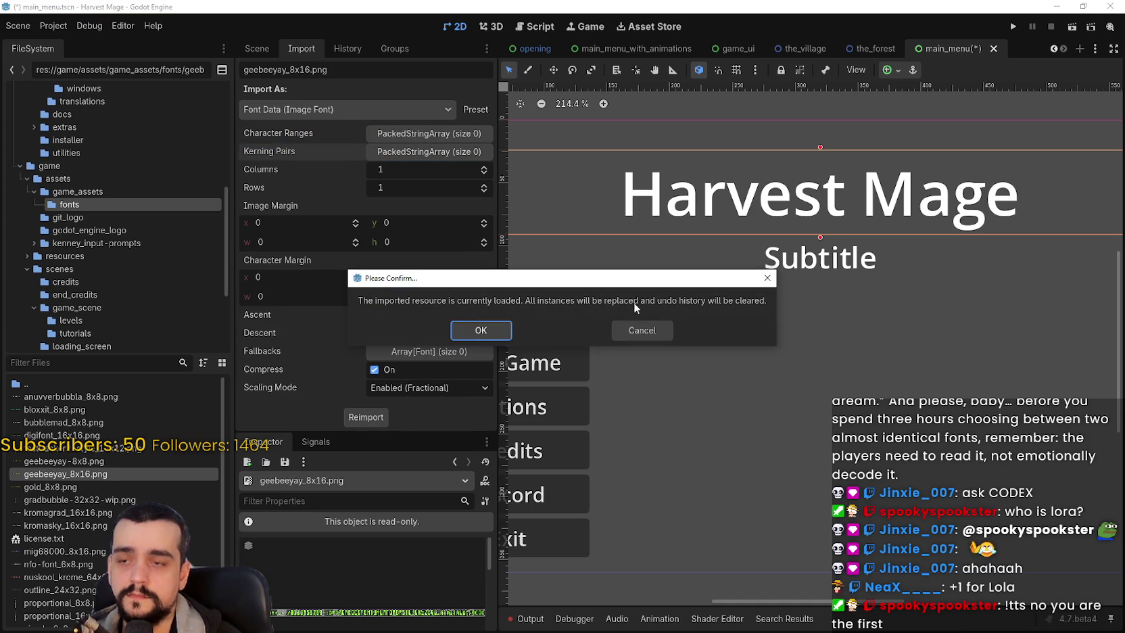
Step: Confirm replacing the loaded resource so geebeeyay_8x16.png reimports as an image font
{"action": "left_click", "coordinate": [480, 330]}
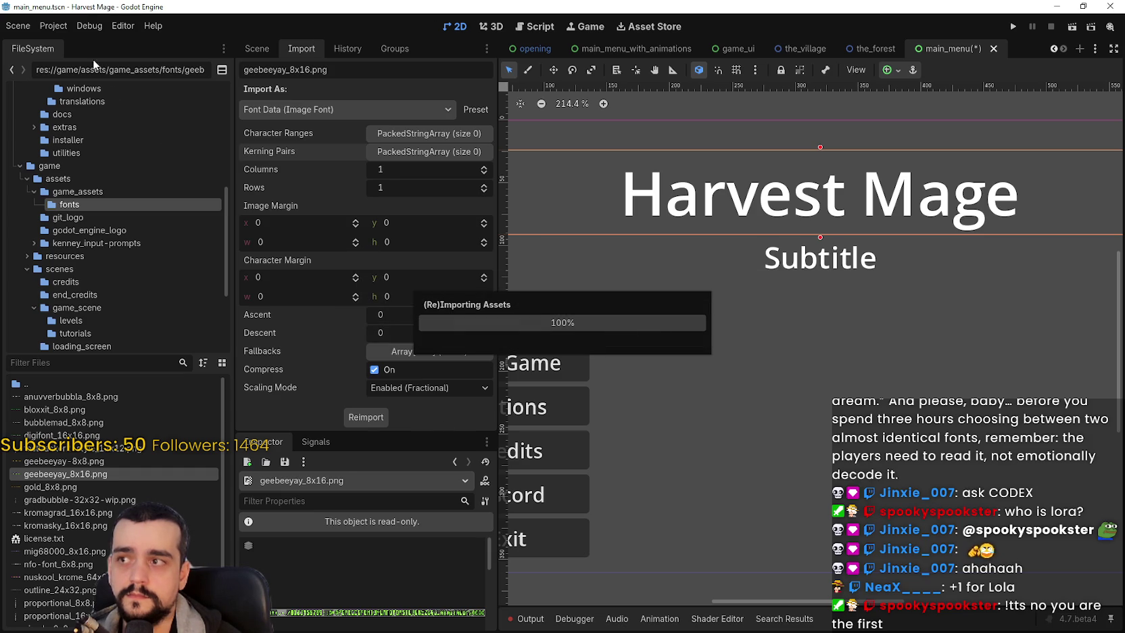
{"action": "left_click", "coordinate": [59, 25]}
{"action": "left_click", "coordinate": [115, 27]}
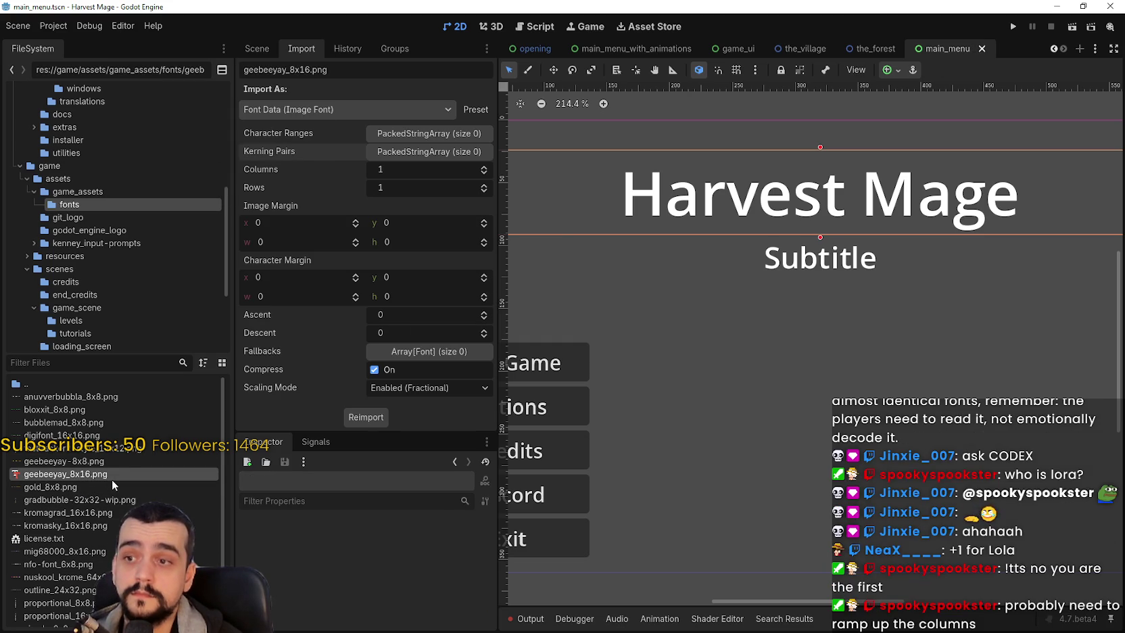
{"action": "scroll", "coordinate": [762, 305], "scroll_direction": "down", "scroll_amount": 3}
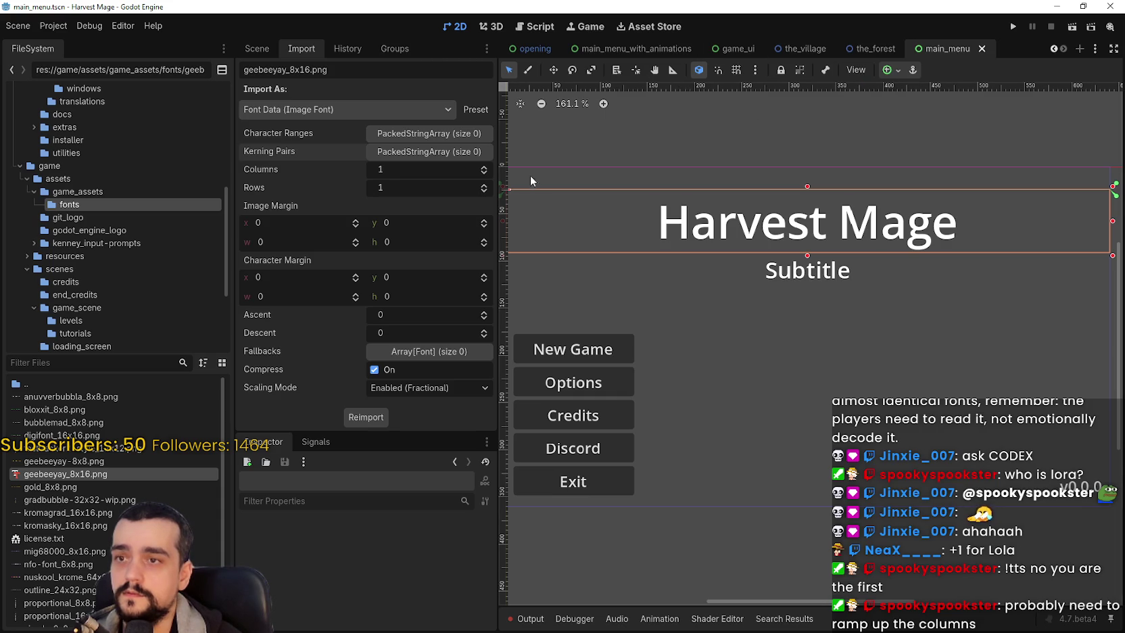
Step: Make geebeeyay_8x16.png TitleLabel's font theme override and inspect the resulting title text
{"action": "left_click", "coordinate": [260, 50]}
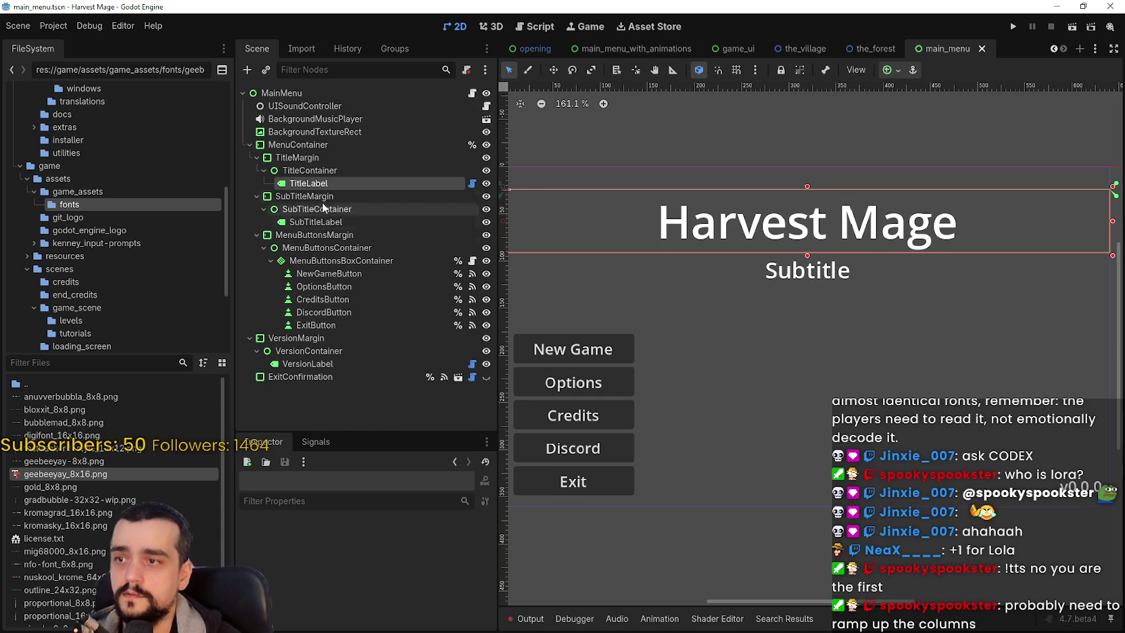
{"action": "left_click", "coordinate": [376, 532]}
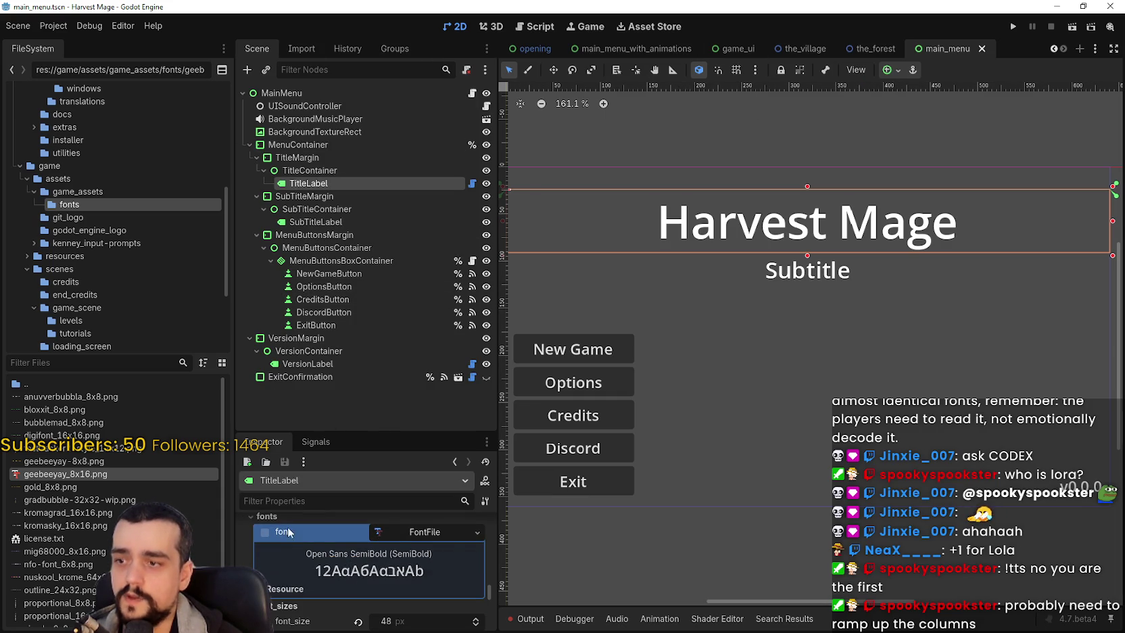
{"action": "left_click", "coordinate": [471, 530]}
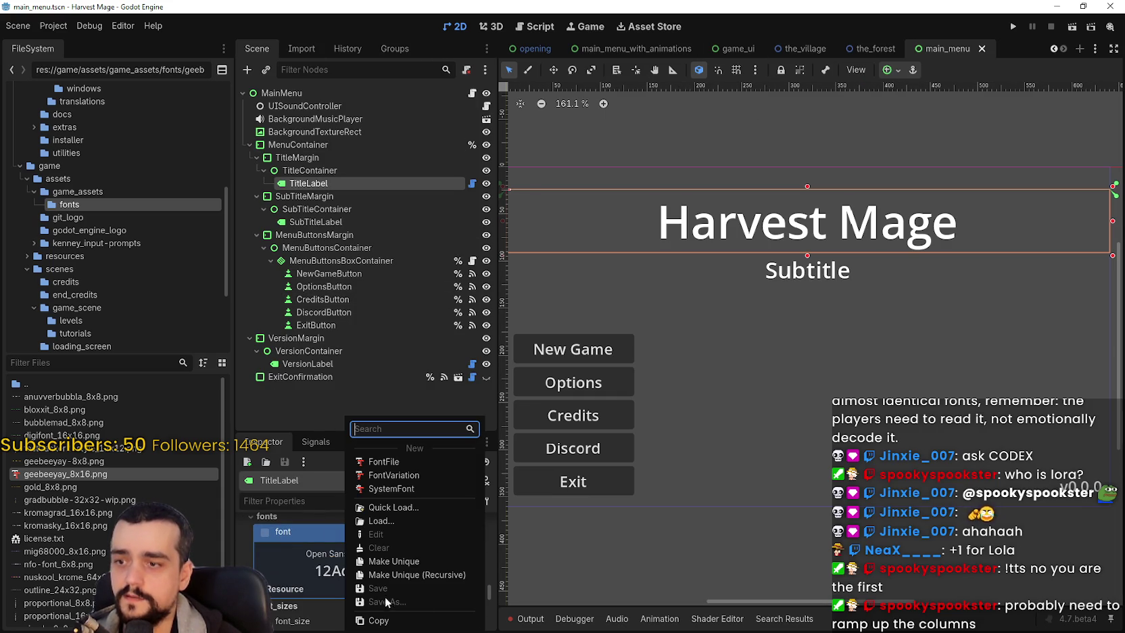
{"action": "left_click", "coordinate": [292, 518]}
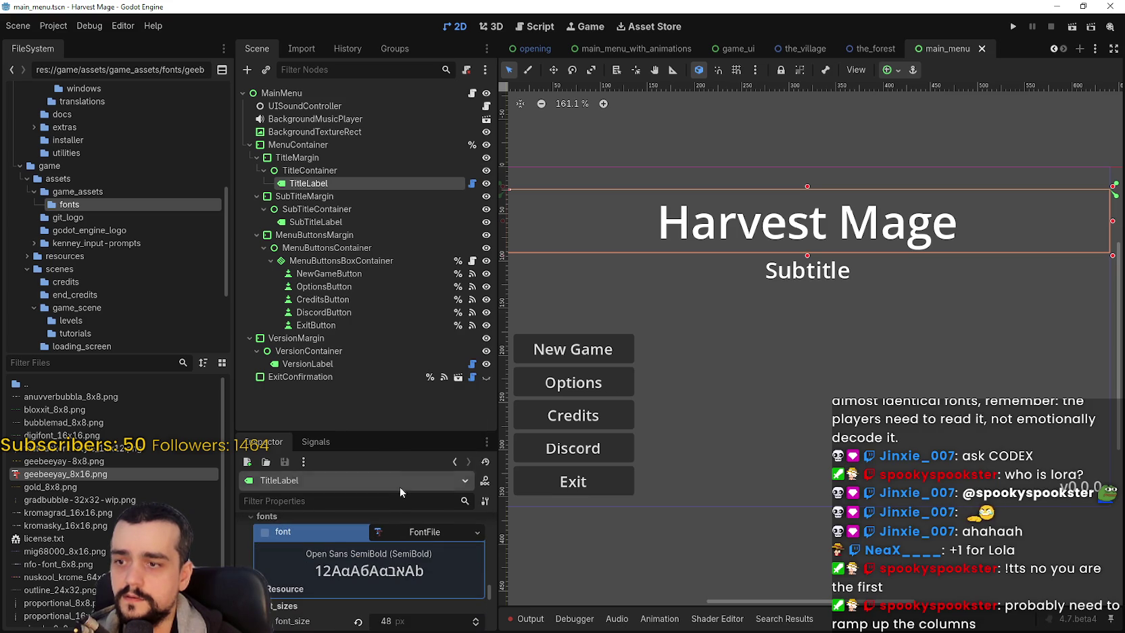
{"action": "left_click_drag", "start_coordinate": [397, 434], "coordinate": [396, 271]}
{"action": "scroll", "coordinate": [381, 523], "scroll_direction": "up", "scroll_amount": 3}
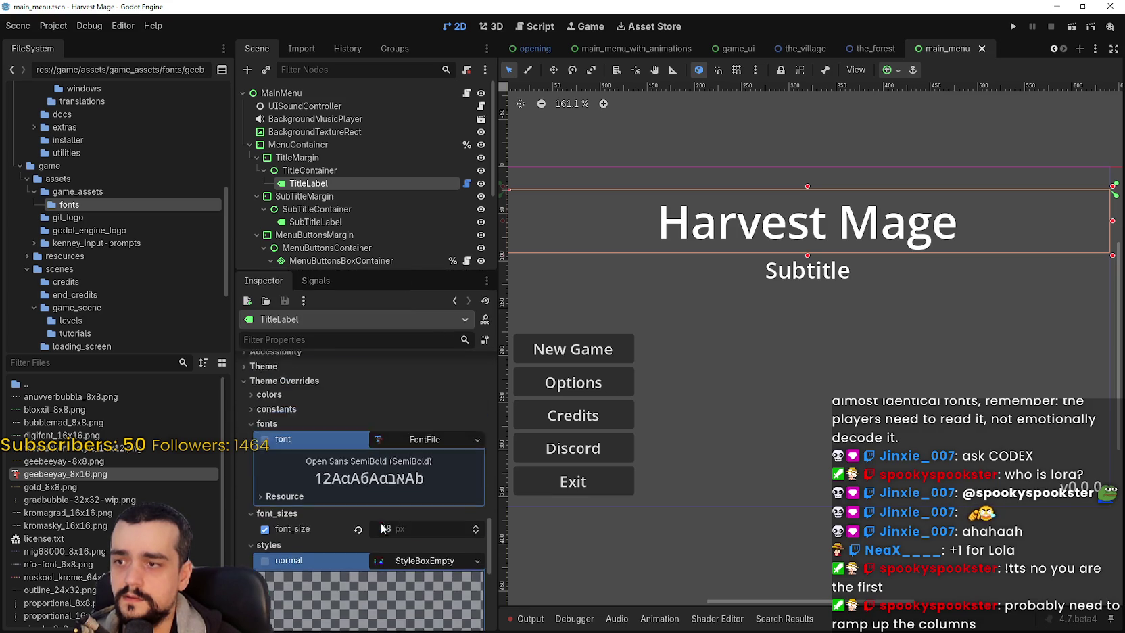
{"action": "mouse_move", "coordinate": [34, 479]}
{"action": "left_mouse_down"}
{"action": "mouse_move", "coordinate": [500, 473]}
{"action": "mouse_move", "coordinate": [433, 474]}
{"action": "left_mouse_up"}
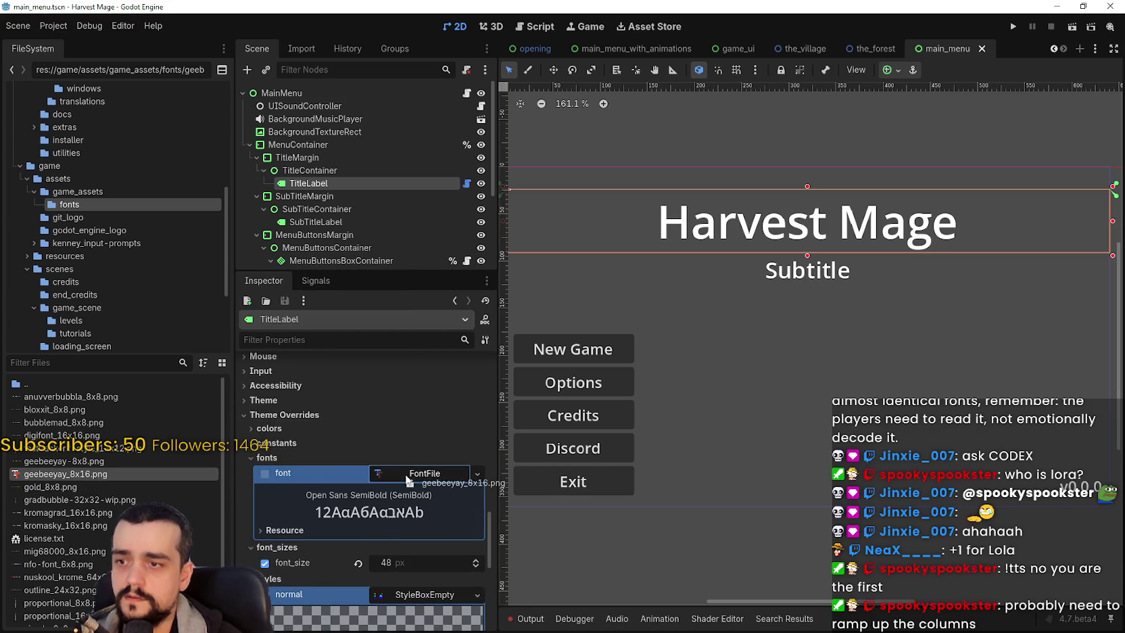
{"action": "scroll", "coordinate": [832, 189], "scroll_direction": "up", "scroll_amount": 2}
{"action": "scroll", "coordinate": [832, 189], "scroll_direction": "up", "scroll_amount": 3}
{"action": "scroll", "coordinate": [752, 322], "scroll_direction": "down", "scroll_amount": 2}
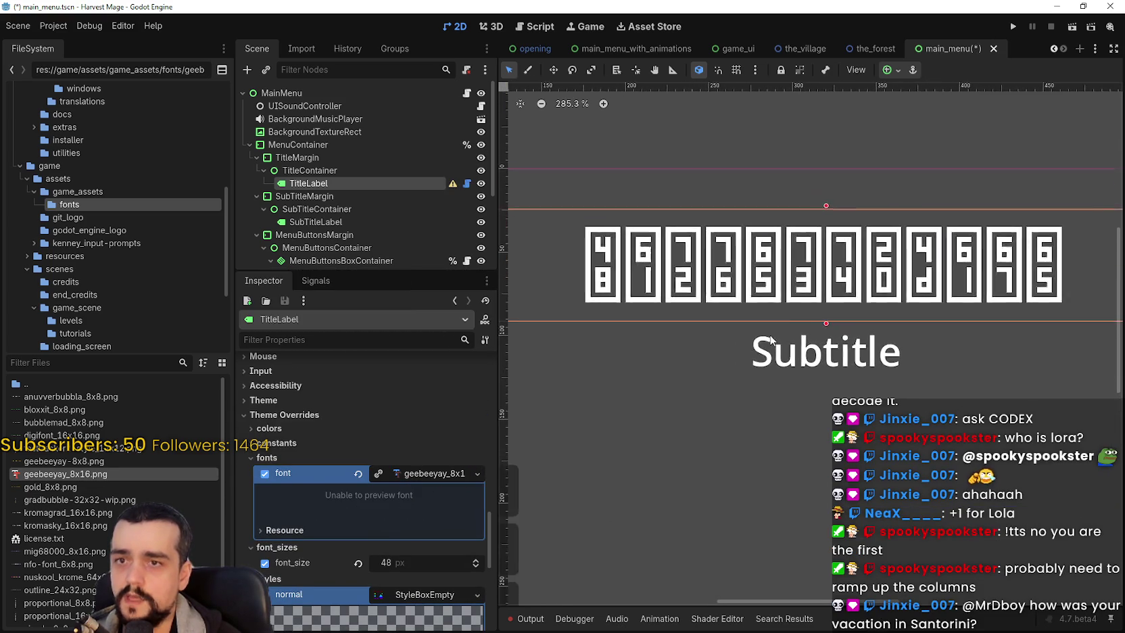
{"action": "scroll", "coordinate": [815, 284], "scroll_direction": "up", "scroll_amount": 4}
{"action": "scroll", "coordinate": [737, 392], "scroll_direction": "down", "scroll_amount": 3}
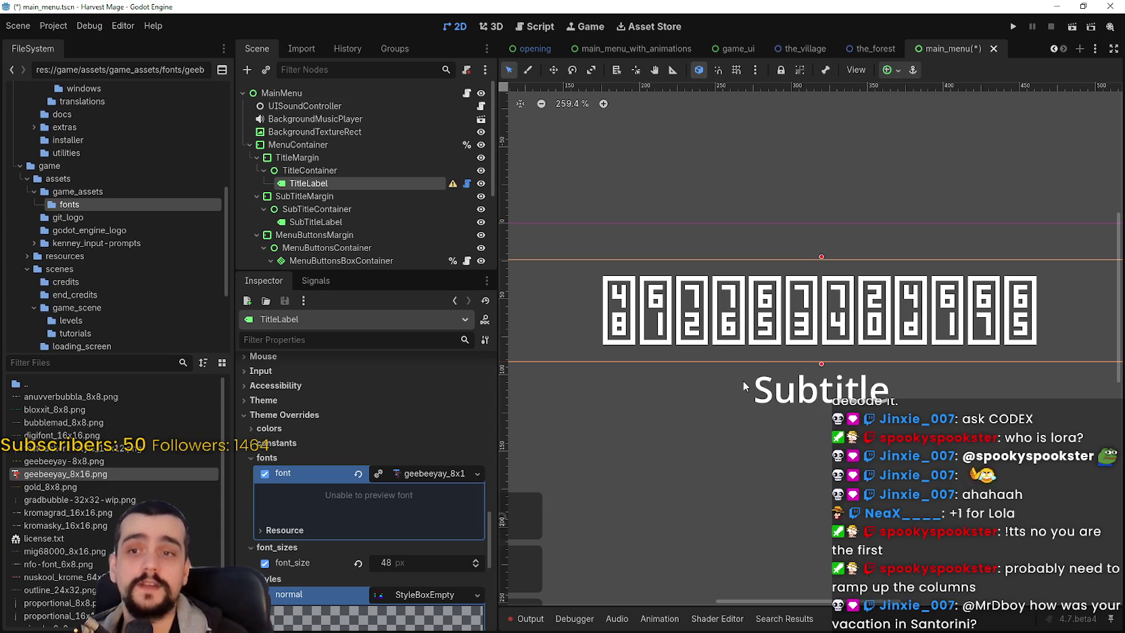
{"action": "scroll", "coordinate": [912, 350], "scroll_direction": "right", "scroll_amount": 1}
{"action": "scroll", "coordinate": [911, 350], "scroll_direction": "up", "scroll_amount": 3}
{"action": "scroll", "coordinate": [880, 326], "scroll_direction": "down", "scroll_amount": 2}
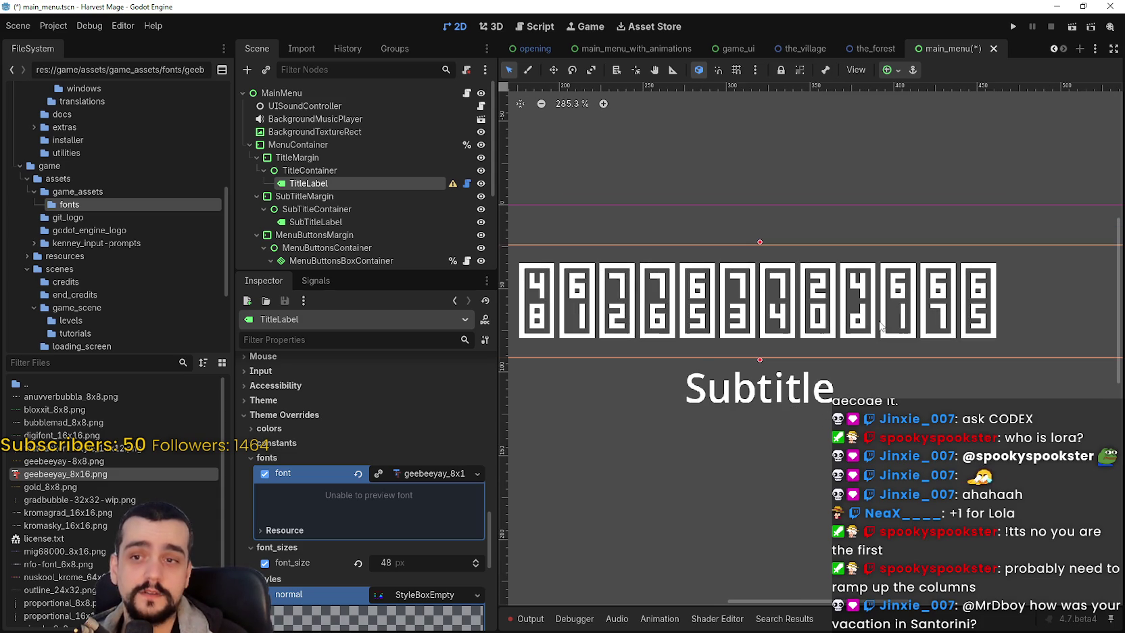
{"action": "scroll", "coordinate": [864, 318], "scroll_direction": "up", "scroll_amount": 2}
{"action": "scroll", "coordinate": [866, 331], "scroll_direction": "down", "scroll_amount": 2}
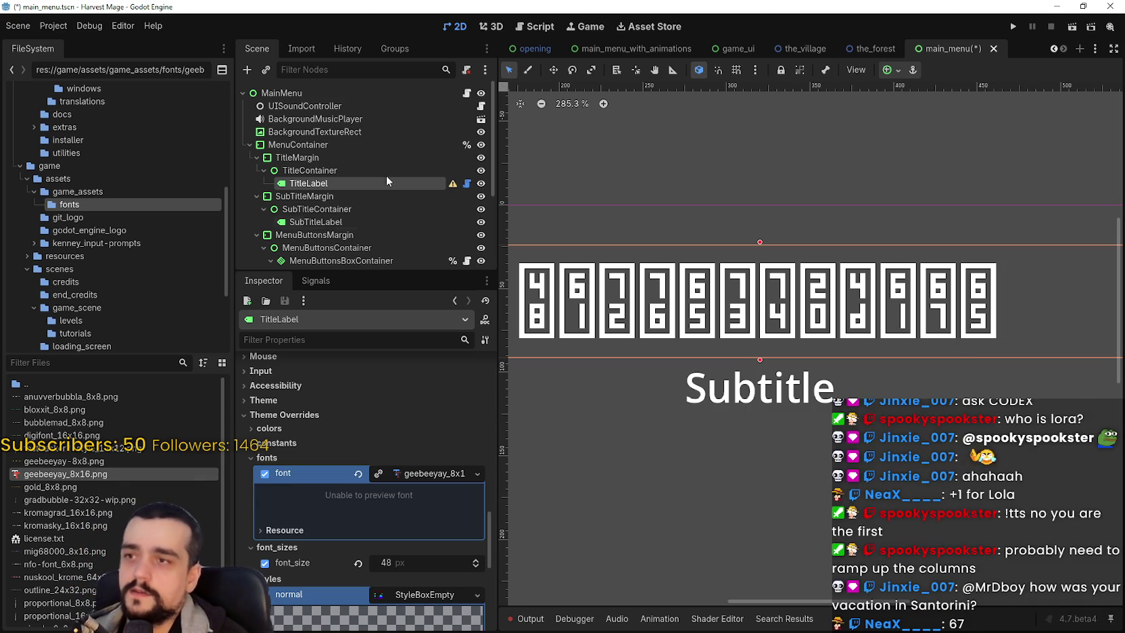
Step: Raise the geebeeyay_8x16 image font's Columns to 4 and reimport it
{"action": "left_click", "coordinate": [312, 44]}
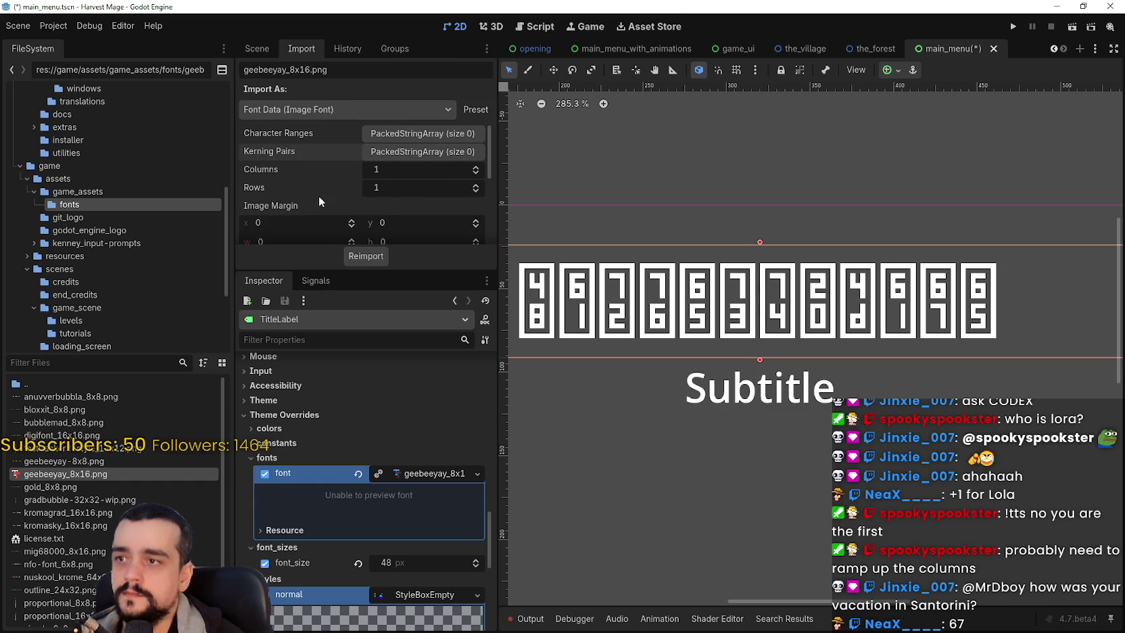
{"action": "left_click", "coordinate": [478, 169]}
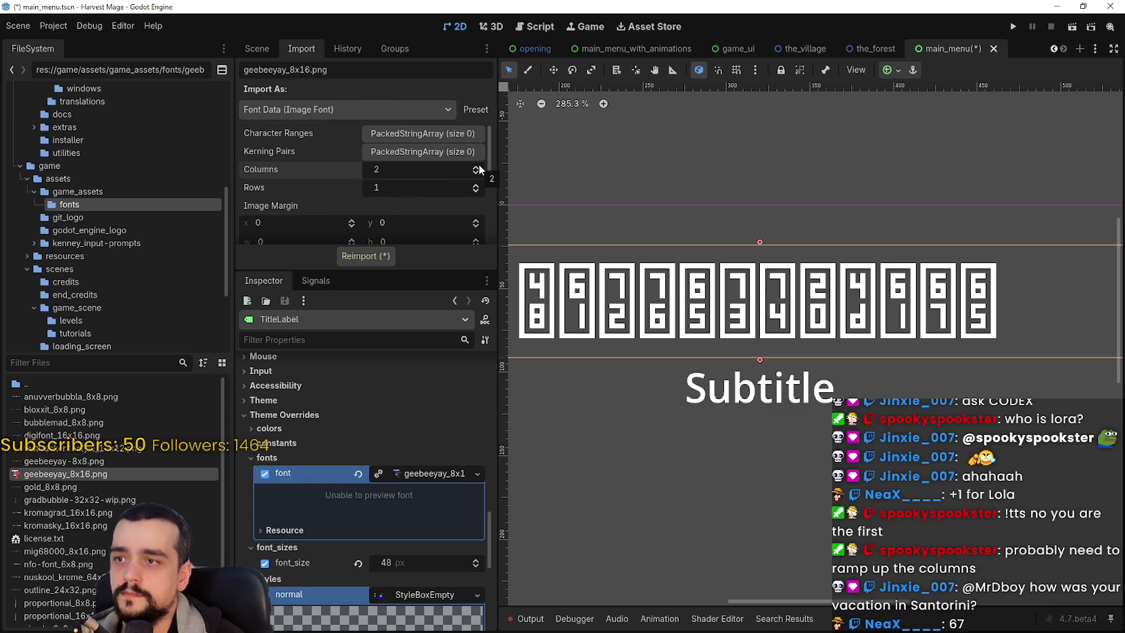
{"action": "scroll", "coordinate": [553, 232], "scroll_direction": "down", "scroll_amount": 3}
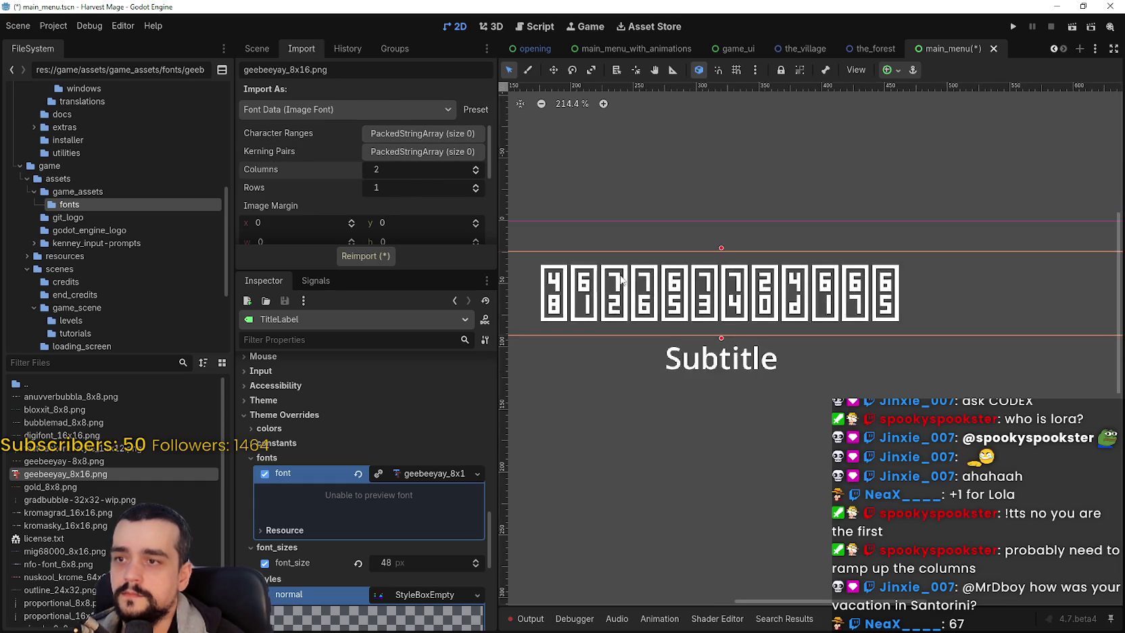
{"action": "left_click", "coordinate": [369, 264]}
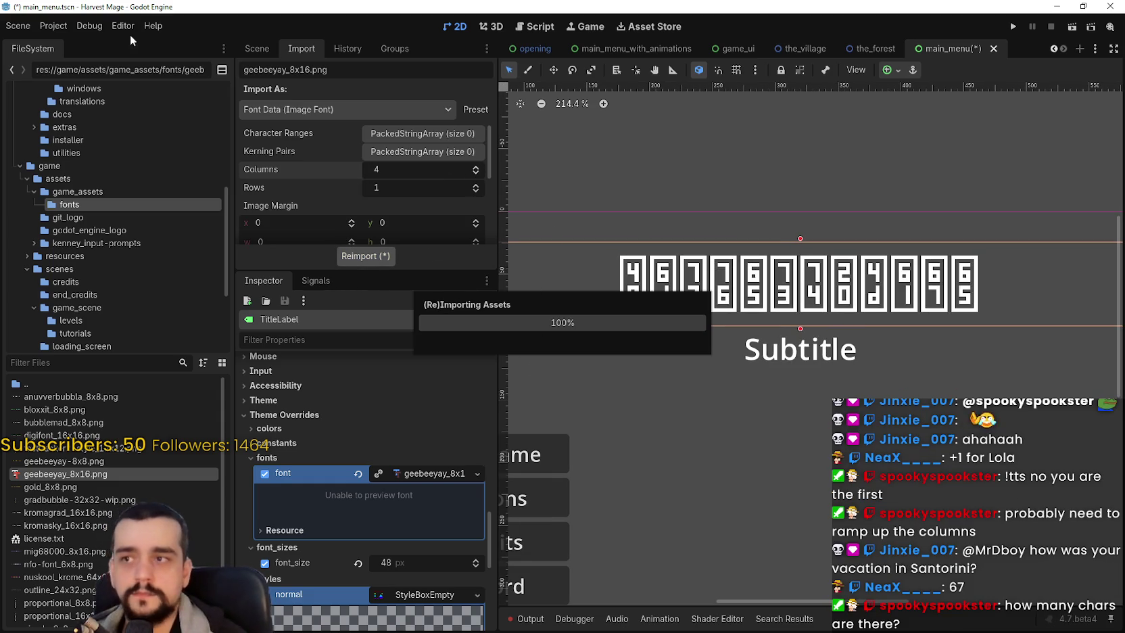
Step: Open the geebeeyay_8x16.png font sheet in Aseprite to view its glyph row
{"action": "left_click", "coordinate": [90, 26]}
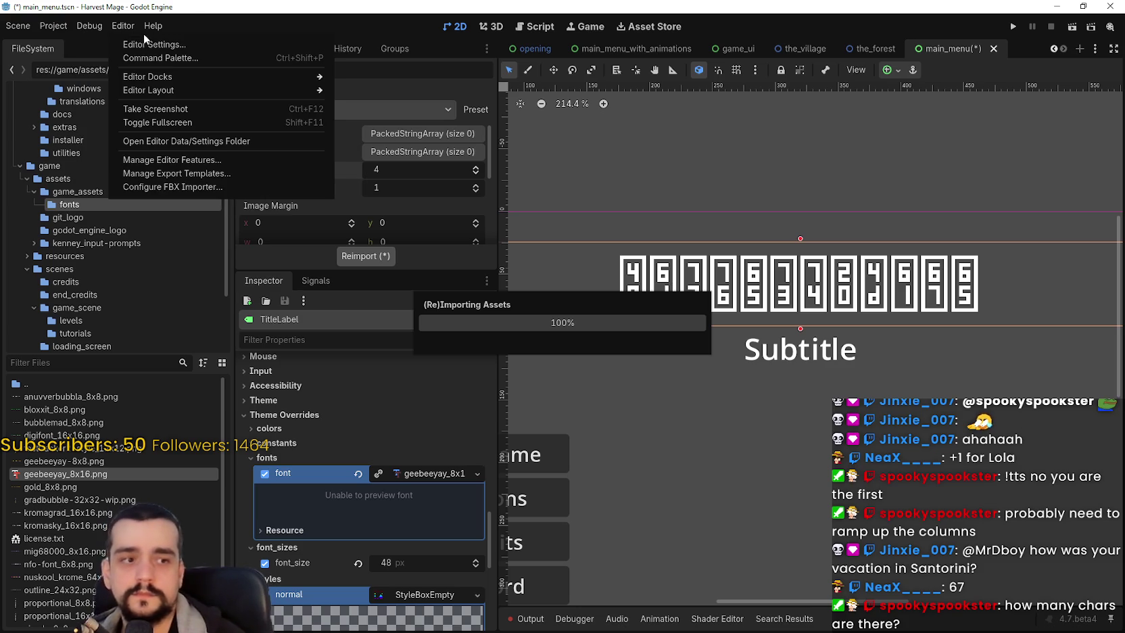
{"action": "left_click", "coordinate": [123, 27]}
{"action": "left_click", "coordinate": [87, 27]}
{"action": "left_click", "coordinate": [85, 30]}
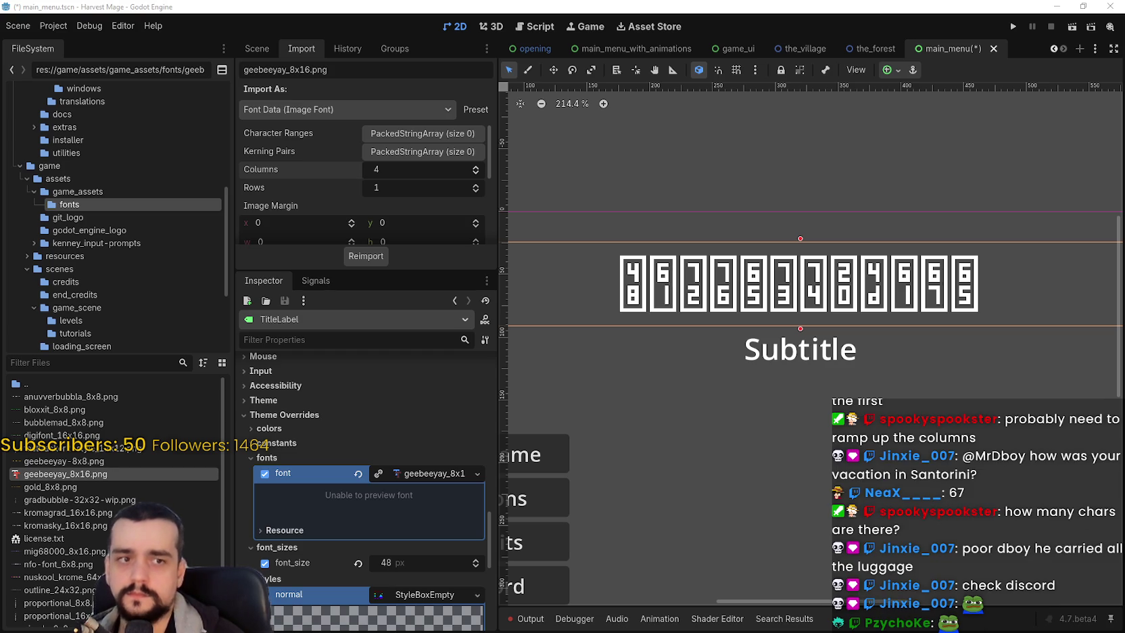
{"action": "scroll", "coordinate": [460, 309], "scroll_direction": "up", "scroll_amount": 3}
Step: Rectangle-select the 0 glyph in Aseprite and pan across the font sheet's glyphs
{"action": "scroll", "coordinate": [461, 308], "scroll_direction": "left", "scroll_amount": 5}
{"action": "scroll", "coordinate": [487, 284], "scroll_direction": "down", "scroll_amount": 1}
{"action": "scroll", "coordinate": [486, 284], "scroll_direction": "right", "scroll_amount": 5}
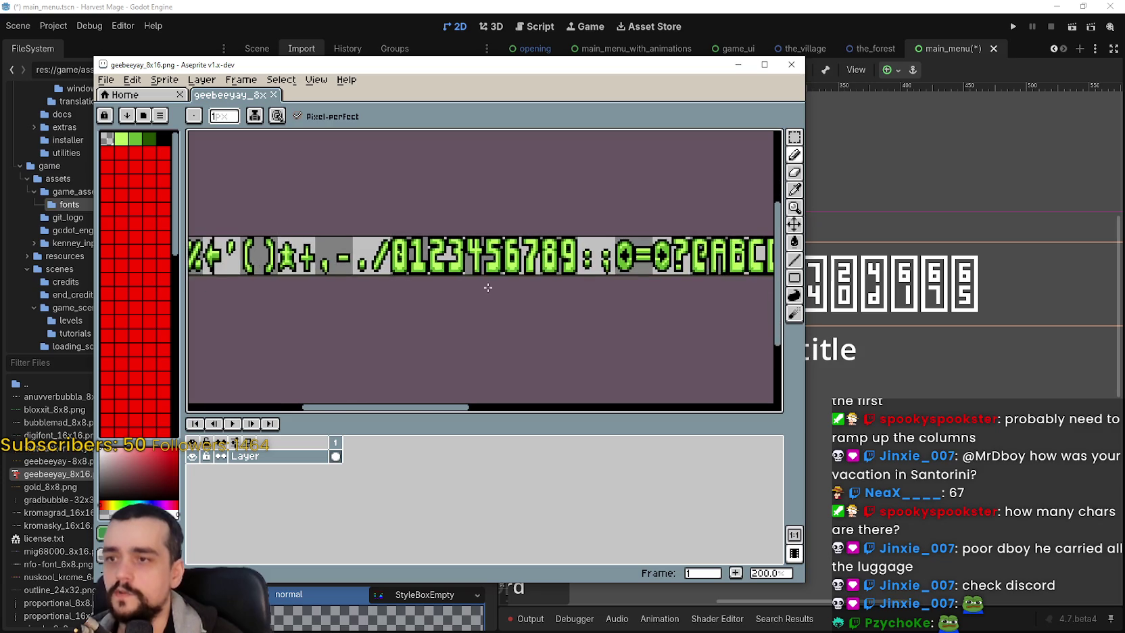
{"action": "scroll", "coordinate": [487, 284], "scroll_direction": "left", "scroll_amount": 3}
{"action": "left_click", "coordinate": [794, 137]}
{"action": "scroll", "coordinate": [427, 273], "scroll_direction": "up", "scroll_amount": 4}
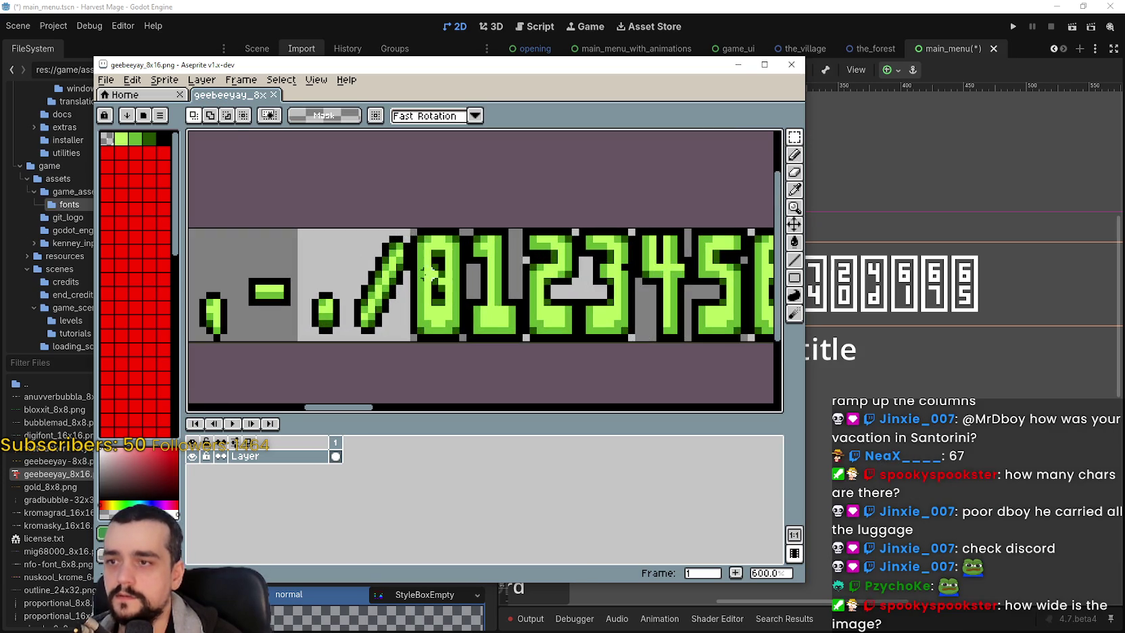
{"action": "left_click_drag", "start_coordinate": [407, 225], "coordinate": [464, 339]}
{"action": "scroll", "coordinate": [566, 306], "scroll_direction": "down", "scroll_amount": 2}
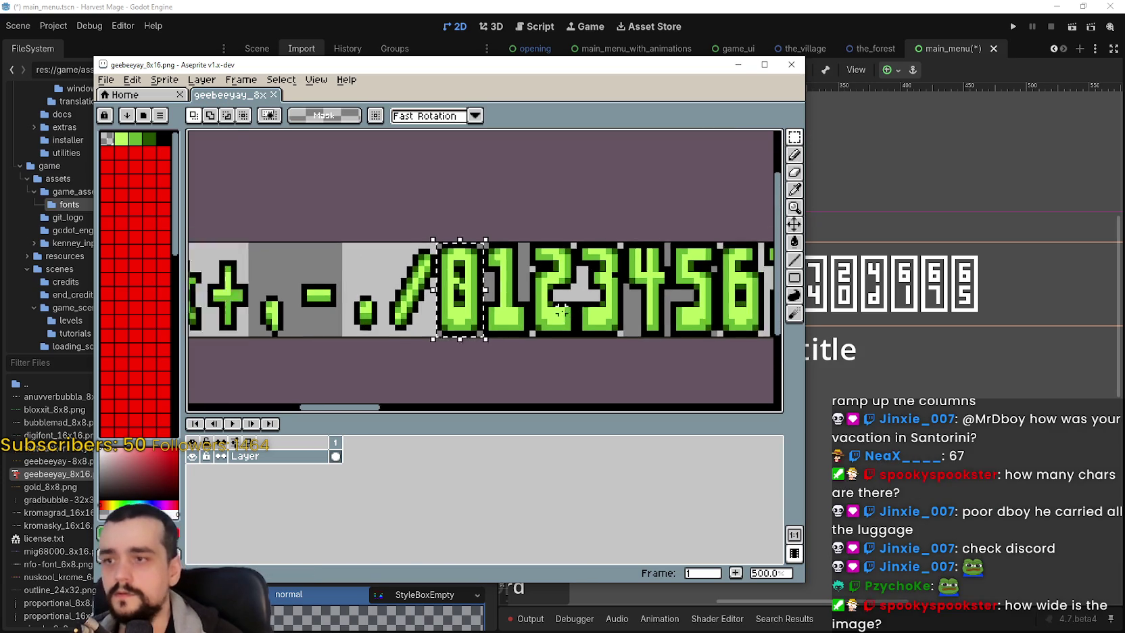
{"action": "scroll", "coordinate": [566, 306], "scroll_direction": "down", "scroll_amount": 1}
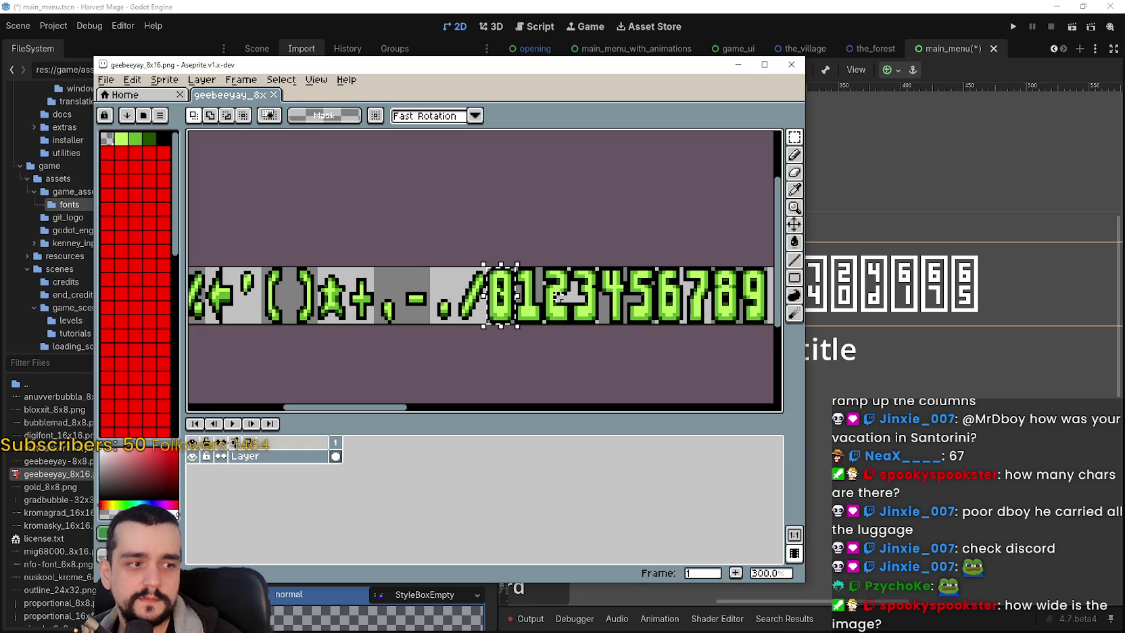
{"action": "mouse_move", "coordinate": [556, 295]}
{"action": "left_mouse_down"}
{"action": "mouse_move", "coordinate": [618, 243]}
{"action": "mouse_move", "coordinate": [595, 252]}
{"action": "left_mouse_up"}
{"action": "scroll", "coordinate": [595, 256], "scroll_direction": "down", "scroll_amount": 3}
{"action": "scroll", "coordinate": [715, 294], "scroll_direction": "up", "scroll_amount": 1}
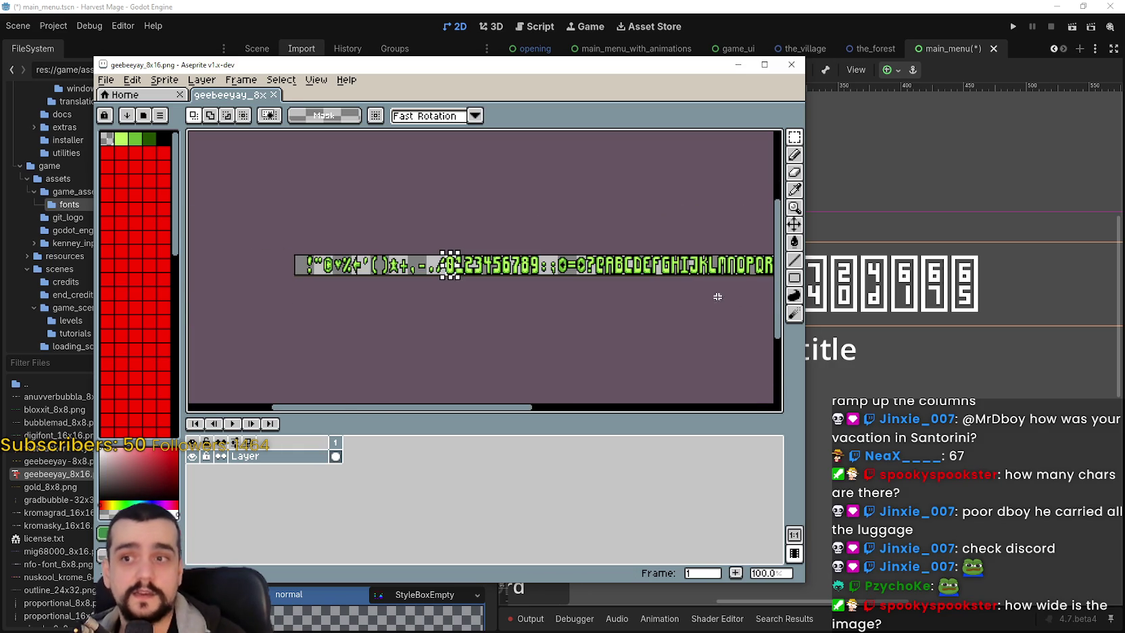
{"action": "scroll", "coordinate": [580, 268], "scroll_direction": "down", "scroll_amount": 1}
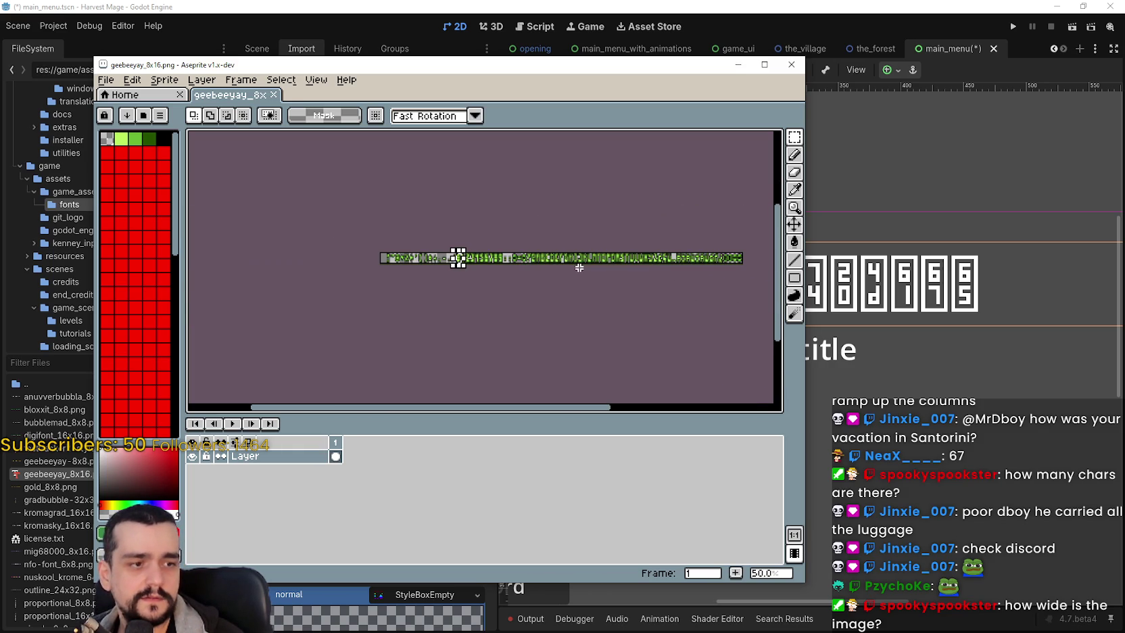
{"action": "scroll", "coordinate": [707, 260], "scroll_direction": "right", "scroll_amount": 2}
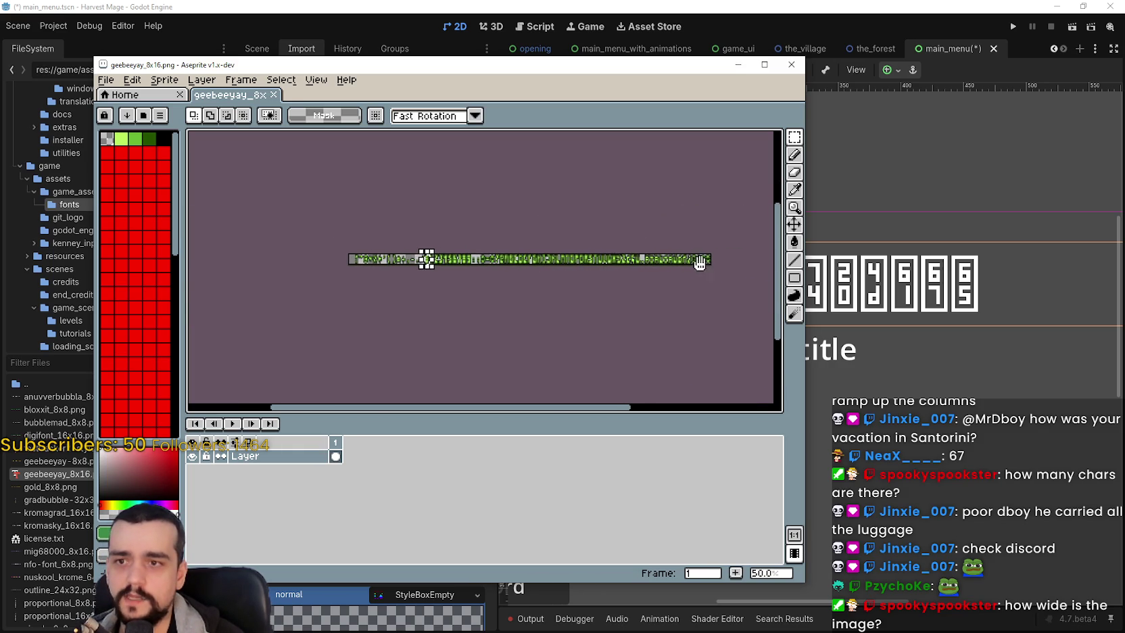
{"action": "scroll", "coordinate": [706, 261], "scroll_direction": "up", "scroll_amount": 1}
{"action": "scroll", "coordinate": [700, 259], "scroll_direction": "left", "scroll_amount": 9}
Step: Select the whole glyph strip to read its 616×16 size, then return to Godot
{"action": "key", "text": "ctrl+a"}
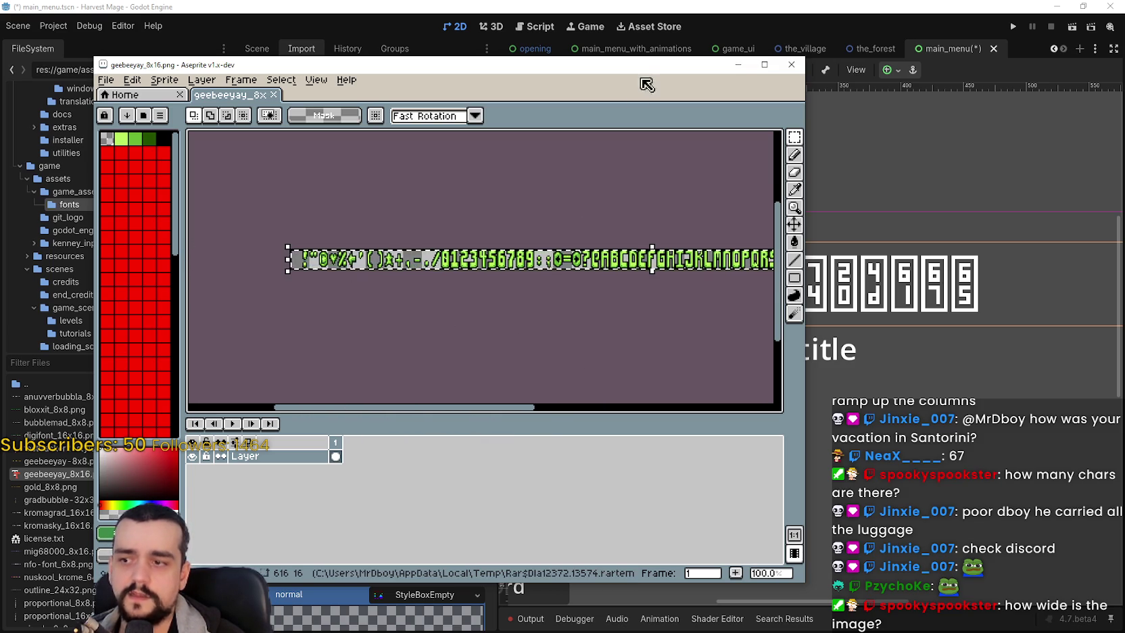
{"action": "left_click_drag", "start_coordinate": [625, 70], "coordinate": [802, 34]}
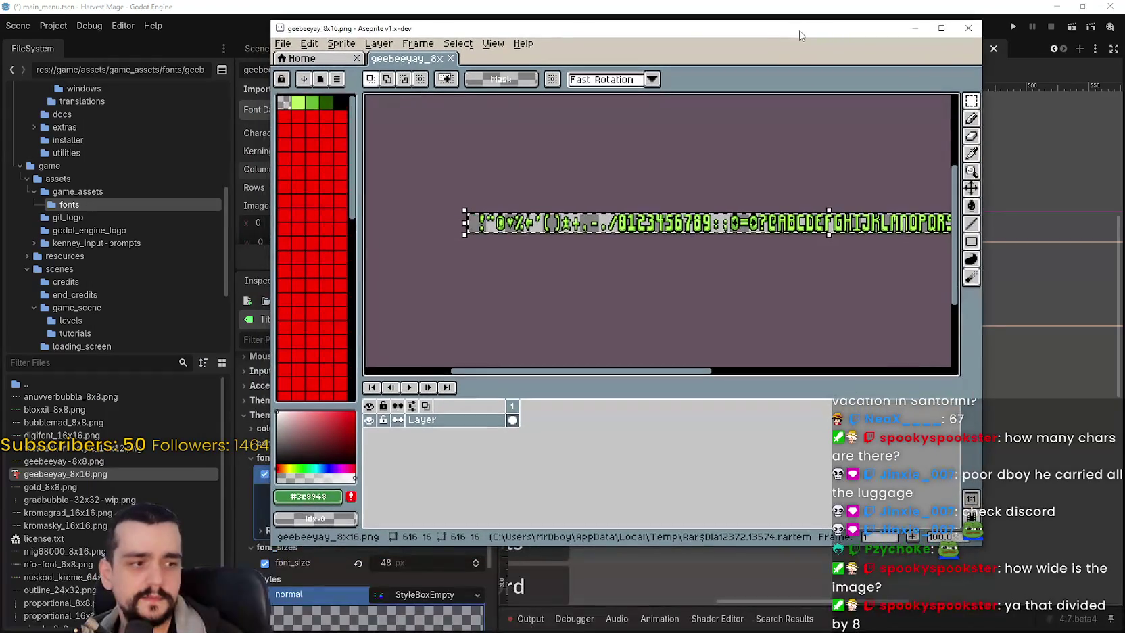
{"action": "left_click", "coordinate": [648, 5]}
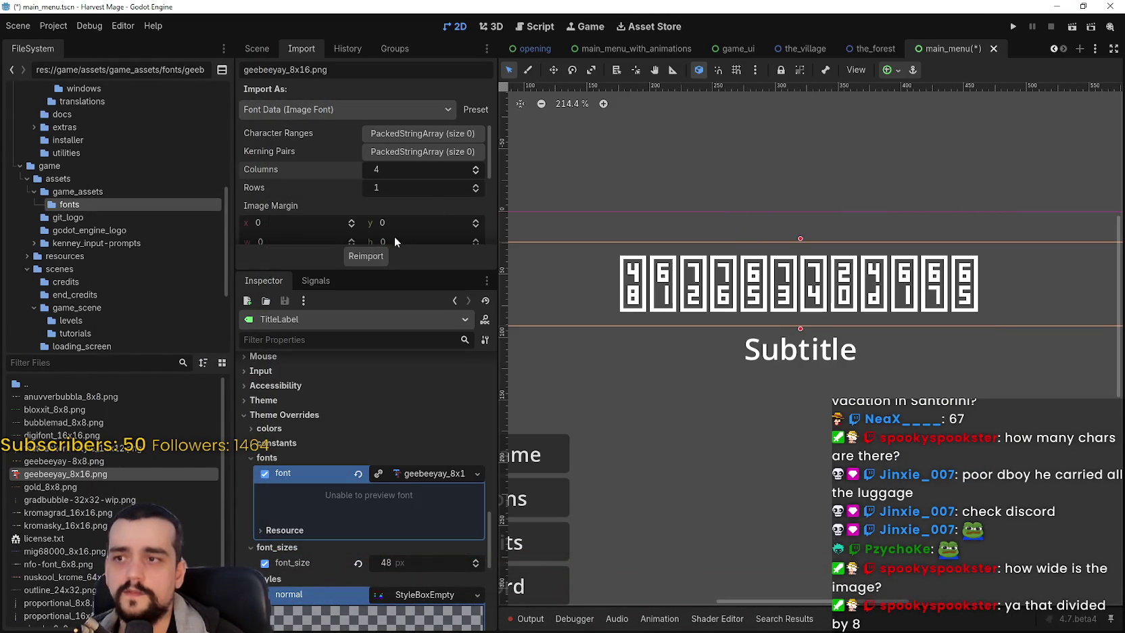
Step: Reimport the geebeeyay_8x16 image font with Columns set to 8
{"action": "left_click", "coordinate": [477, 167]}
{"action": "left_click", "coordinate": [477, 168]}
{"action": "left_click", "coordinate": [365, 256]}
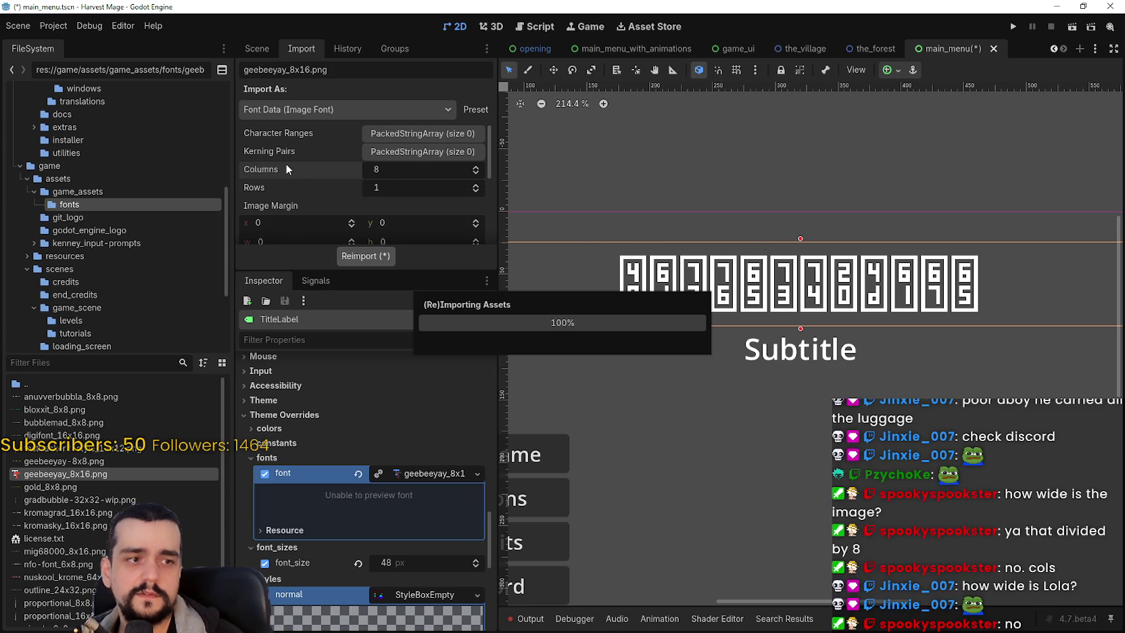
{"action": "left_click", "coordinate": [89, 25]}
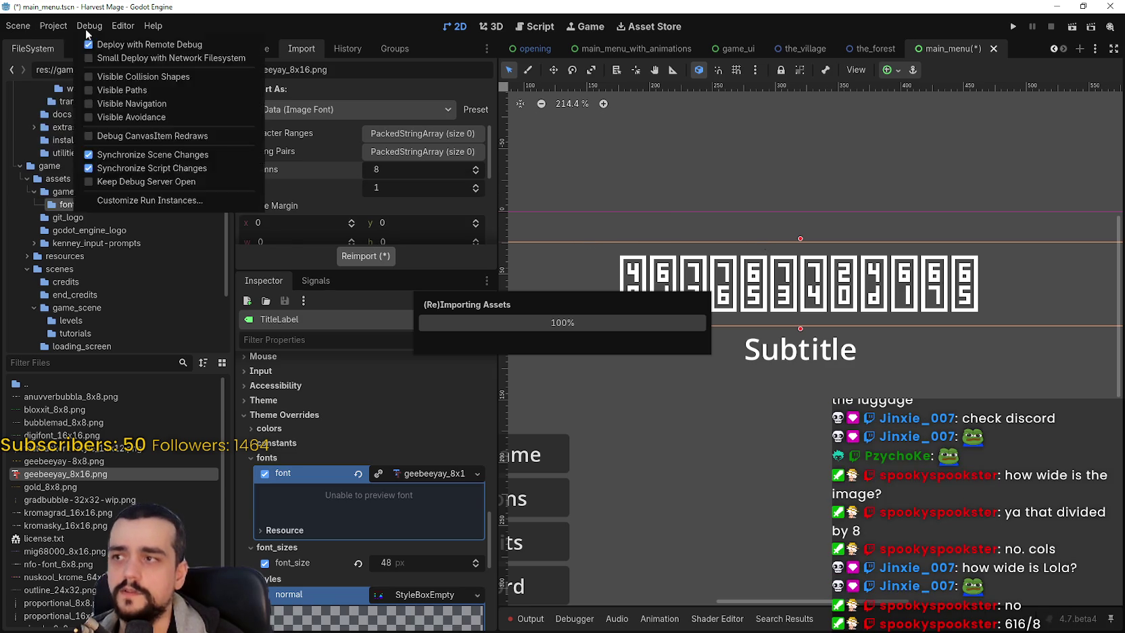
{"action": "left_click", "coordinate": [53, 26]}
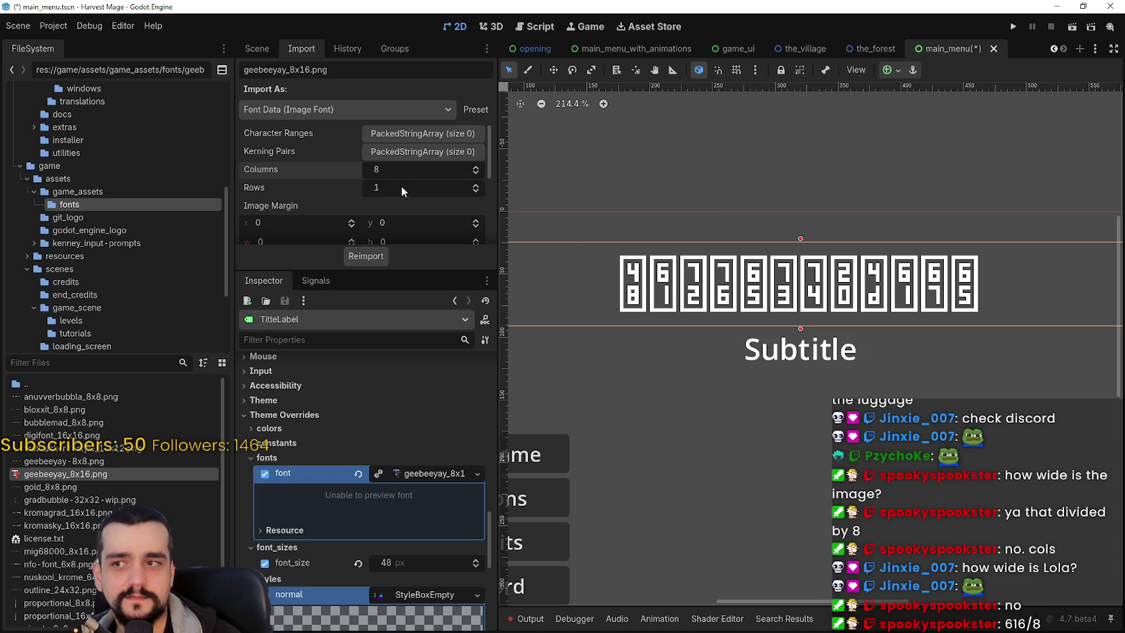
Step: Lower Columns back to 1 with Rows at 1 and reveal the remaining import settings
{"action": "left_click", "coordinate": [432, 188]}
{"action": "scroll", "coordinate": [401, 169], "scroll_direction": "down", "scroll_amount": 3}
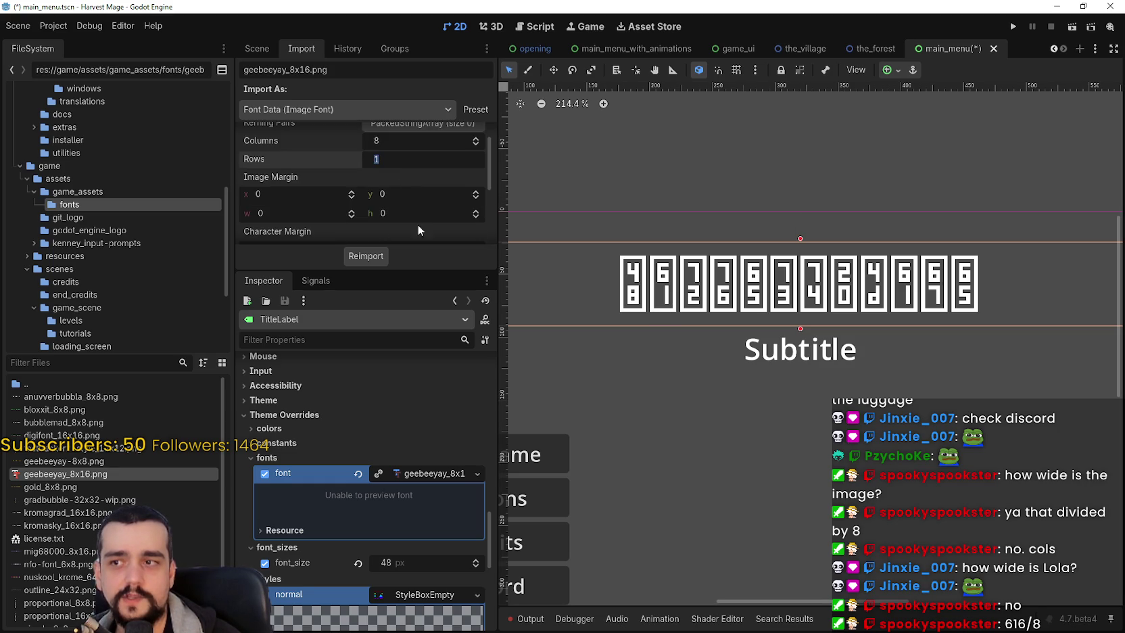
{"action": "scroll", "coordinate": [375, 202], "scroll_direction": "down", "scroll_amount": 2}
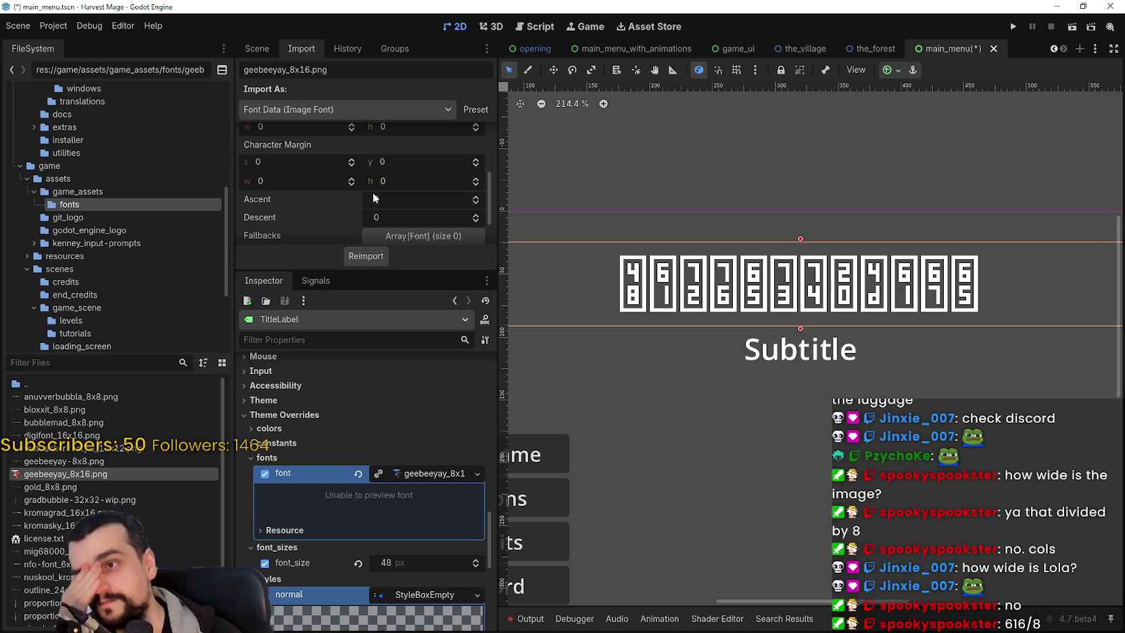
{"action": "scroll", "coordinate": [373, 192], "scroll_direction": "up", "scroll_amount": 5}
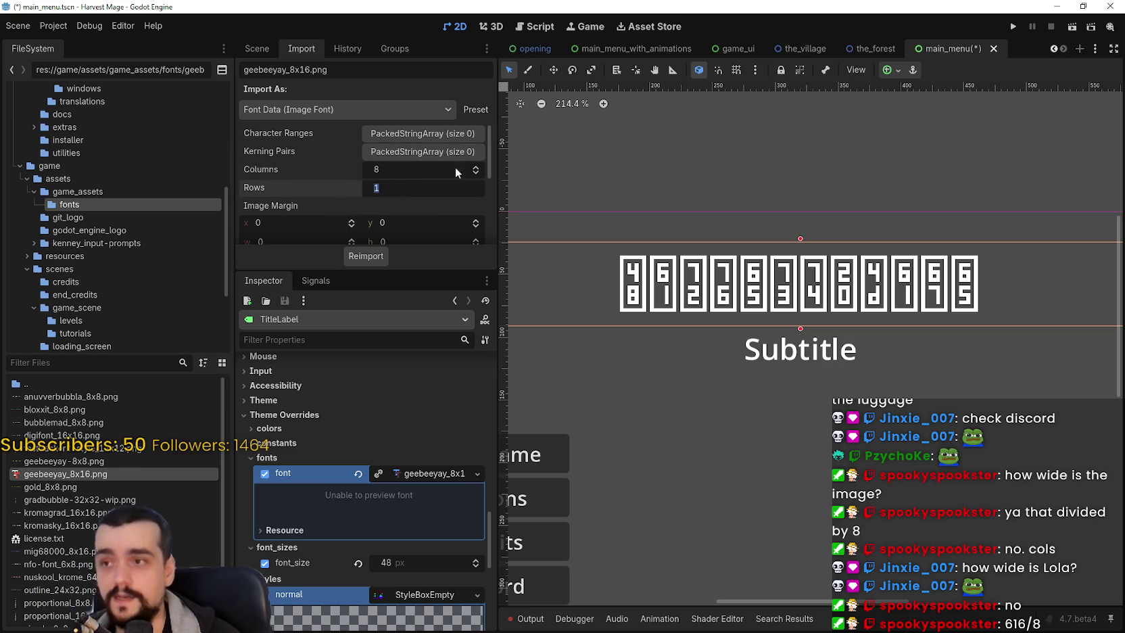
{"action": "left_click", "coordinate": [475, 177]}
{"action": "left_click", "coordinate": [475, 177]}
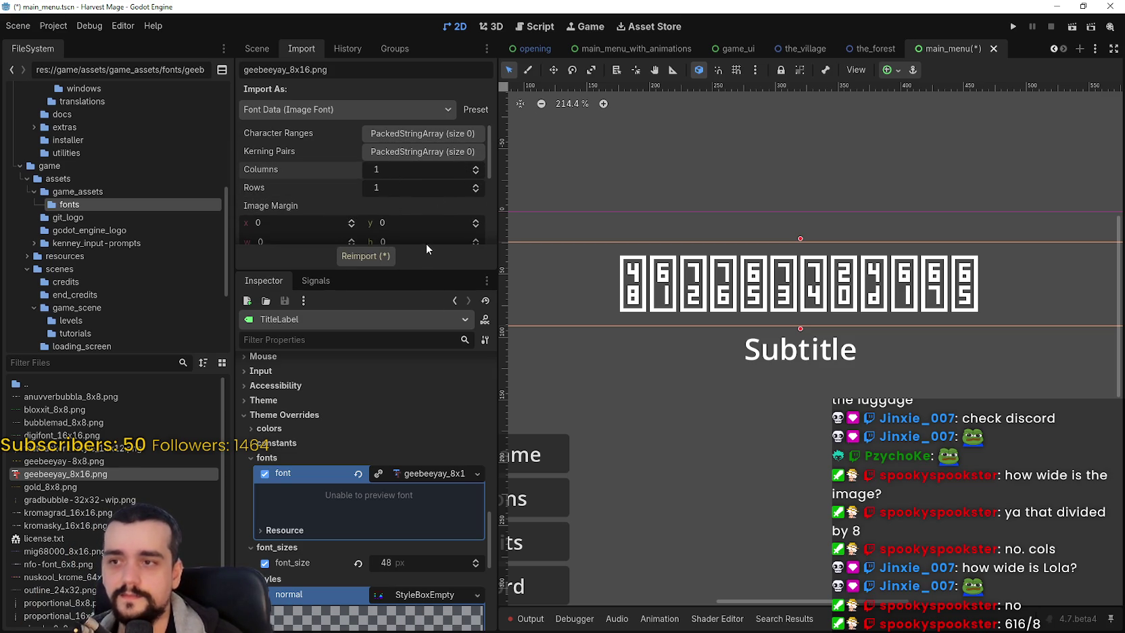
{"action": "mouse_move", "coordinate": [426, 270]}
{"action": "left_mouse_down"}
{"action": "mouse_move", "coordinate": [428, 473]}
{"action": "mouse_move", "coordinate": [437, 442]}
{"action": "left_mouse_up"}
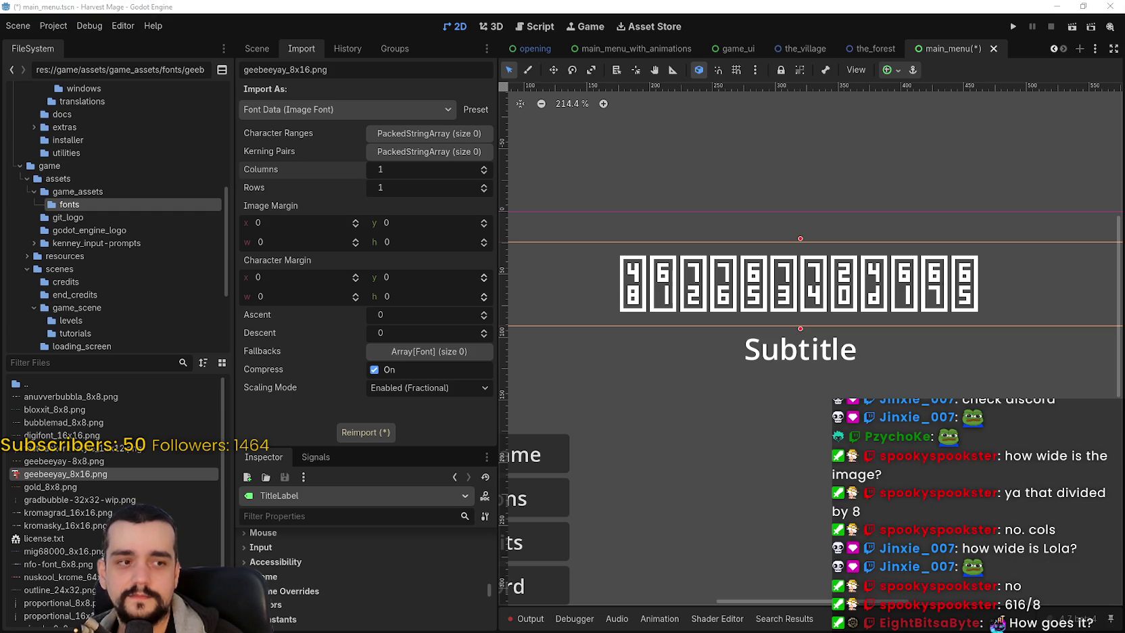
Step: Reimport geebeeyay_8x16.png with Columns set to 77, then start the video shared in Discord chat
{"action": "scroll", "coordinate": [797, 357], "scroll_direction": "down", "scroll_amount": 3}
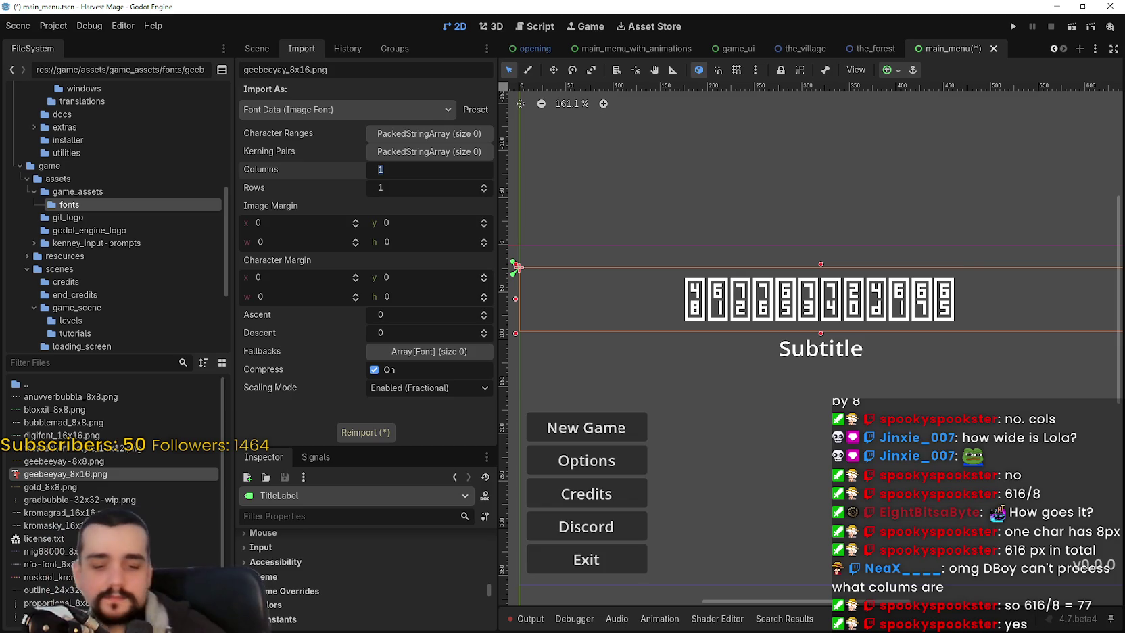
{"action": "type", "text": "77"}
{"action": "key", "text": "Return"}
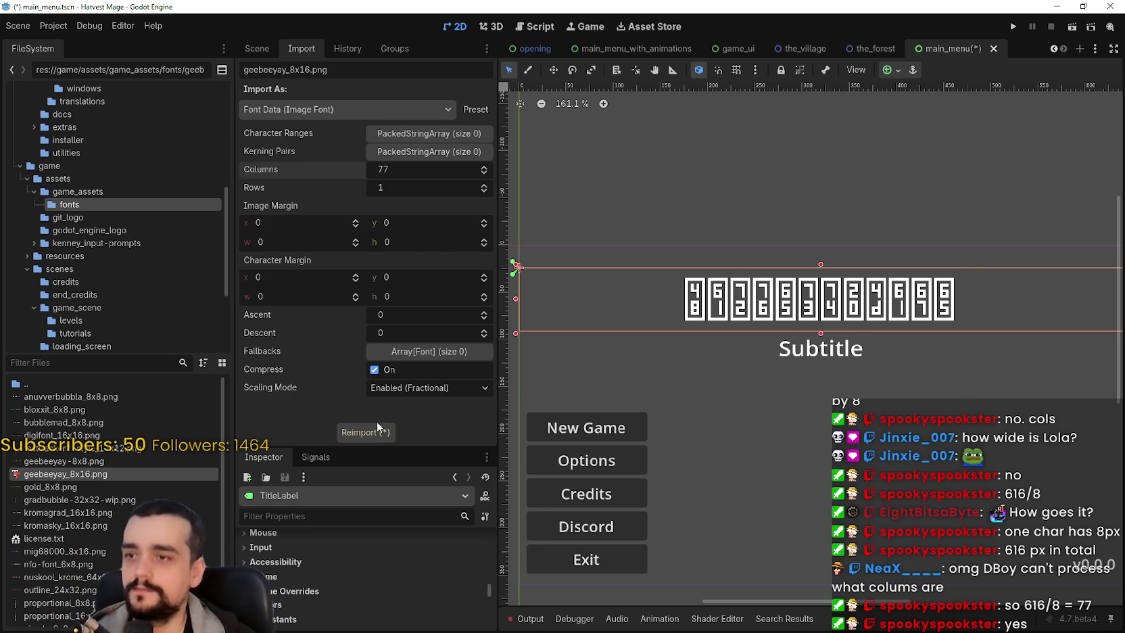
{"action": "left_click", "coordinate": [375, 429]}
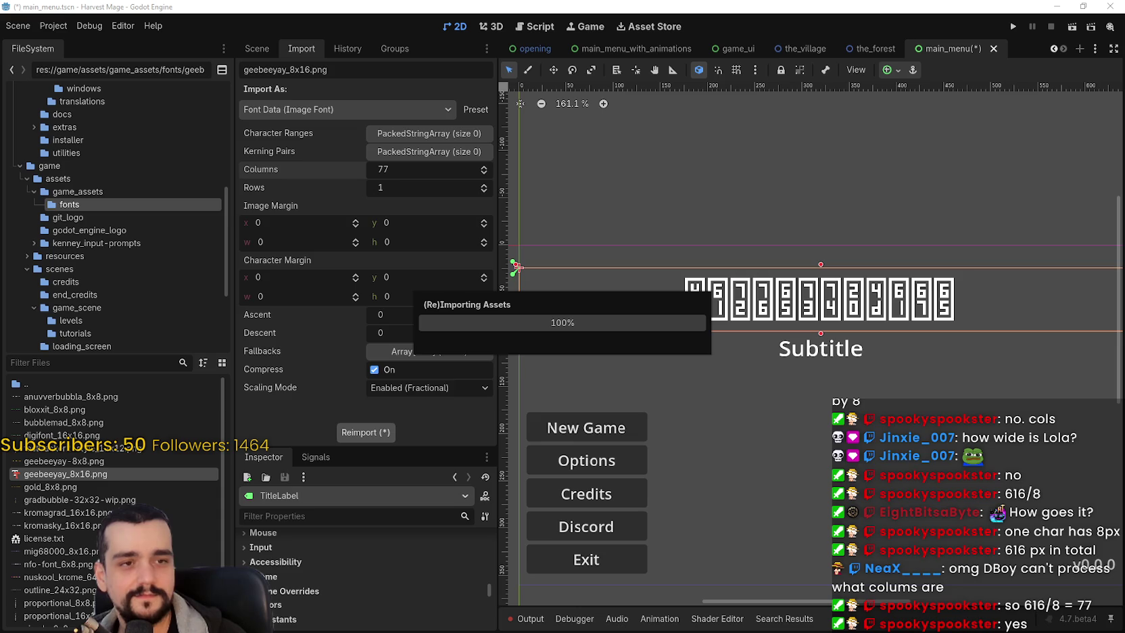
{"action": "key", "text": "alt+Tab"}
{"action": "left_click", "coordinate": [580, 368]}
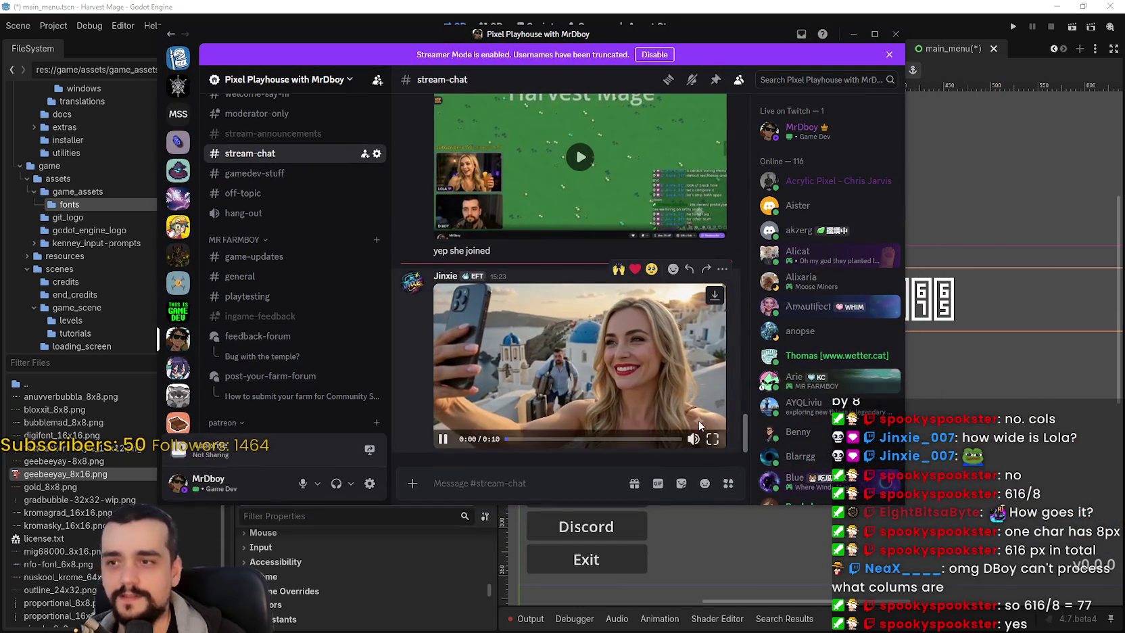
Step: Watch the Discord chat video full screen, exit full screen, and return to Godot
{"action": "left_click", "coordinate": [718, 449]}
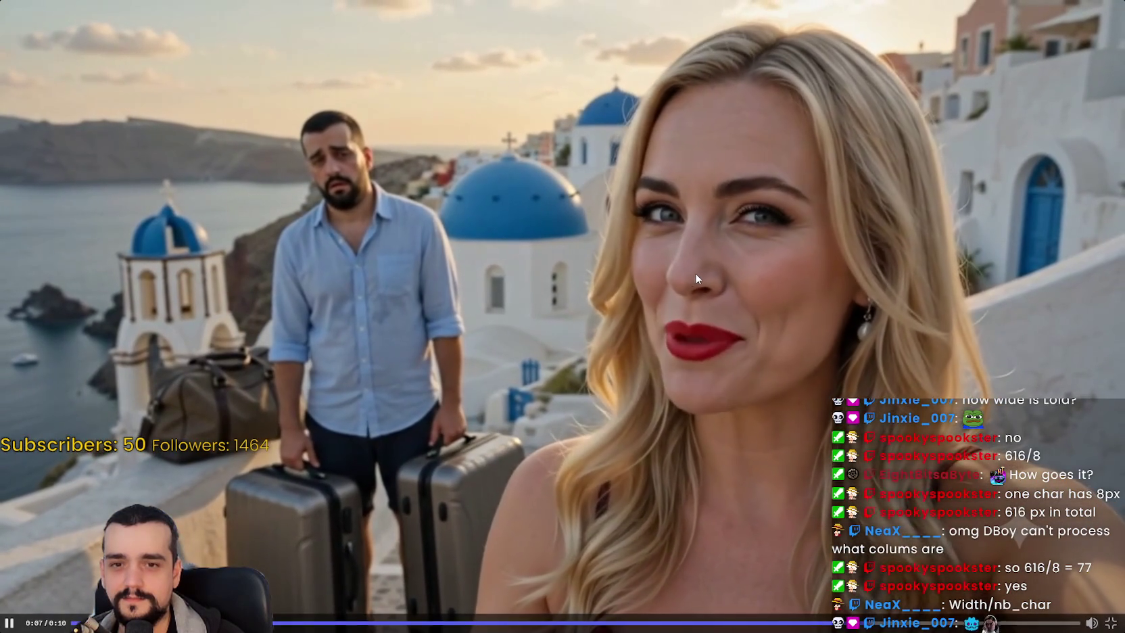
{"action": "left_click", "coordinate": [1111, 624]}
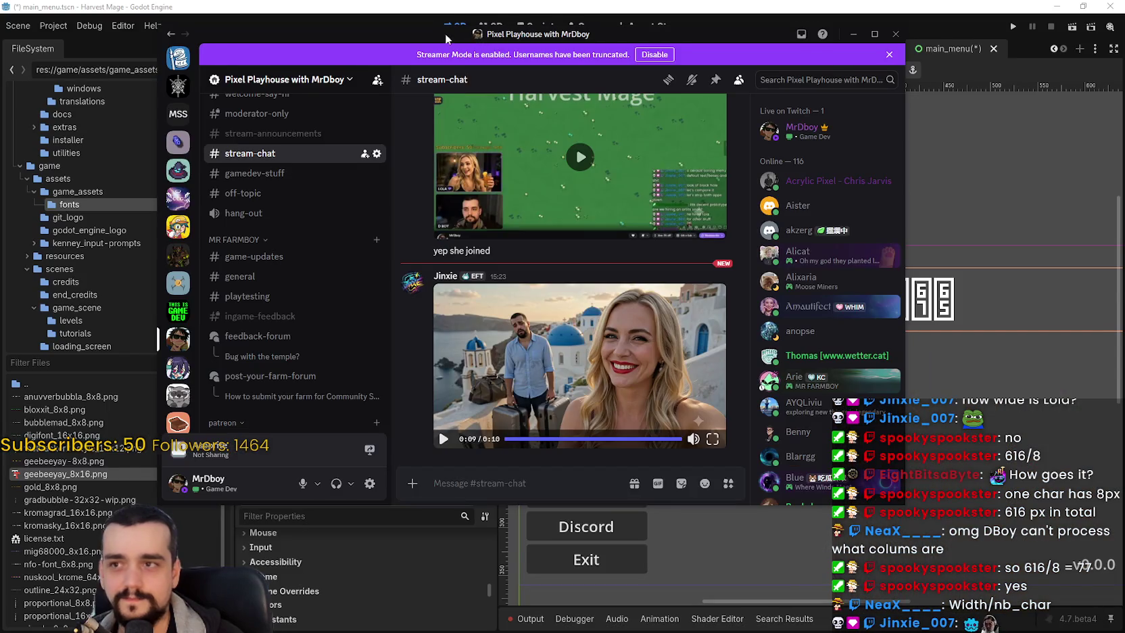
{"action": "key", "text": "alt+Tab"}
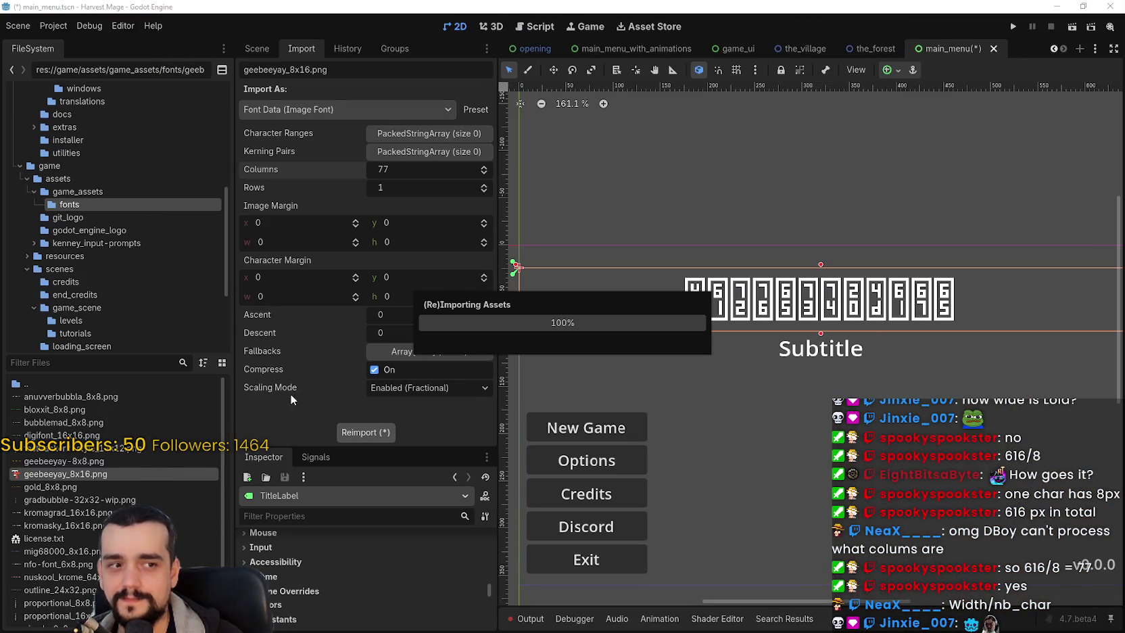
Step: Browse the top menus and scroll through the Import dock settings
{"action": "left_click", "coordinate": [106, 24]}
{"action": "left_click", "coordinate": [67, 24]}
{"action": "left_click", "coordinate": [59, 27]}
{"action": "left_click", "coordinate": [152, 26]}
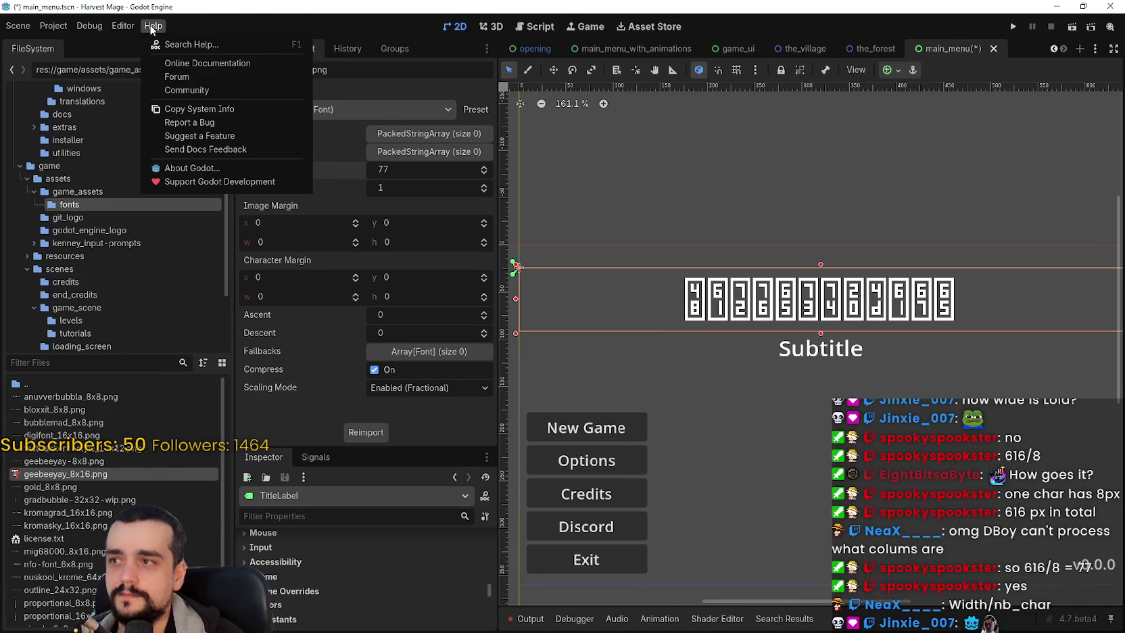
{"action": "scroll", "coordinate": [684, 348], "scroll_direction": "down", "scroll_amount": 2}
{"action": "scroll", "coordinate": [684, 338], "scroll_direction": "up", "scroll_amount": 1}
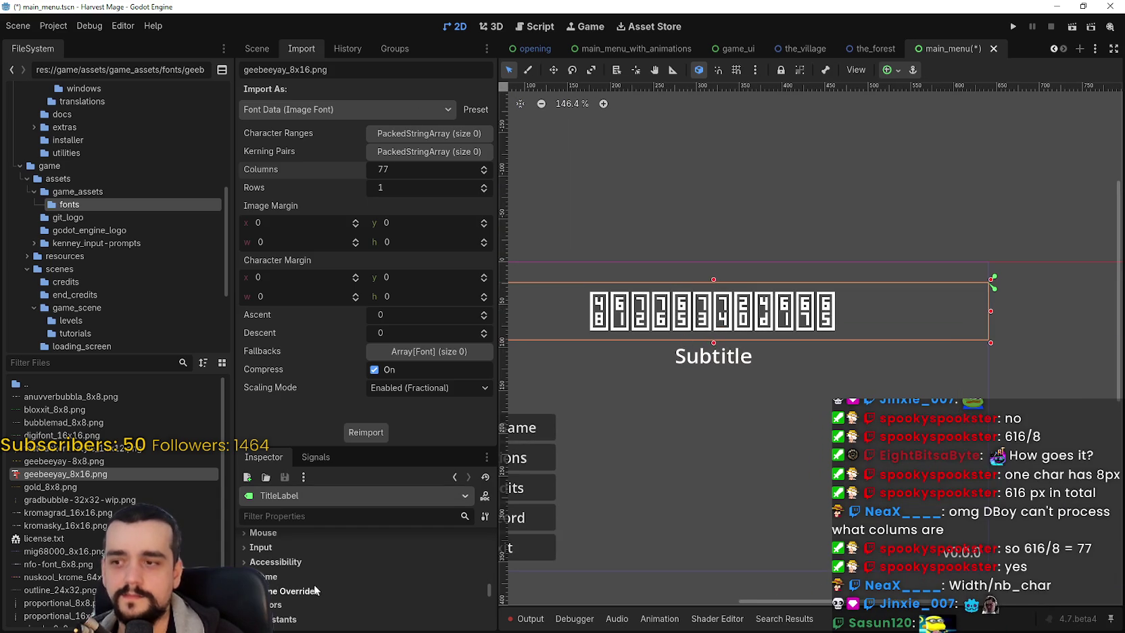
{"action": "scroll", "coordinate": [345, 587], "scroll_direction": "up", "scroll_amount": 2}
{"action": "scroll", "coordinate": [375, 592], "scroll_direction": "up", "scroll_amount": 4}
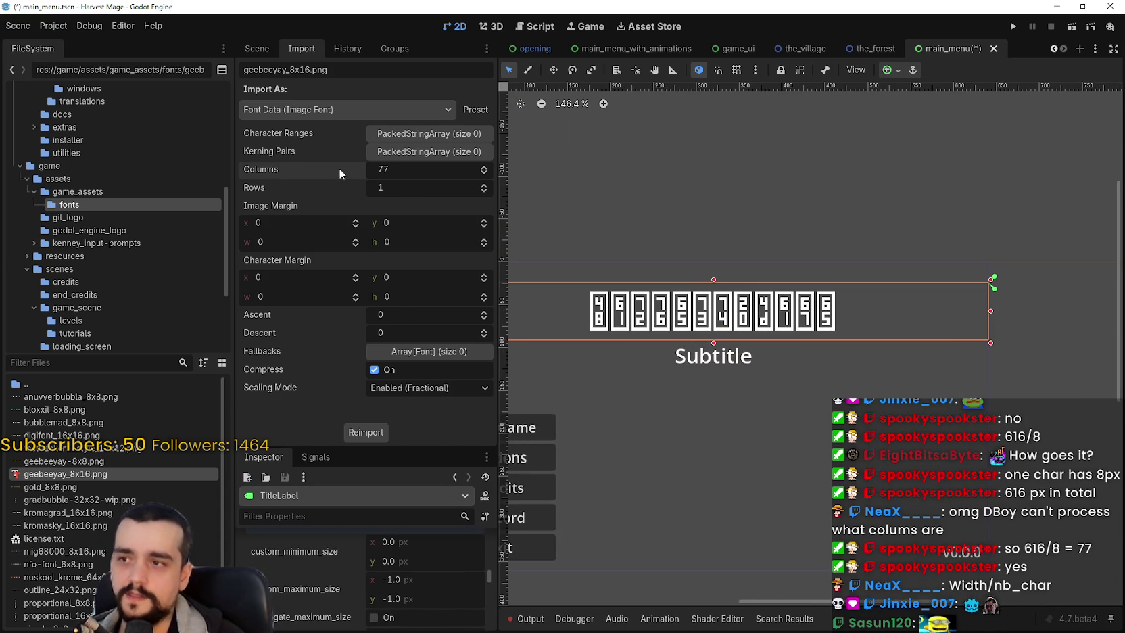
{"action": "scroll", "coordinate": [726, 361], "scroll_direction": "down", "scroll_amount": 3}
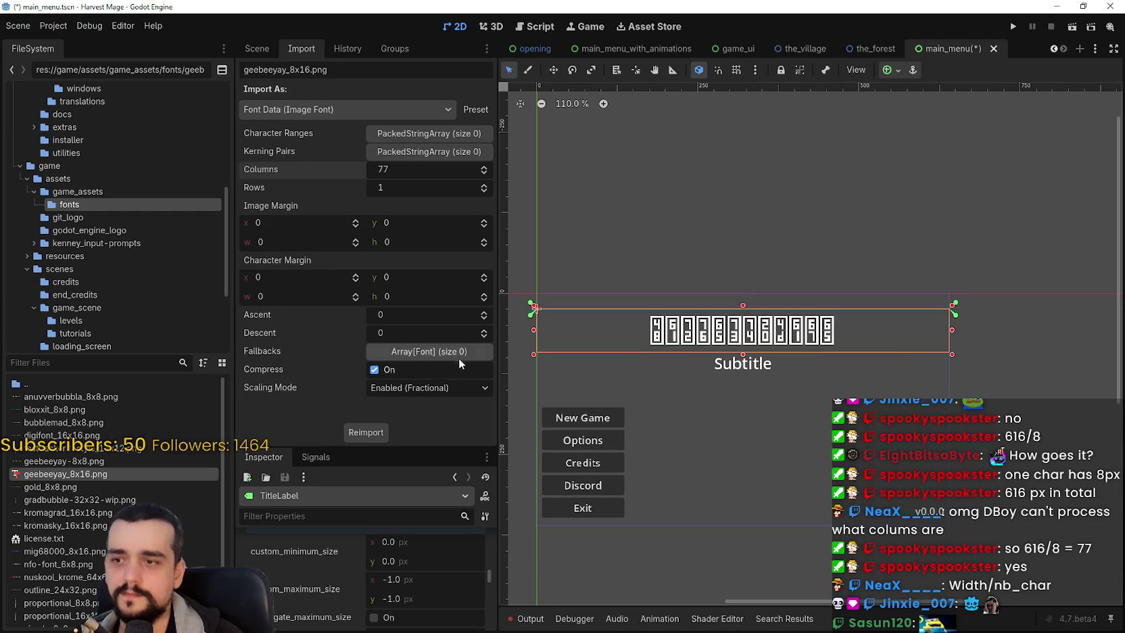
Step: Reimport the font with compression off and Scaling Mode disabled
{"action": "mouse_move", "coordinate": [260, 371]}
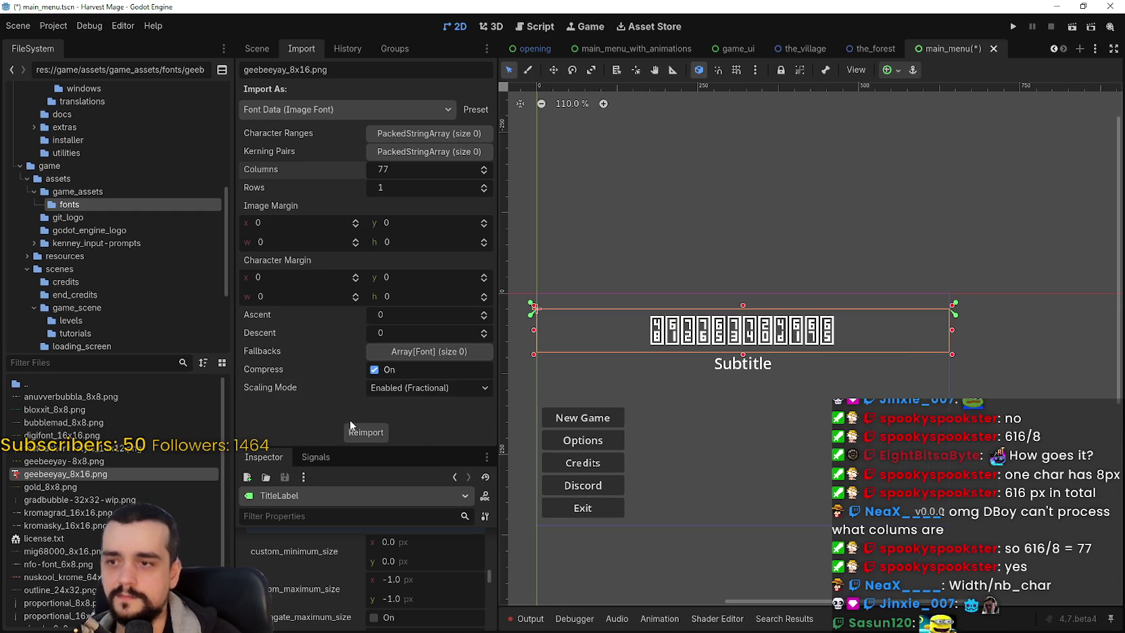
{"action": "left_click", "coordinate": [389, 372]}
{"action": "left_click", "coordinate": [408, 389]}
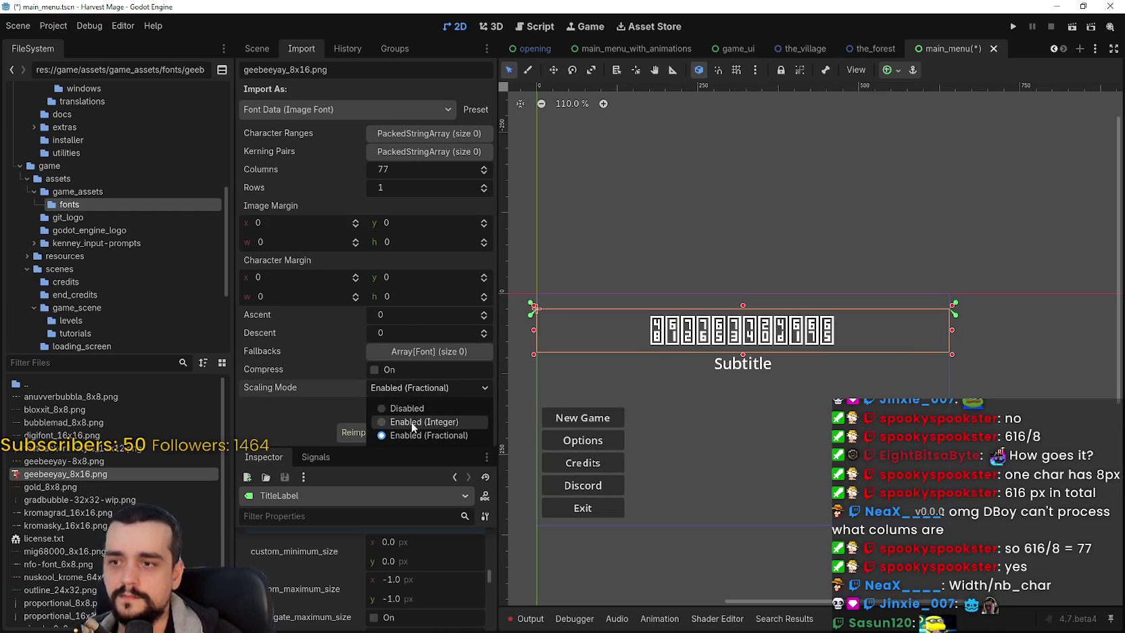
{"action": "left_click", "coordinate": [411, 422]}
{"action": "left_click", "coordinate": [379, 433]}
Step: Browse the Debug and Editor menus
{"action": "left_click", "coordinate": [123, 26]}
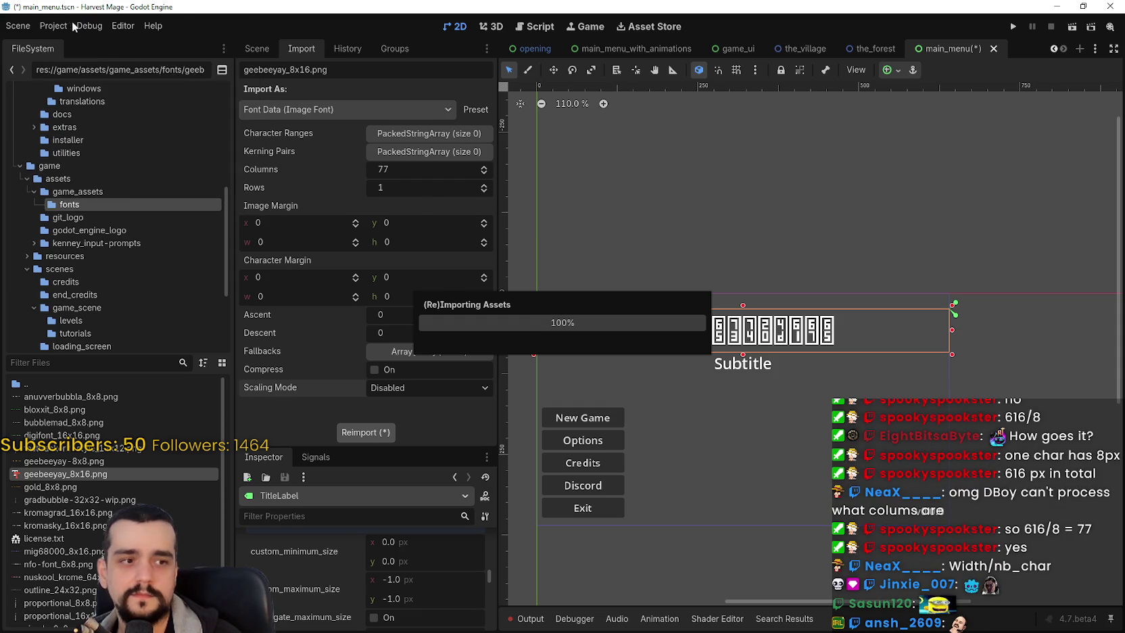
{"action": "left_click", "coordinate": [147, 24]}
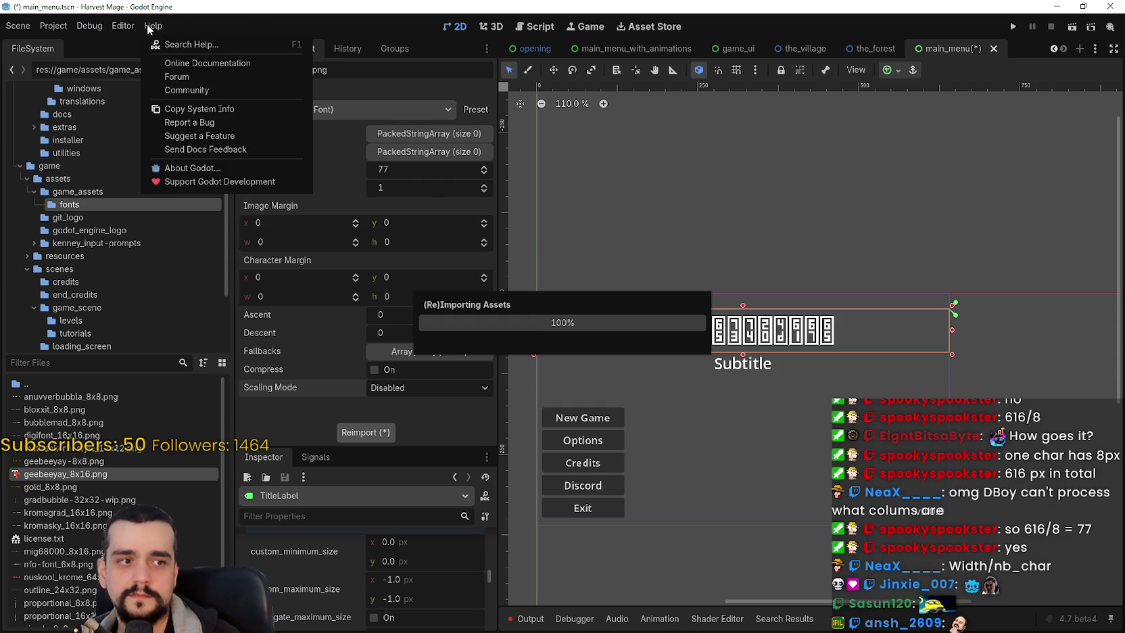
{"action": "left_click", "coordinate": [121, 23]}
{"action": "left_click", "coordinate": [85, 27]}
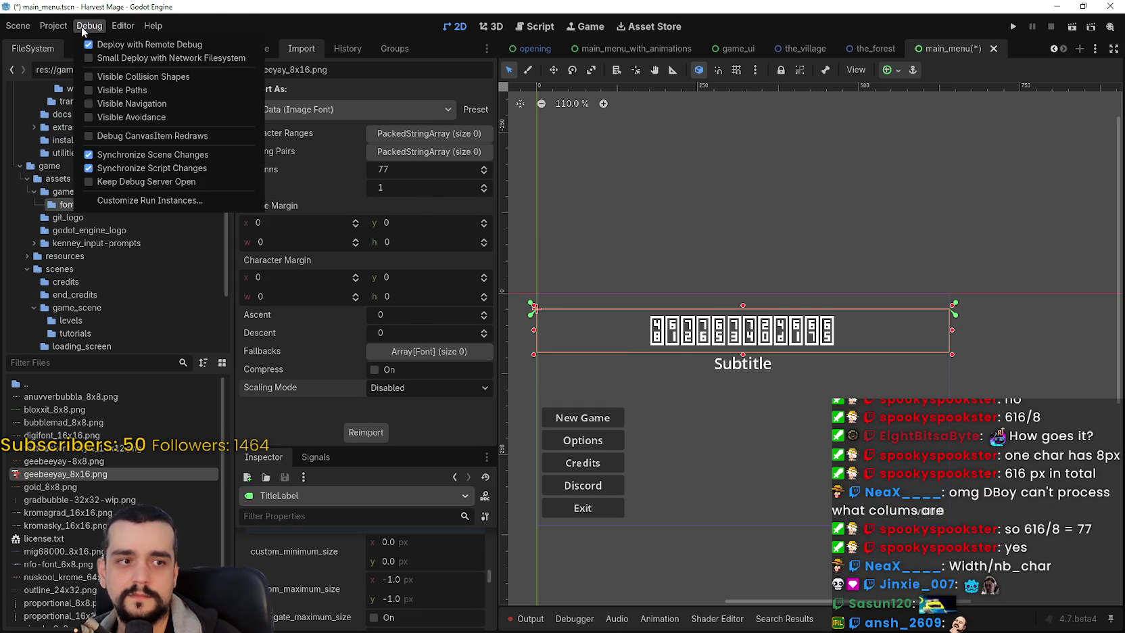
{"action": "left_click", "coordinate": [135, 25]}
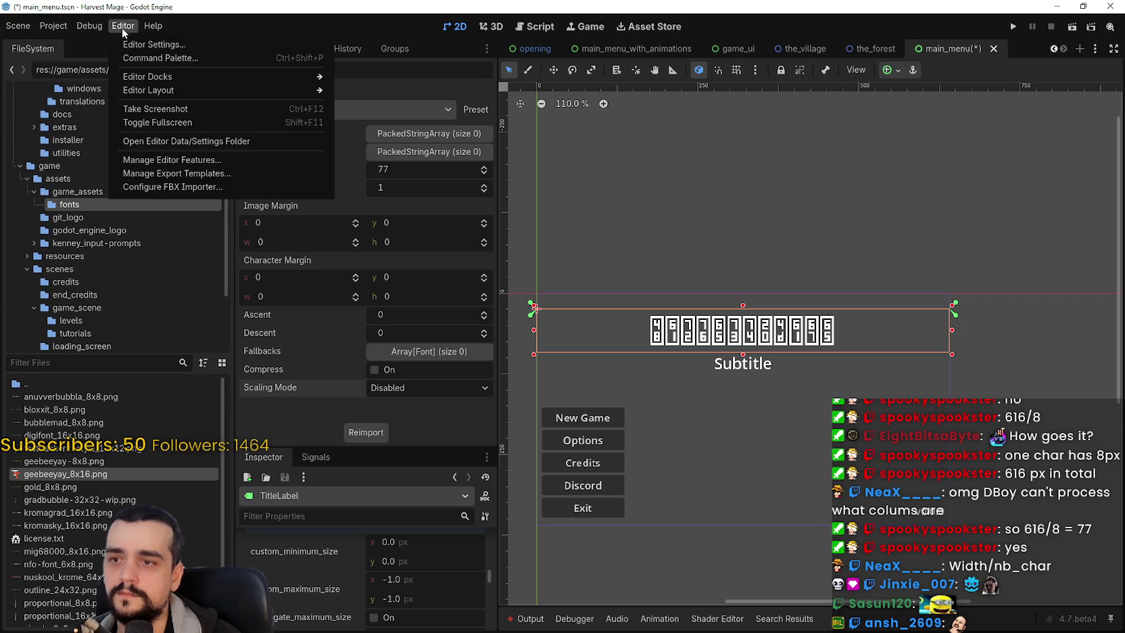
{"action": "mouse_move", "coordinate": [153, 26]}
Step: Reimport the font with Scaling Mode Enabled (Integer) and Compress turned on
{"action": "left_click", "coordinate": [389, 391]}
{"action": "left_click", "coordinate": [389, 391]}
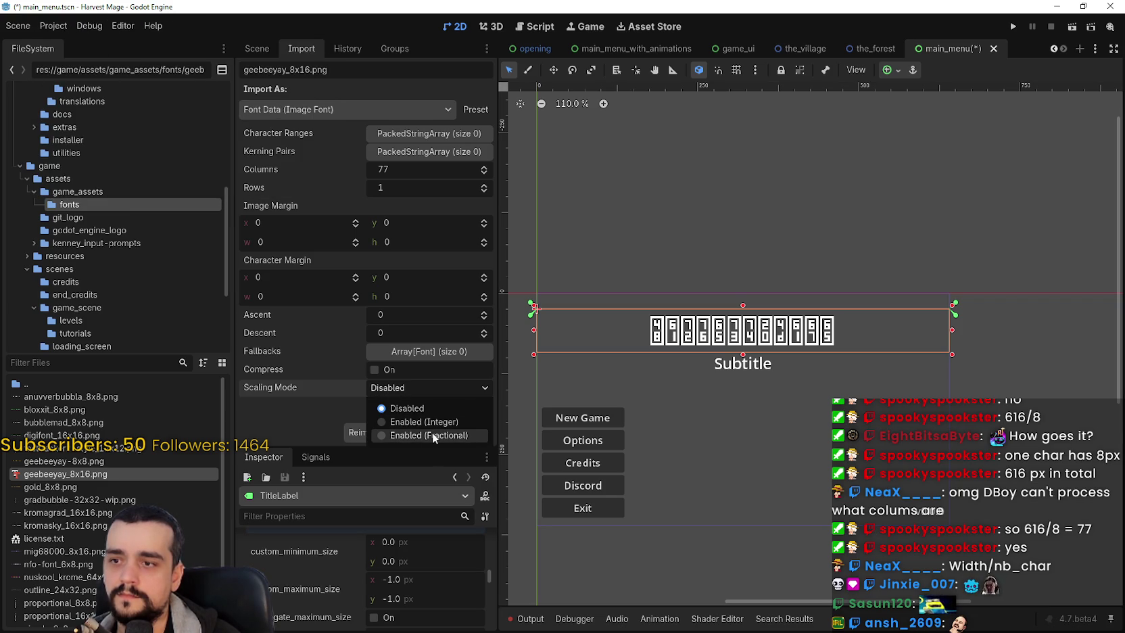
{"action": "left_click", "coordinate": [430, 422]}
{"action": "left_click", "coordinate": [375, 369]}
{"action": "left_click", "coordinate": [380, 435]}
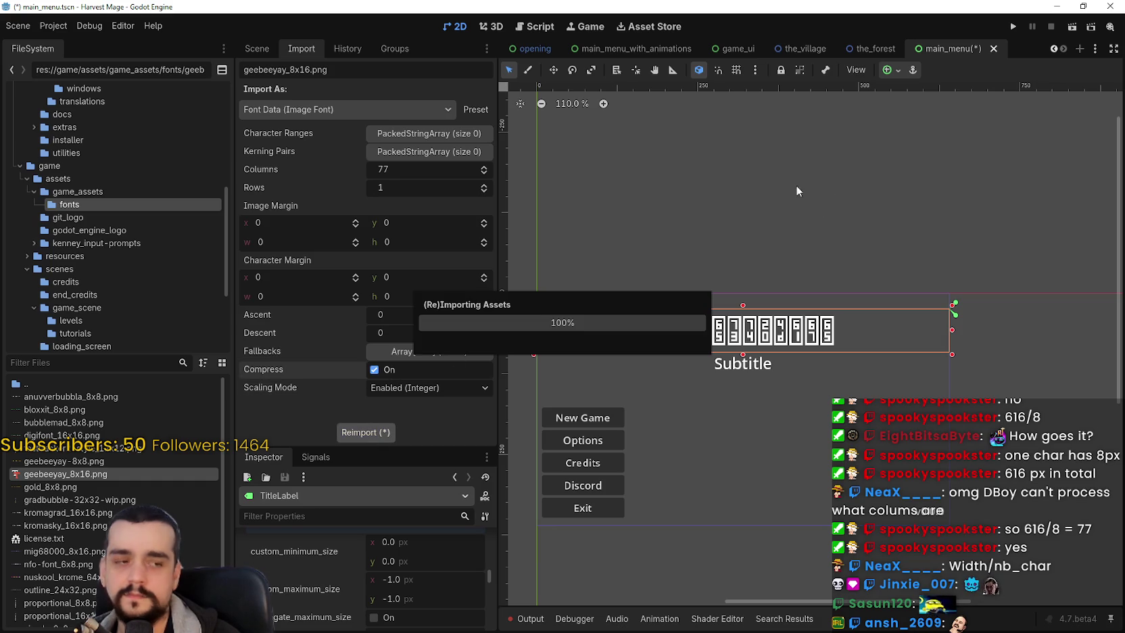
Step: Look through the Editor menu and scroll the Import dock
{"action": "left_click", "coordinate": [116, 27]}
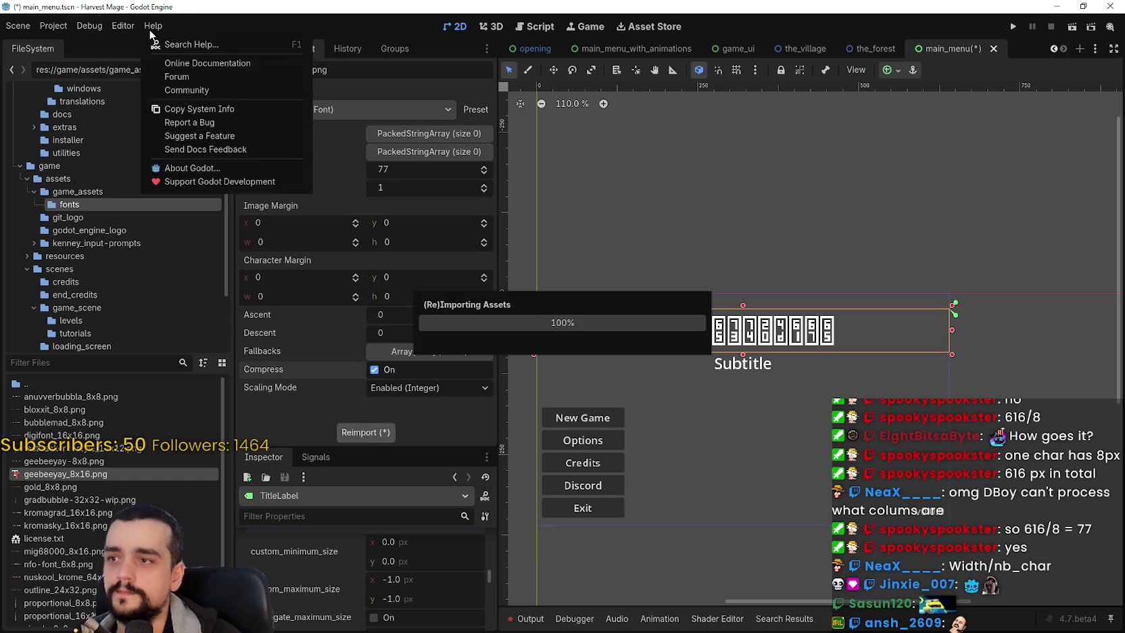
{"action": "mouse_move", "coordinate": [49, 29]}
{"action": "scroll", "coordinate": [778, 331], "scroll_direction": "up", "scroll_amount": 2}
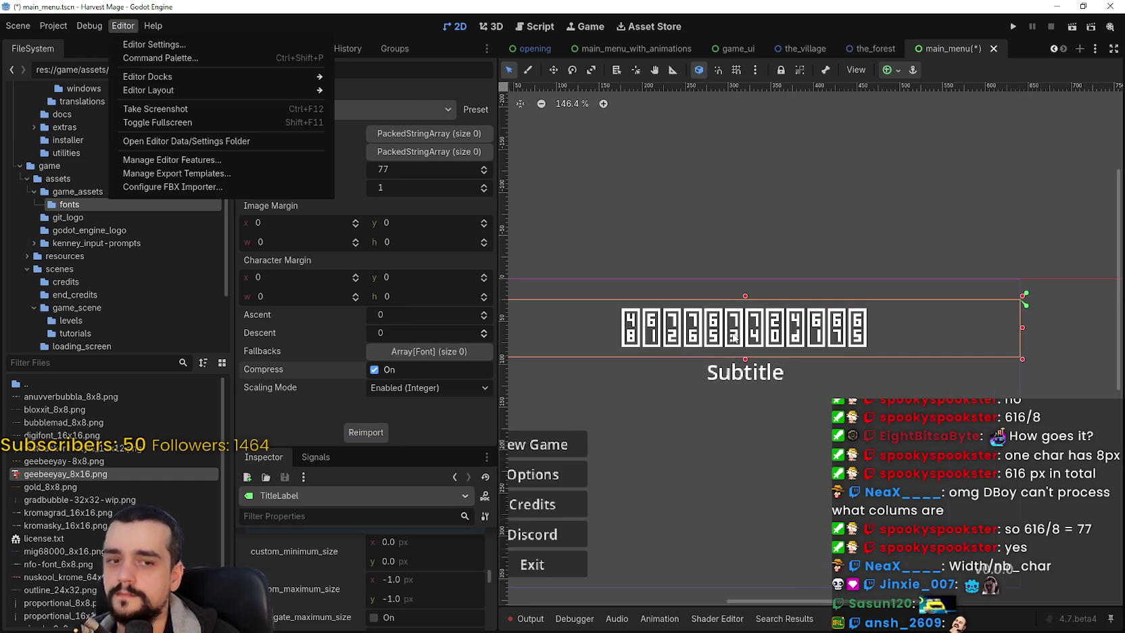
{"action": "scroll", "coordinate": [777, 332], "scroll_direction": "up", "scroll_amount": 2}
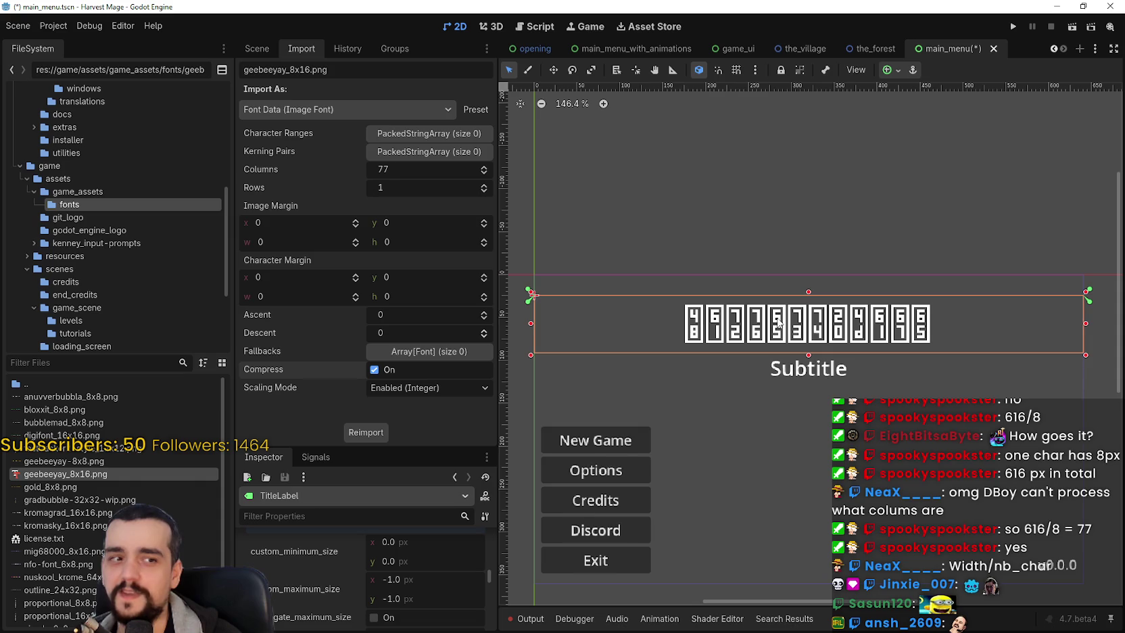
{"action": "scroll", "coordinate": [759, 337], "scroll_direction": "down", "scroll_amount": 1}
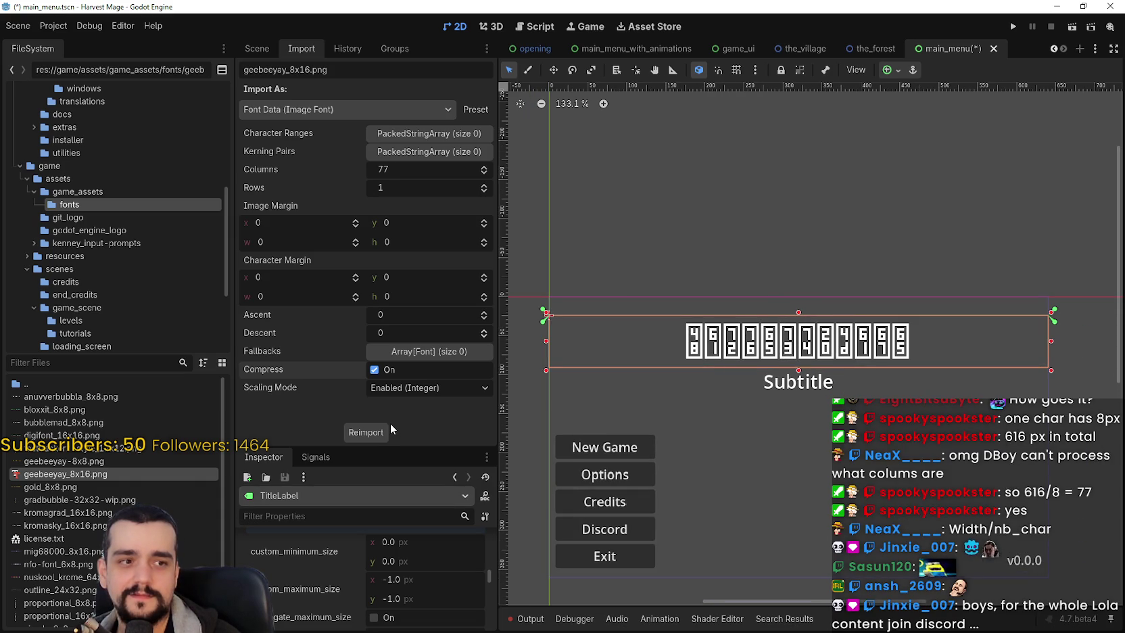
Step: Swap the font grid to 1 column and 77 rows and reimport it
{"action": "left_click", "coordinate": [424, 183]}
{"action": "type", "text": "77"}
{"action": "left_click_drag", "start_coordinate": [414, 170], "coordinate": [379, 170]}
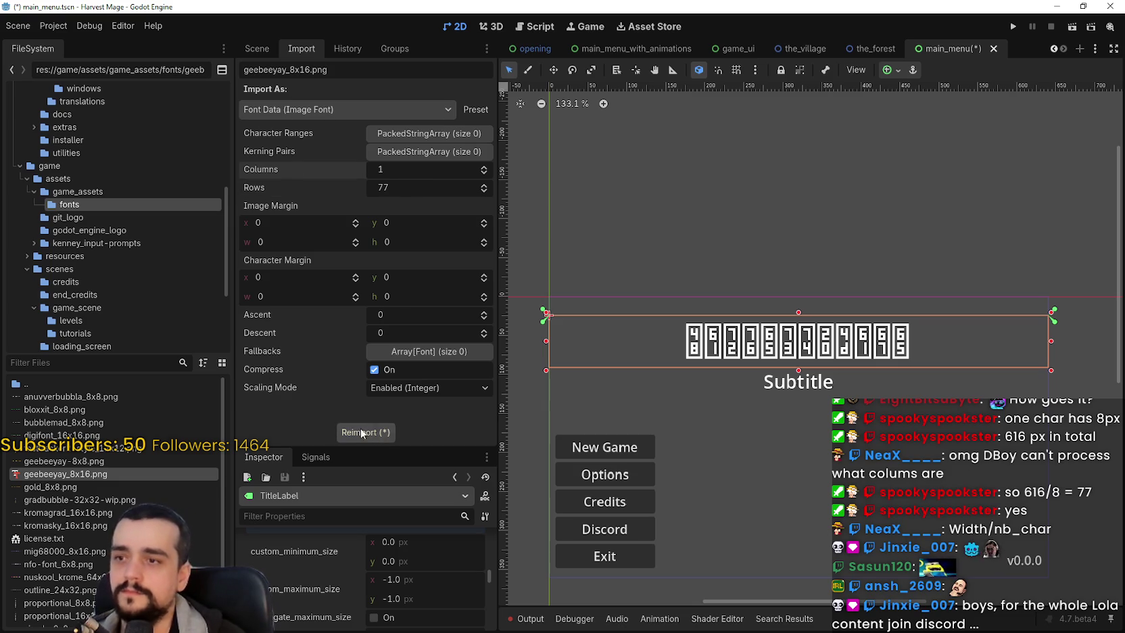
{"action": "left_click", "coordinate": [366, 432]}
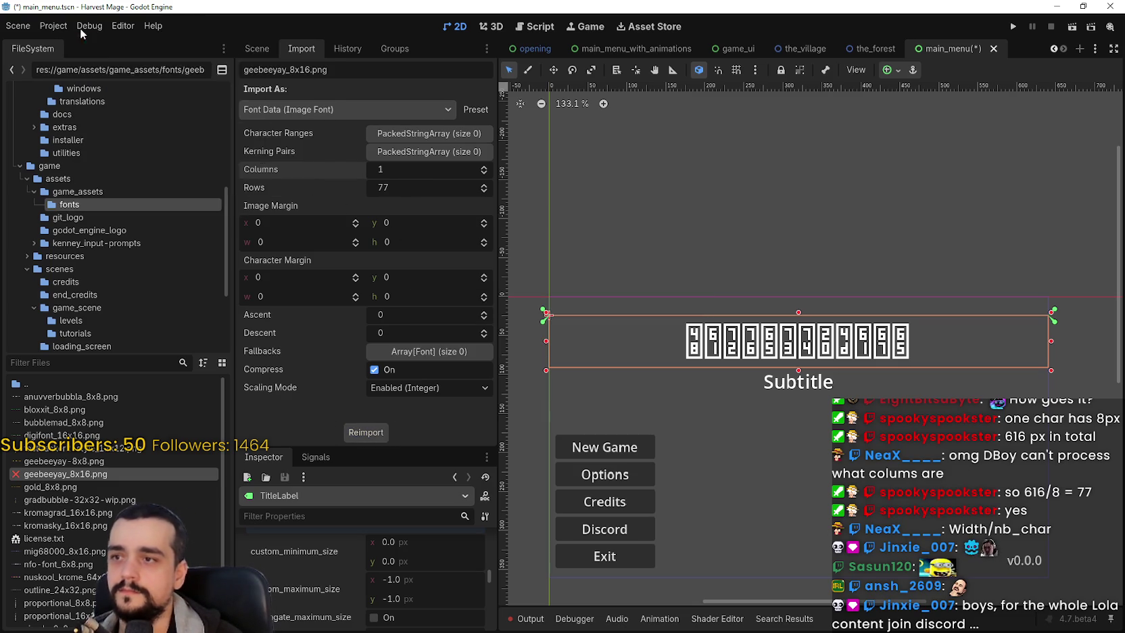
Step: Restore the font grid to 77 columns and 1 row
{"action": "left_click", "coordinate": [122, 26]}
{"action": "left_click", "coordinate": [400, 186]}
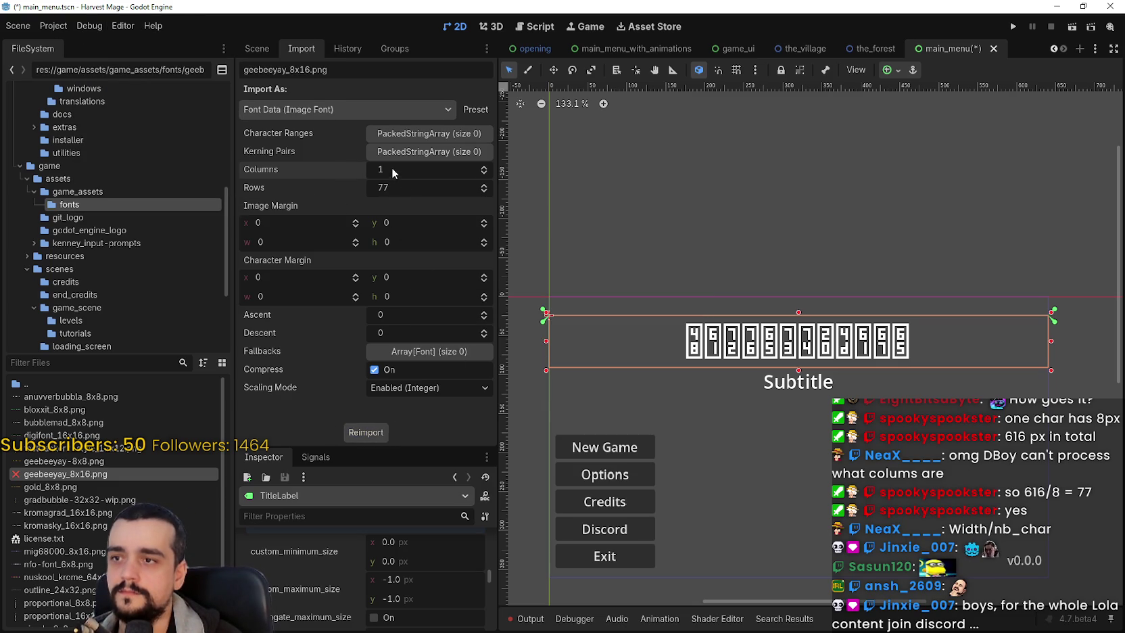
{"action": "type", "text": "77"}
{"action": "key", "text": "Return"}
{"action": "left_click", "coordinate": [400, 185]}
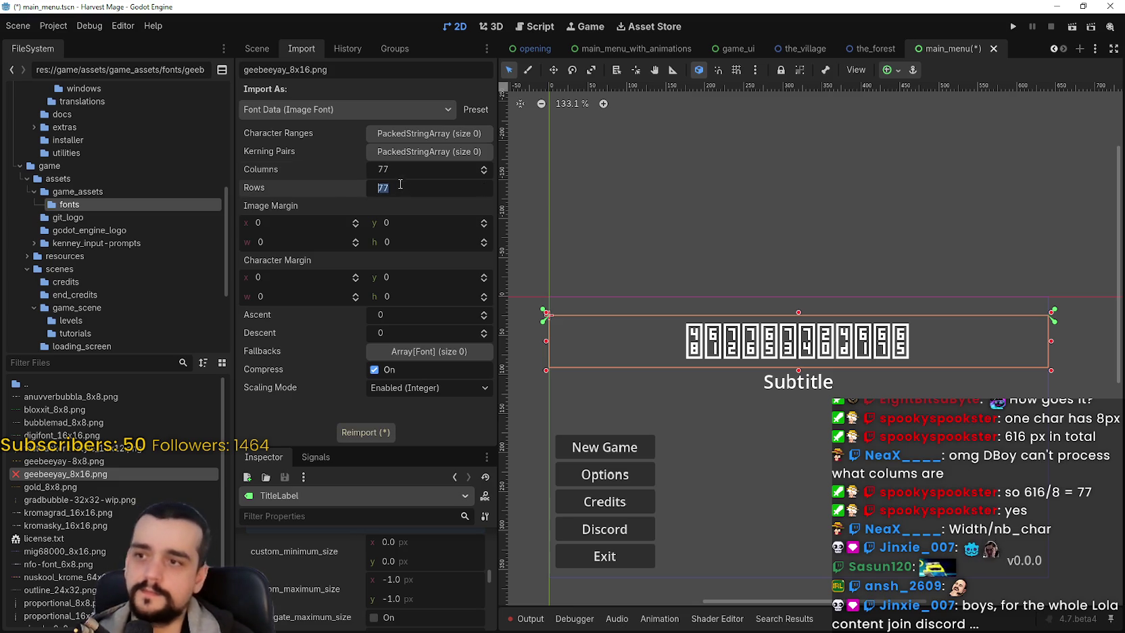
{"action": "type", "text": "1"}
Step: Save the main menu scene, reimport the font, and open main_menu_with_animations
{"action": "key", "text": "ctrl+s"}
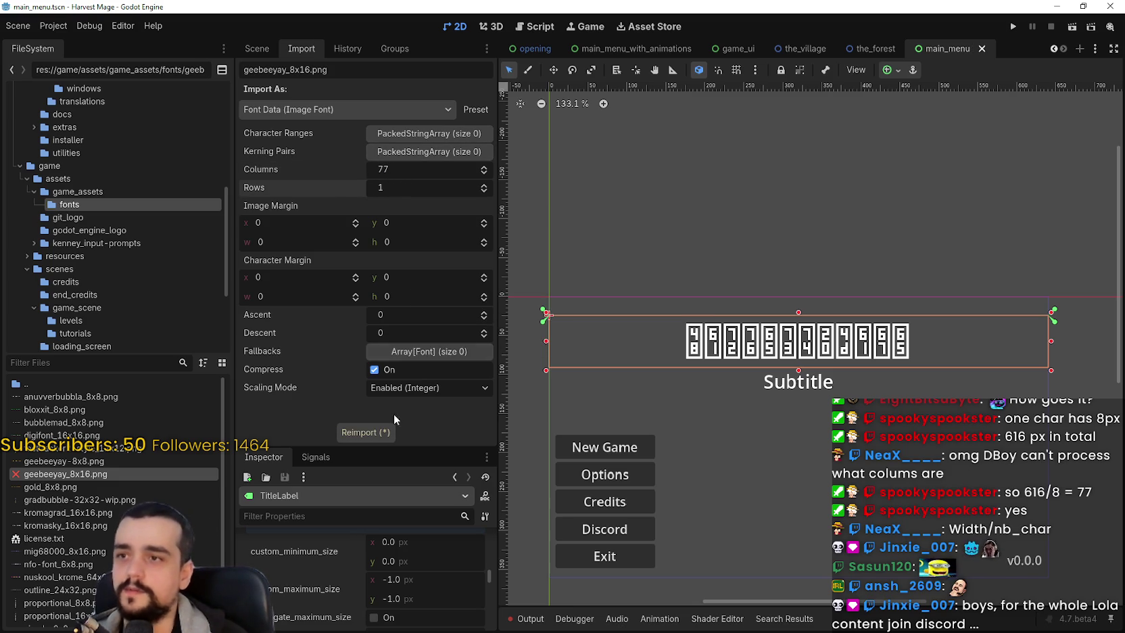
{"action": "left_click", "coordinate": [373, 435]}
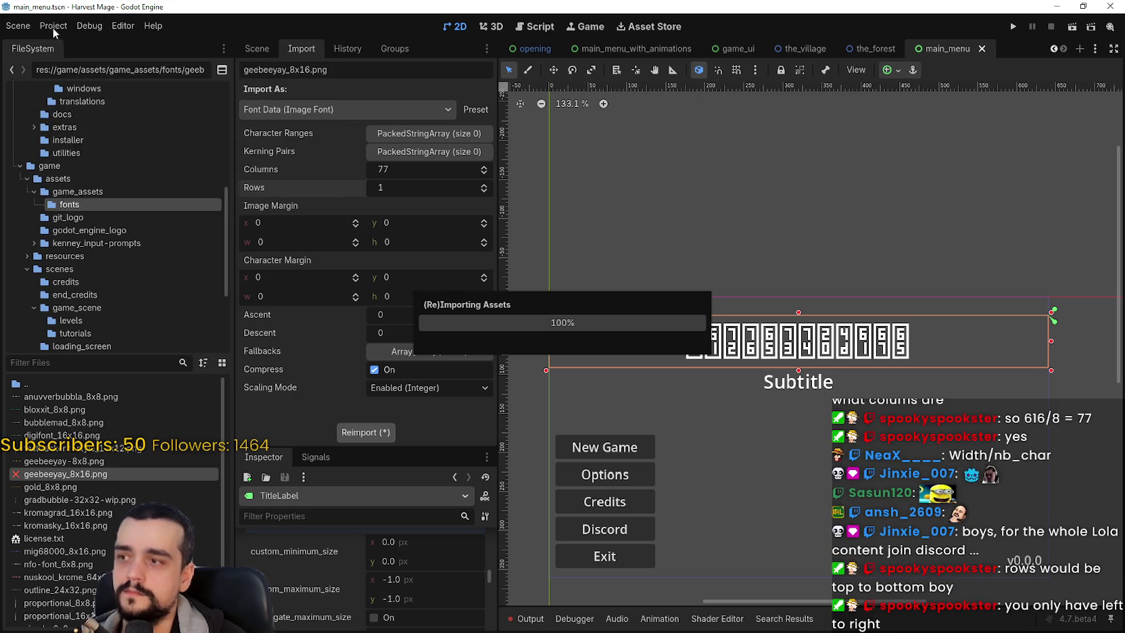
{"action": "left_click", "coordinate": [121, 25]}
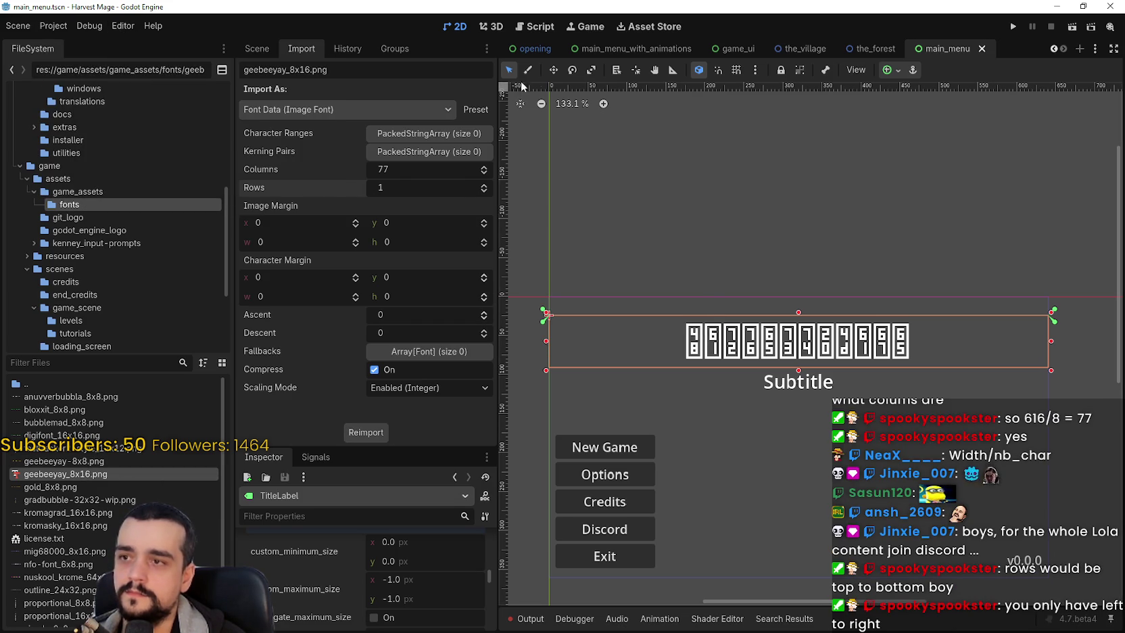
{"action": "left_click", "coordinate": [646, 50]}
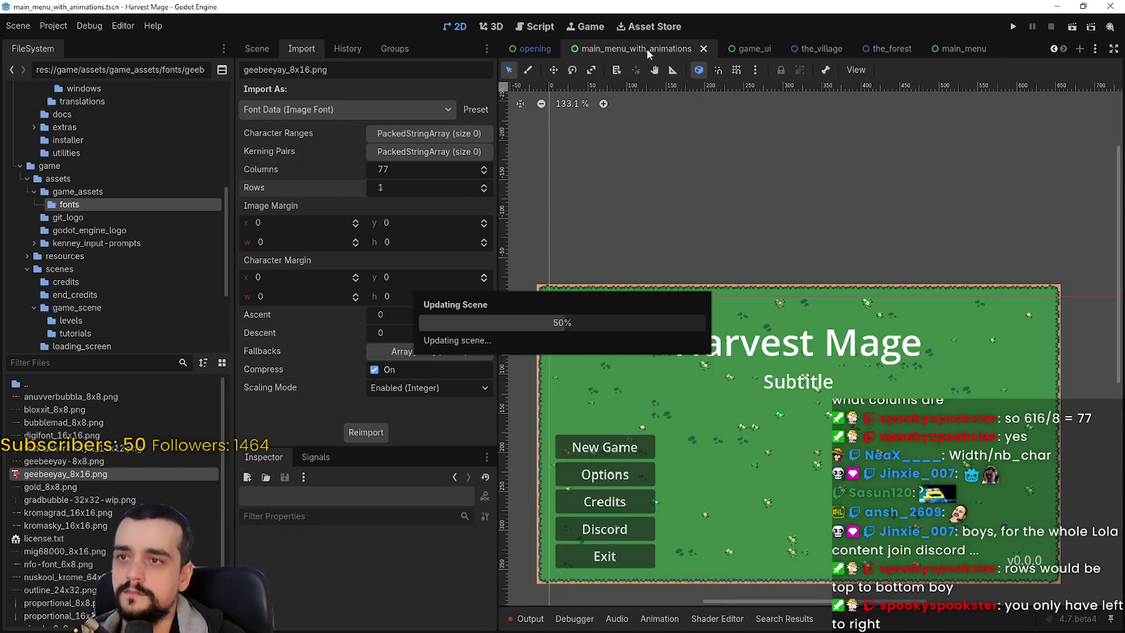
Step: Return to the main_menu scene and select the TitleLabel node
{"action": "left_click", "coordinate": [458, 25]}
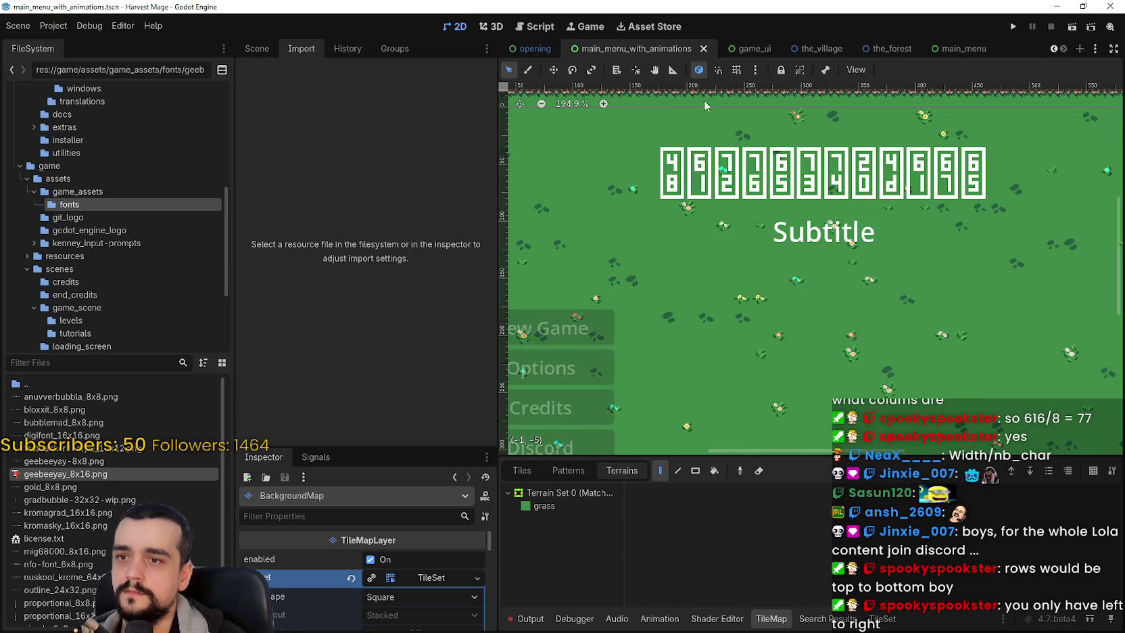
{"action": "left_click", "coordinate": [946, 49]}
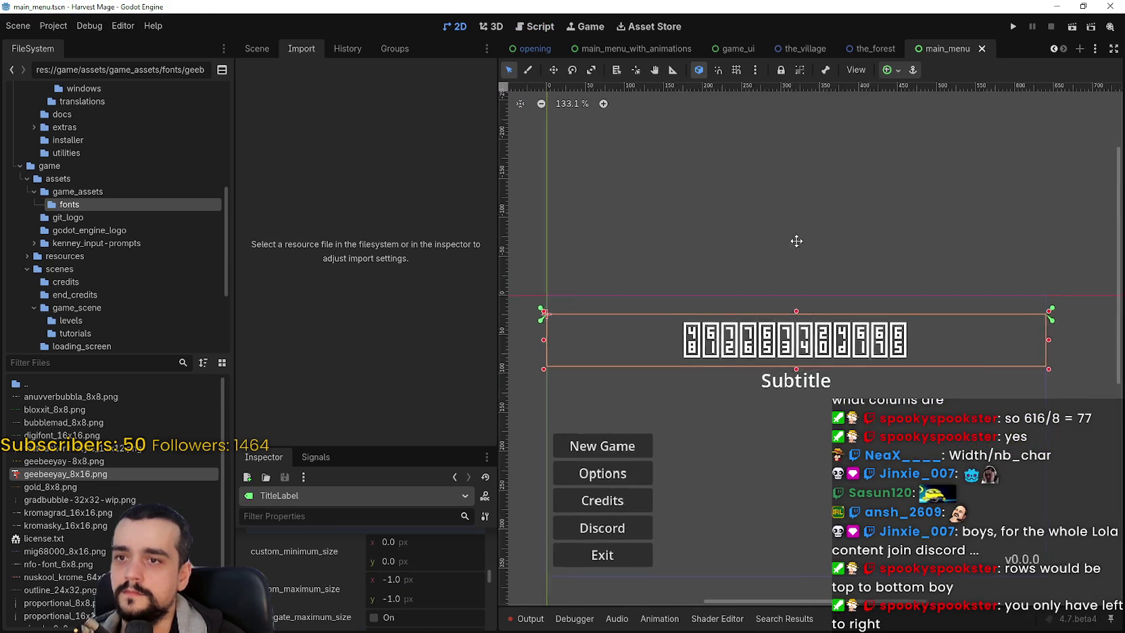
{"action": "left_click", "coordinate": [259, 49]}
{"action": "left_click", "coordinate": [334, 196]}
{"action": "left_click", "coordinate": [337, 183]}
Step: Clear the title's font override and drop geebeeyay_8x16.png into it
{"action": "scroll", "coordinate": [401, 554], "scroll_direction": "down", "scroll_amount": 2}
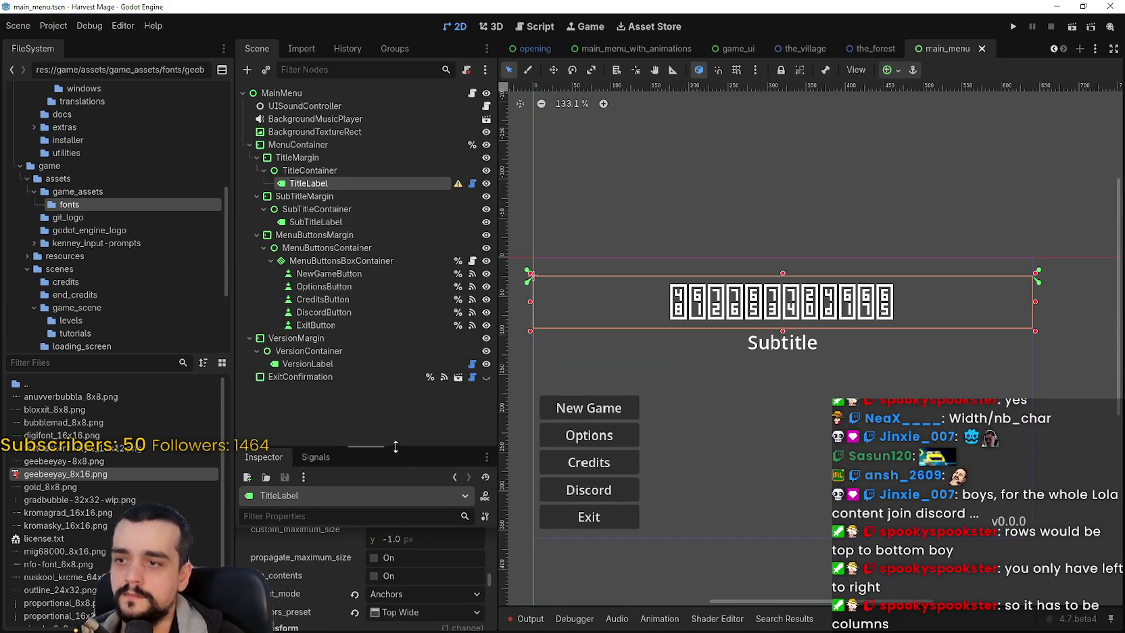
{"action": "left_click_drag", "start_coordinate": [396, 447], "coordinate": [395, 210]}
{"action": "scroll", "coordinate": [403, 546], "scroll_direction": "down", "scroll_amount": 3}
{"action": "left_click", "coordinate": [358, 456]}
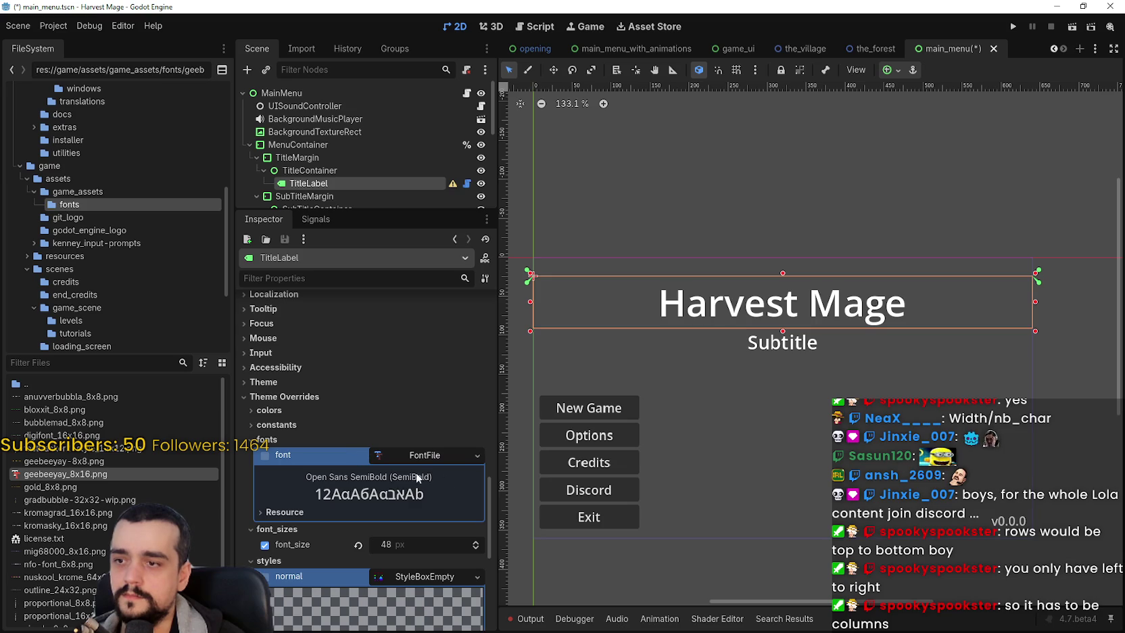
{"action": "scroll", "coordinate": [397, 481], "scroll_direction": "down", "scroll_amount": 1}
{"action": "mouse_move", "coordinate": [102, 471]}
{"action": "left_mouse_down"}
{"action": "mouse_move", "coordinate": [460, 440]}
{"action": "mouse_move", "coordinate": [443, 431]}
{"action": "left_mouse_up"}
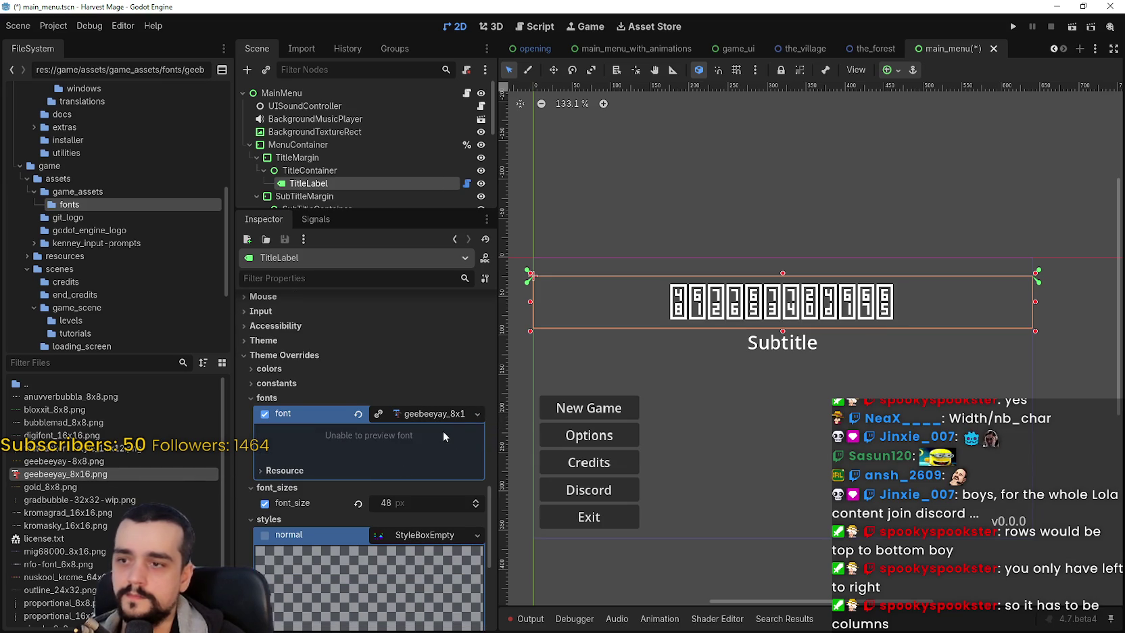
Step: Reset the font override and reassign geebeeyay_8x16 as the title font
{"action": "left_click", "coordinate": [376, 414]}
{"action": "left_click", "coordinate": [398, 419]}
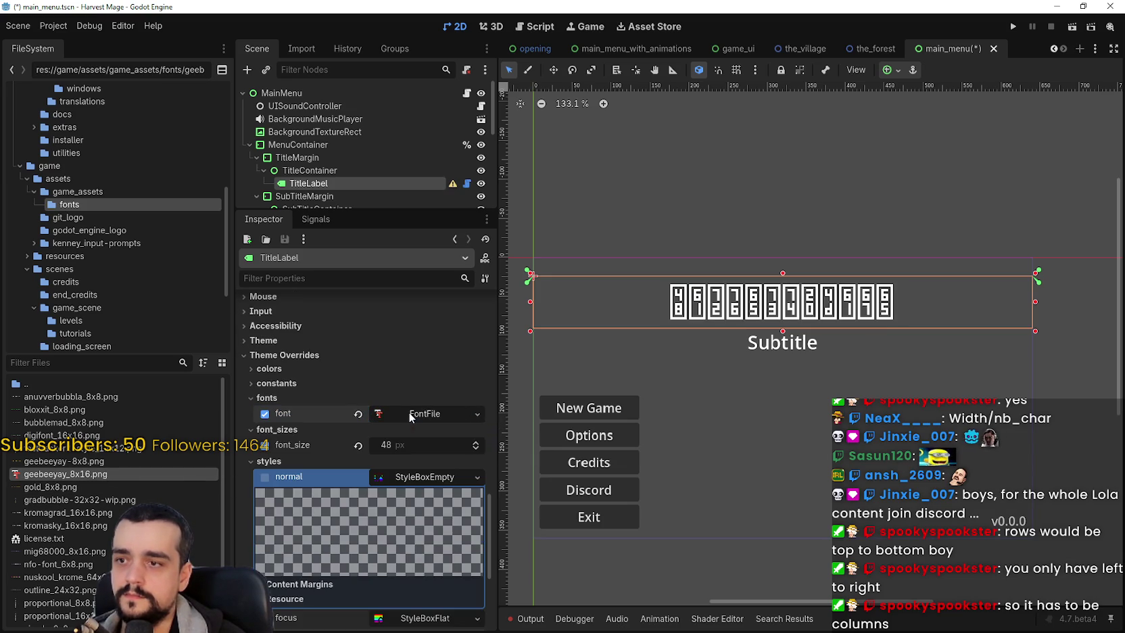
{"action": "left_click", "coordinate": [357, 414]}
{"action": "left_click_drag", "start_coordinate": [135, 474], "coordinate": [452, 420]}
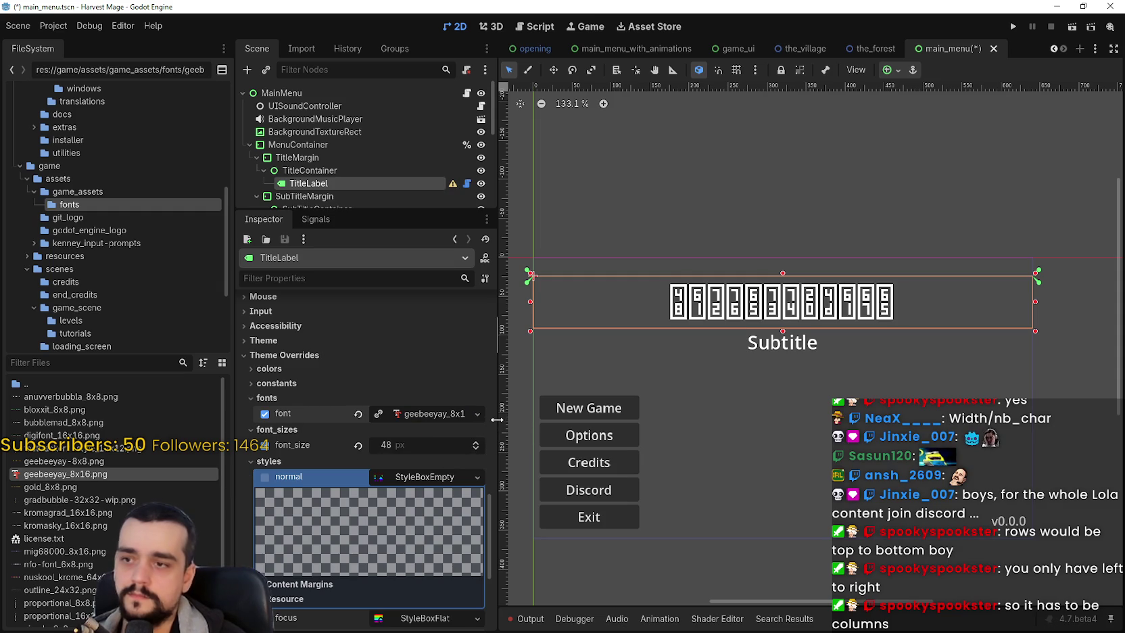
{"action": "left_click", "coordinate": [479, 413]}
{"action": "left_click", "coordinate": [373, 392]}
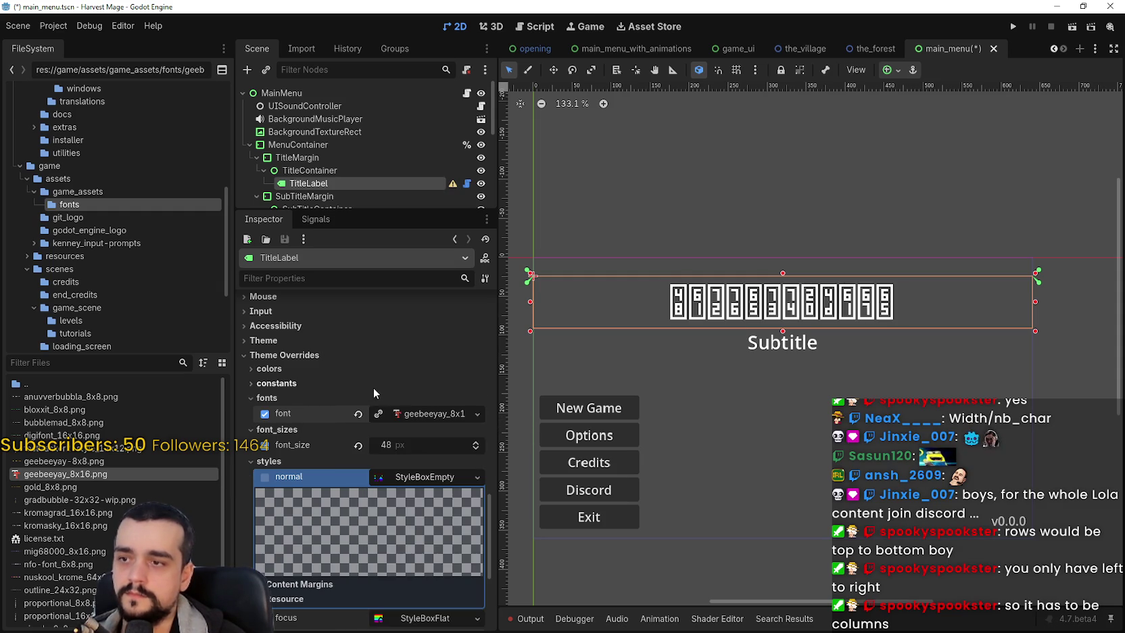
{"action": "left_click", "coordinate": [357, 414]}
{"action": "mouse_move", "coordinate": [64, 474]}
{"action": "left_mouse_down"}
{"action": "mouse_move", "coordinate": [449, 422]}
{"action": "mouse_move", "coordinate": [433, 415]}
{"action": "left_mouse_up"}
{"action": "left_click", "coordinate": [412, 447]}
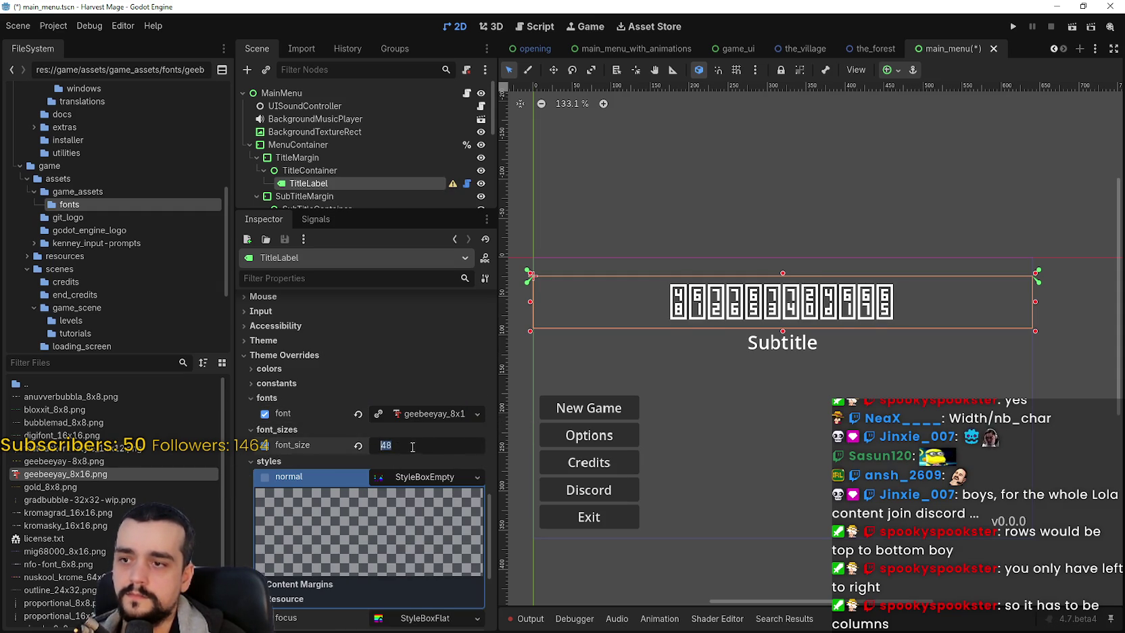
{"action": "type", "text": "16"}
{"action": "key", "text": "Return"}
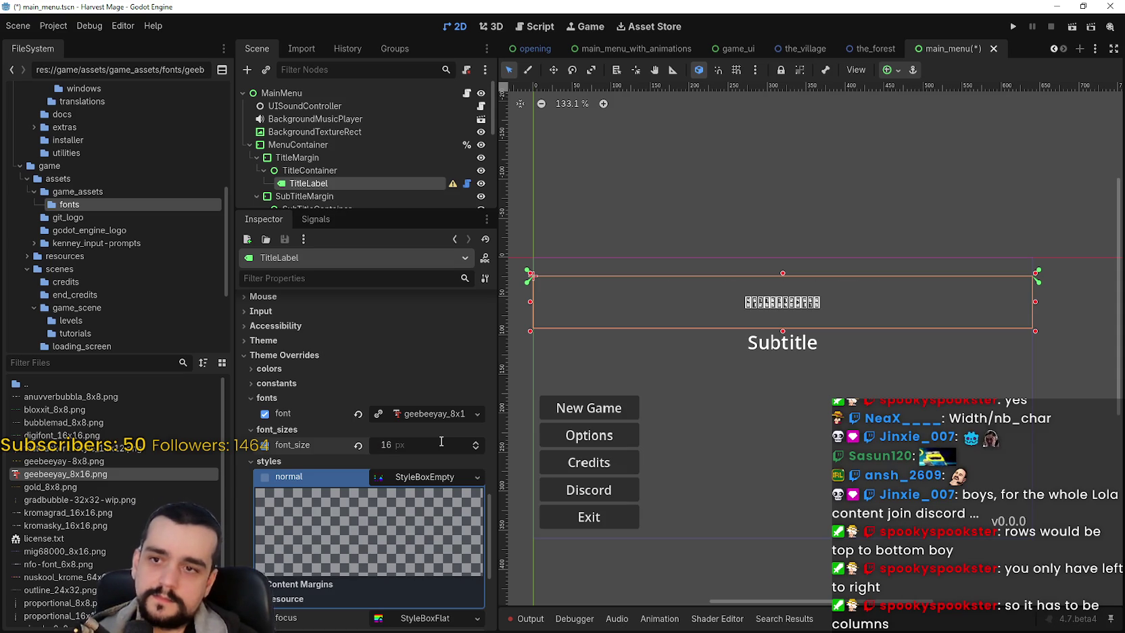
{"action": "left_click", "coordinate": [441, 443]}
{"action": "type", "text": "8"}
{"action": "key", "text": "Return"}
{"action": "left_click", "coordinate": [441, 443]}
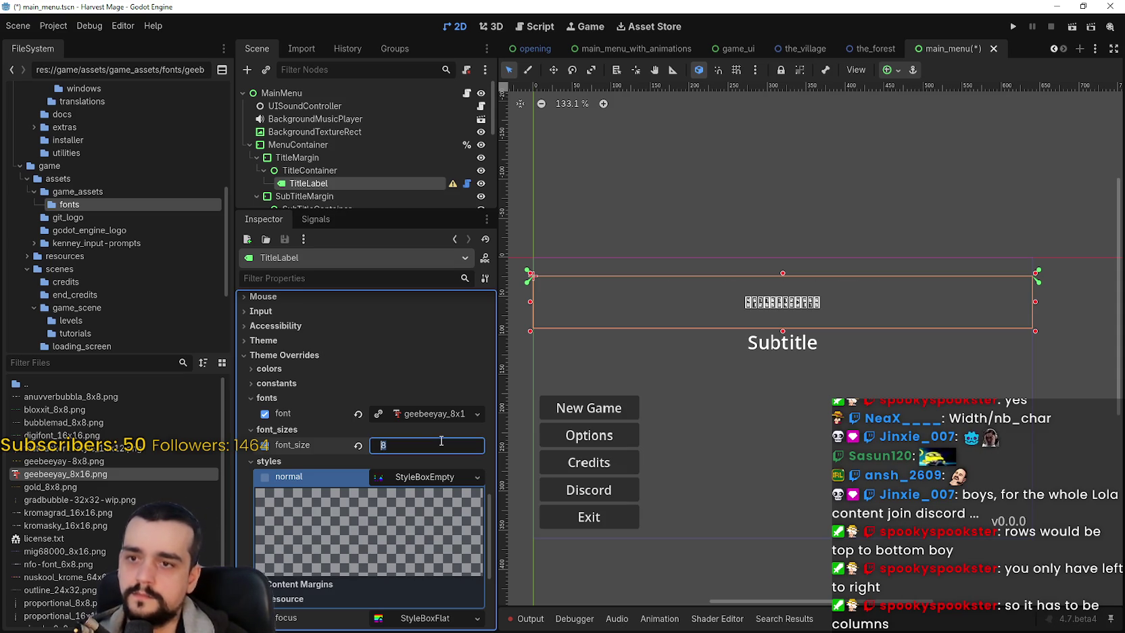
{"action": "left_click", "coordinate": [361, 446]}
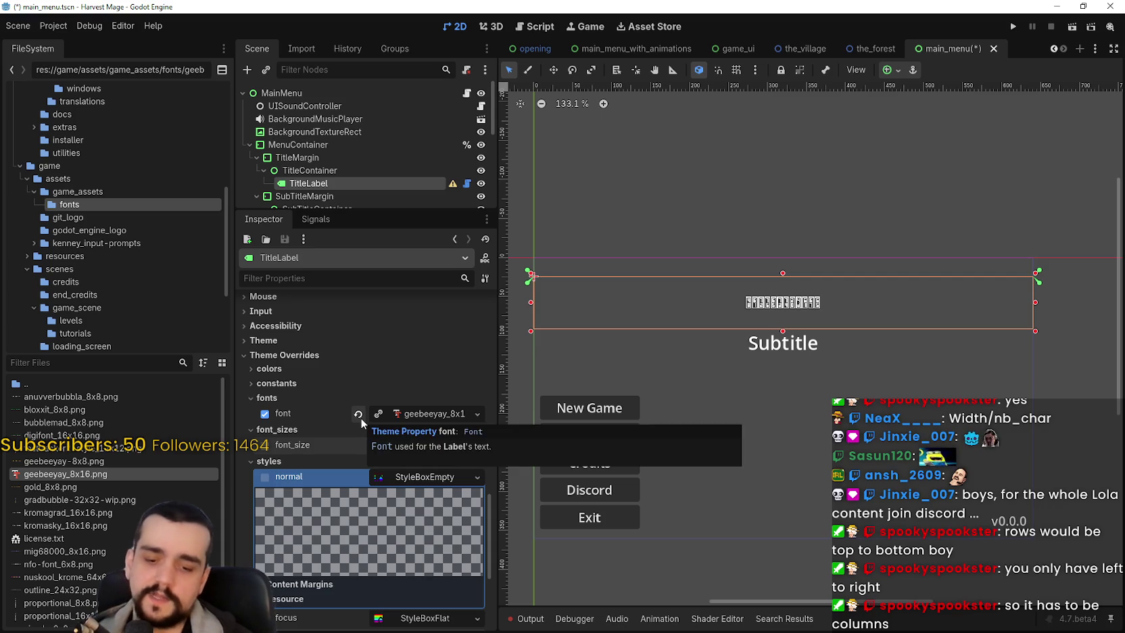
{"action": "type", "text": "48"}
{"action": "key", "text": "Return"}
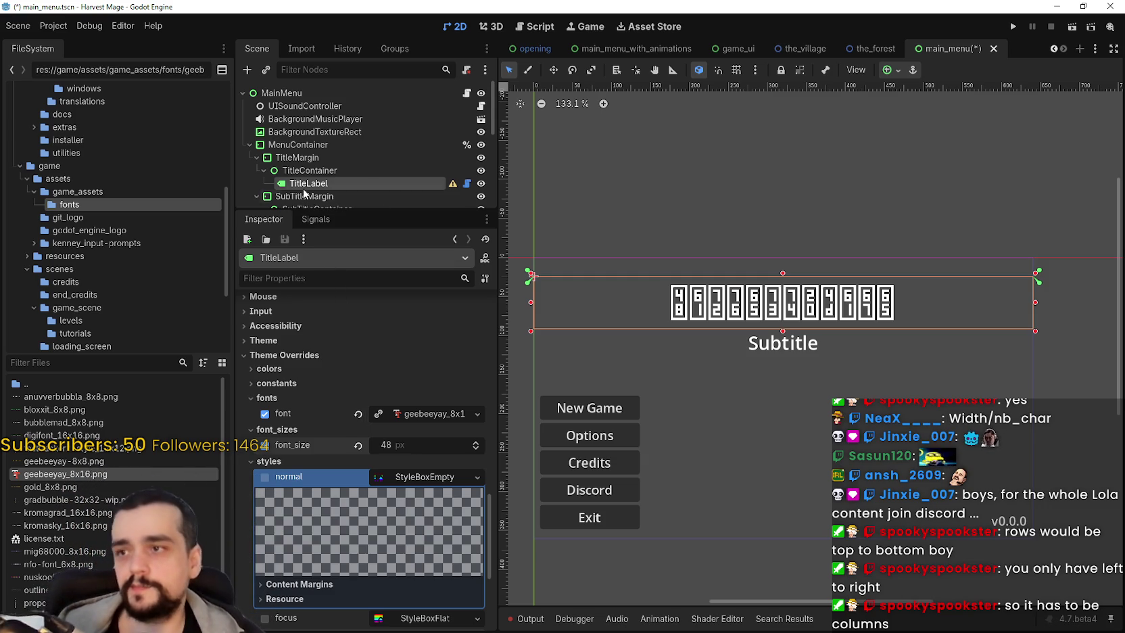
Step: Replace the title label's text with a pasted long test string
{"action": "scroll", "coordinate": [359, 390], "scroll_direction": "up", "scroll_amount": 10}
{"action": "scroll", "coordinate": [369, 350], "scroll_direction": "up", "scroll_amount": 8}
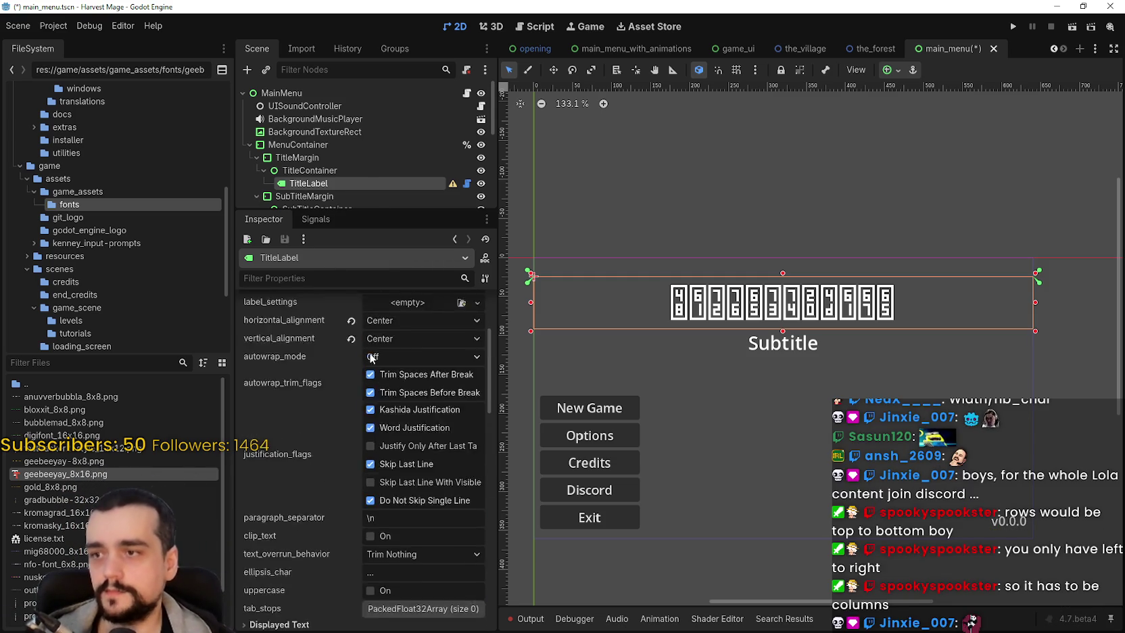
{"action": "left_click", "coordinate": [349, 377]}
{"action": "key", "text": "ctrl+a"}
{"action": "type", "text": "A"}
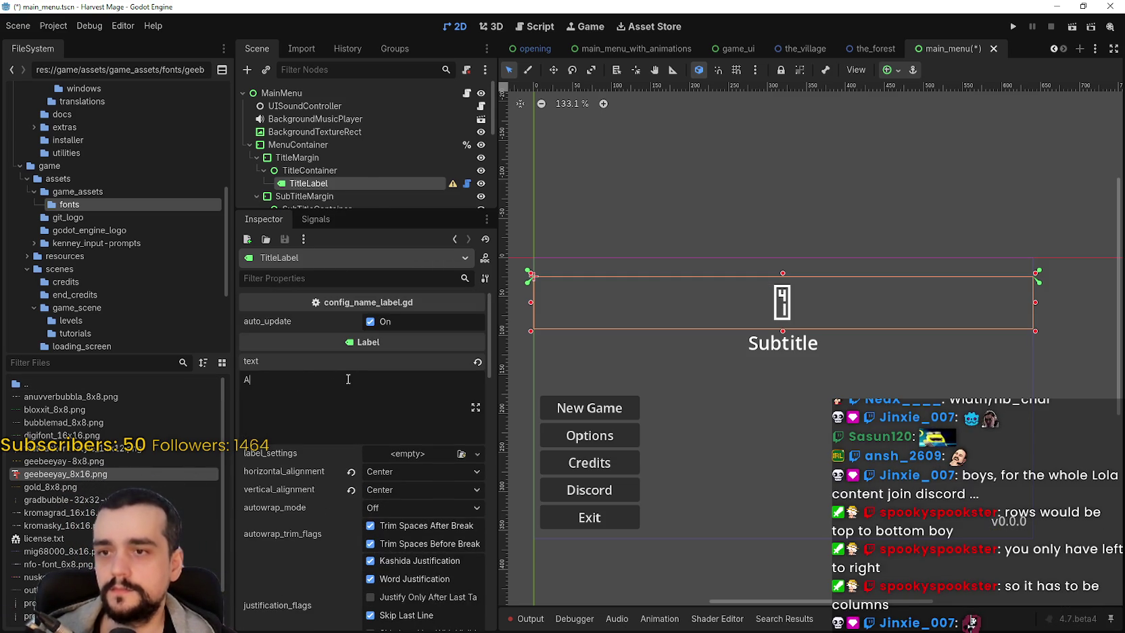
{"action": "type", "text": "Harvest Mage"}
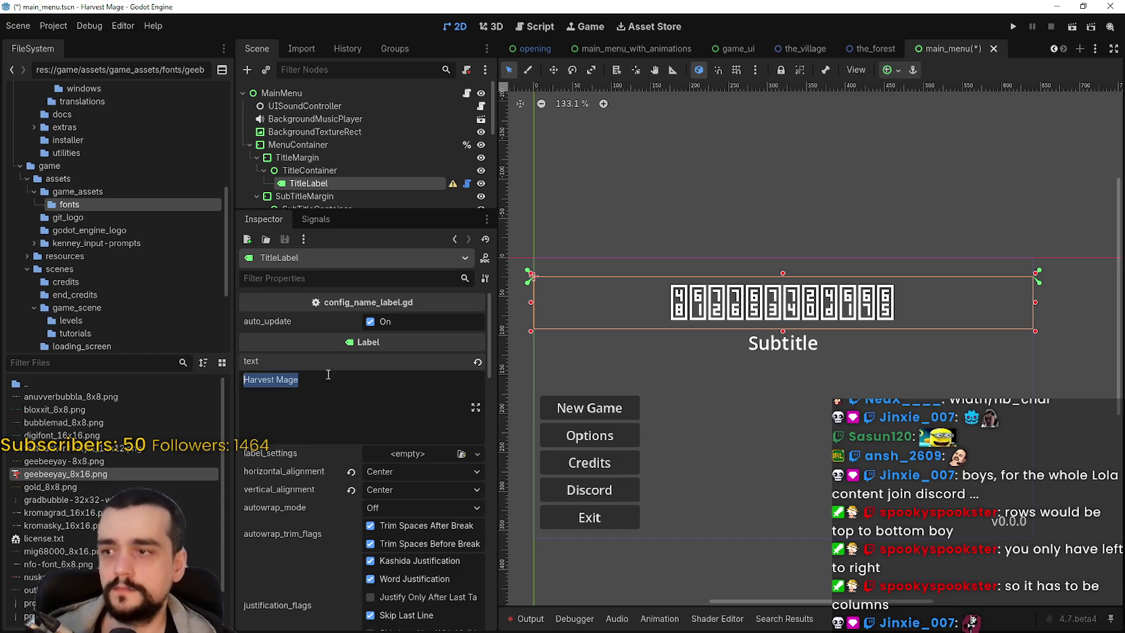
Step: Inspect the title's override font resource, then switch to the Import panel
{"action": "scroll", "coordinate": [338, 406], "scroll_direction": "down", "scroll_amount": 15}
{"action": "scroll", "coordinate": [365, 437], "scroll_direction": "down", "scroll_amount": 5}
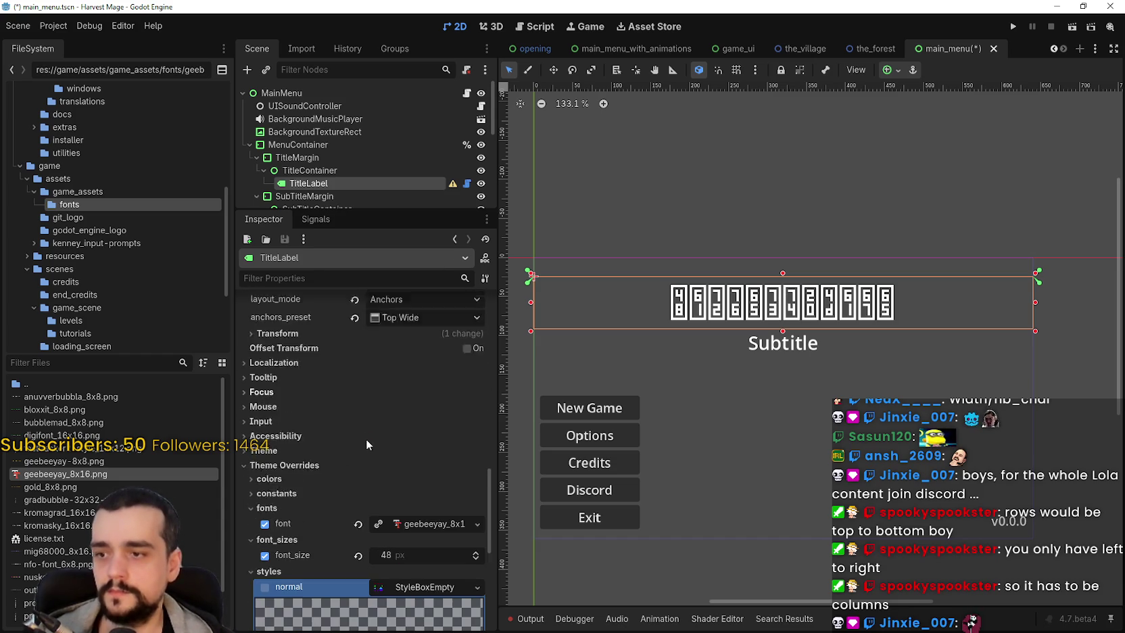
{"action": "left_click", "coordinate": [423, 460]}
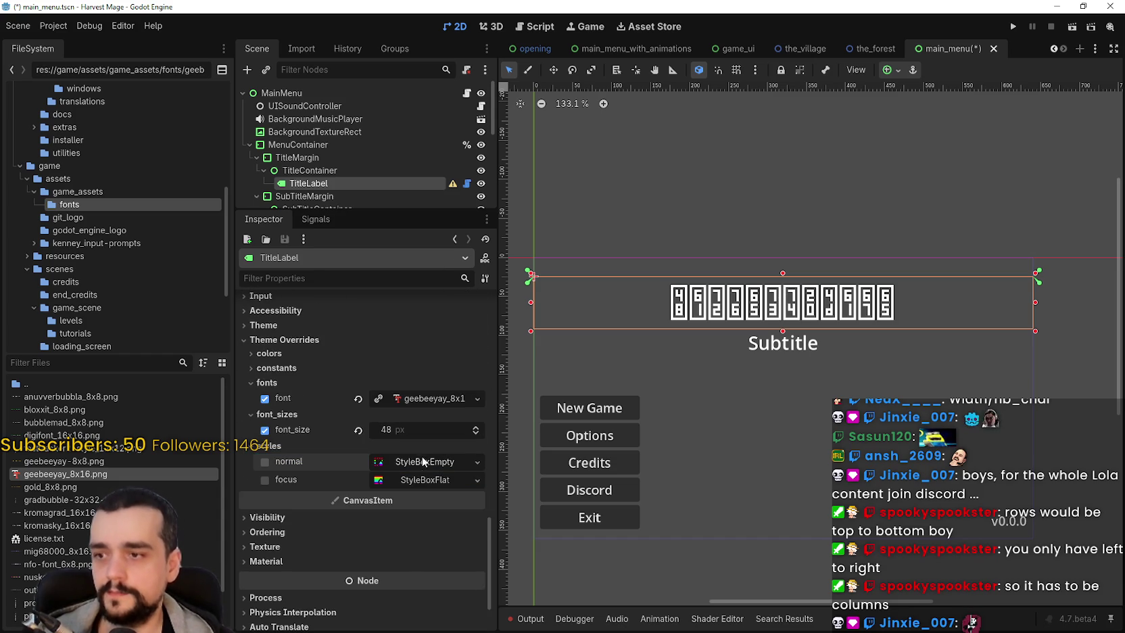
{"action": "left_click", "coordinate": [427, 399]}
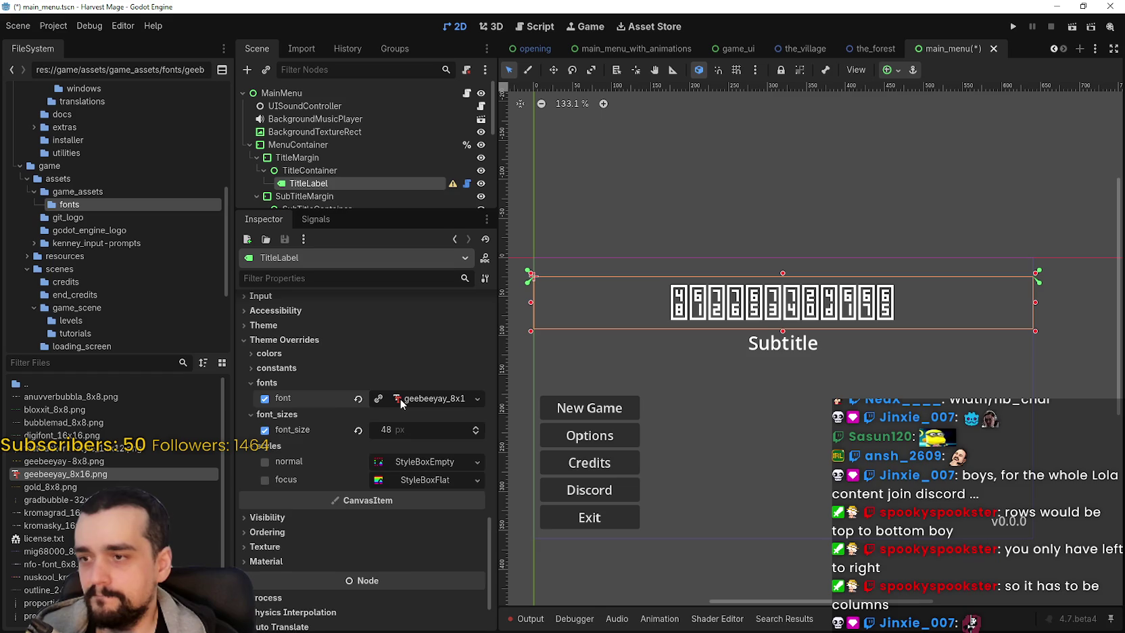
{"action": "left_click", "coordinate": [297, 455]}
{"action": "left_click", "coordinate": [300, 458]}
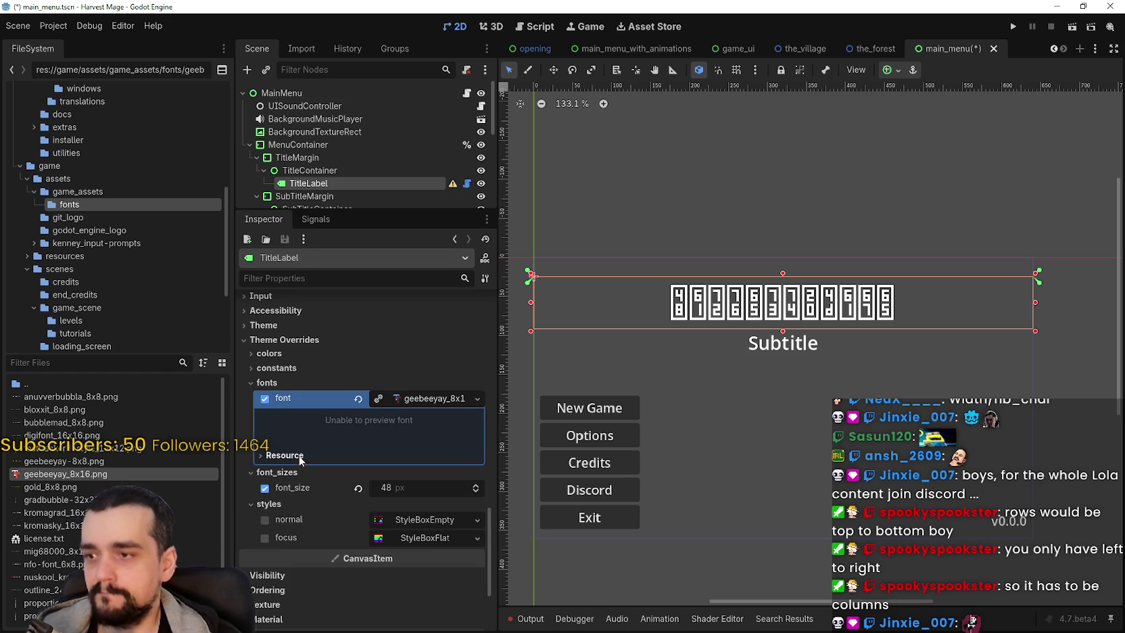
{"action": "left_click", "coordinate": [300, 48]}
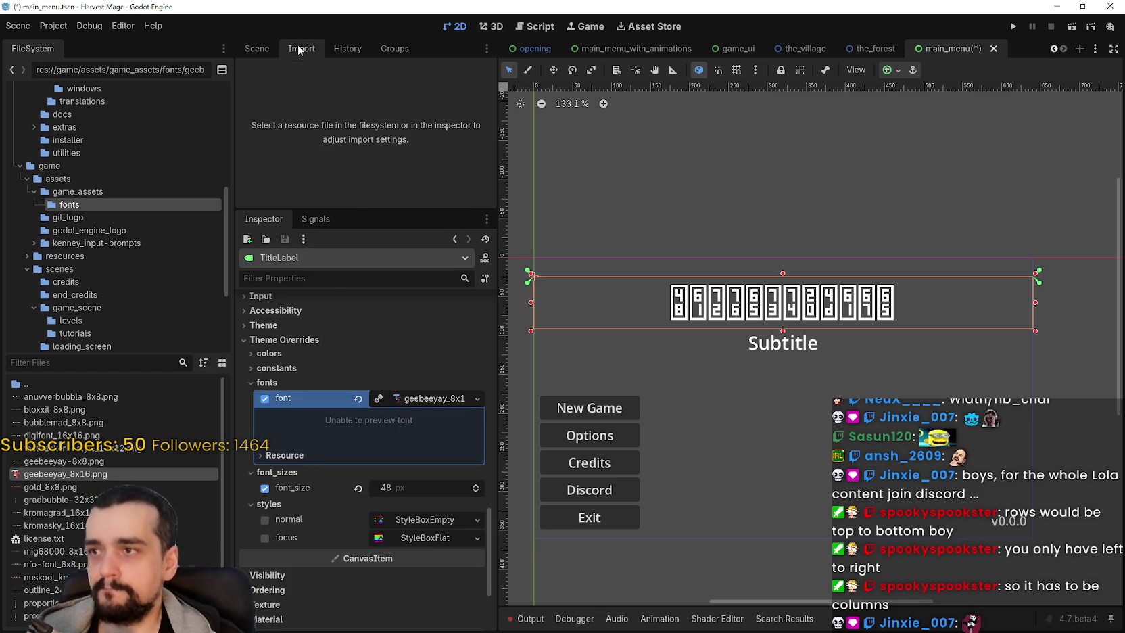
Step: Select geebeeyay_8x16.png and enlarge the Import dock to show 77 columns, 1 row, zero margins
{"action": "left_click", "coordinate": [101, 474]}
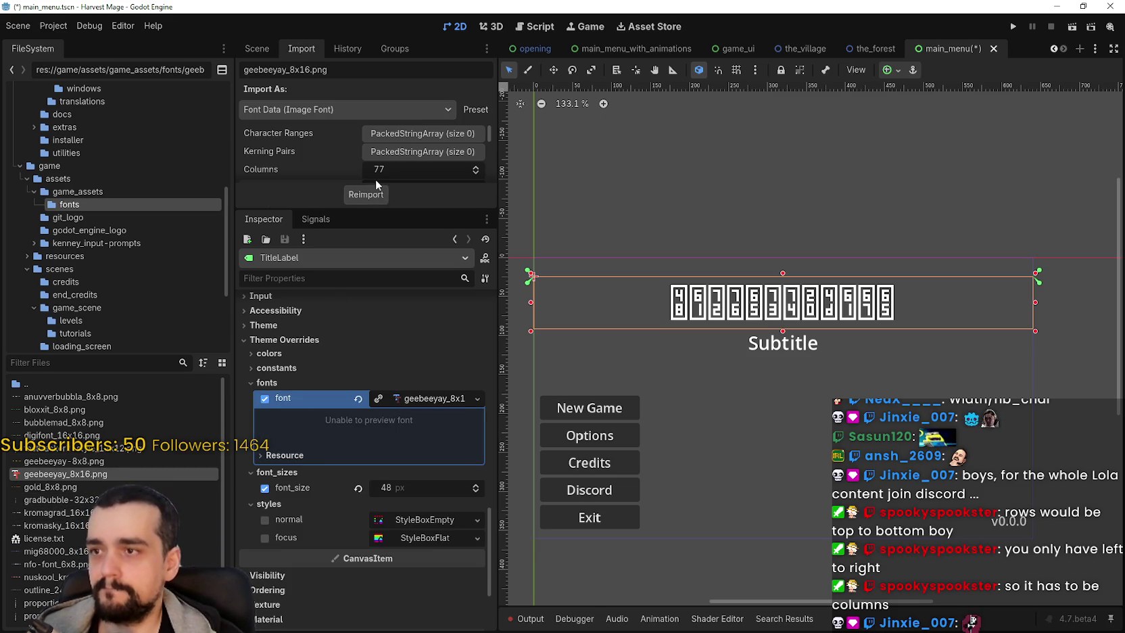
{"action": "left_click_drag", "start_coordinate": [424, 206], "coordinate": [426, 406]}
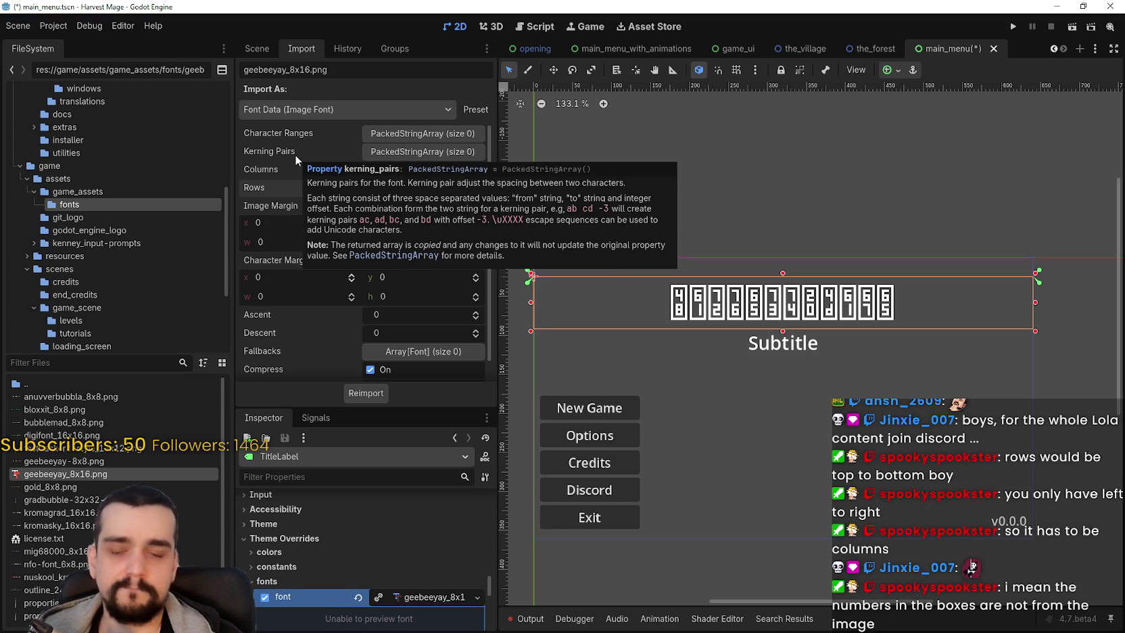
{"action": "scroll", "coordinate": [338, 508], "scroll_direction": "up", "scroll_amount": 2}
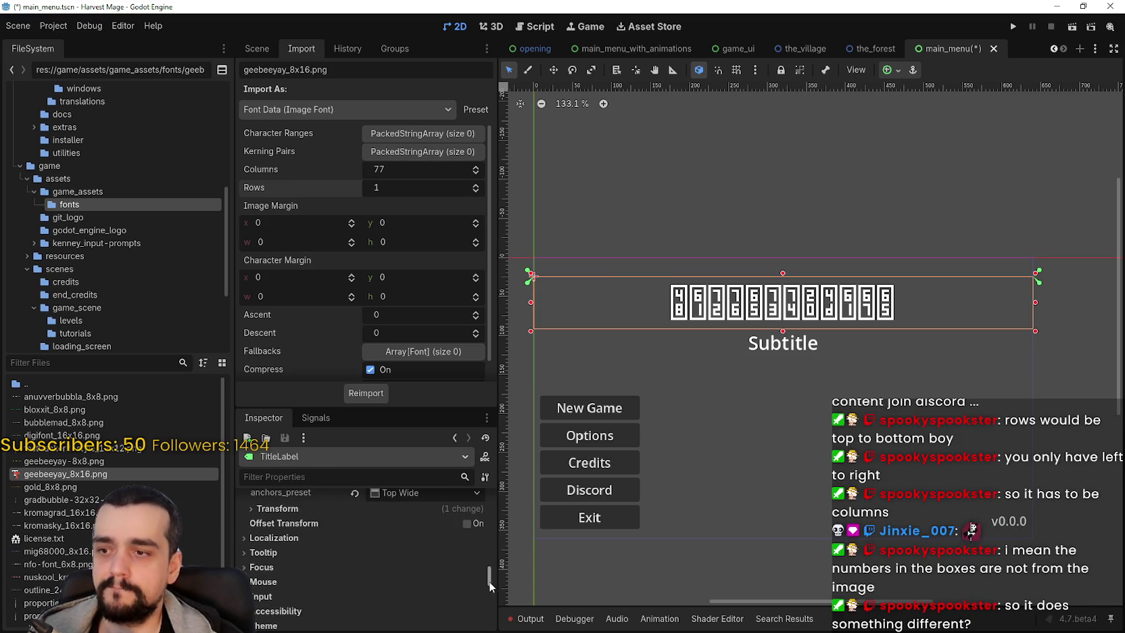
Step: Type and erase test strings like 'HAR' and 'Wdow' in the title, leaving it empty
{"action": "left_click_drag", "start_coordinate": [490, 580], "coordinate": [464, 445]}
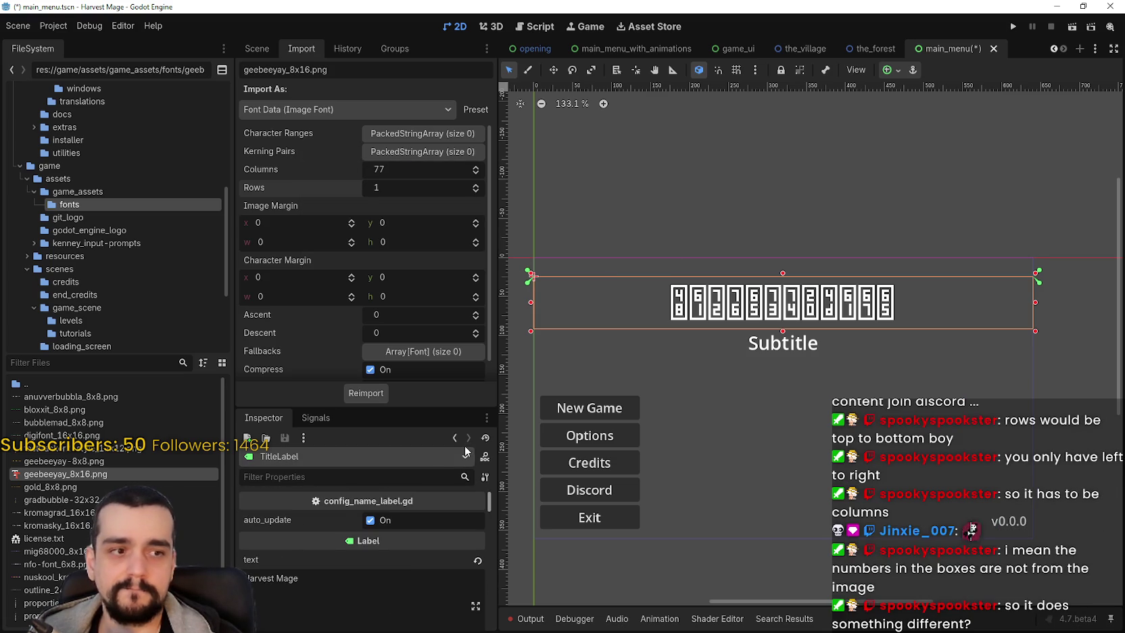
{"action": "triple_click", "coordinate": [270, 578]}
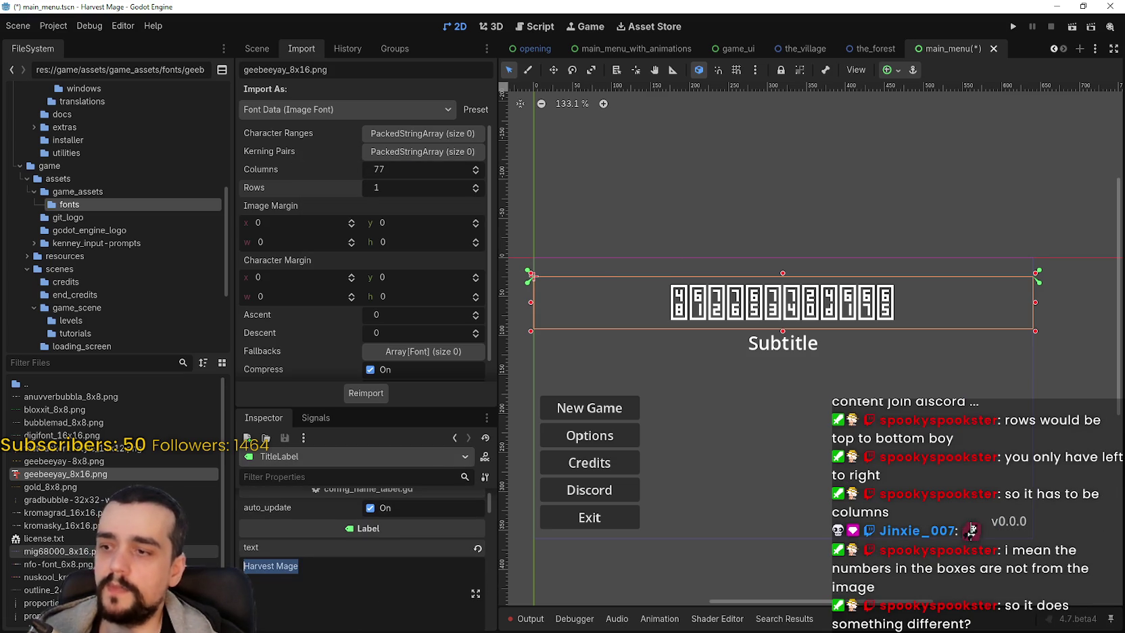
{"action": "type", "text": "HAR"}
{"action": "key", "text": "BackSpace"}
{"action": "key", "text": "BackSpace"}
{"action": "key", "text": "BackSpace"}
{"action": "type", "text": "adsad"}
{"action": "key", "text": "BackSpace"}
{"action": "key", "text": "BackSpace"}
{"action": "key", "text": "BackSpace"}
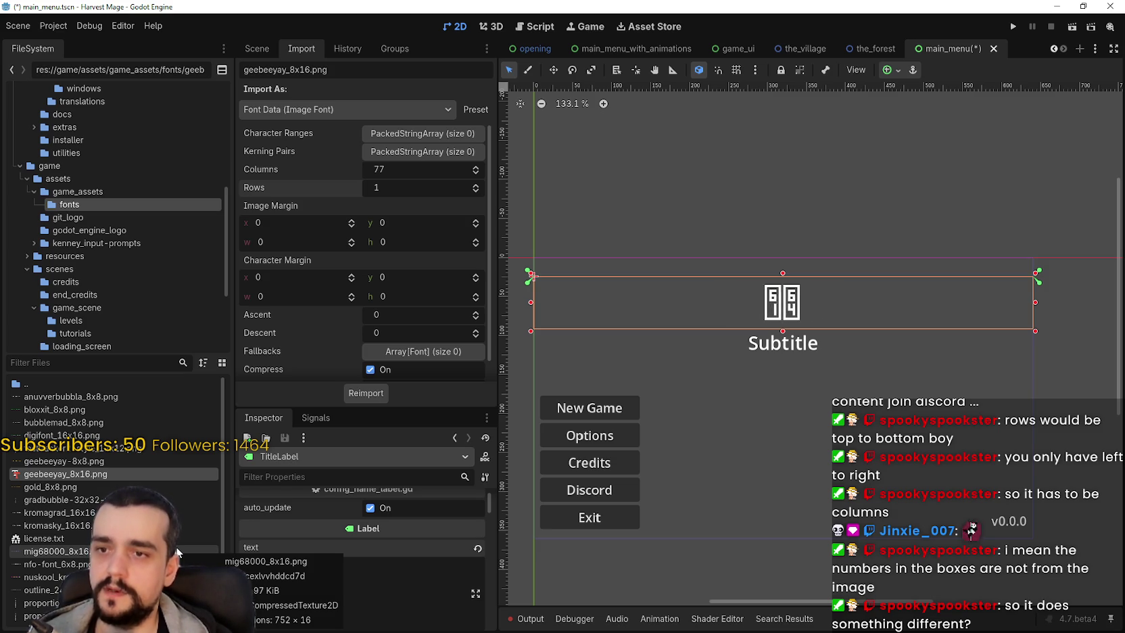
{"action": "type", "text": "Wdow"}
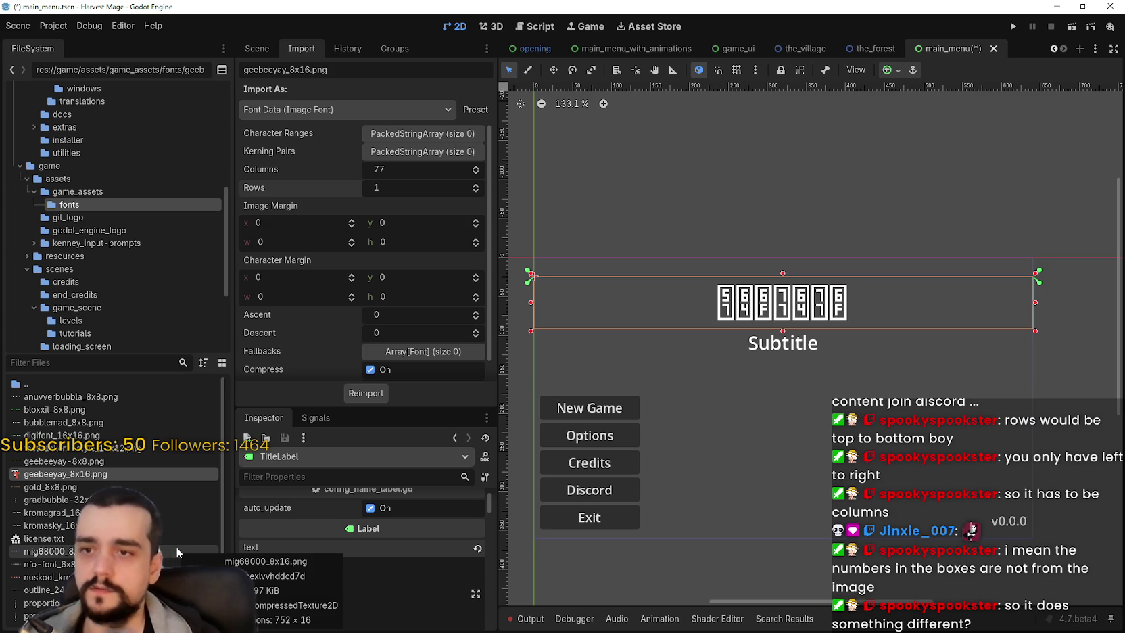
{"action": "key", "text": "BackSpace"}
{"action": "key", "text": "BackSpace"}
{"action": "key", "text": "BackSpace"}
{"action": "type", "text": "dwjoadjwaodjawdoqajd3"}
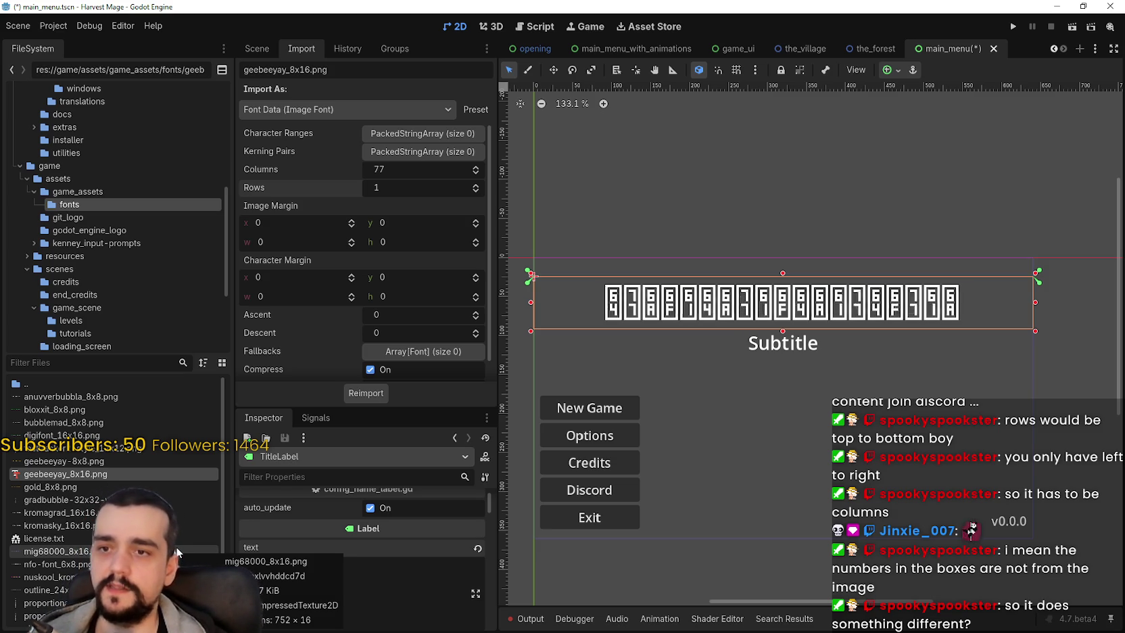
{"action": "key", "text": "BackSpace"}
{"action": "key", "text": "BackSpace"}
{"action": "key", "text": "BackSpace"}
{"action": "type", "text": "ddwajdo"}
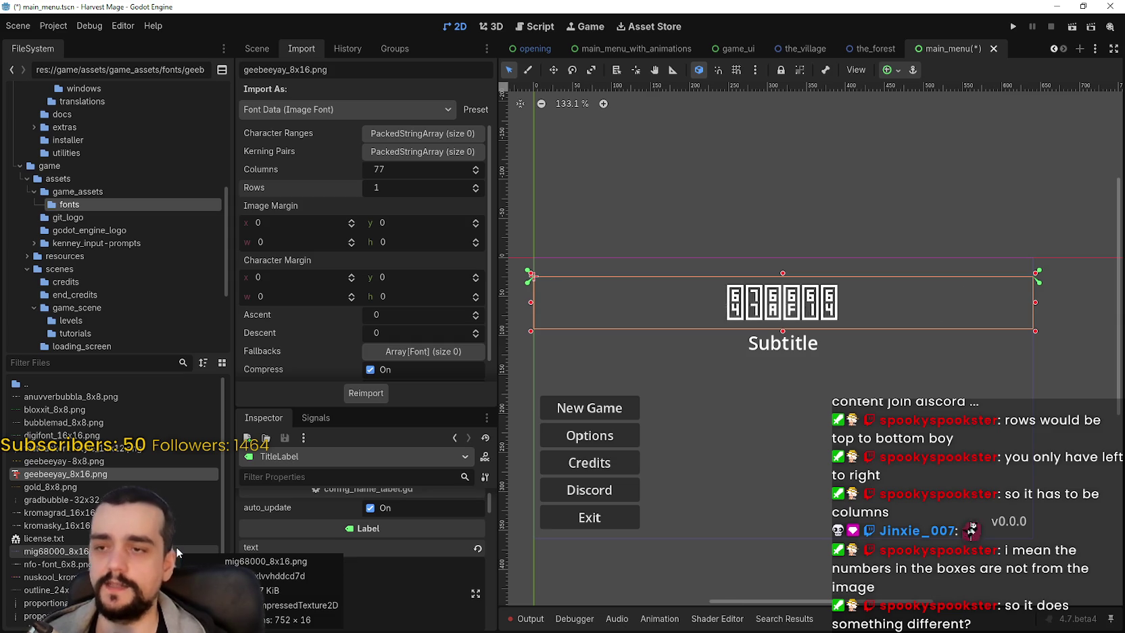
{"action": "key", "text": "BackSpace"}
{"action": "key", "text": "BackSpace"}
{"action": "key", "text": "BackSpace"}
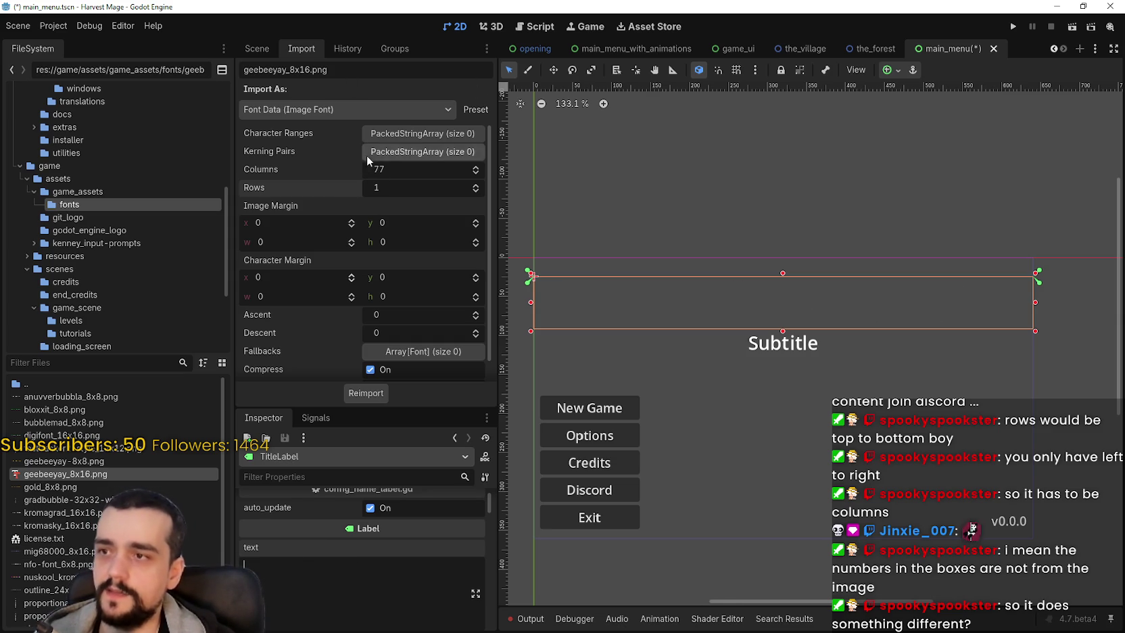
{"action": "left_click", "coordinate": [391, 137]}
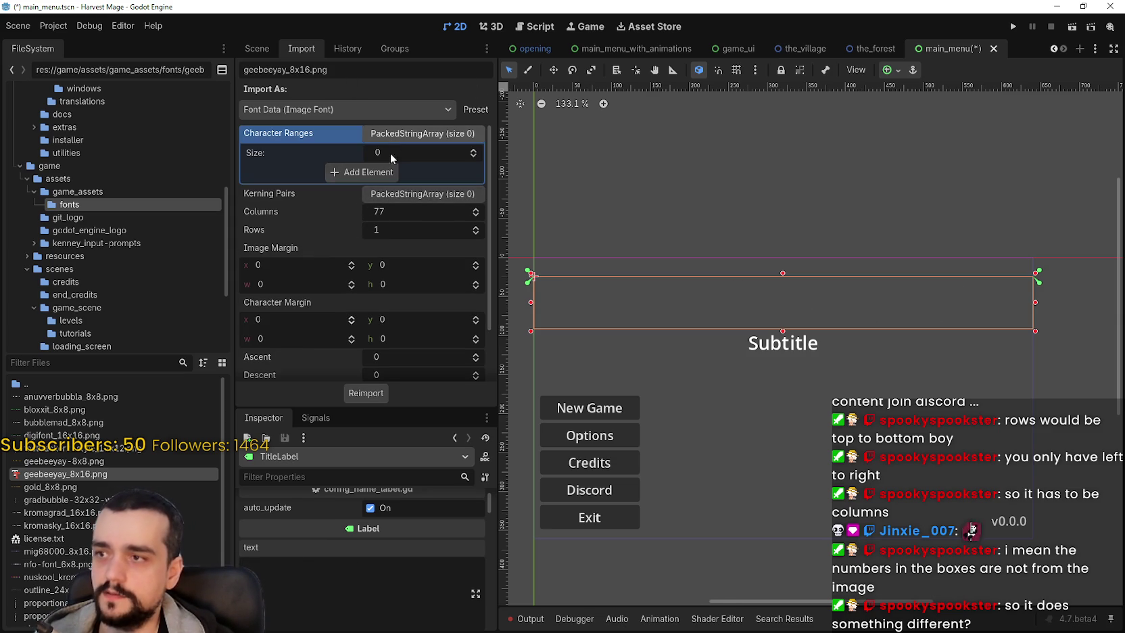
Step: Add then remove Character Ranges and Kerning Pairs entries, leaving both lists empty
{"action": "left_click", "coordinate": [473, 150]}
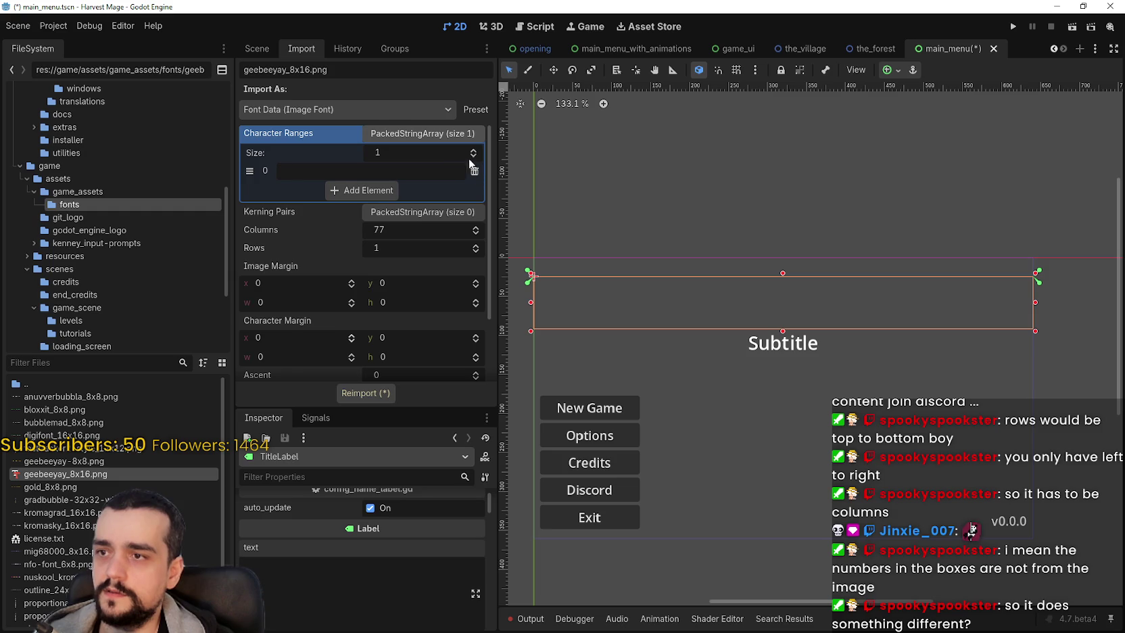
{"action": "left_click", "coordinate": [473, 150]}
{"action": "left_click", "coordinate": [474, 150]}
{"action": "left_click", "coordinate": [474, 207]}
{"action": "left_click", "coordinate": [475, 188]}
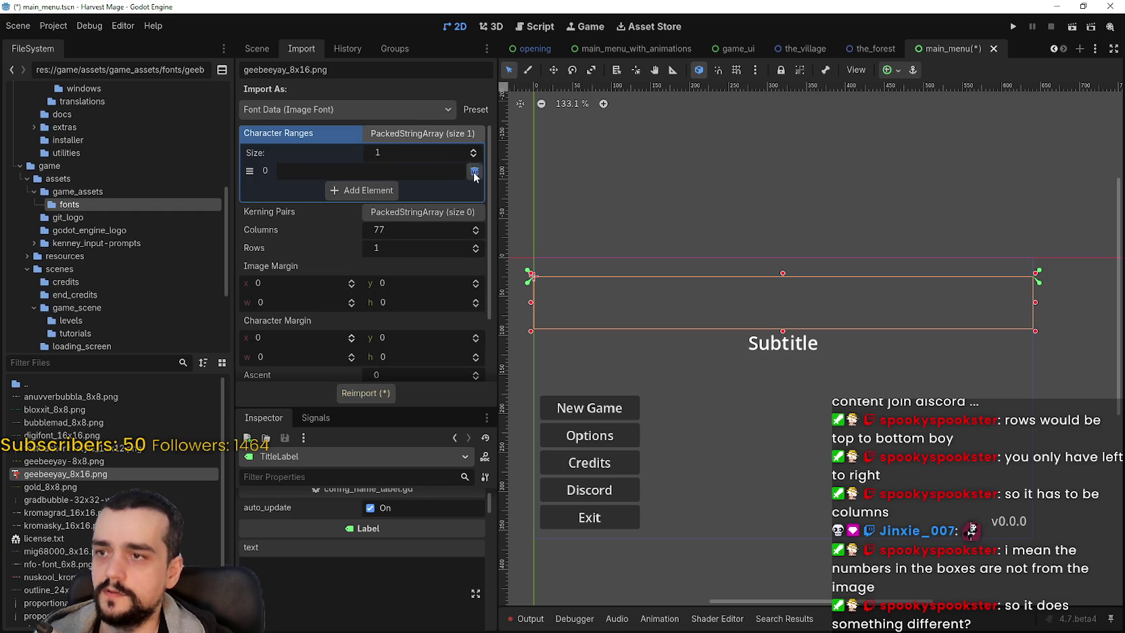
{"action": "left_click", "coordinate": [475, 171]}
{"action": "left_click", "coordinate": [401, 194]}
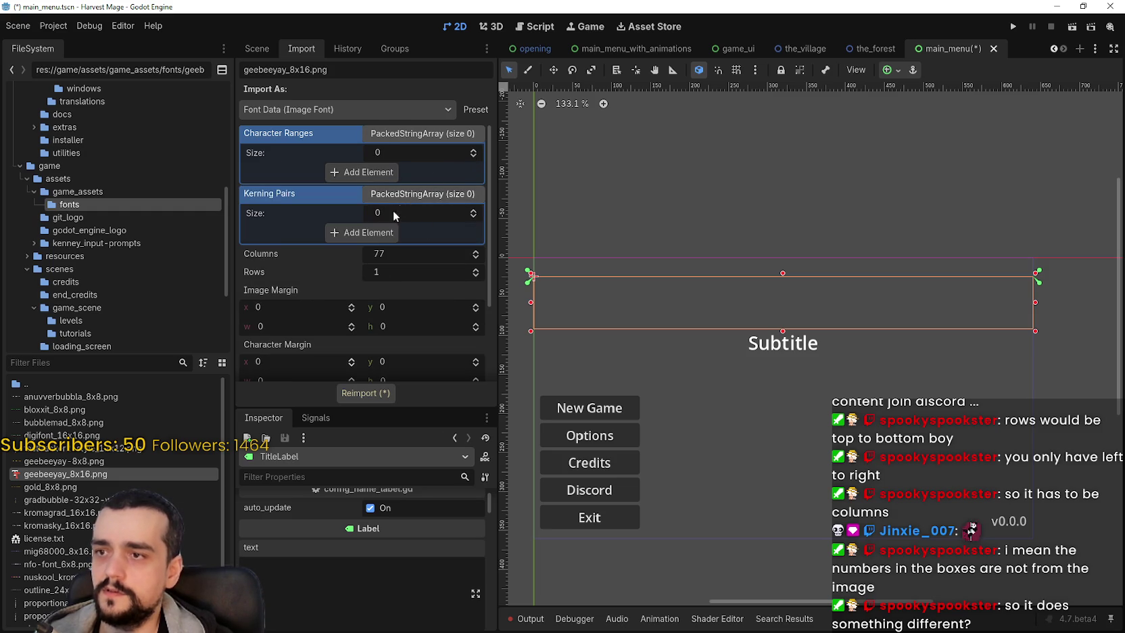
{"action": "left_click", "coordinate": [403, 232]}
{"action": "left_click", "coordinate": [474, 233]}
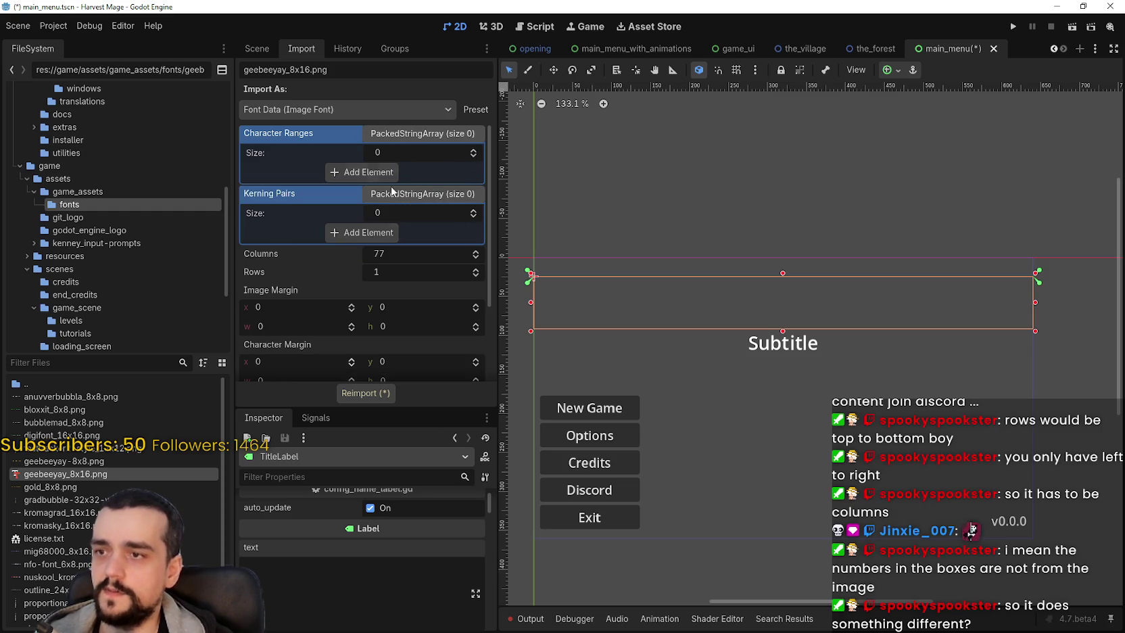
{"action": "scroll", "coordinate": [312, 340], "scroll_direction": "down", "scroll_amount": 2}
{"action": "scroll", "coordinate": [326, 313], "scroll_direction": "up", "scroll_amount": 3}
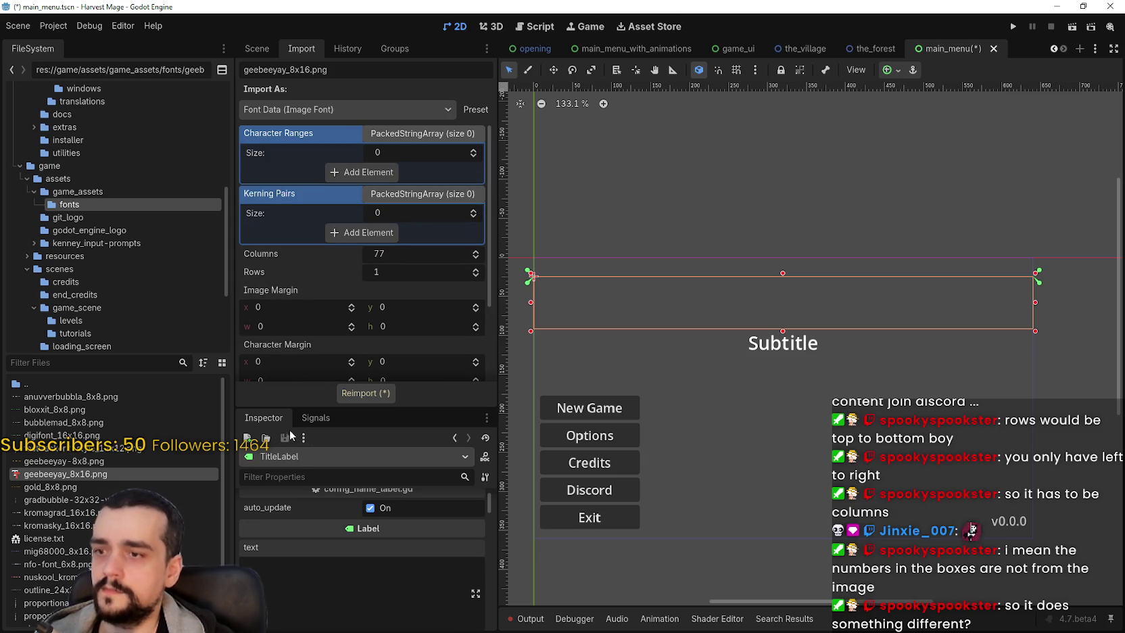
Step: Type 'Harvest Mage' back into the title label's text
{"action": "type", "text": "Hell"}
{"action": "key", "text": "BackSpace"}
{"action": "key", "text": "BackSpace"}
{"action": "key", "text": "BackSpace"}
{"action": "type", "text": "arvest Mage"}
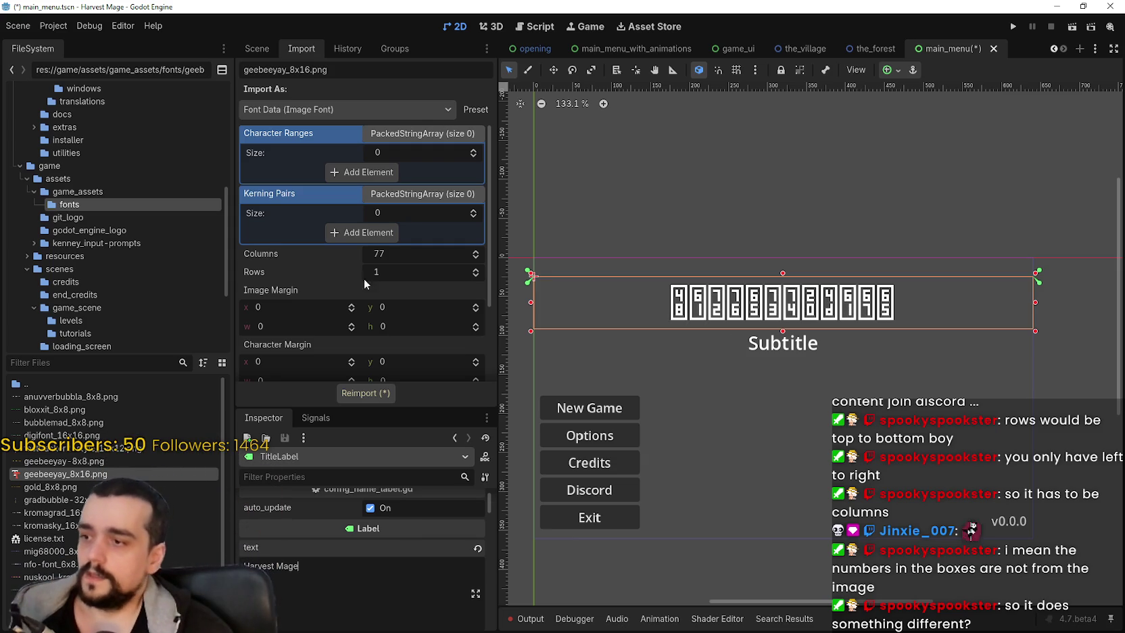
Step: Reimport geebeeyay_8x16.png with Columns set to 8
{"action": "scroll", "coordinate": [344, 244], "scroll_direction": "down", "scroll_amount": 2}
{"action": "scroll", "coordinate": [369, 263], "scroll_direction": "down", "scroll_amount": 1}
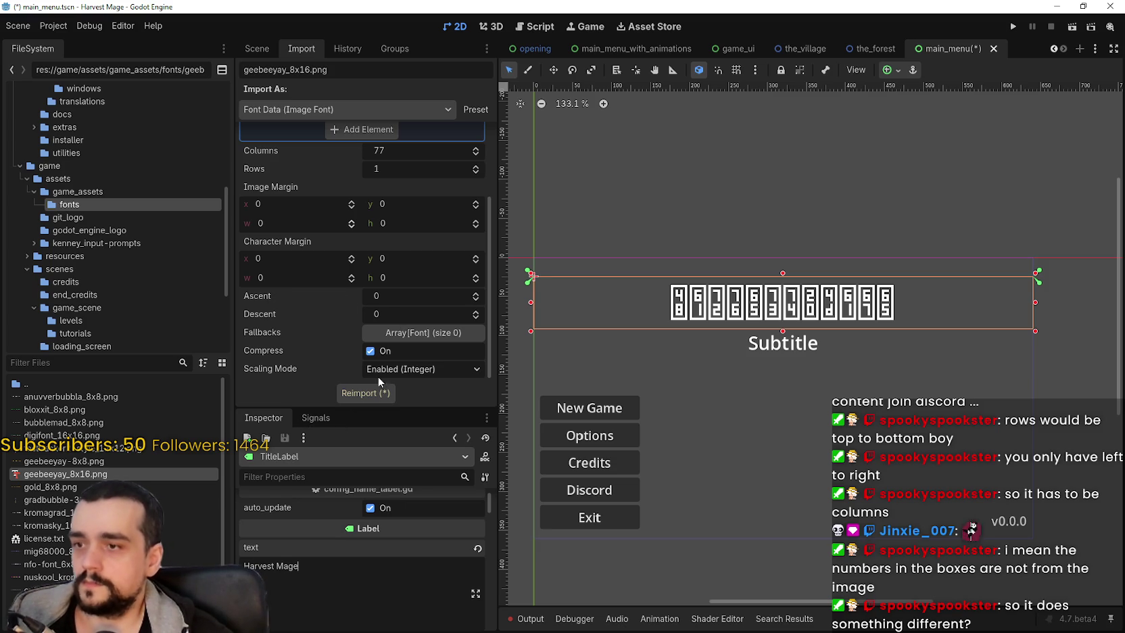
{"action": "left_click", "coordinate": [407, 334]}
{"action": "left_click", "coordinate": [407, 334]}
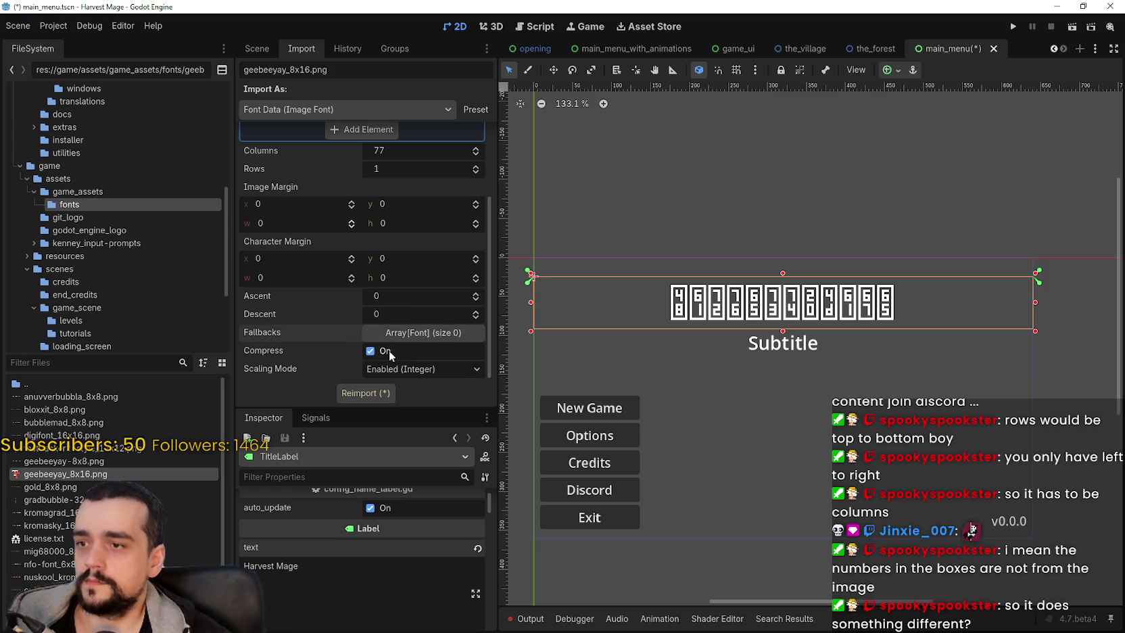
{"action": "scroll", "coordinate": [376, 372], "scroll_direction": "up", "scroll_amount": 3}
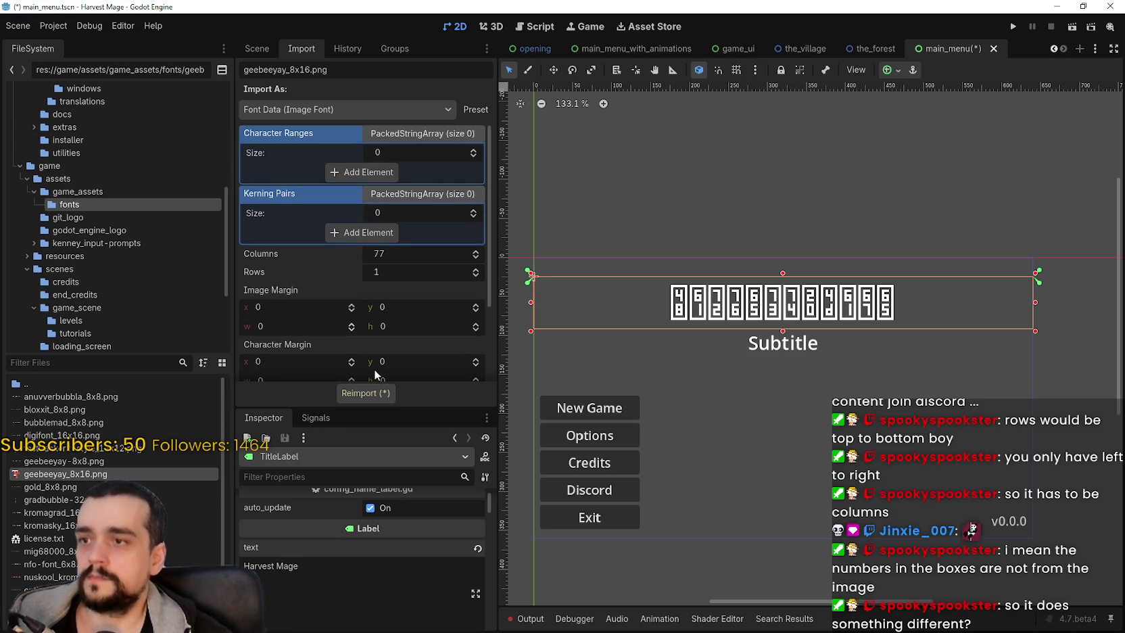
{"action": "left_click", "coordinate": [406, 261]}
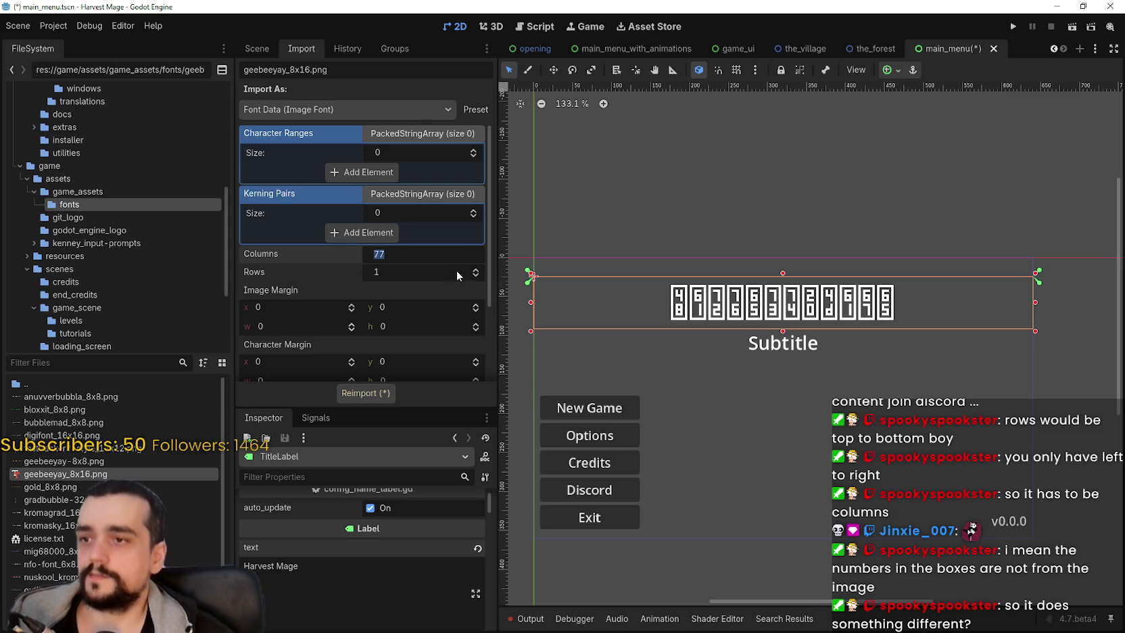
{"action": "type", "text": "8"}
{"action": "left_click", "coordinate": [380, 393]}
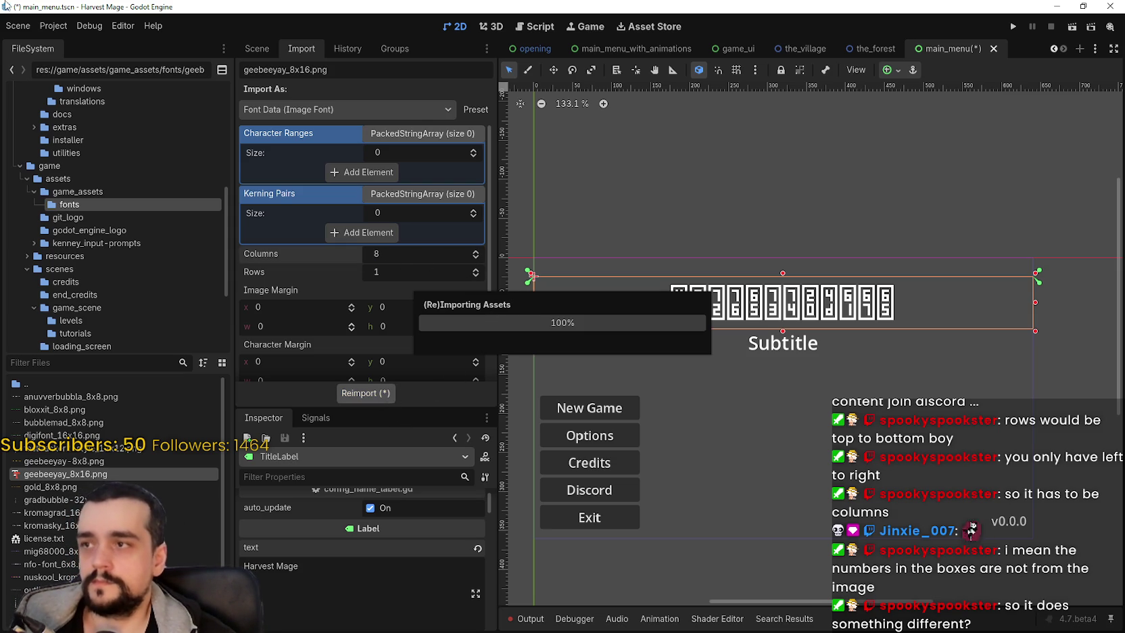
Step: Browse the Editor, Debug and Project menus
{"action": "left_click", "coordinate": [111, 27]}
{"action": "left_click", "coordinate": [129, 27]}
{"action": "left_click", "coordinate": [98, 26]}
{"action": "mouse_move", "coordinate": [62, 26]}
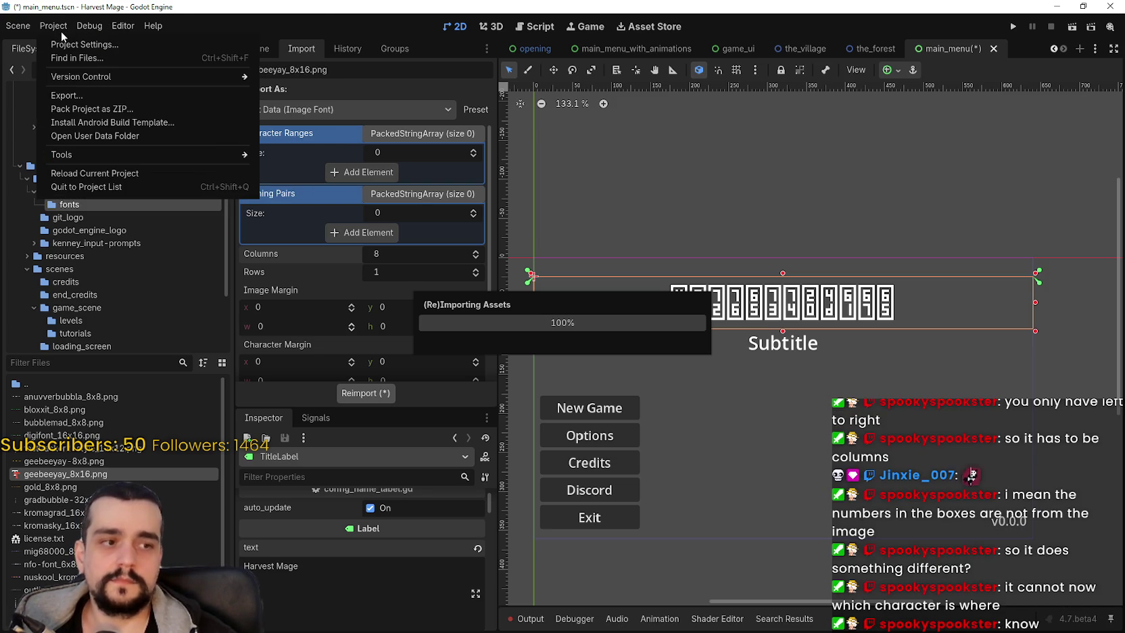
{"action": "left_click", "coordinate": [84, 29]}
{"action": "left_click", "coordinate": [121, 27]}
{"action": "left_click", "coordinate": [98, 26]}
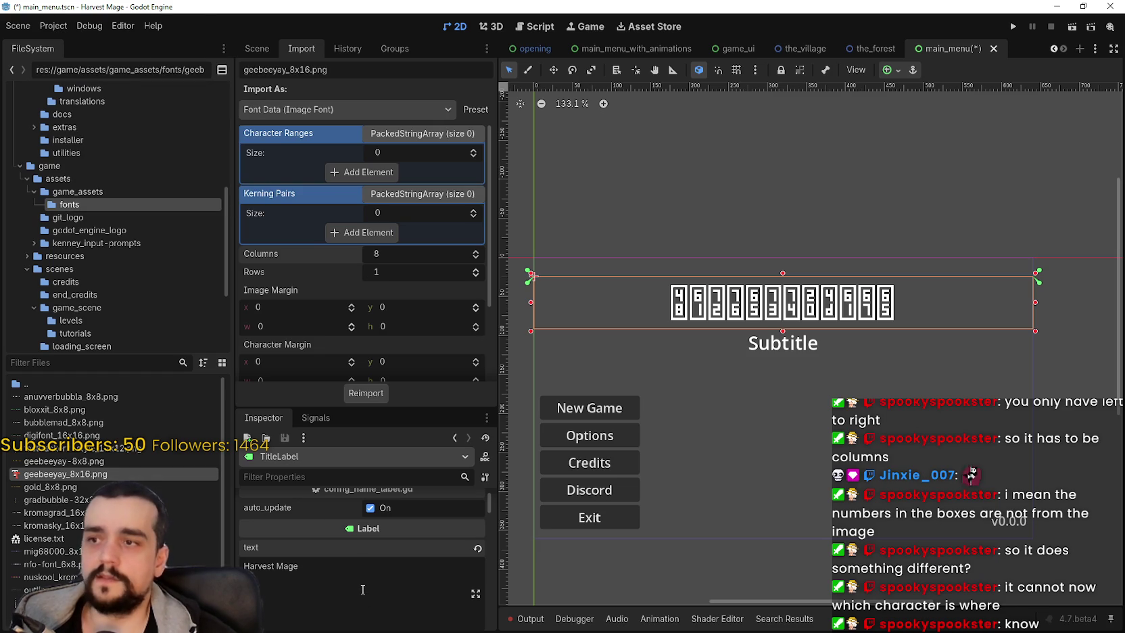
Step: Keep the geebeeyay_8x16 image imported as Font Data (Image Font)
{"action": "scroll", "coordinate": [360, 274], "scroll_direction": "down", "scroll_amount": 3}
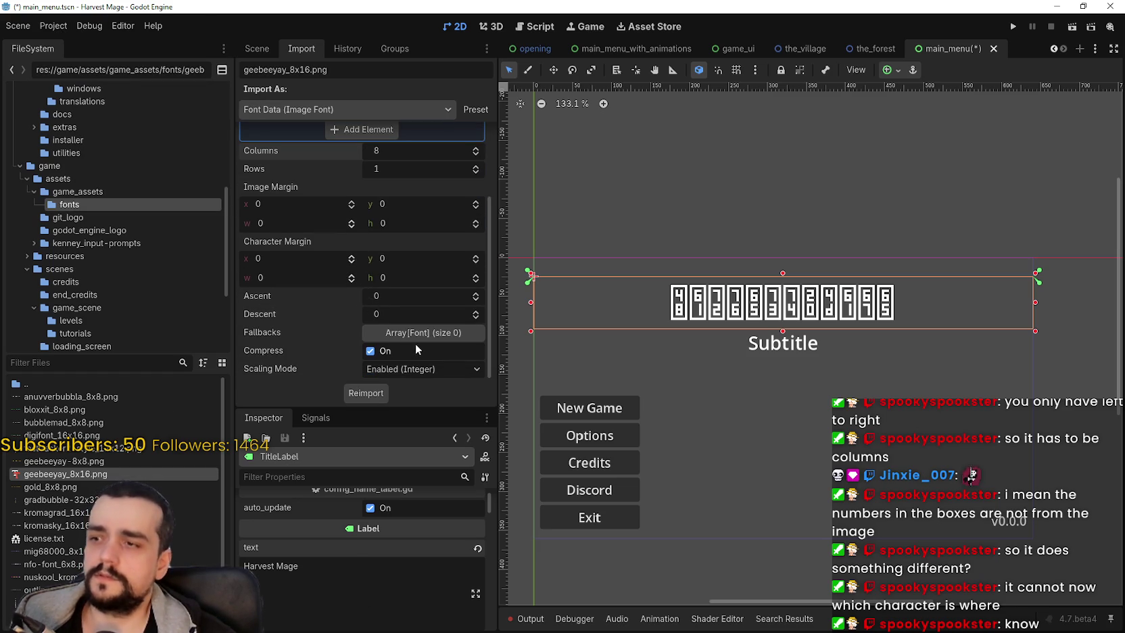
{"action": "scroll", "coordinate": [408, 338], "scroll_direction": "up", "scroll_amount": 3}
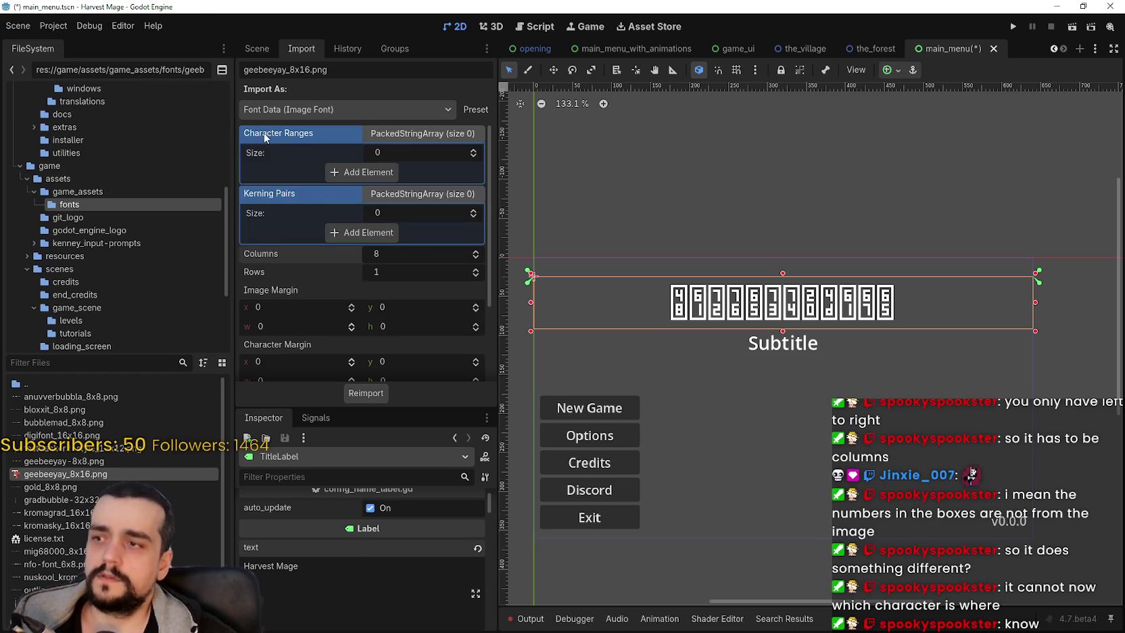
{"action": "left_click", "coordinate": [298, 112]}
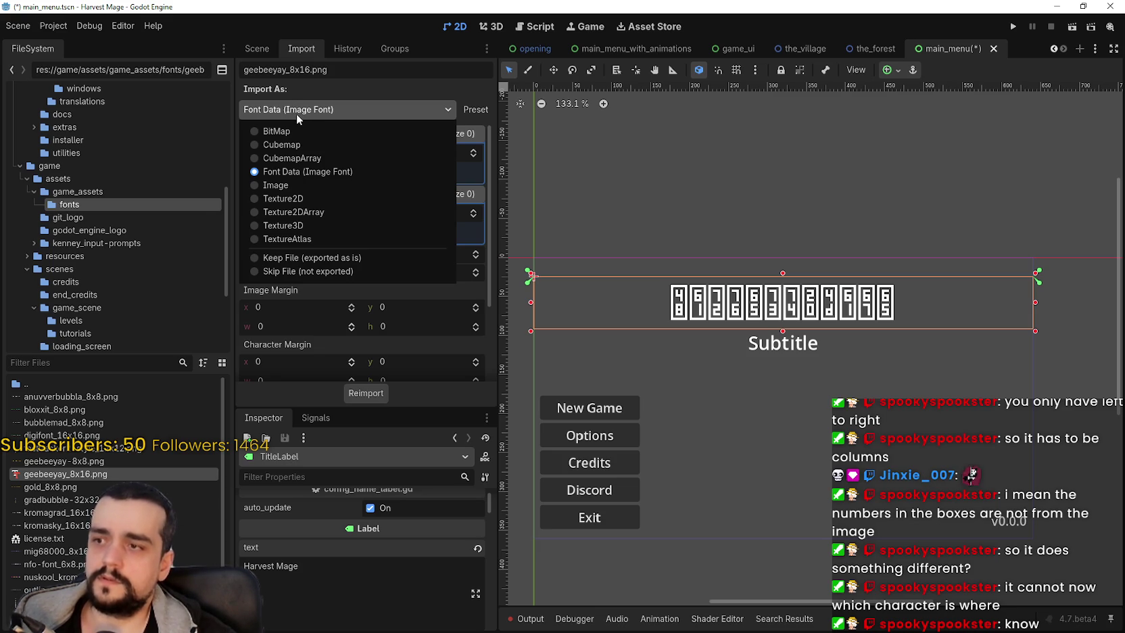
{"action": "left_click", "coordinate": [296, 114]}
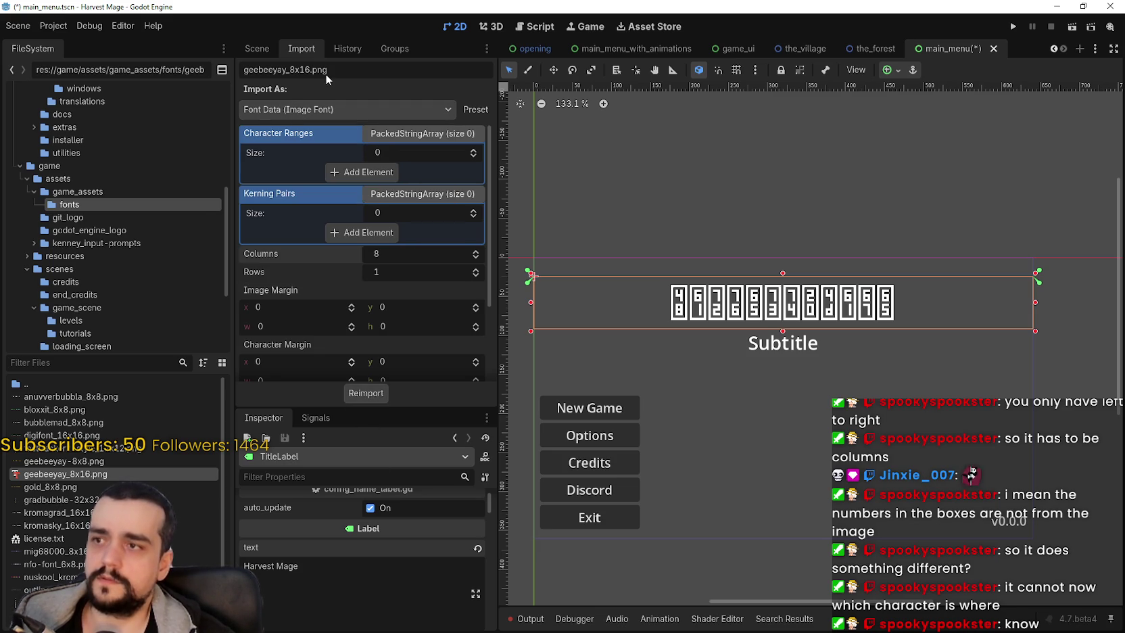
Step: Add a Character Ranges entry starting with '0-', then view the glyph strip in Aseprite
{"action": "scroll", "coordinate": [334, 337], "scroll_direction": "down", "scroll_amount": 3}
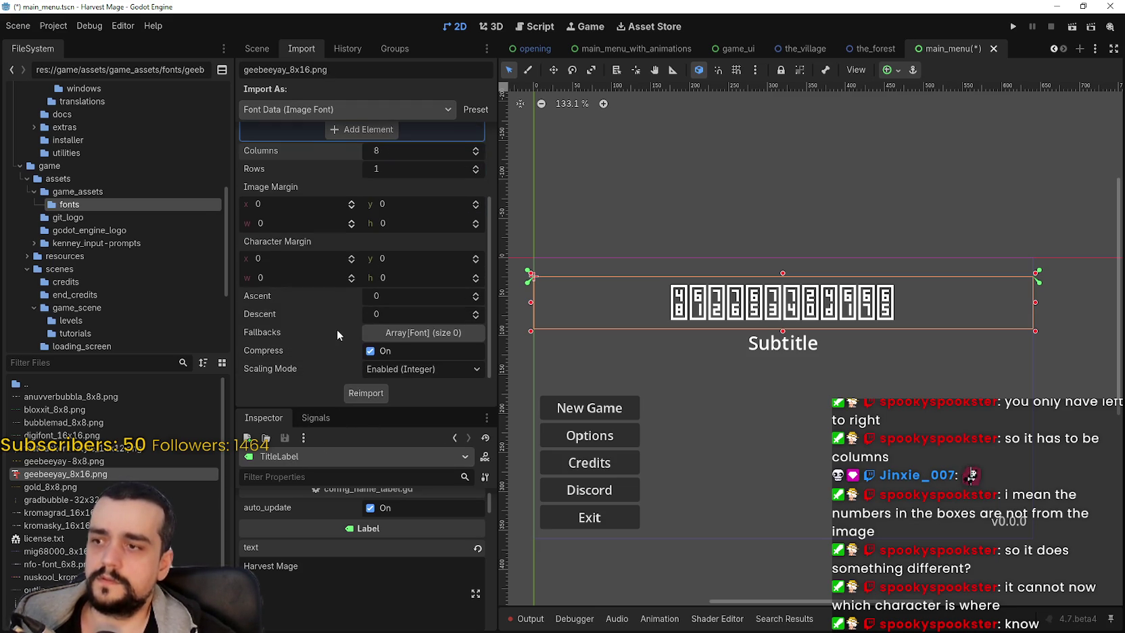
{"action": "scroll", "coordinate": [337, 330], "scroll_direction": "up", "scroll_amount": 3}
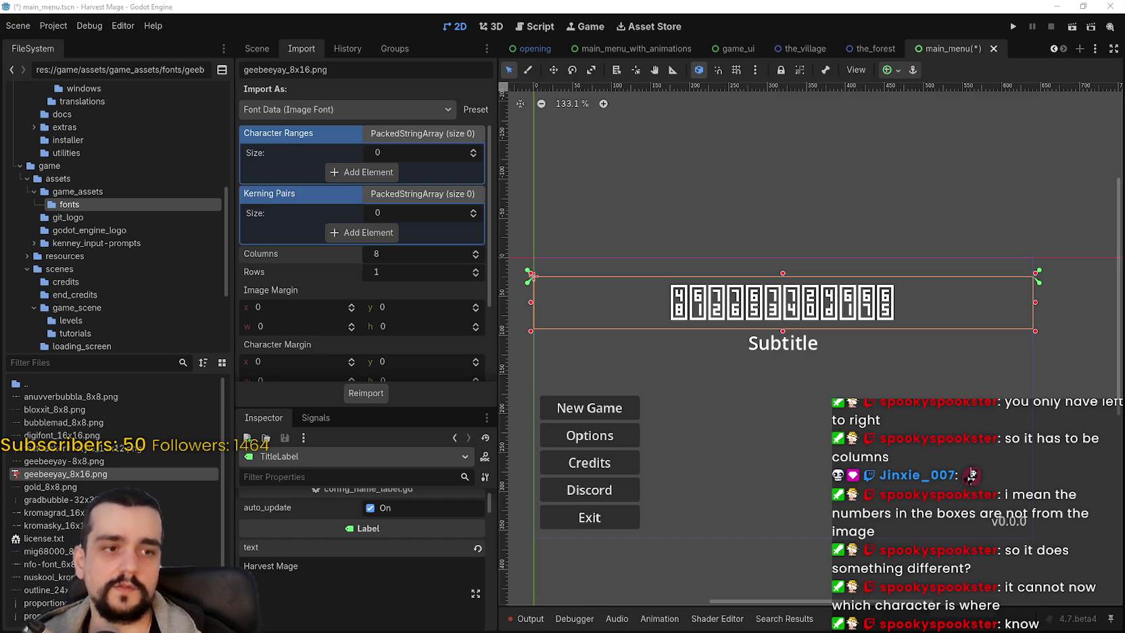
{"action": "left_click", "coordinate": [365, 172]}
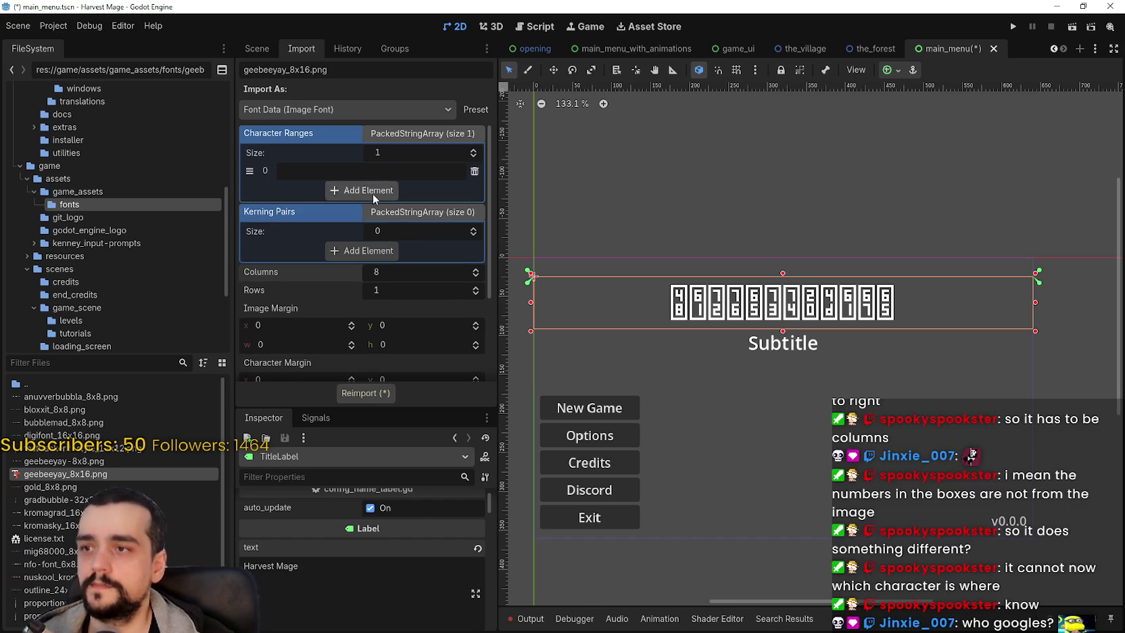
{"action": "type", "text": "0-"}
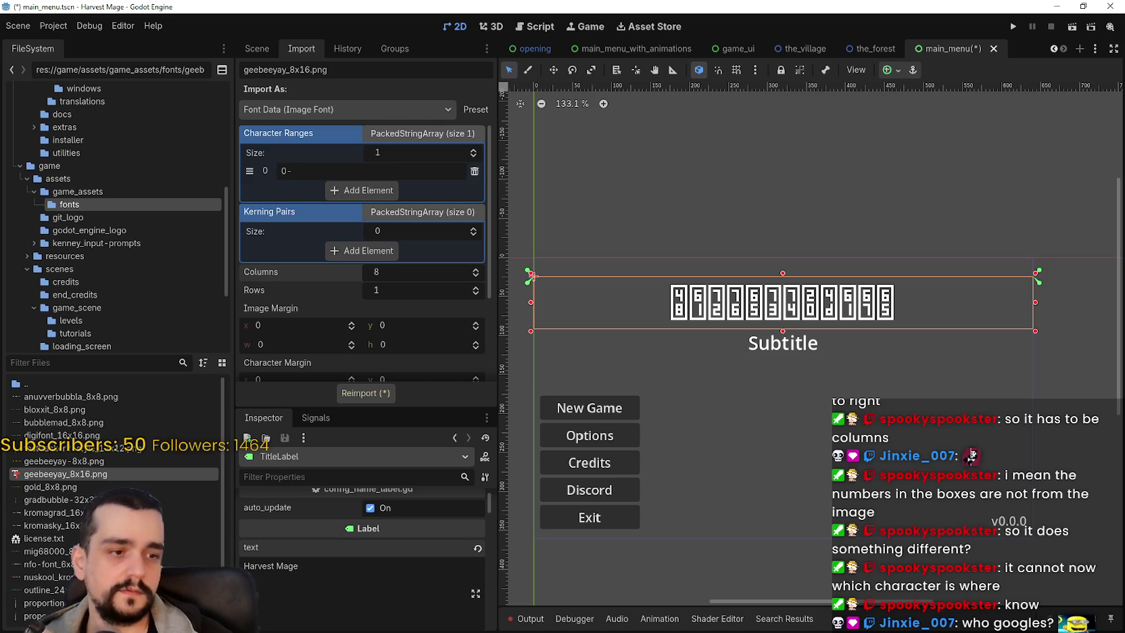
{"action": "key", "text": "alt+Tab"}
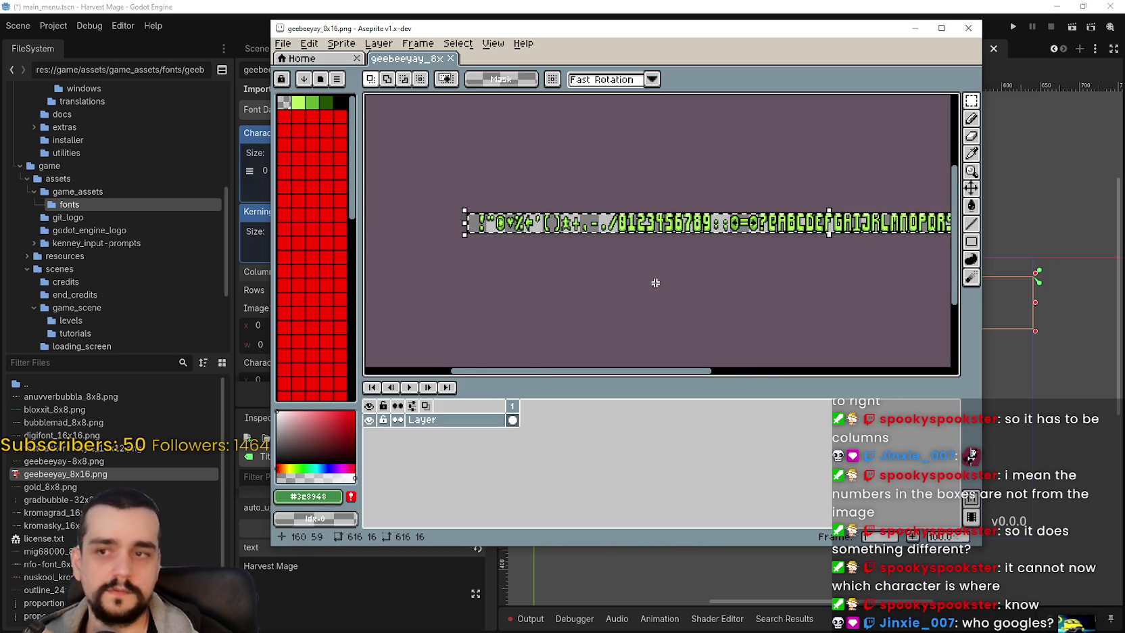
{"action": "scroll", "coordinate": [508, 277], "scroll_direction": "down", "scroll_amount": 2}
Step: Set the font's Columns to 77 in the Import dock
{"action": "scroll", "coordinate": [788, 269], "scroll_direction": "up", "scroll_amount": 3}
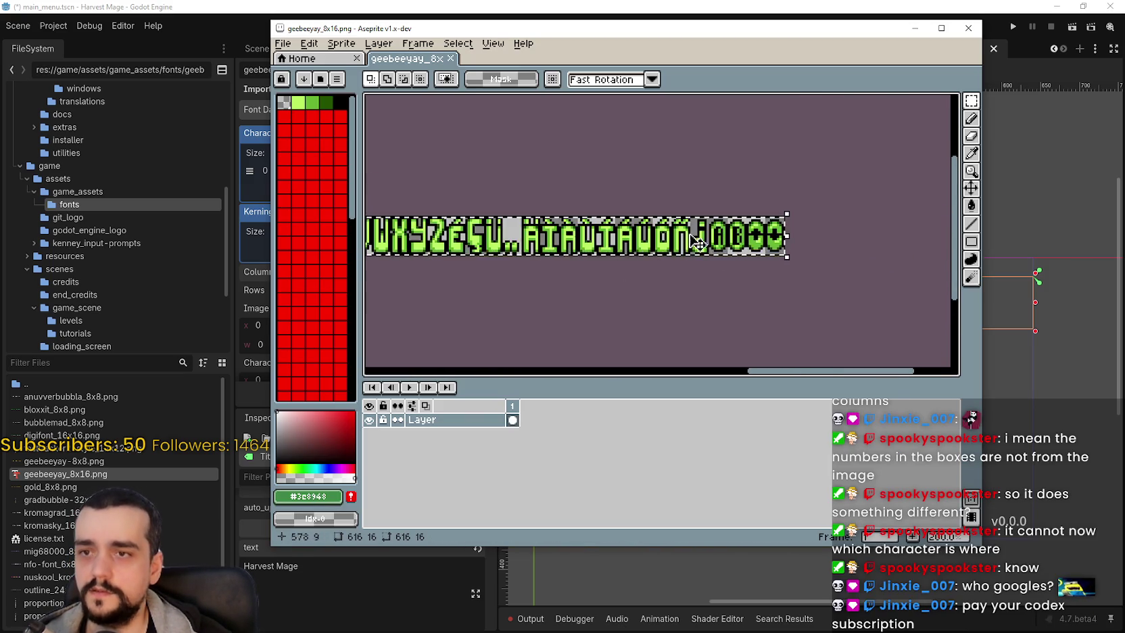
{"action": "key", "text": "alt+Tab"}
{"action": "left_click", "coordinate": [398, 277]}
{"action": "type", "text": "77"}
Step: Pan across the rest of the glyph strip in Aseprite to count the glyphs, then return to Godot
{"action": "key", "text": "alt+Tab"}
{"action": "scroll", "coordinate": [568, 260], "scroll_direction": "left", "scroll_amount": 5}
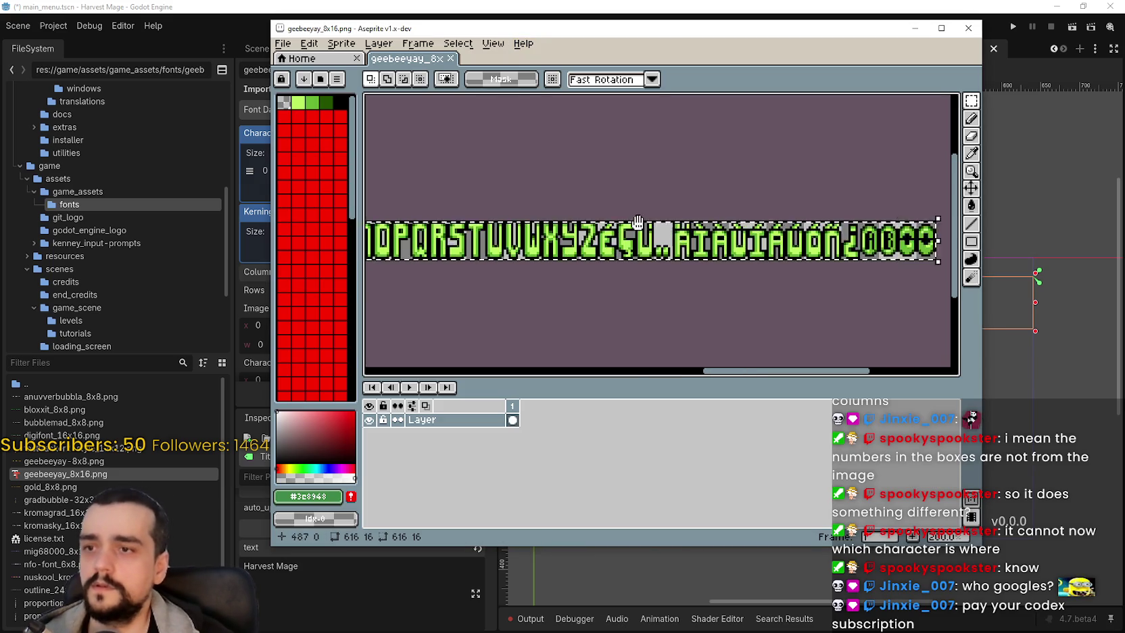
{"action": "scroll", "coordinate": [568, 260], "scroll_direction": "left", "scroll_amount": 10}
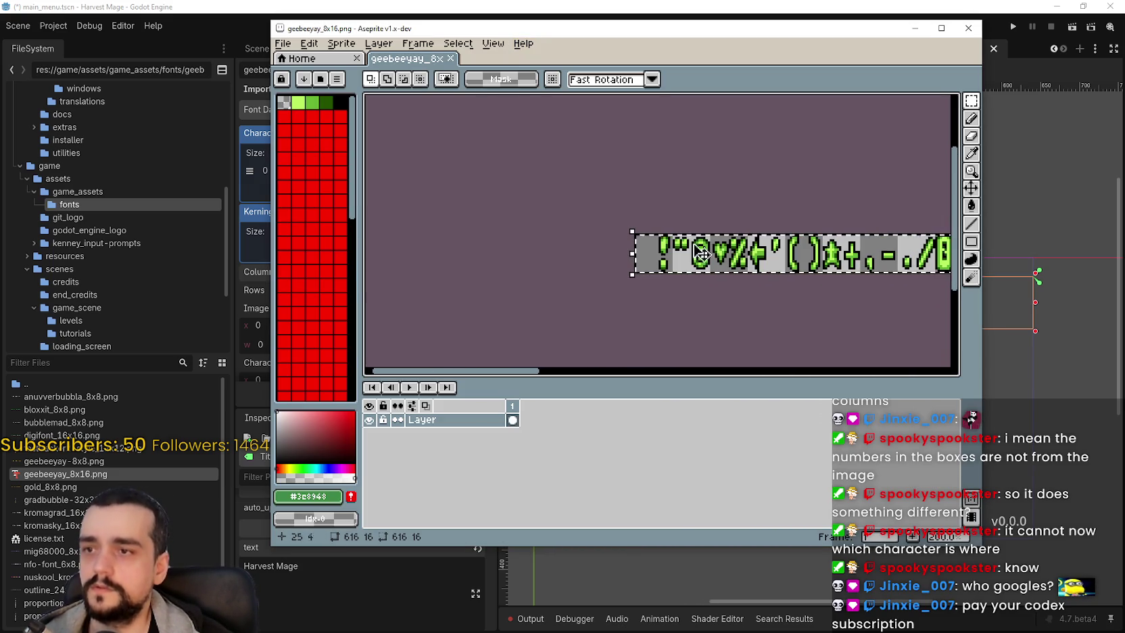
{"action": "scroll", "coordinate": [700, 251], "scroll_direction": "down", "scroll_amount": 4}
{"action": "left_click_drag", "start_coordinate": [720, 250], "coordinate": [658, 246]}
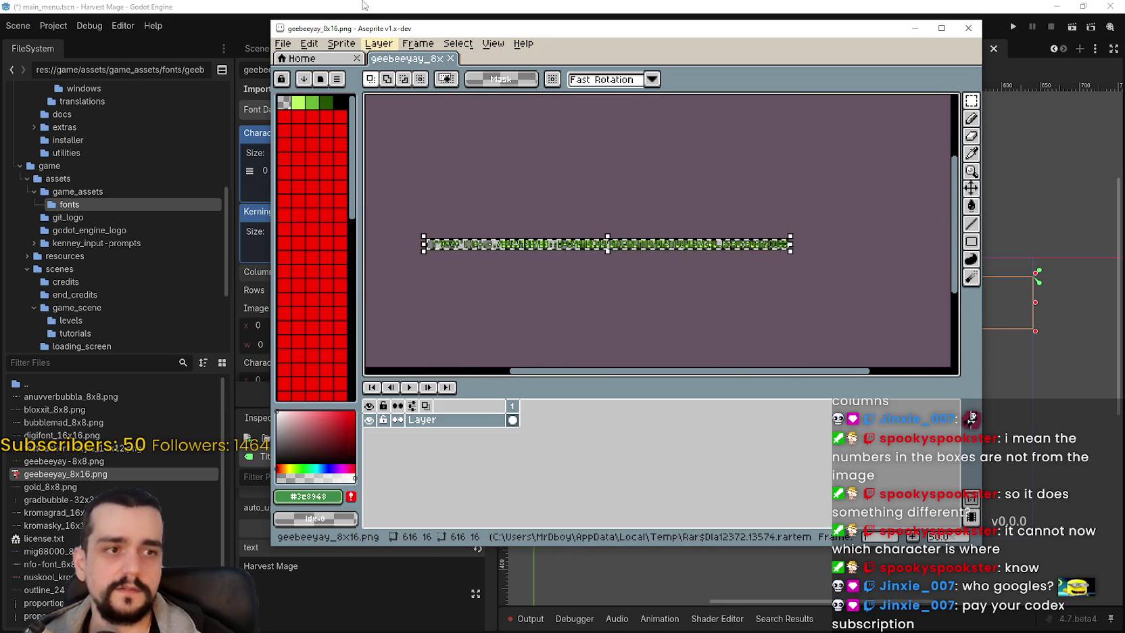
{"action": "left_click", "coordinate": [406, 5]}
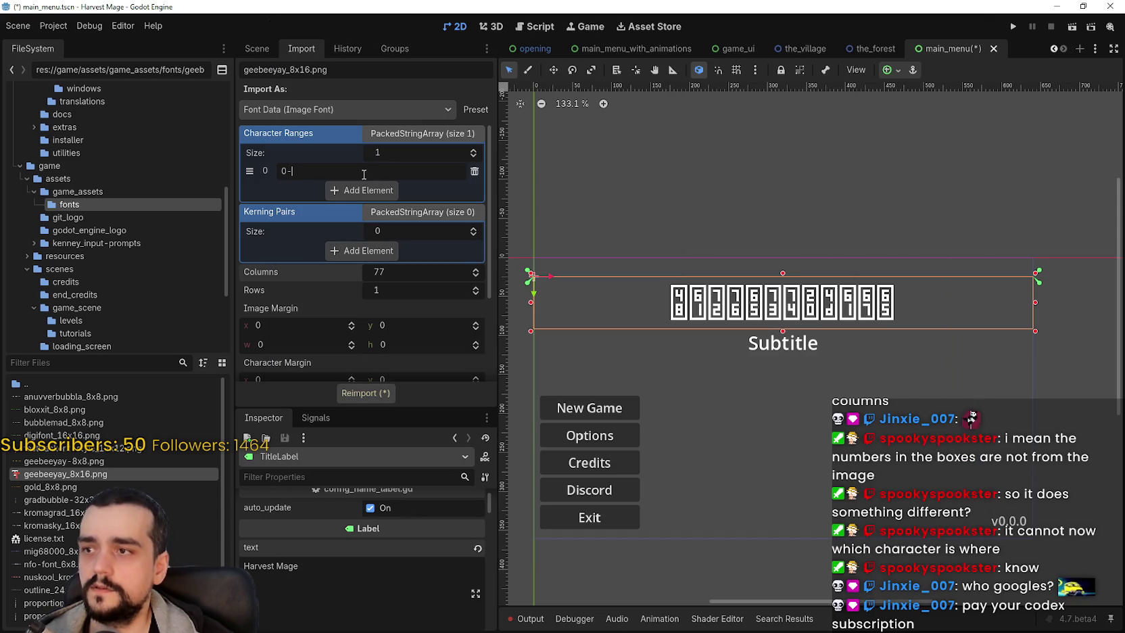
Step: Complete the character range as 0-77 and reimport the geebeeyay_8x16 font
{"action": "type", "text": "77"}
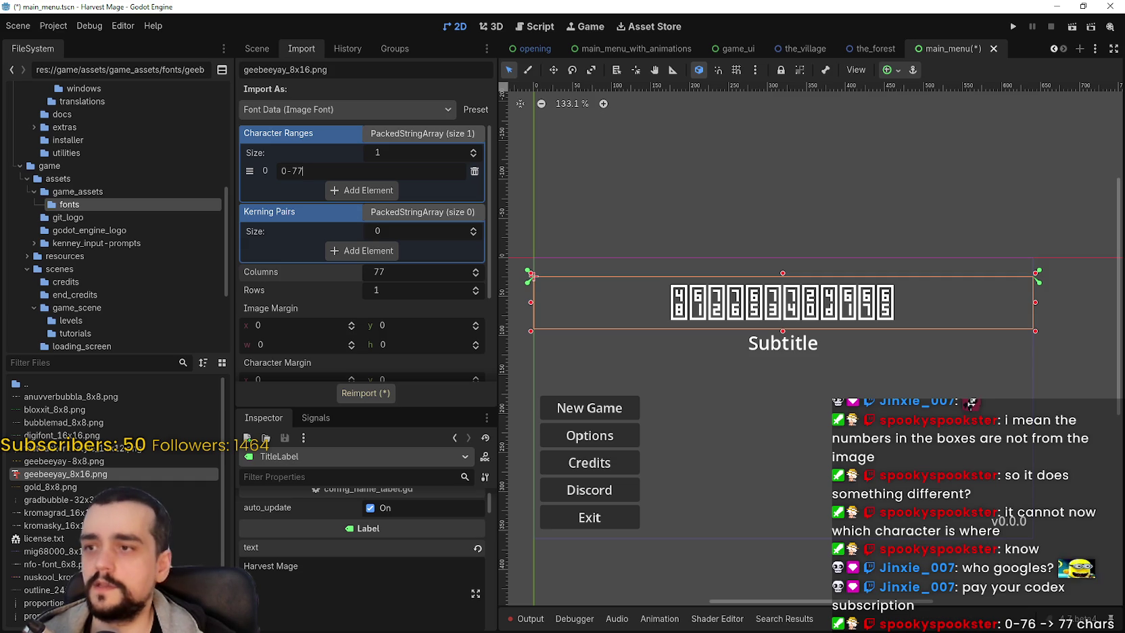
{"action": "left_click", "coordinate": [353, 398]}
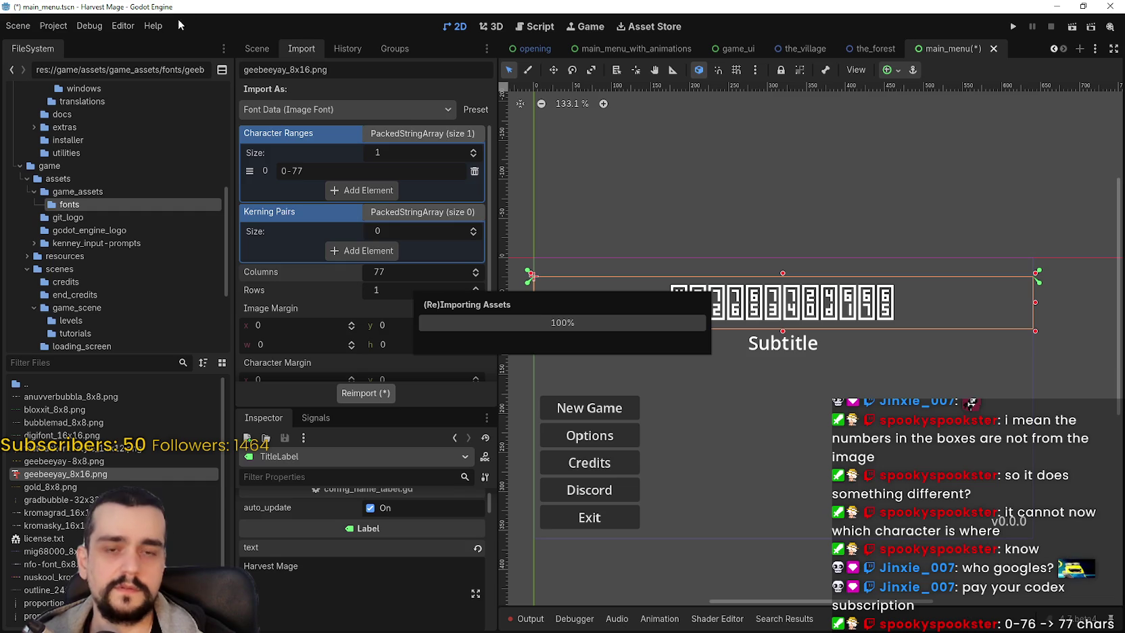
Step: Let the 0-77 reimport finish while browsing the Editor menu, then dismiss it
{"action": "left_click", "coordinate": [77, 24]}
{"action": "left_click", "coordinate": [105, 26]}
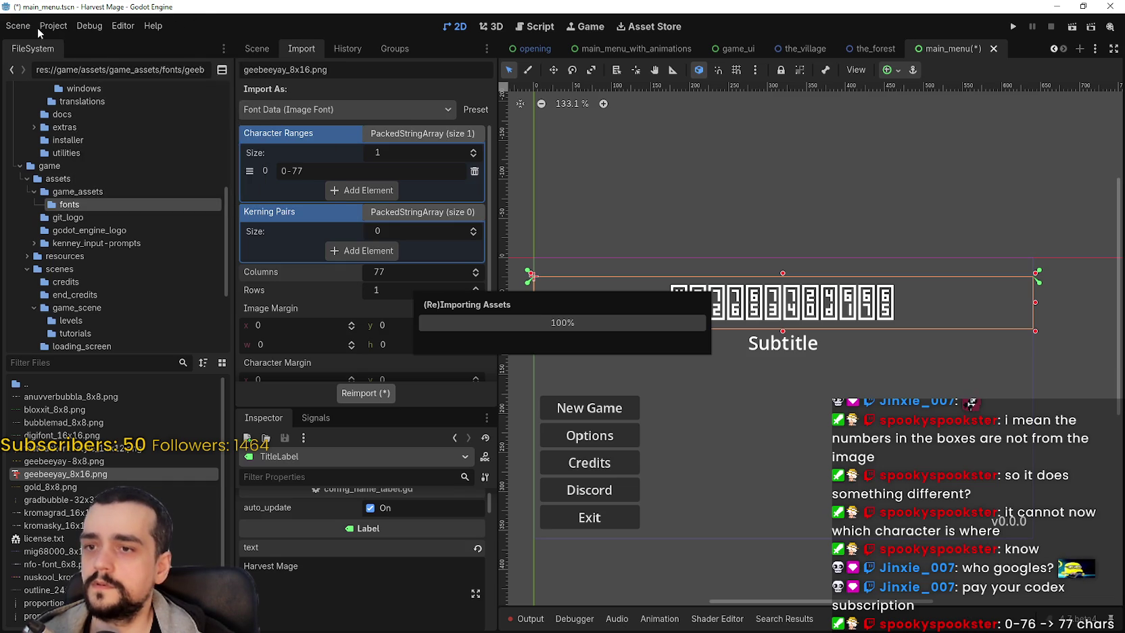
{"action": "left_click", "coordinate": [123, 26]}
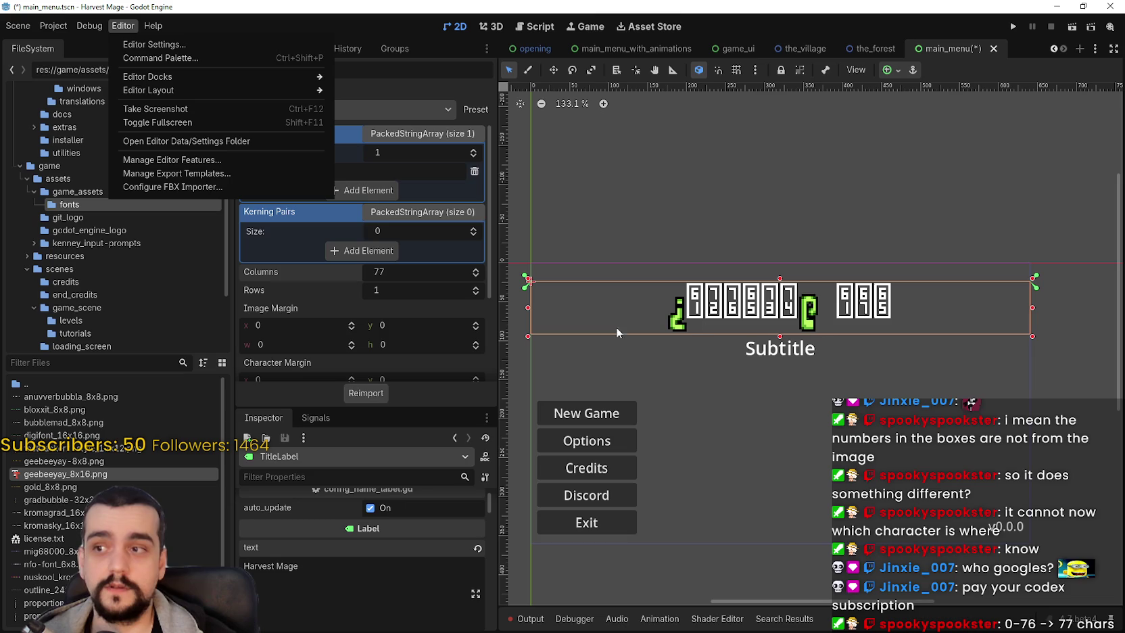
{"action": "left_click", "coordinate": [400, 68]}
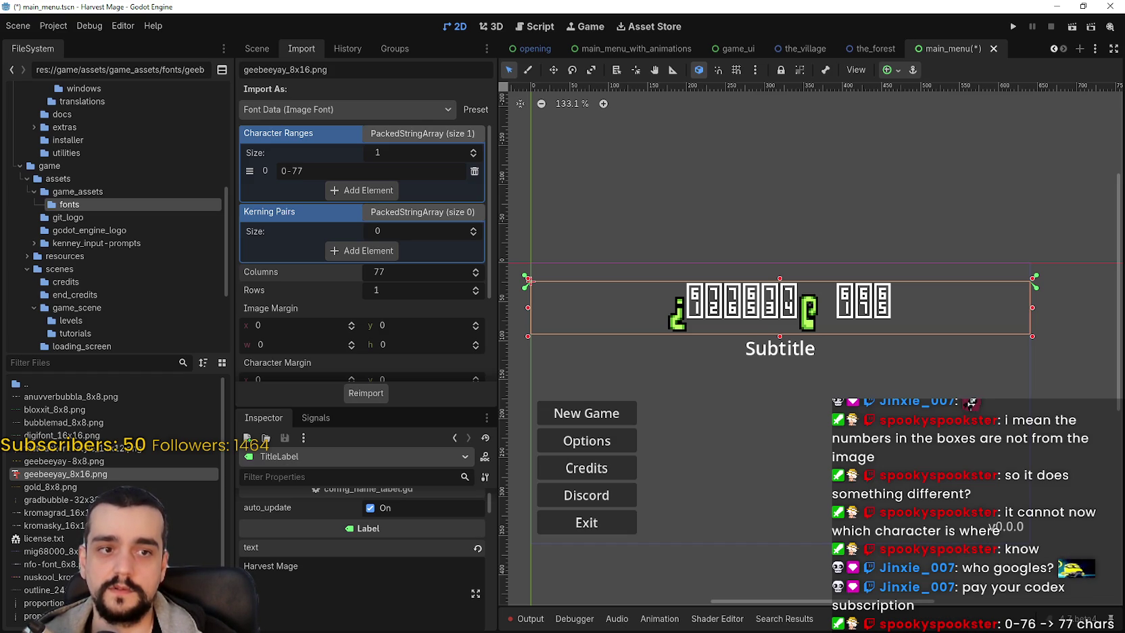
Step: Replace the title text with test strings like ABDOW, AAAA and aaa, then clear it
{"action": "triple_click", "coordinate": [337, 583]}
{"action": "key", "text": "BackSpace"}
{"action": "type", "text": "A"}
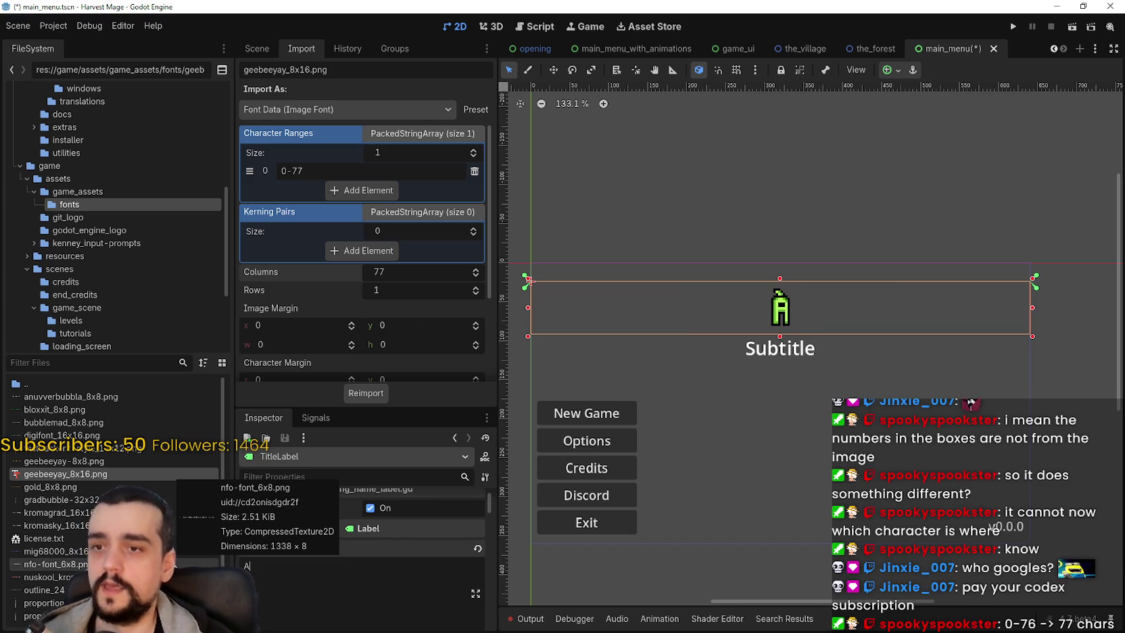
{"action": "type", "text": "BD"}
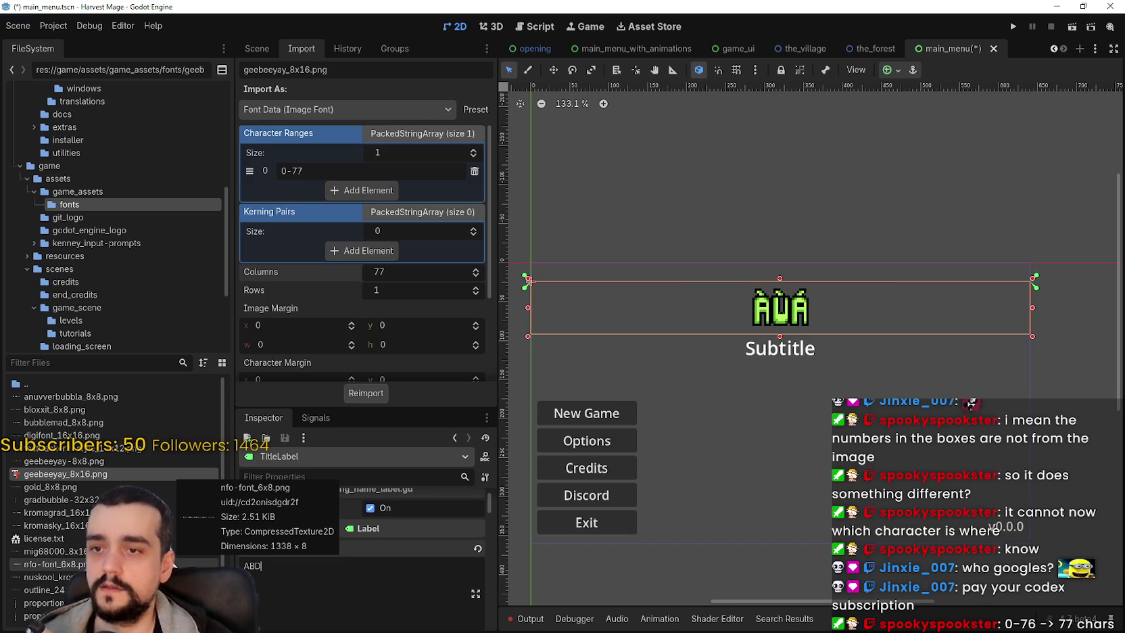
{"action": "type", "text": "OW"}
{"action": "key", "text": "BackSpace"}
{"action": "key", "text": "BackSpace"}
{"action": "key", "text": "BackSpace"}
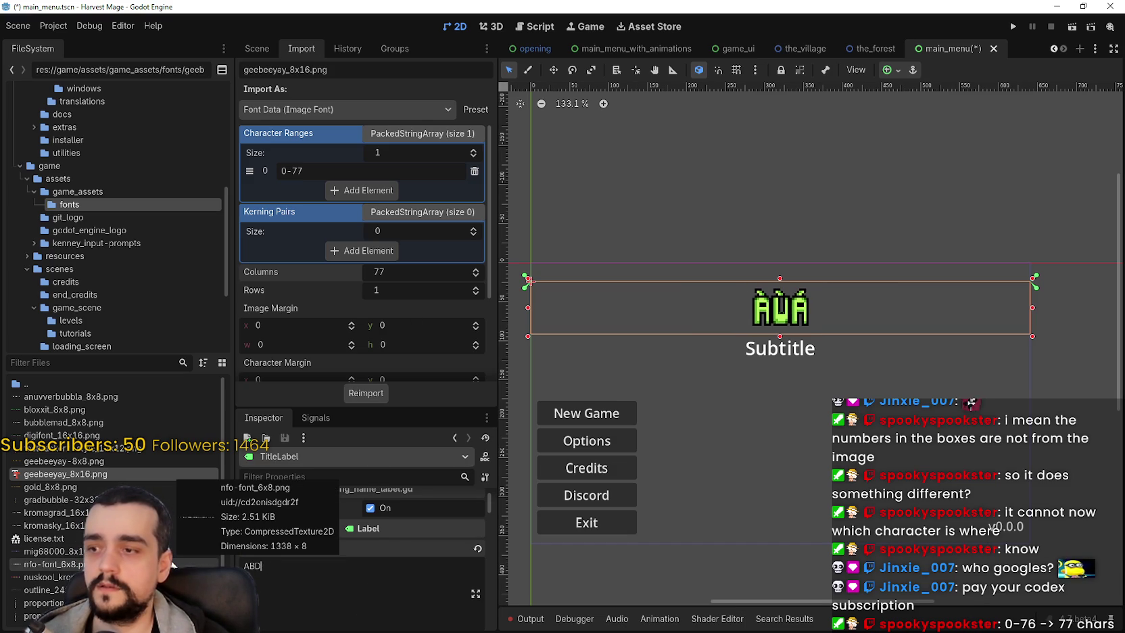
{"action": "type", "text": "C"}
{"action": "key", "text": "BackSpace"}
{"action": "key", "text": "BackSpace"}
{"action": "type", "text": "B"}
{"action": "key", "text": "BackSpace"}
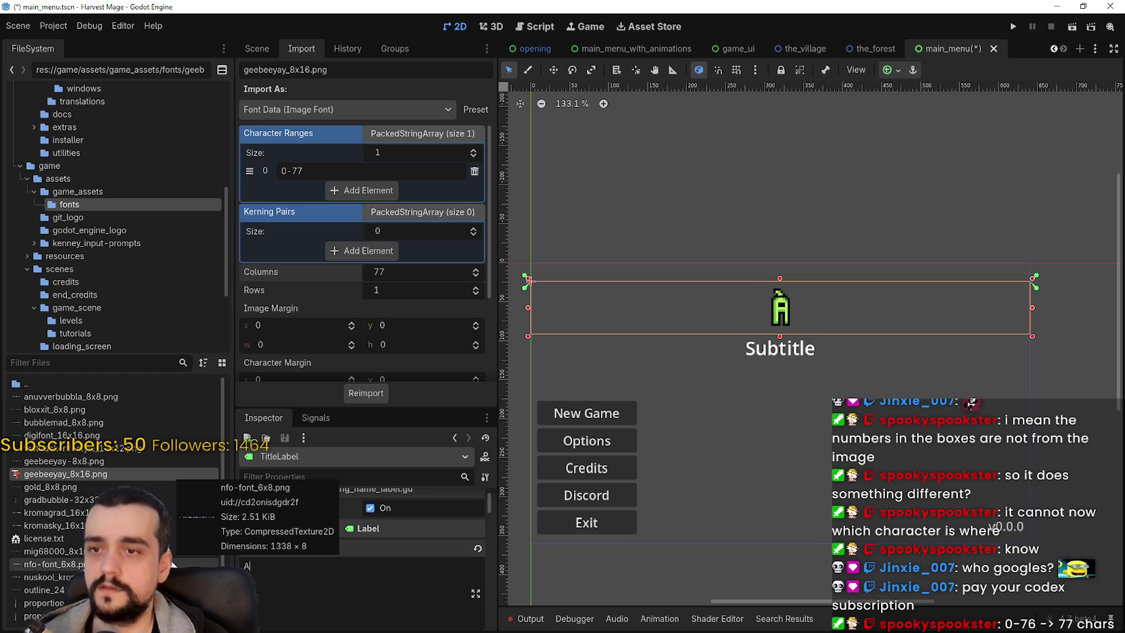
{"action": "type", "text": "AAAA"}
{"action": "key", "text": "BackSpace"}
{"action": "key", "text": "BackSpace"}
{"action": "key", "text": "BackSpace"}
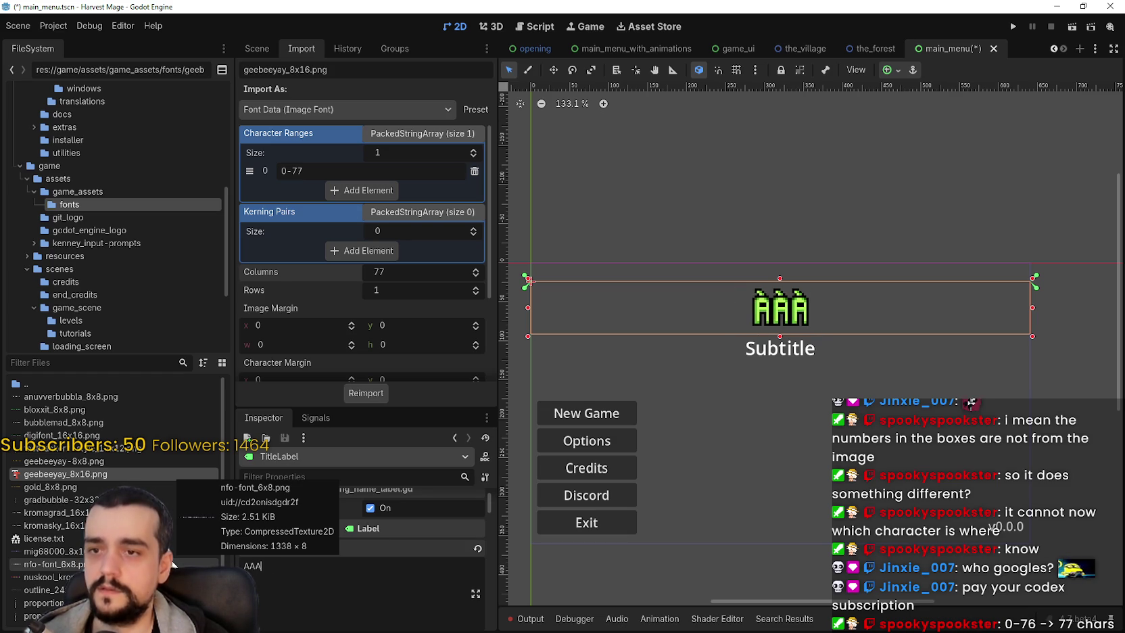
{"action": "type", "text": "aaa"}
{"action": "key", "text": "BackSpace"}
{"action": "key", "text": "BackSpace"}
{"action": "key", "text": "BackSpace"}
{"action": "type", "text": "AKK"}
{"action": "key", "text": "BackSpace"}
{"action": "key", "text": "BackSpace"}
{"action": "type", "text": "KWODJWODWNDOWDN"}
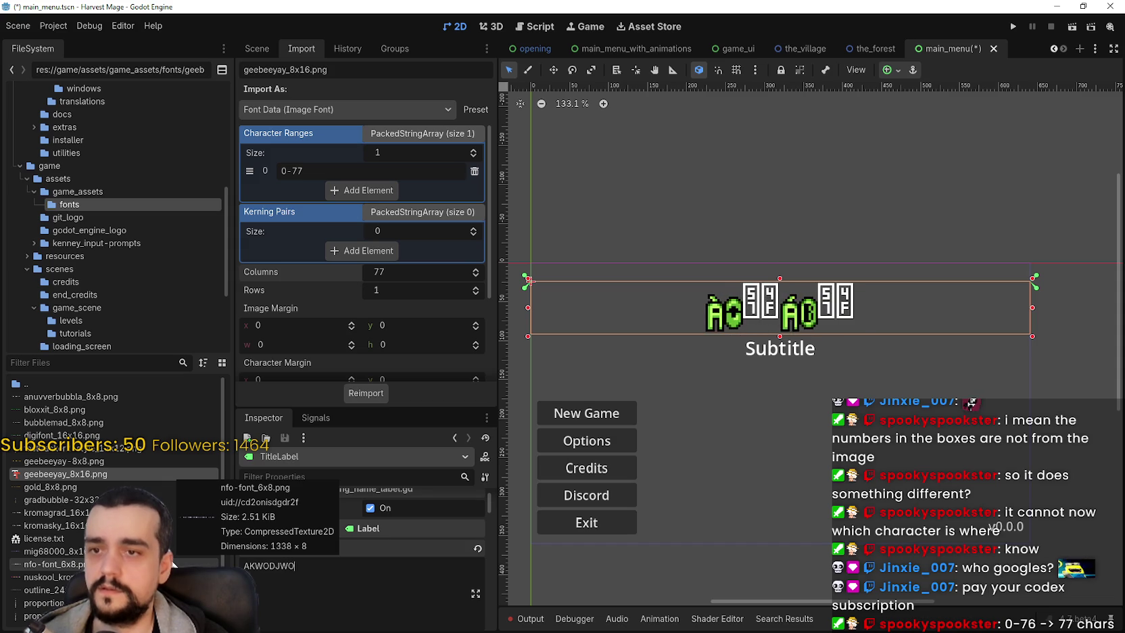
{"action": "key", "text": "BackSpace"}
{"action": "key", "text": "BackSpace"}
{"action": "key", "text": "BackSpace"}
{"action": "type", "text": "kKLOIMNNBNWABDUVBY"}
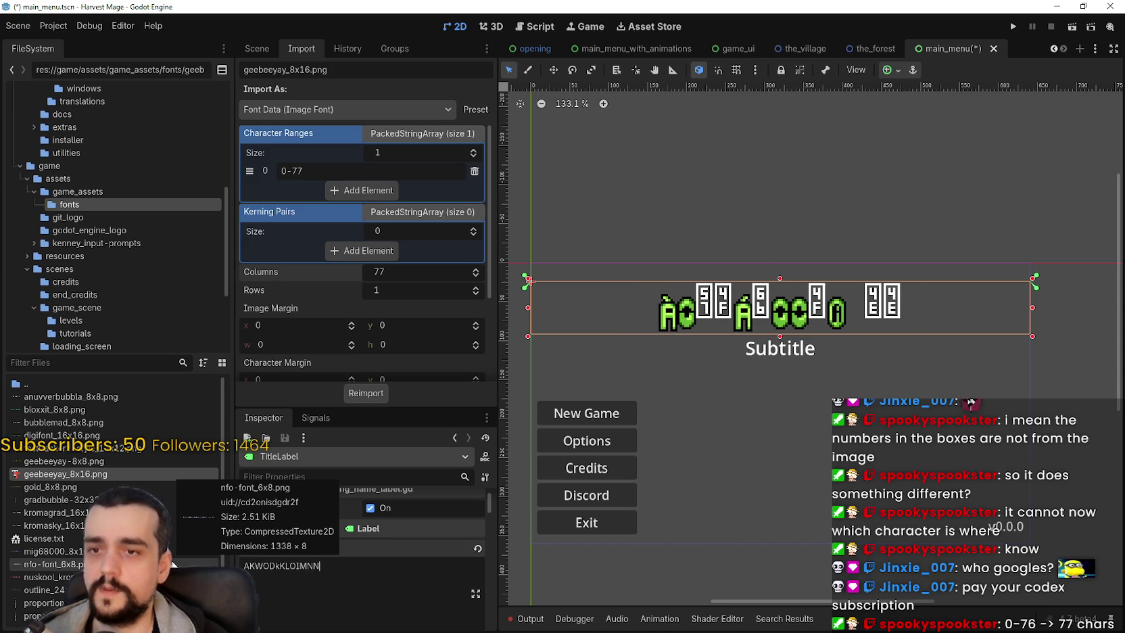
{"action": "key", "text": "BackSpace"}
{"action": "key", "text": "BackSpace"}
{"action": "key", "text": "BackSpace"}
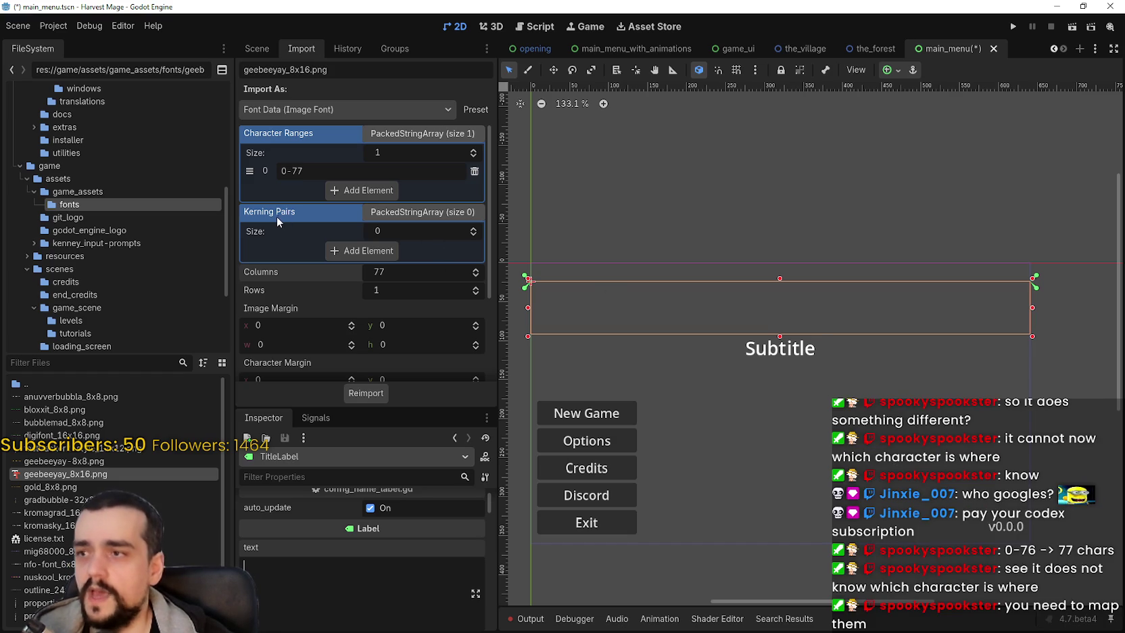
Step: Select the 0-77 entry in the Character Ranges field
{"action": "left_click_drag", "start_coordinate": [314, 170], "coordinate": [197, 167]}
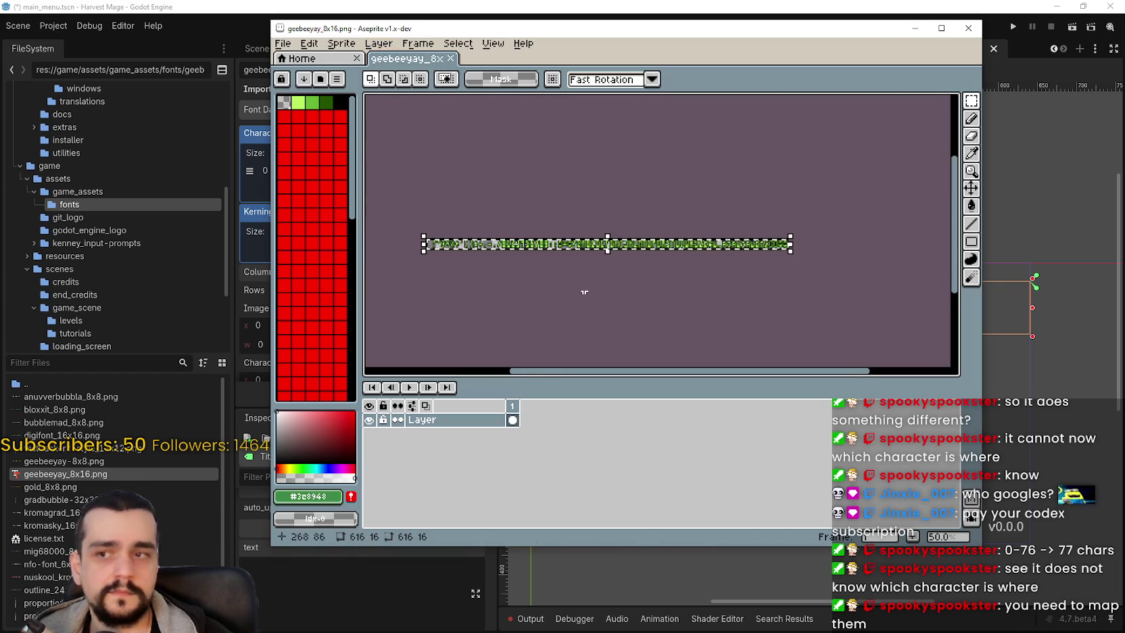
Step: Zoom and pan across the geebeeyay_8x16 glyph strip in Aseprite
{"action": "scroll", "coordinate": [568, 270], "scroll_direction": "up", "scroll_amount": 1}
{"action": "scroll", "coordinate": [568, 271], "scroll_direction": "up", "scroll_amount": 2}
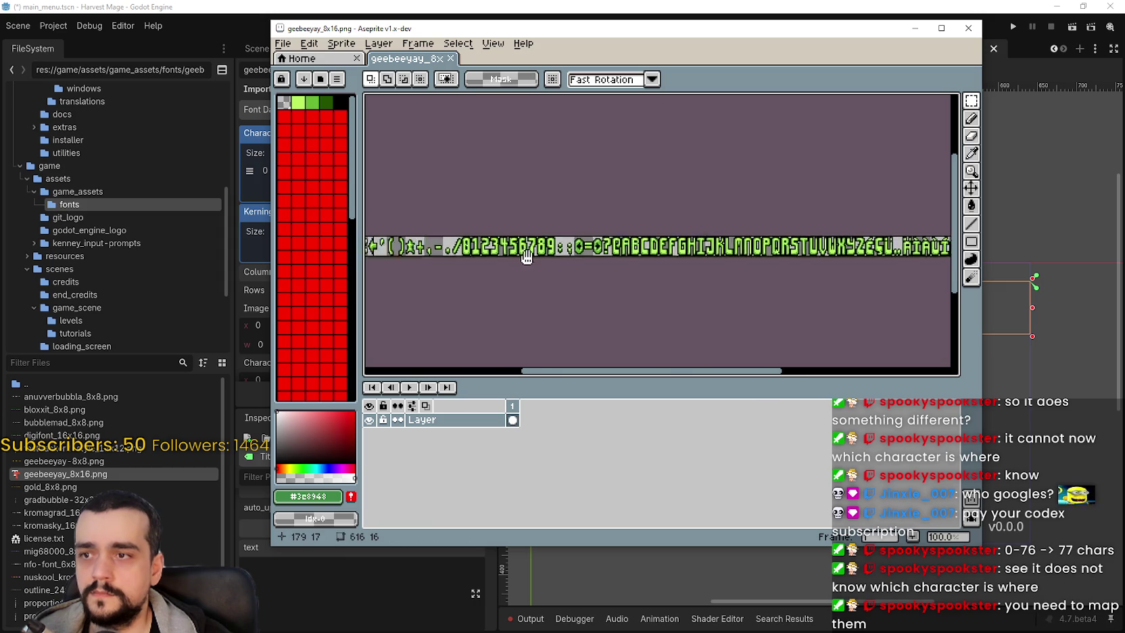
{"action": "scroll", "coordinate": [602, 282], "scroll_direction": "up", "scroll_amount": 1}
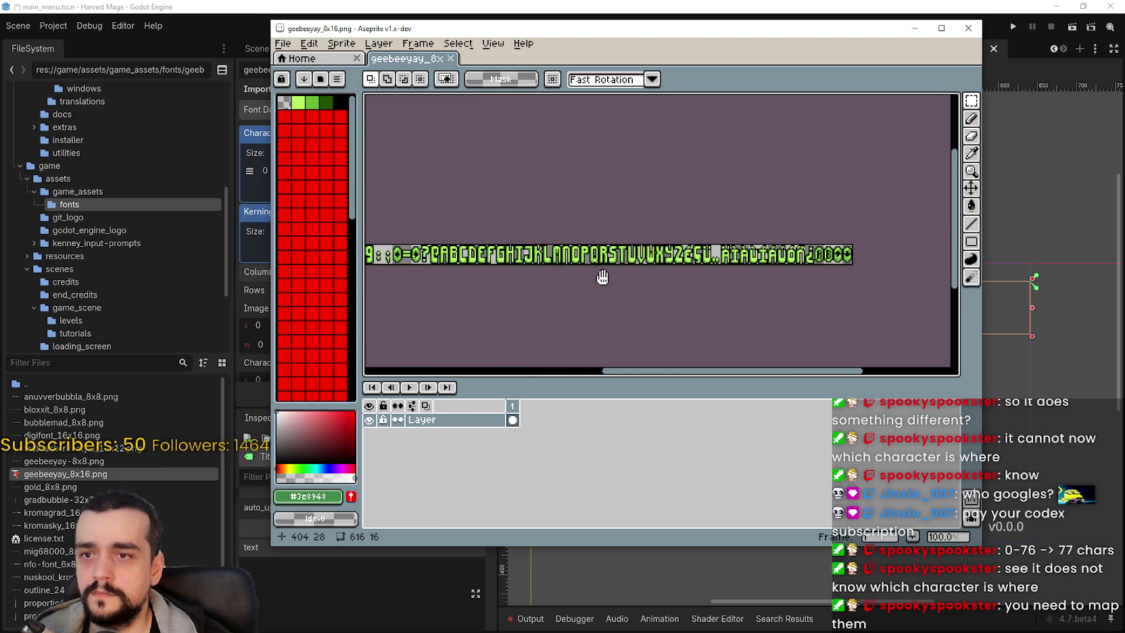
{"action": "scroll", "coordinate": [756, 260], "scroll_direction": "up", "scroll_amount": 1}
{"action": "scroll", "coordinate": [752, 244], "scroll_direction": "left", "scroll_amount": 8}
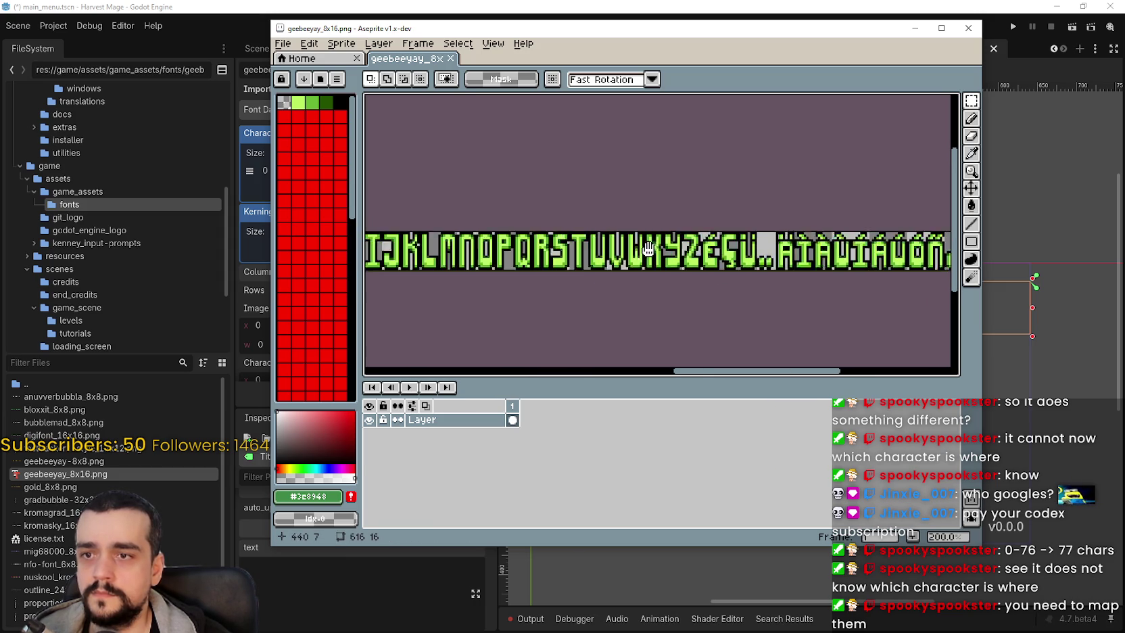
{"action": "scroll", "coordinate": [749, 238], "scroll_direction": "right", "scroll_amount": 2}
{"action": "scroll", "coordinate": [743, 251], "scroll_direction": "down", "scroll_amount": 2}
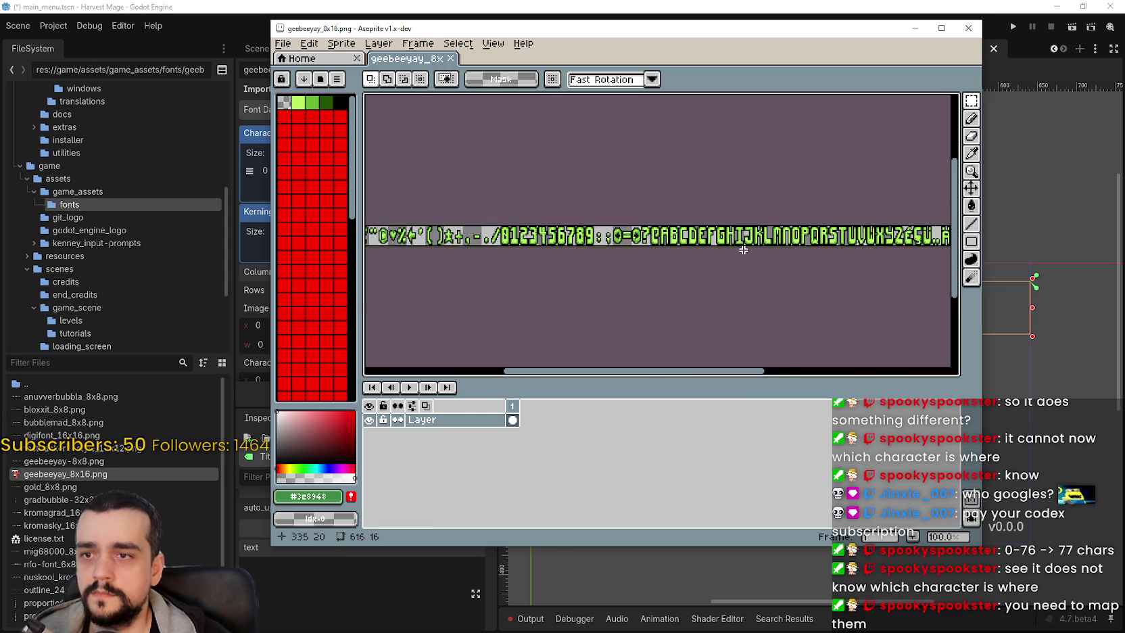
{"action": "scroll", "coordinate": [717, 209], "scroll_direction": "up", "scroll_amount": 1}
{"action": "scroll", "coordinate": [717, 209], "scroll_direction": "up", "scroll_amount": 1}
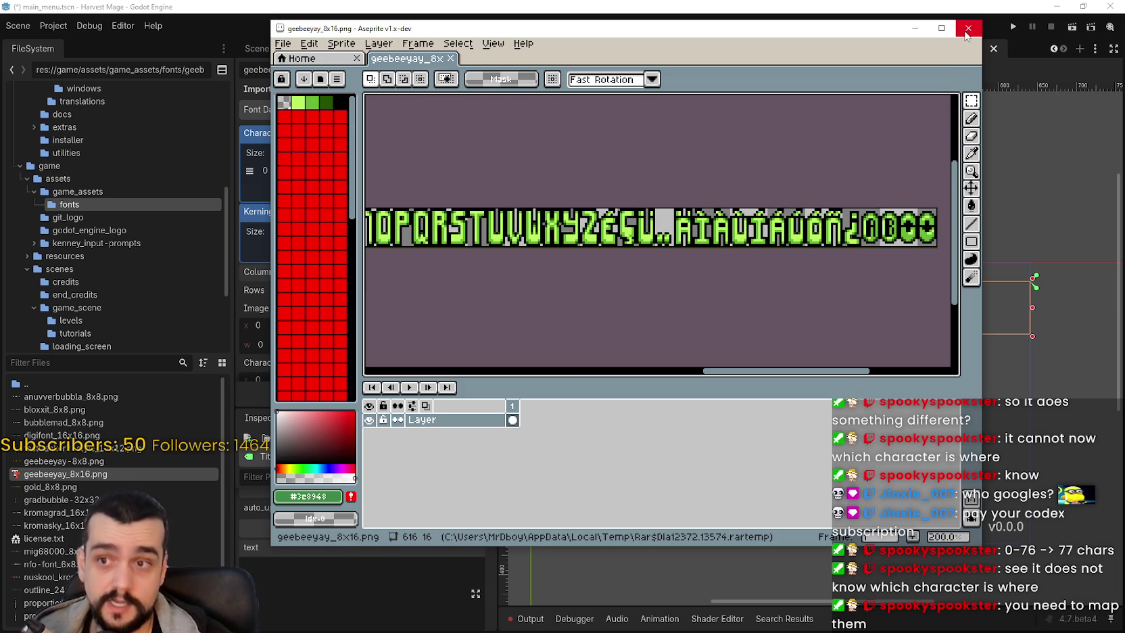
{"action": "left_click_drag", "start_coordinate": [471, 244], "coordinate": [666, 281]}
{"action": "scroll", "coordinate": [666, 280], "scroll_direction": "down", "scroll_amount": 1}
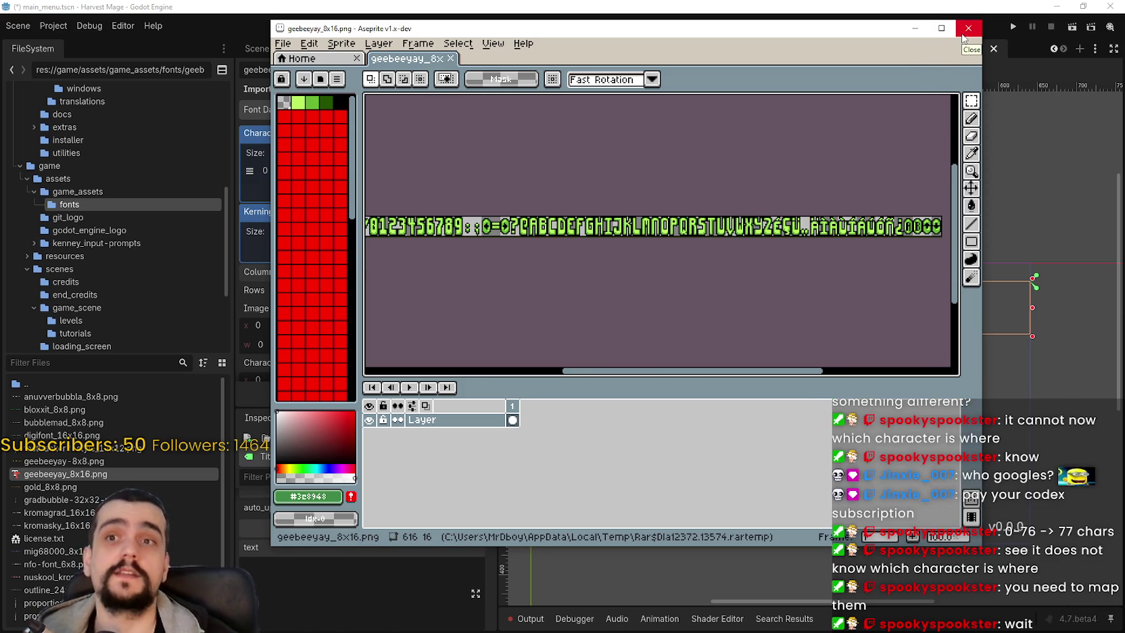
{"action": "mouse_move", "coordinate": [651, 291]}
{"action": "left_mouse_down"}
{"action": "mouse_move", "coordinate": [851, 344]}
{"action": "mouse_move", "coordinate": [877, 308]}
{"action": "left_mouse_up"}
{"action": "mouse_move", "coordinate": [832, 272]}
{"action": "left_mouse_down"}
{"action": "mouse_move", "coordinate": [672, 251]}
{"action": "mouse_move", "coordinate": [687, 267]}
{"action": "left_mouse_up"}
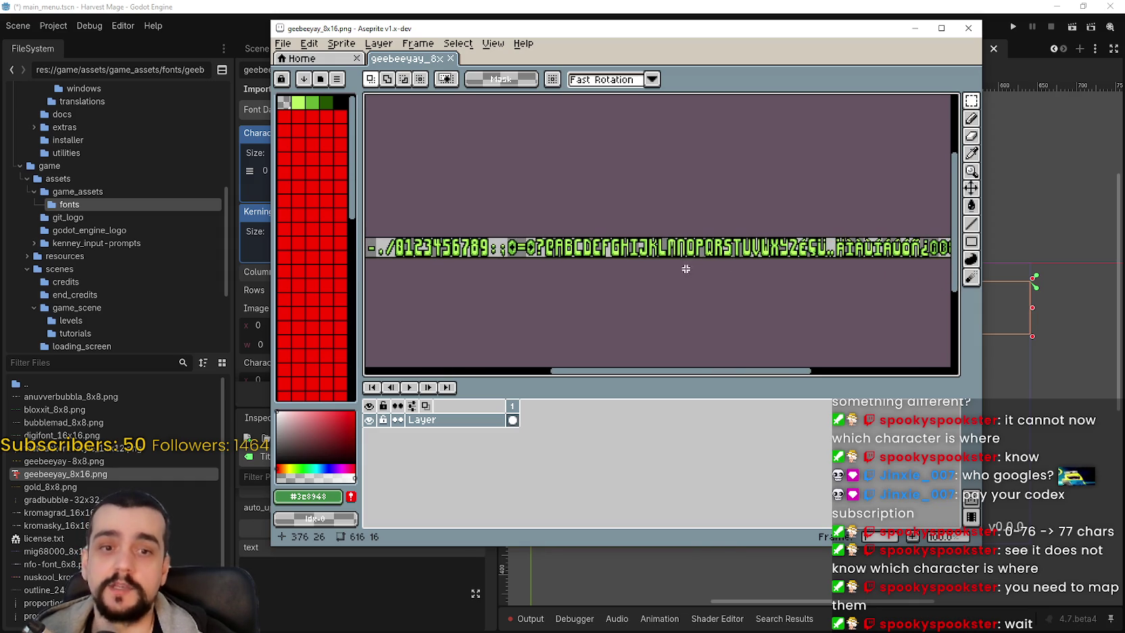
{"action": "scroll", "coordinate": [805, 219], "scroll_direction": "up", "scroll_amount": 1}
{"action": "scroll", "coordinate": [609, 257], "scroll_direction": "up", "scroll_amount": 2}
{"action": "scroll", "coordinate": [575, 257], "scroll_direction": "down", "scroll_amount": 3}
{"action": "scroll", "coordinate": [512, 256], "scroll_direction": "up", "scroll_amount": 4}
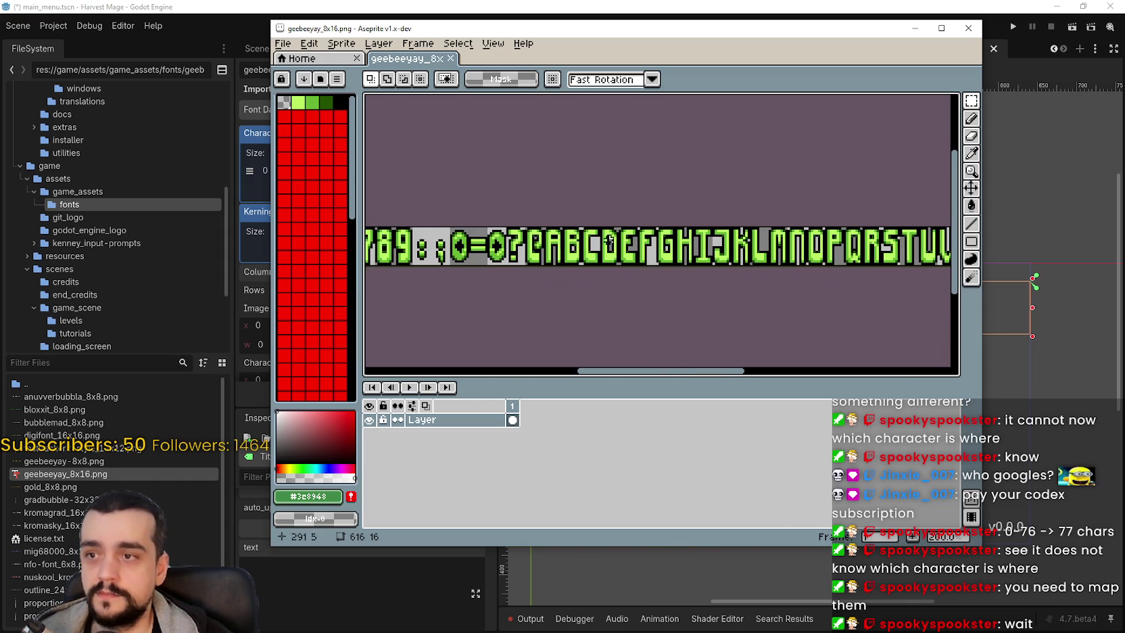
{"action": "left_click_drag", "start_coordinate": [609, 239], "coordinate": [496, 237]}
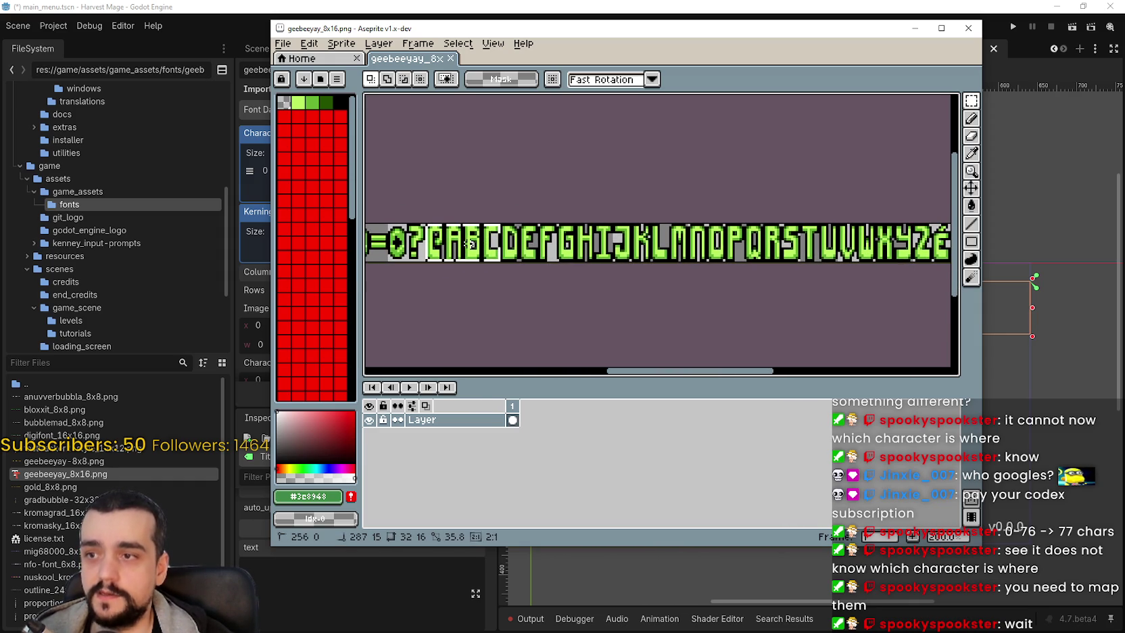
{"action": "scroll", "coordinate": [457, 240], "scroll_direction": "up", "scroll_amount": 1}
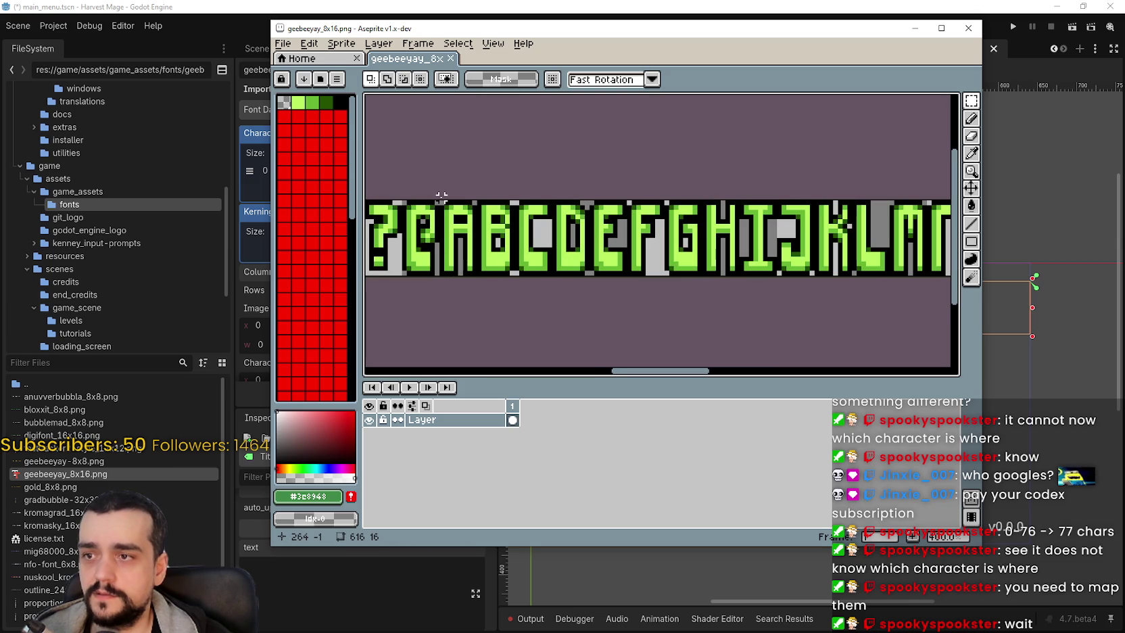
Step: Drag a selection across the glyphs to measure their span, then return to Godot's 0-77 range
{"action": "mouse_move", "coordinate": [445, 202]}
{"action": "left_mouse_down"}
{"action": "mouse_move", "coordinate": [720, 280]}
{"action": "mouse_move", "coordinate": [774, 277]}
{"action": "mouse_move", "coordinate": [446, 273]}
{"action": "left_mouse_up"}
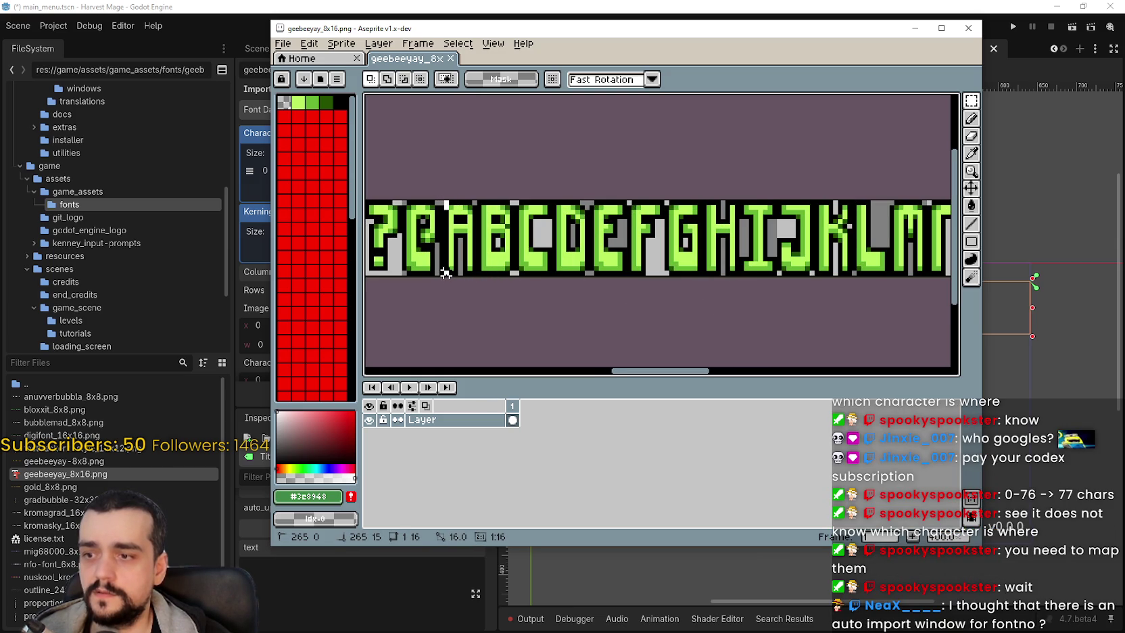
{"action": "mouse_move", "coordinate": [446, 273]}
{"action": "left_mouse_down"}
{"action": "mouse_move", "coordinate": [897, 311]}
{"action": "mouse_move", "coordinate": [879, 291]}
{"action": "mouse_move", "coordinate": [764, 256]}
{"action": "left_mouse_up"}
{"action": "scroll", "coordinate": [776, 266], "scroll_direction": "down", "scroll_amount": 1}
{"action": "scroll", "coordinate": [775, 266], "scroll_direction": "down", "scroll_amount": 2}
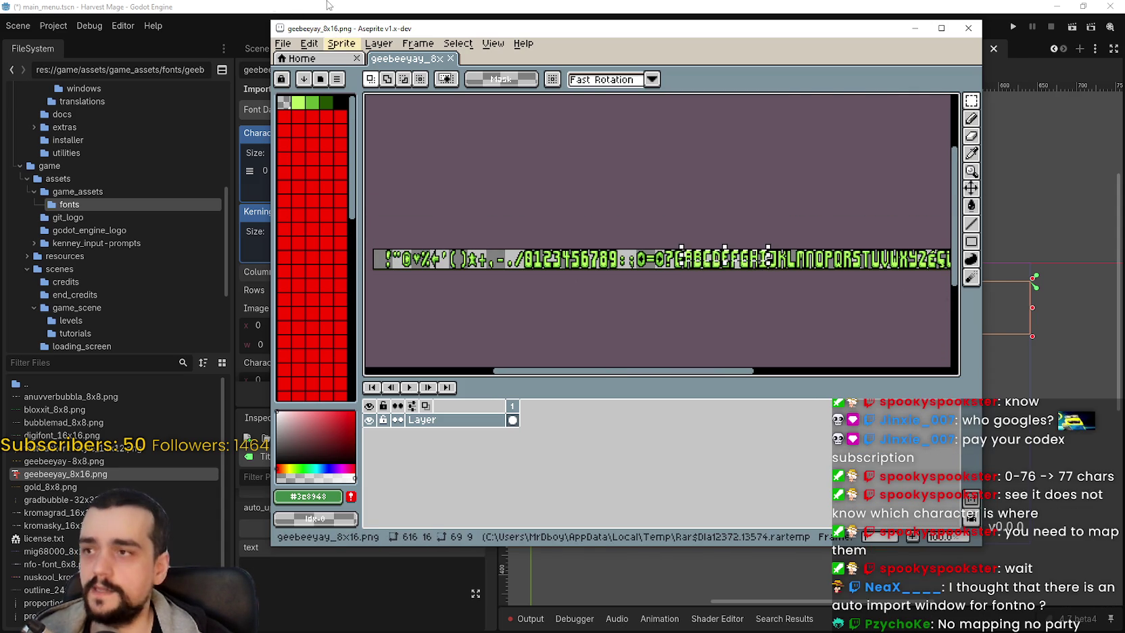
{"action": "key", "text": "alt+Tab"}
{"action": "left_click", "coordinate": [351, 169]}
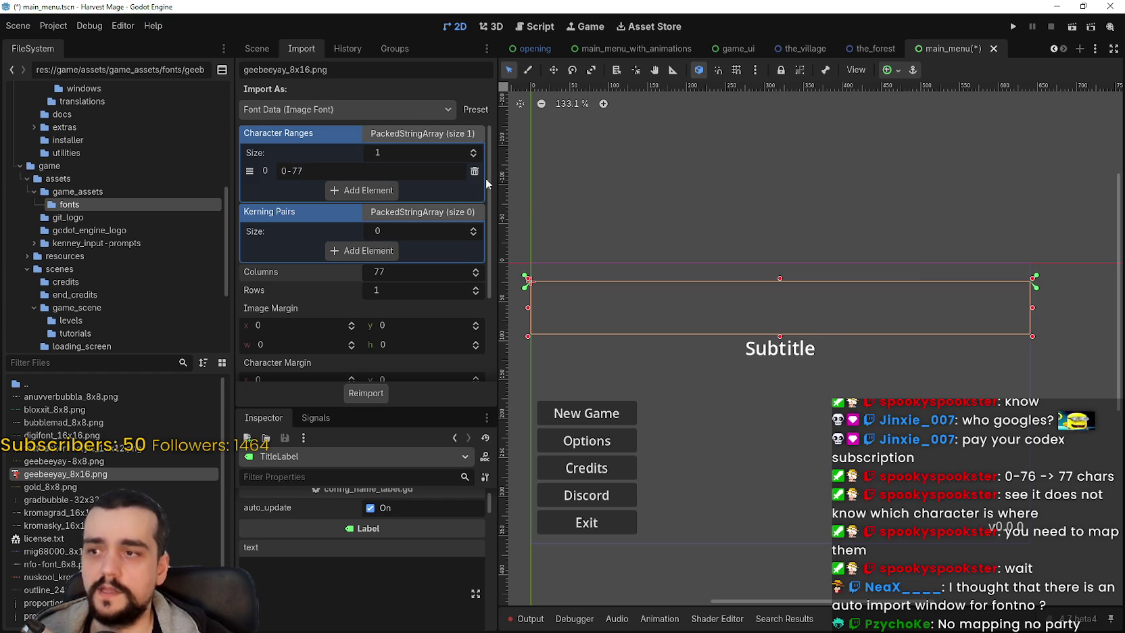
Step: Leave the 0-77 import settings as they are and switch back to the main_menu scene tree
{"action": "scroll", "coordinate": [385, 277], "scroll_direction": "down", "scroll_amount": 2}
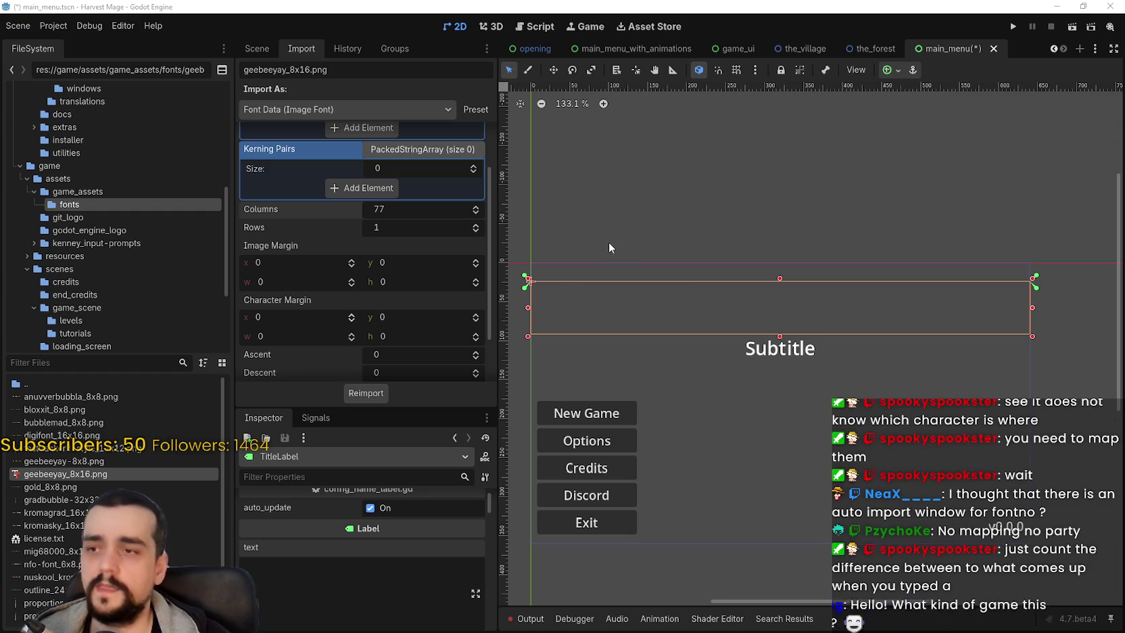
{"action": "scroll", "coordinate": [829, 315], "scroll_direction": "down", "scroll_amount": 2}
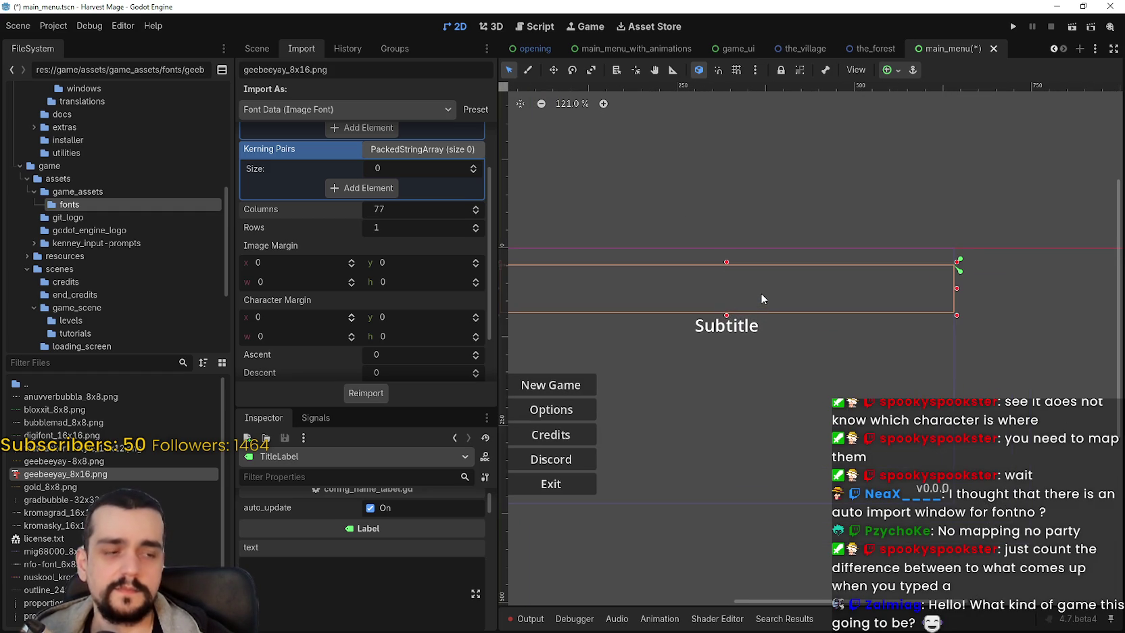
{"action": "scroll", "coordinate": [757, 334], "scroll_direction": "down", "scroll_amount": 1}
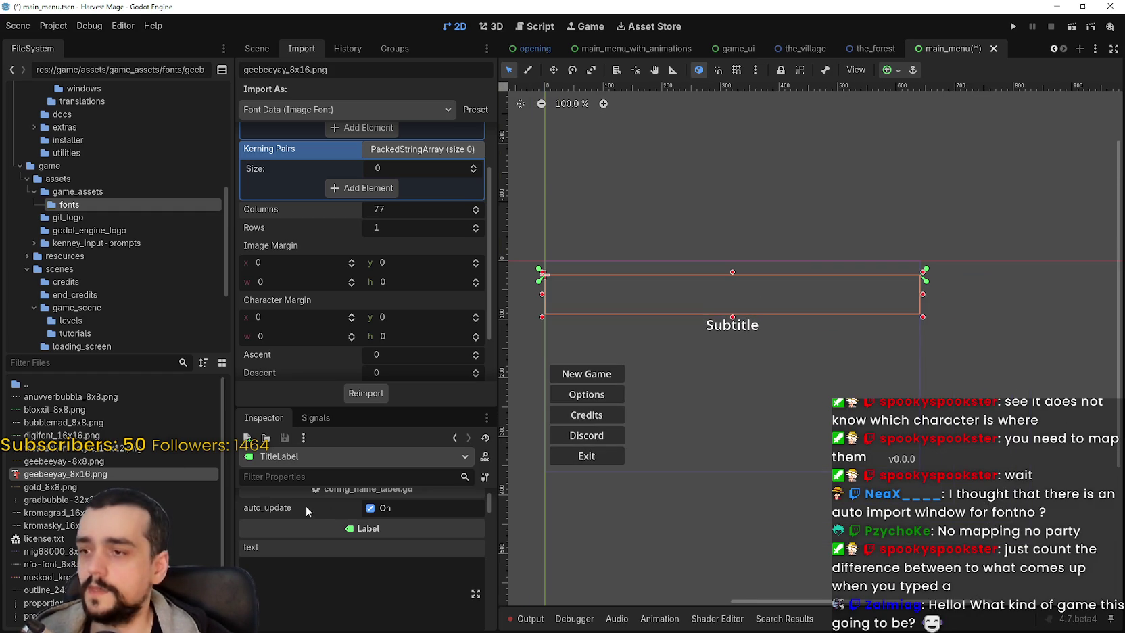
{"action": "right_click", "coordinate": [84, 204]}
{"action": "left_click", "coordinate": [525, 173]}
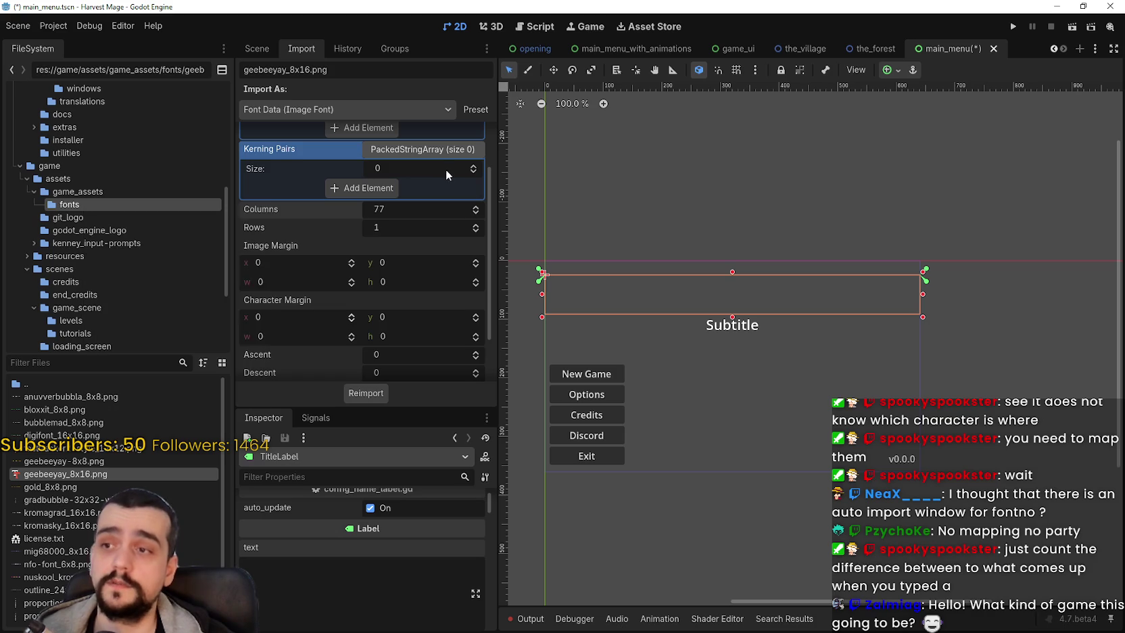
{"action": "scroll", "coordinate": [446, 169], "scroll_direction": "up", "scroll_amount": 2}
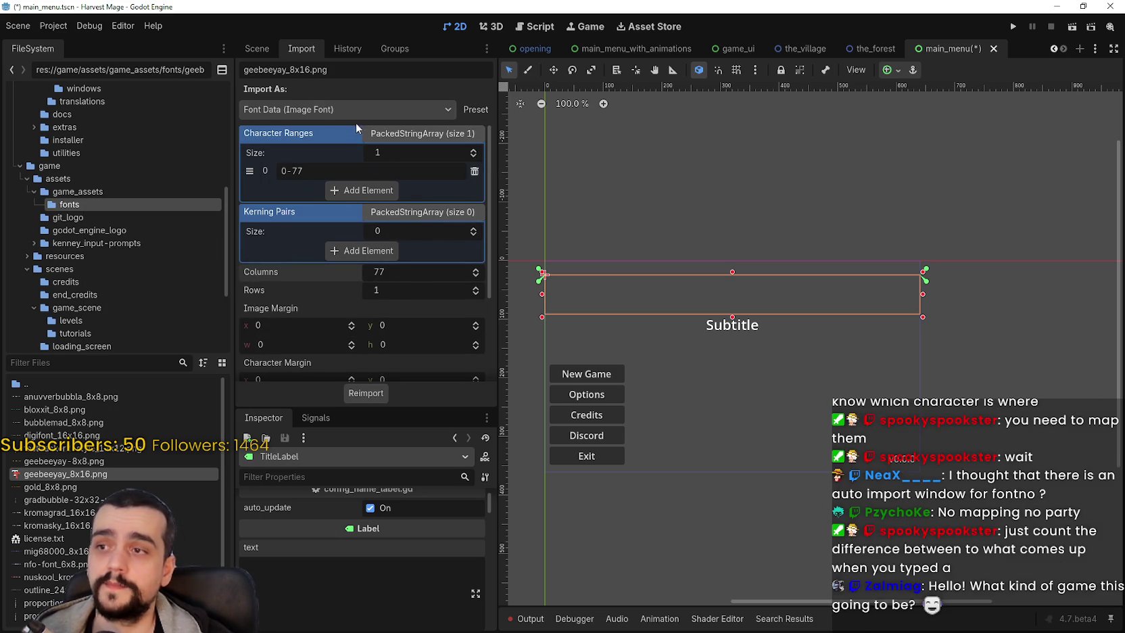
{"action": "left_click", "coordinate": [265, 49]}
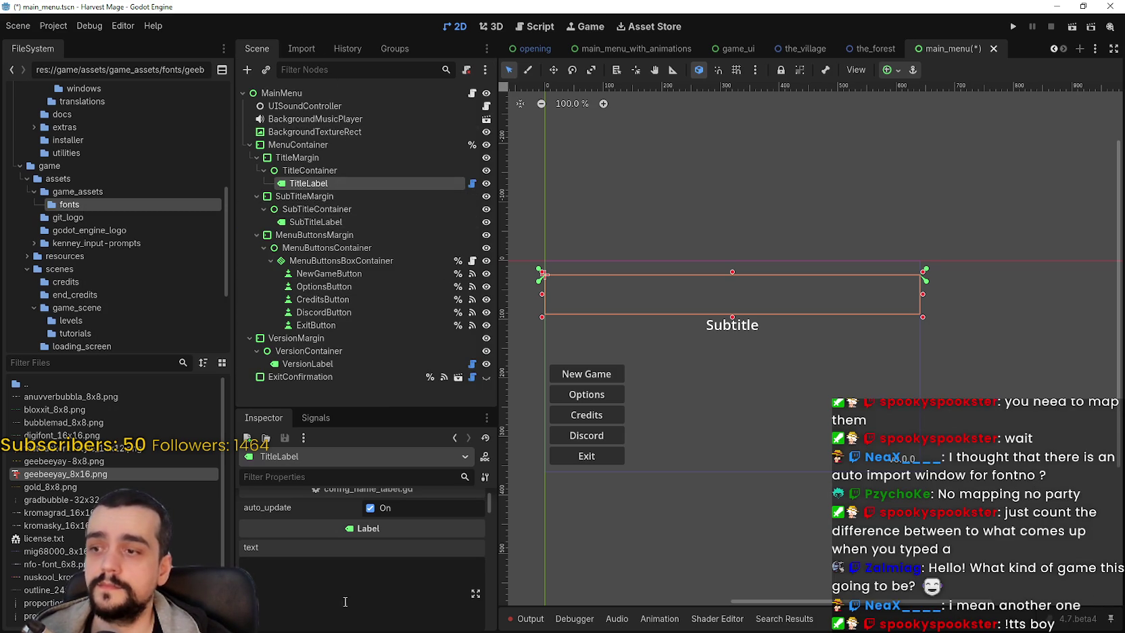
Step: Set TitleLabel's text to 'Harvest Mage' and save the main_menu scene
{"action": "scroll", "coordinate": [343, 562], "scroll_direction": "down", "scroll_amount": 5}
{"action": "left_click_drag", "start_coordinate": [488, 520], "coordinate": [485, 565]}
{"action": "scroll", "coordinate": [358, 574], "scroll_direction": "down", "scroll_amount": 8}
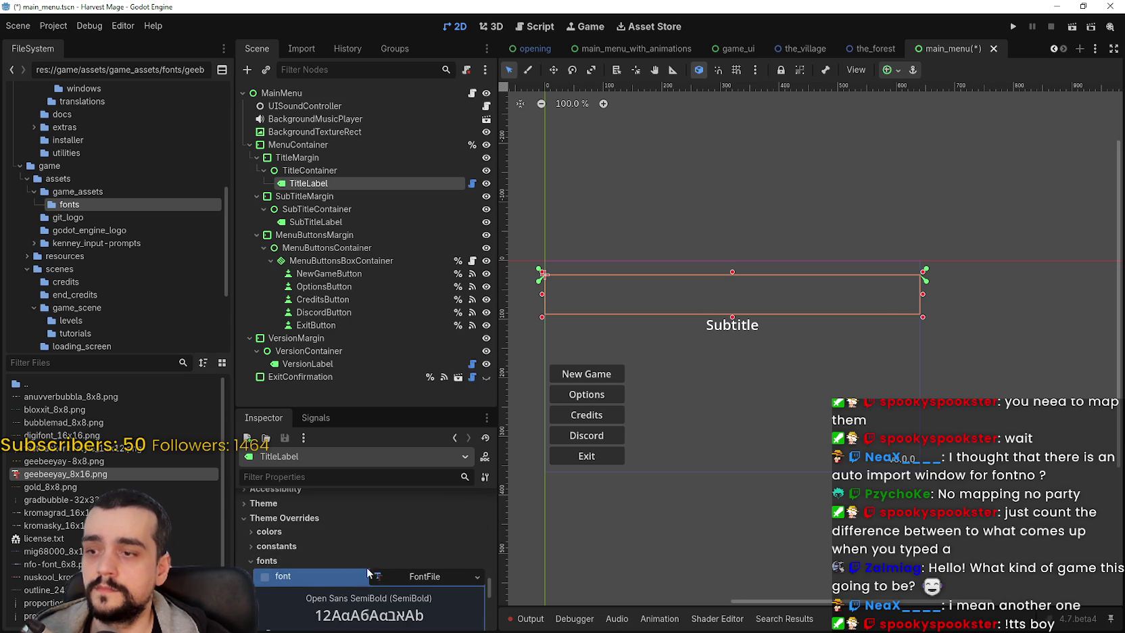
{"action": "scroll", "coordinate": [707, 334], "scroll_direction": "down", "scroll_amount": 2}
{"action": "scroll", "coordinate": [492, 586], "scroll_direction": "up", "scroll_amount": 3}
{"action": "scroll", "coordinate": [491, 585], "scroll_direction": "up", "scroll_amount": 10}
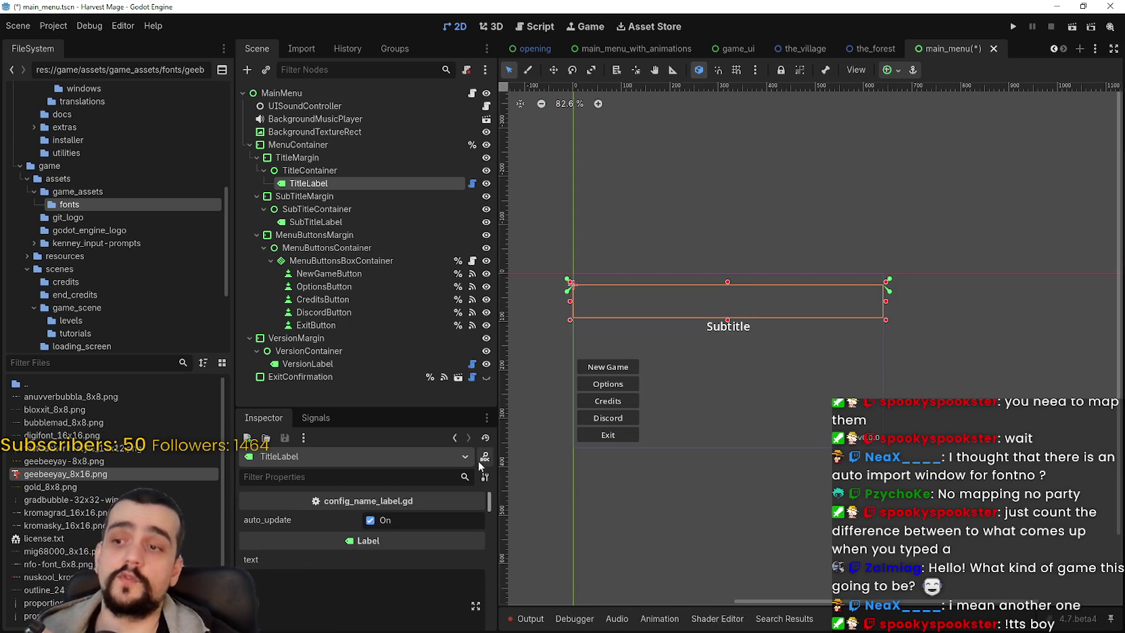
{"action": "left_click", "coordinate": [359, 563]}
{"action": "type", "text": "Harvest Mage"}
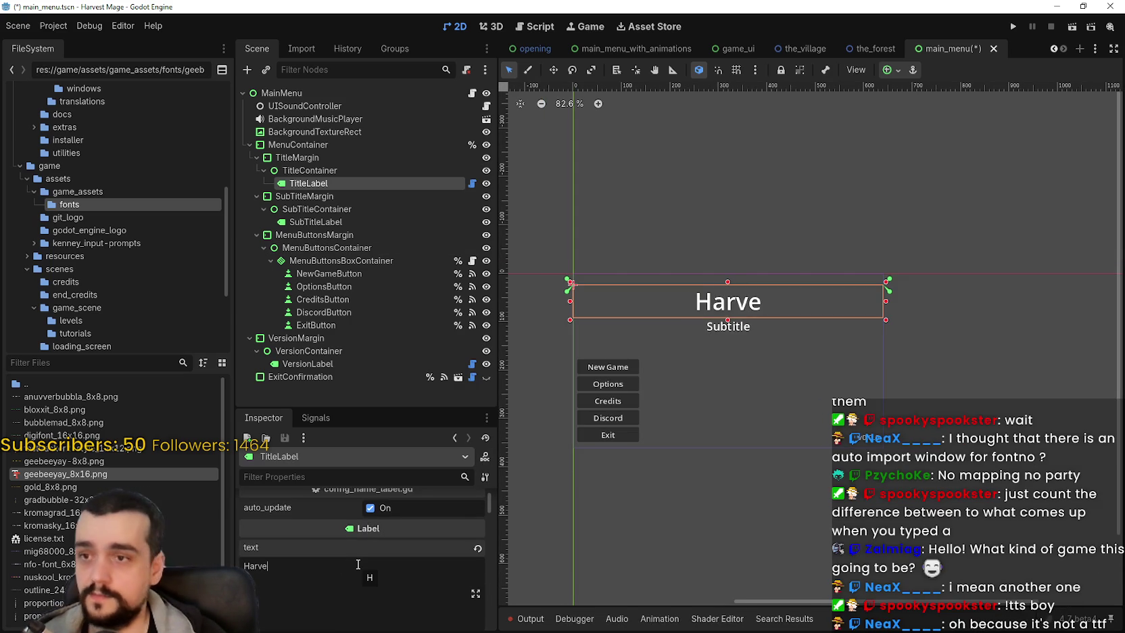
{"action": "key", "text": "ctrl+s"}
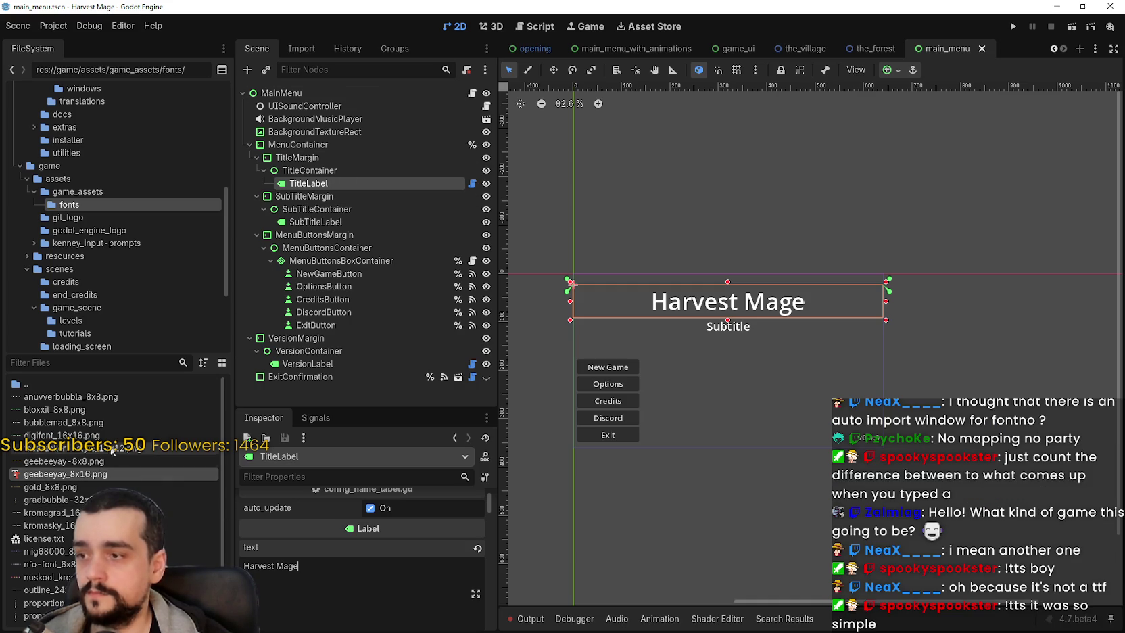
{"action": "double_click", "coordinate": [54, 384]}
Step: Delete the fonts folder from game_assets
{"action": "right_click", "coordinate": [61, 399]}
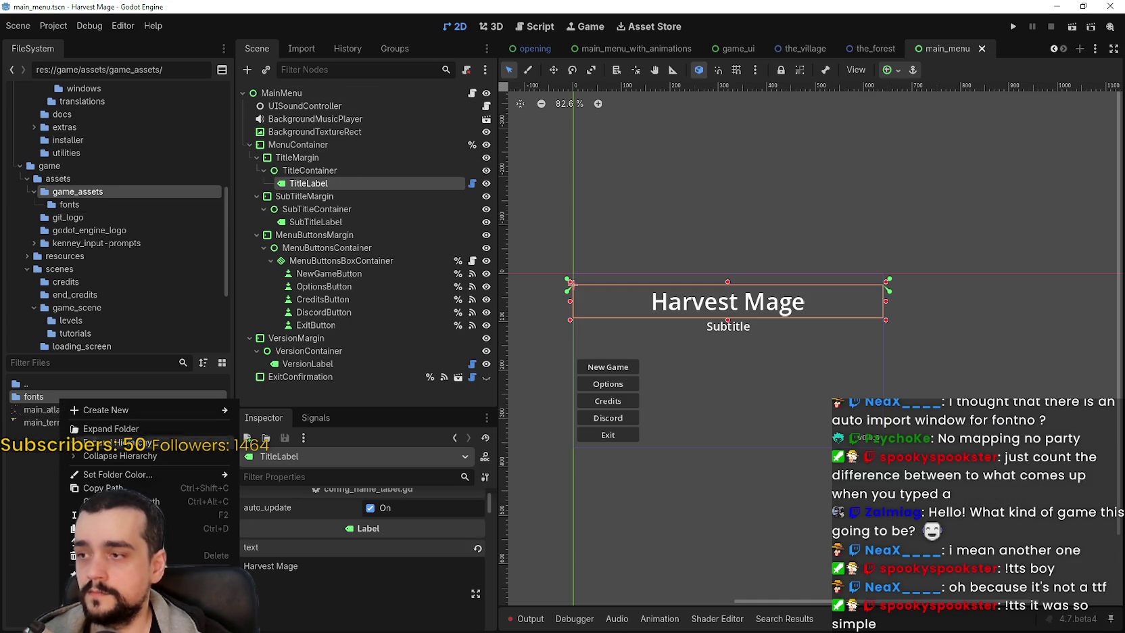
{"action": "left_click", "coordinate": [122, 554]}
{"action": "left_click", "coordinate": [482, 371]}
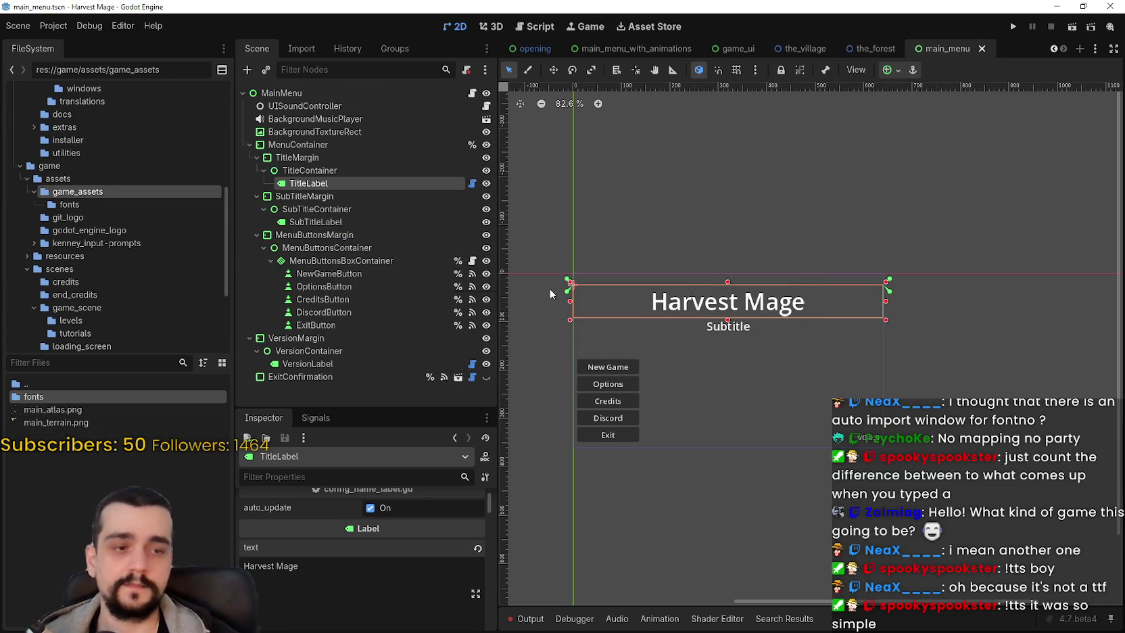
Step: Create a new folder named fonts inside assets
{"action": "right_click", "coordinate": [77, 466]}
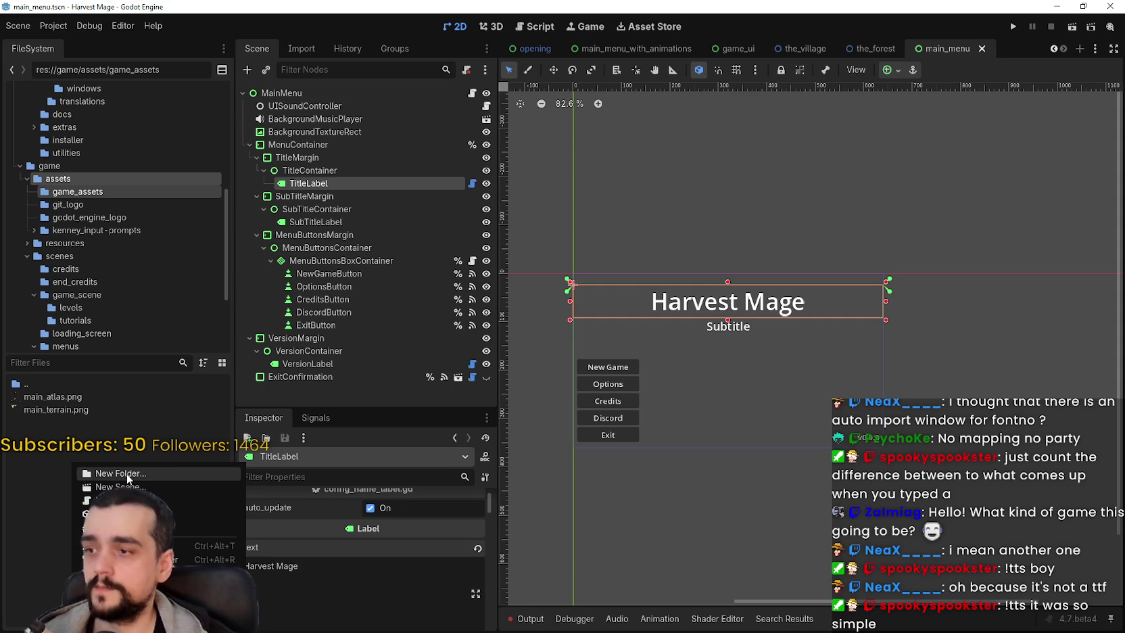
{"action": "left_click", "coordinate": [127, 475]}
{"action": "type", "text": "fonts"}
{"action": "key", "text": "Return"}
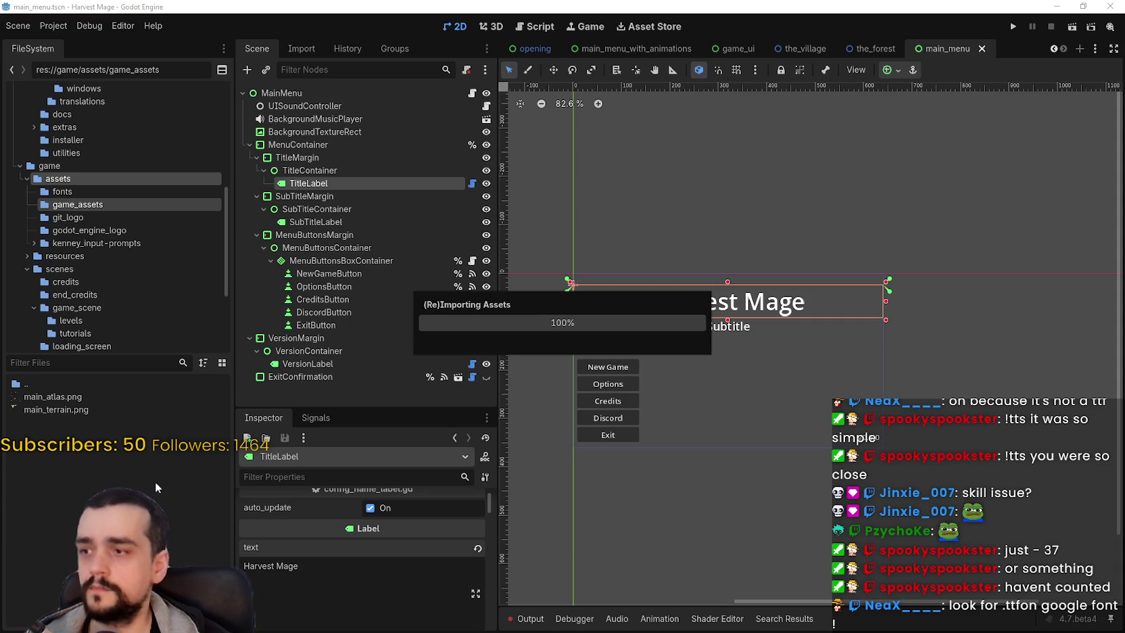
Step: Move PixelOperator8.ttf and PixelOperator8-Bold.ttf from assets into the assets/fonts folder
{"action": "left_click", "coordinate": [90, 25]}
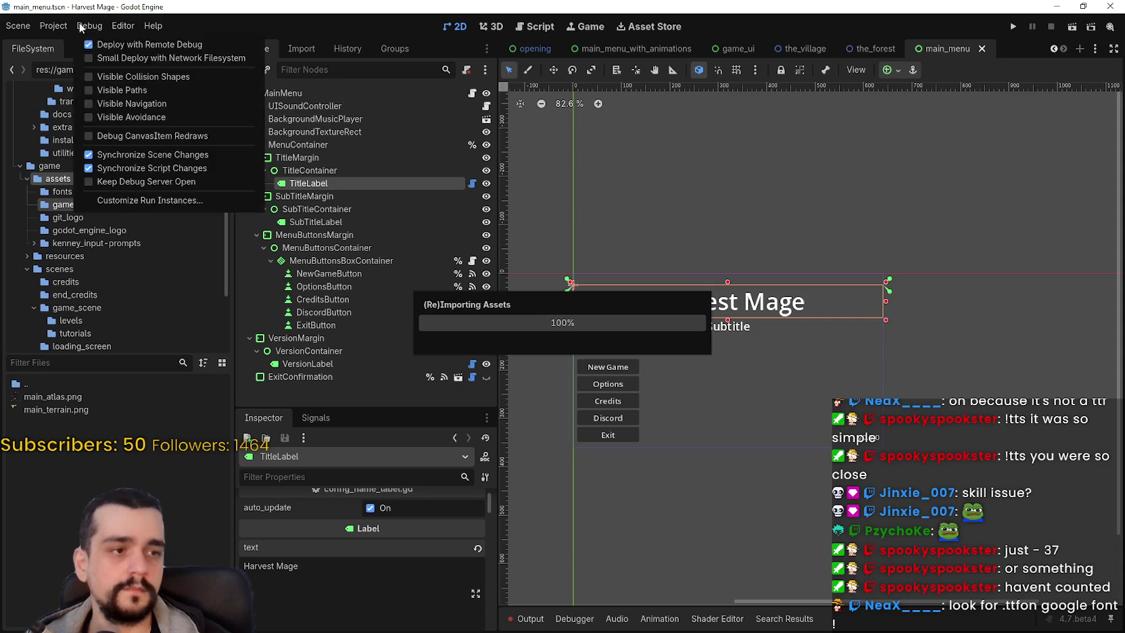
{"action": "mouse_move", "coordinate": [123, 26]}
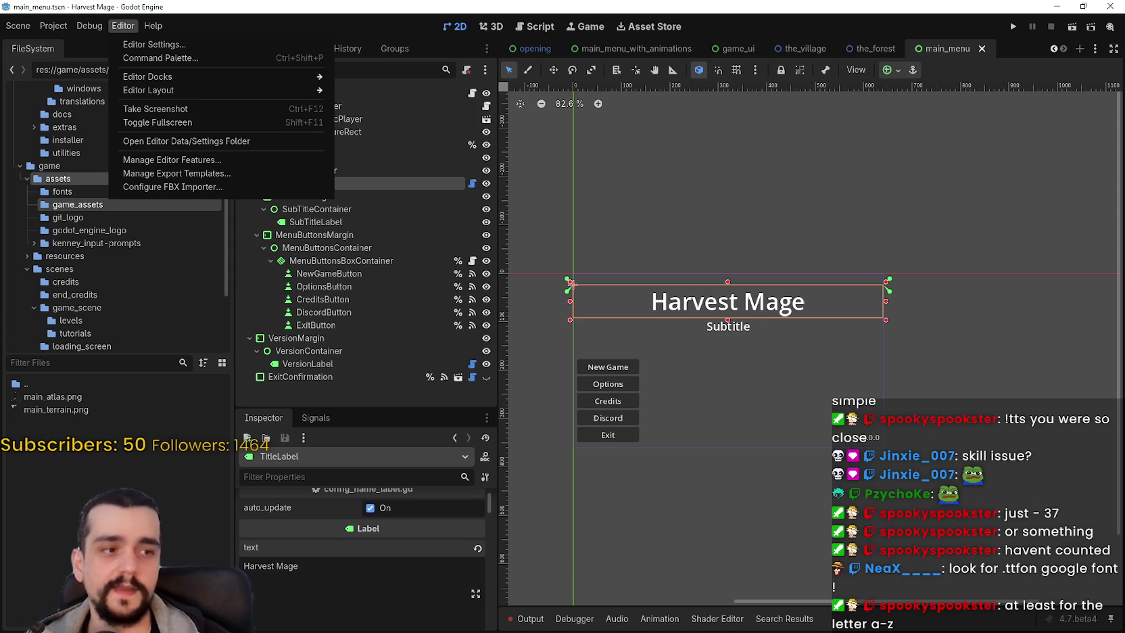
{"action": "left_click", "coordinate": [87, 429]}
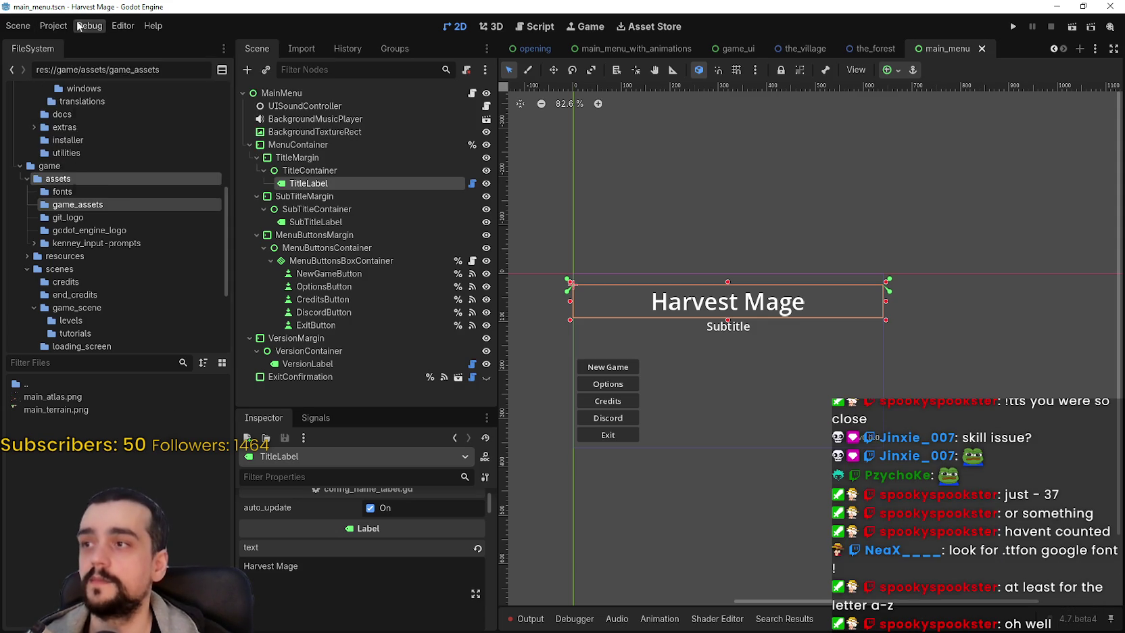
{"action": "left_click", "coordinate": [71, 270]}
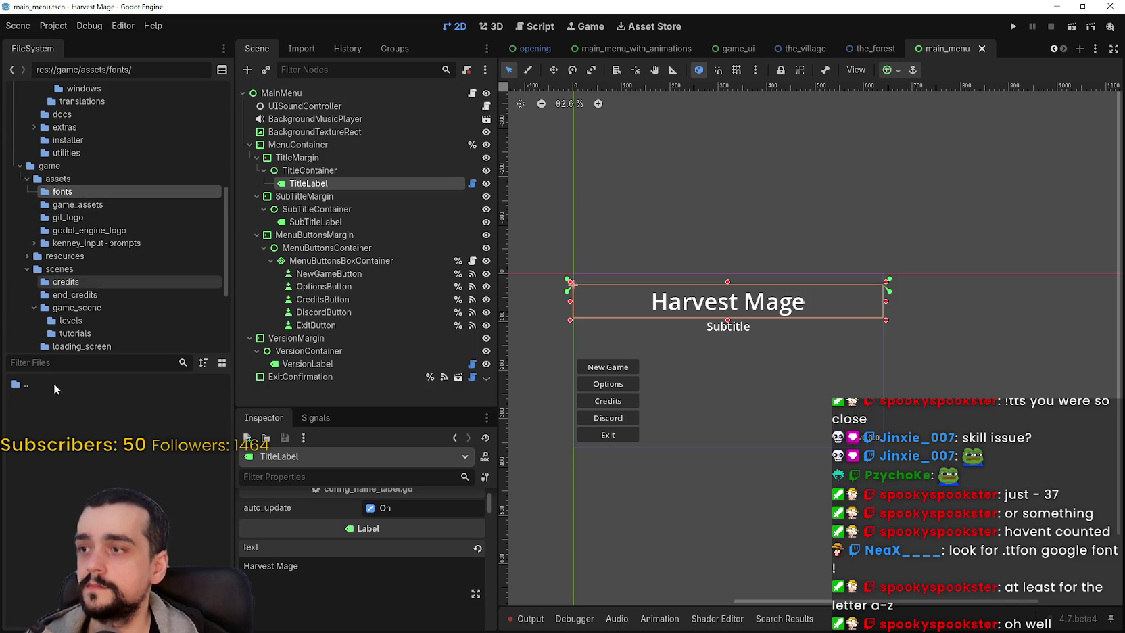
{"action": "left_click", "coordinate": [79, 180]}
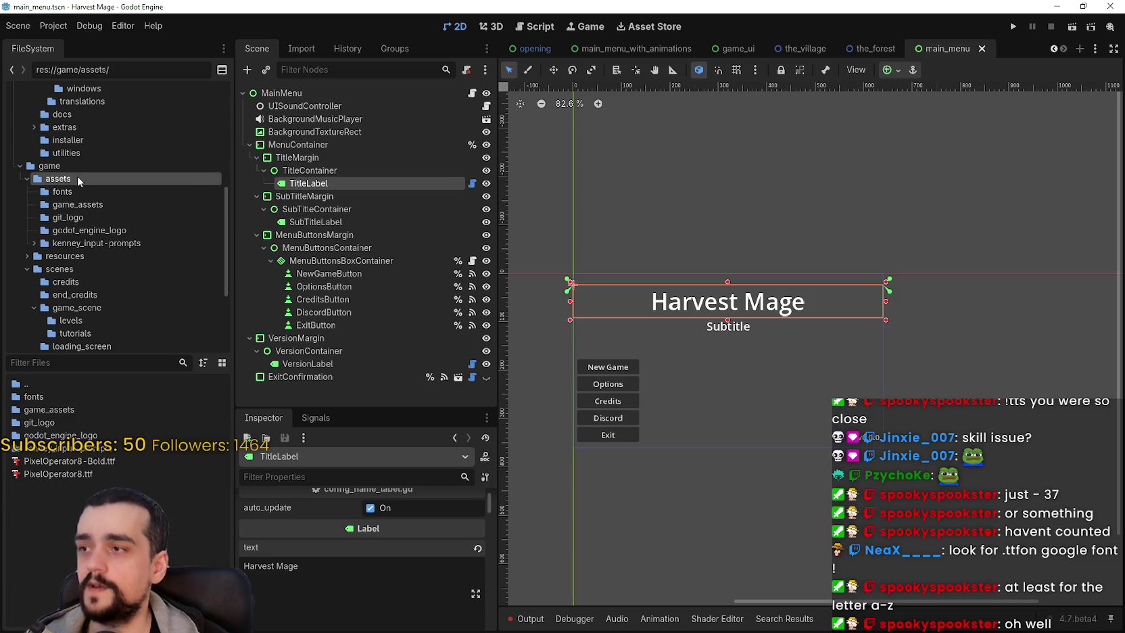
{"action": "left_click", "coordinate": [68, 461]}
{"action": "left_click", "coordinate": [76, 474], "text": "shift"}
{"action": "left_click_drag", "start_coordinate": [122, 457], "coordinate": [47, 398]}
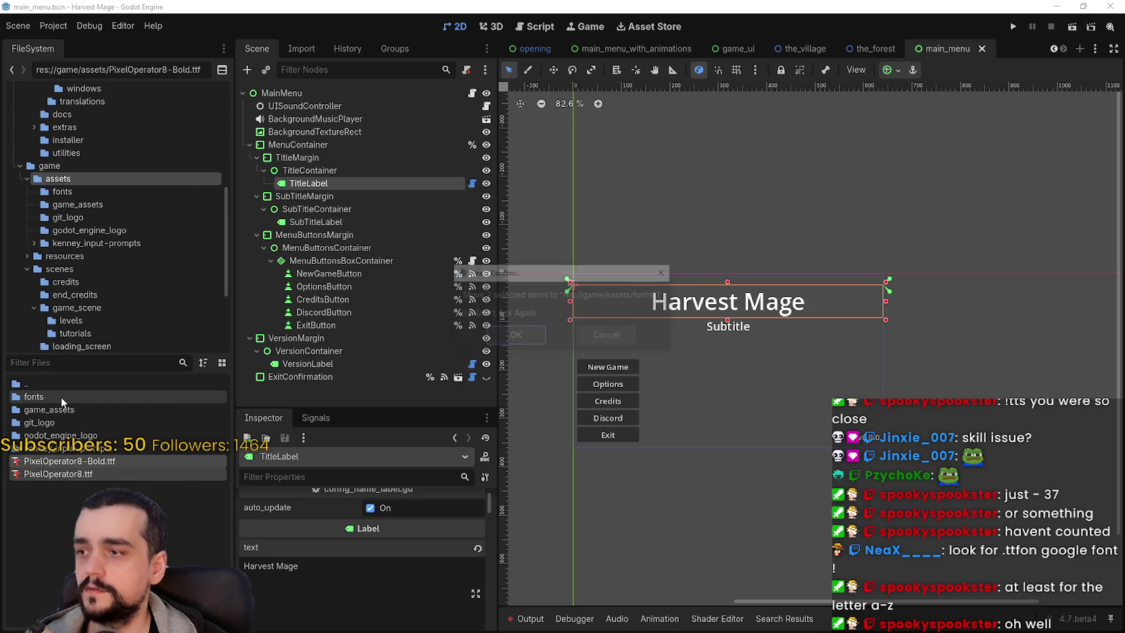
{"action": "left_click", "coordinate": [515, 337]}
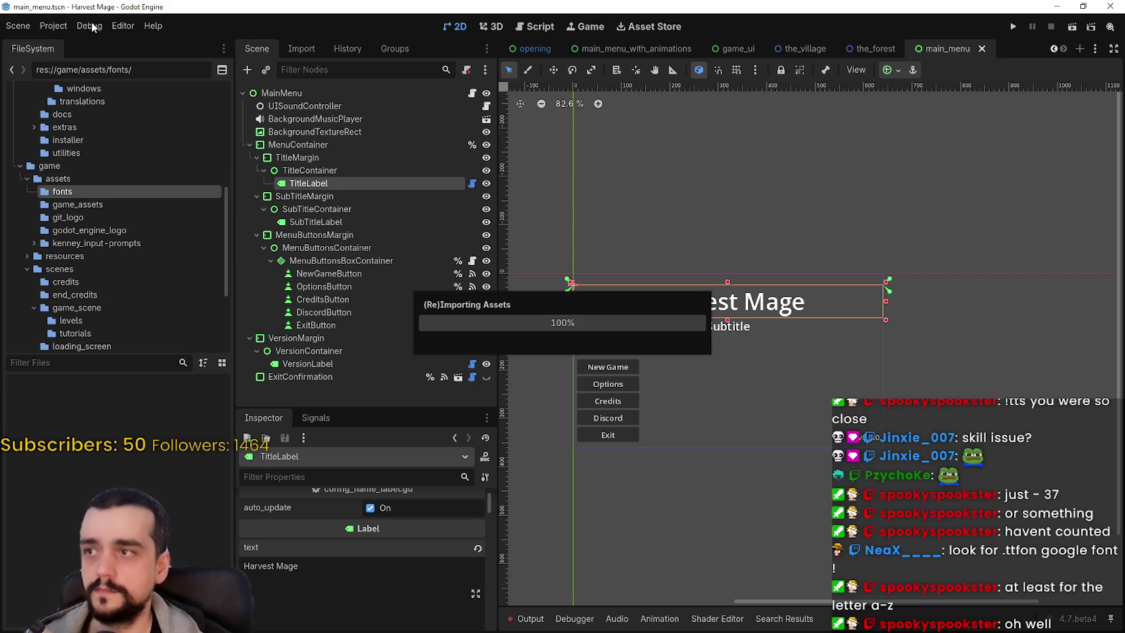
Step: Dismiss a stray editor menu, then resize and scroll the dock
{"action": "left_click", "coordinate": [61, 27]}
{"action": "key", "text": "Escape"}
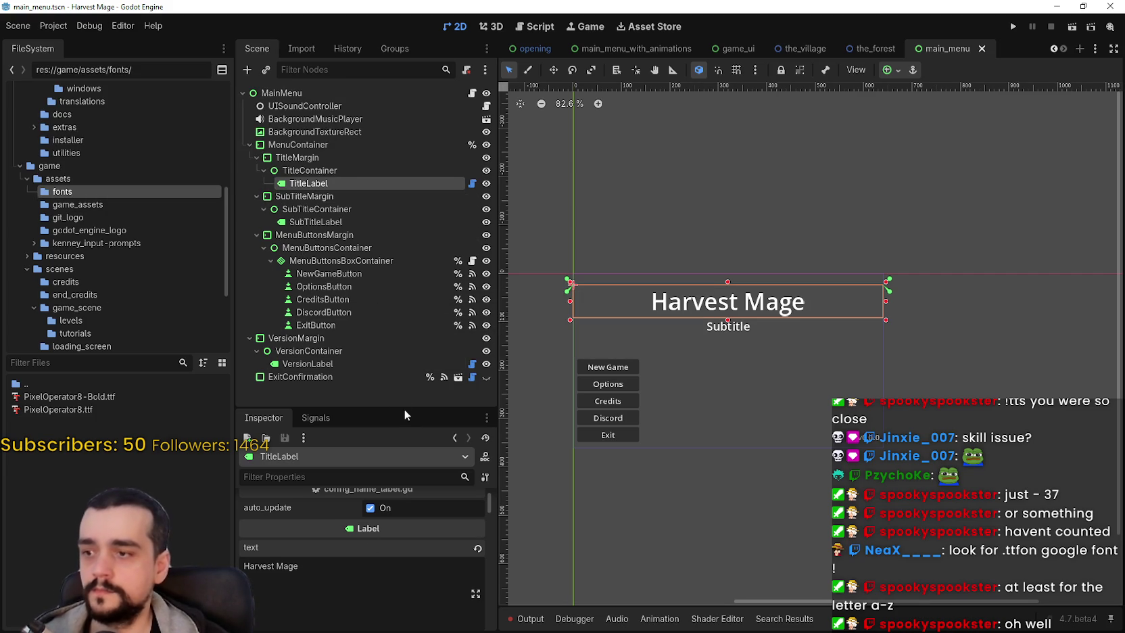
{"action": "left_click_drag", "start_coordinate": [393, 409], "coordinate": [392, 319]}
{"action": "scroll", "coordinate": [372, 546], "scroll_direction": "down", "scroll_amount": 5}
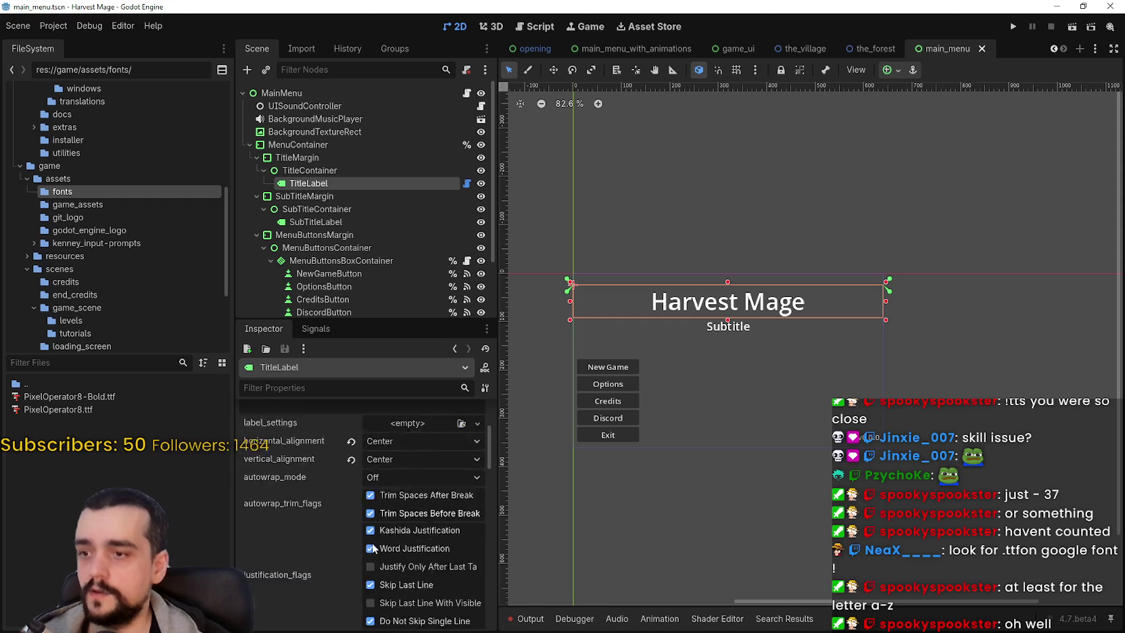
{"action": "scroll", "coordinate": [372, 546], "scroll_direction": "down", "scroll_amount": 10}
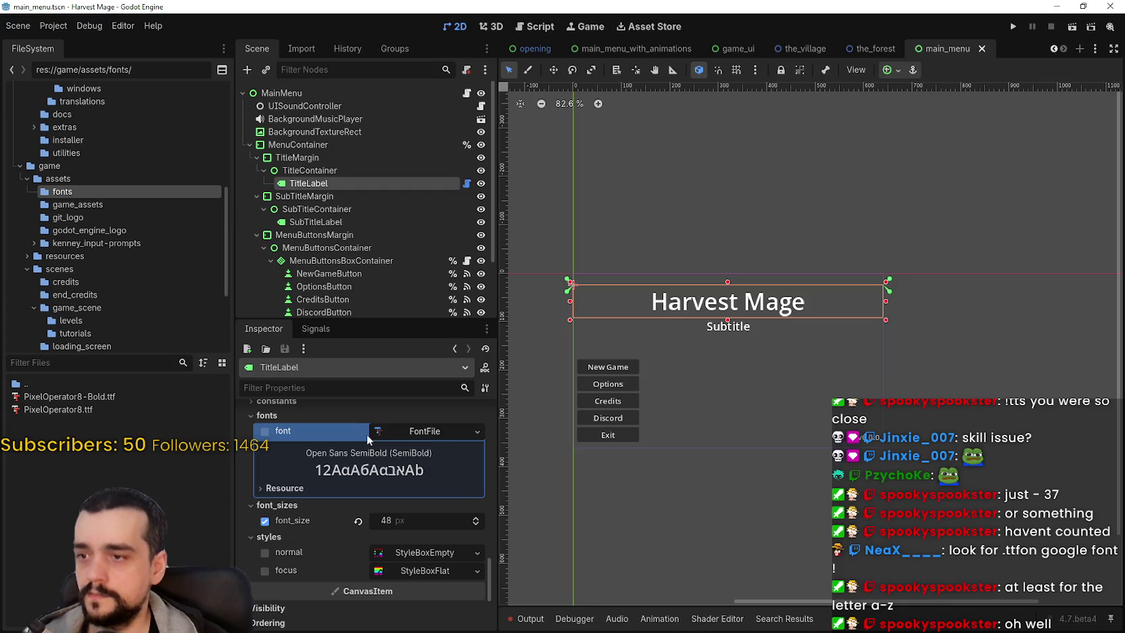
{"action": "left_click", "coordinate": [474, 433]}
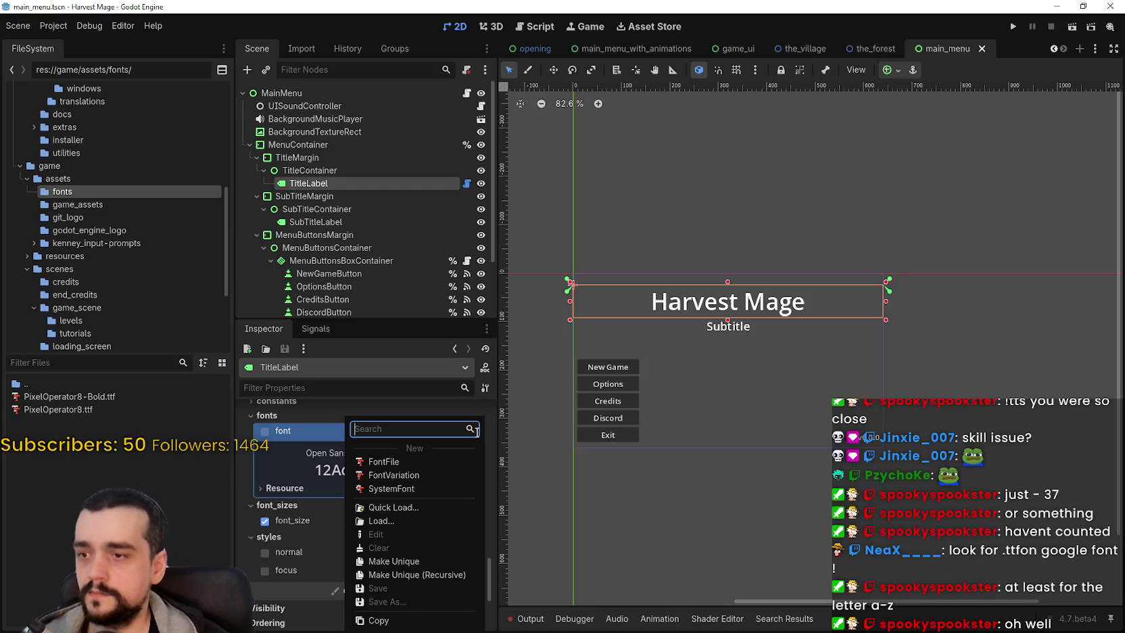
{"action": "left_click", "coordinate": [395, 523]}
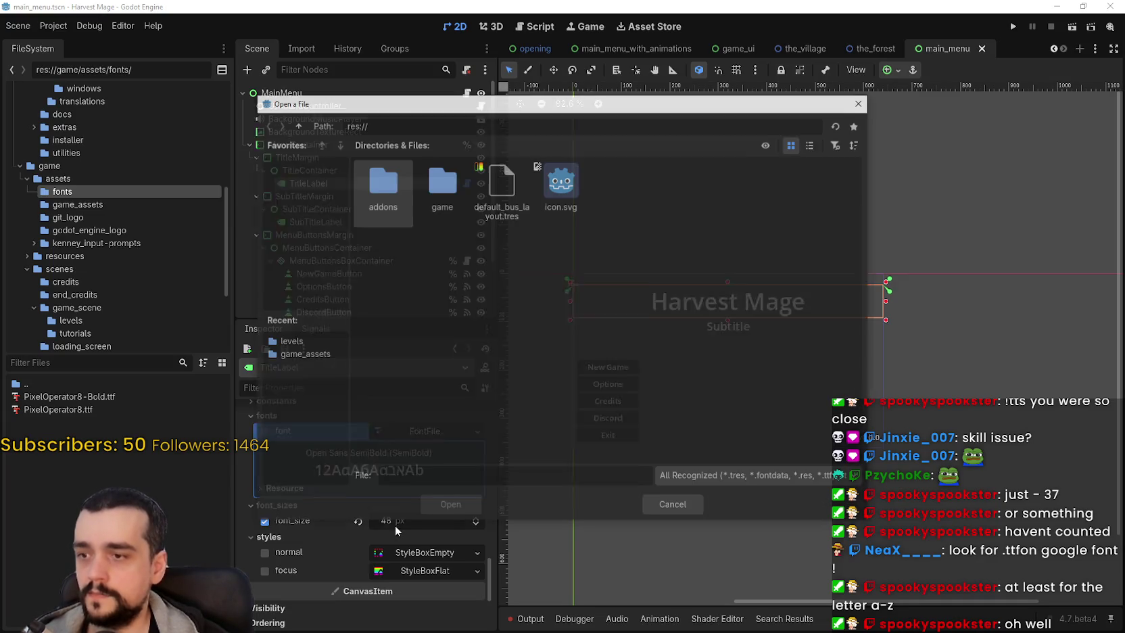
{"action": "key", "text": "Escape"}
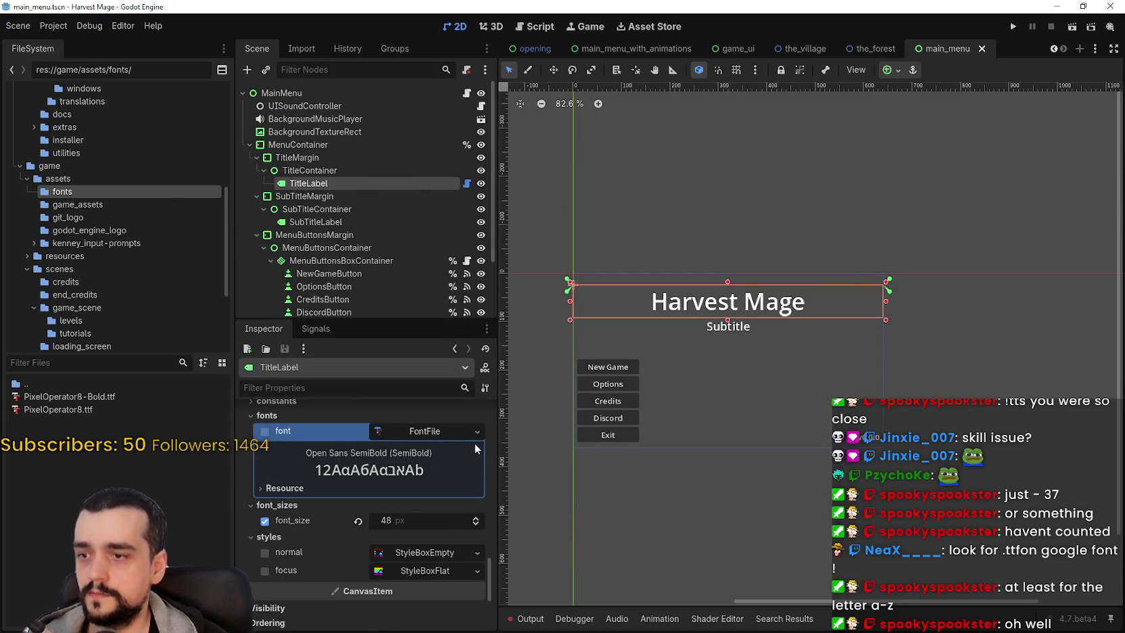
{"action": "left_click", "coordinate": [477, 431]}
{"action": "left_click", "coordinate": [389, 509]}
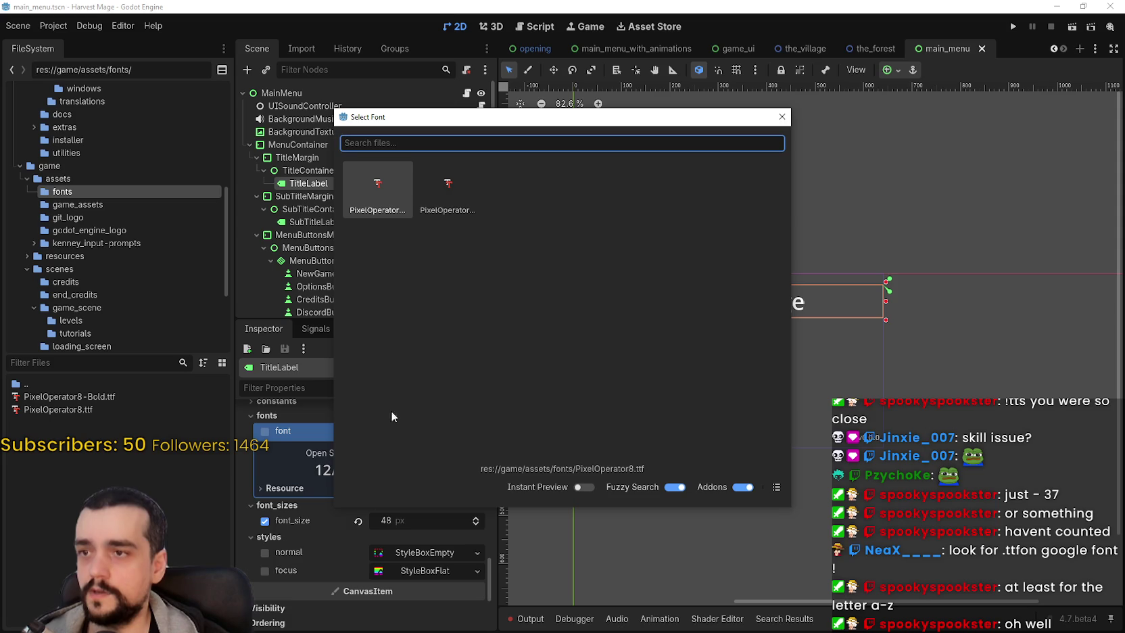
{"action": "left_click", "coordinate": [782, 116]}
{"action": "mouse_move", "coordinate": [490, 569]}
{"action": "left_mouse_down"}
{"action": "mouse_move", "coordinate": [491, 415]}
{"action": "mouse_move", "coordinate": [485, 567]}
{"action": "left_mouse_up"}
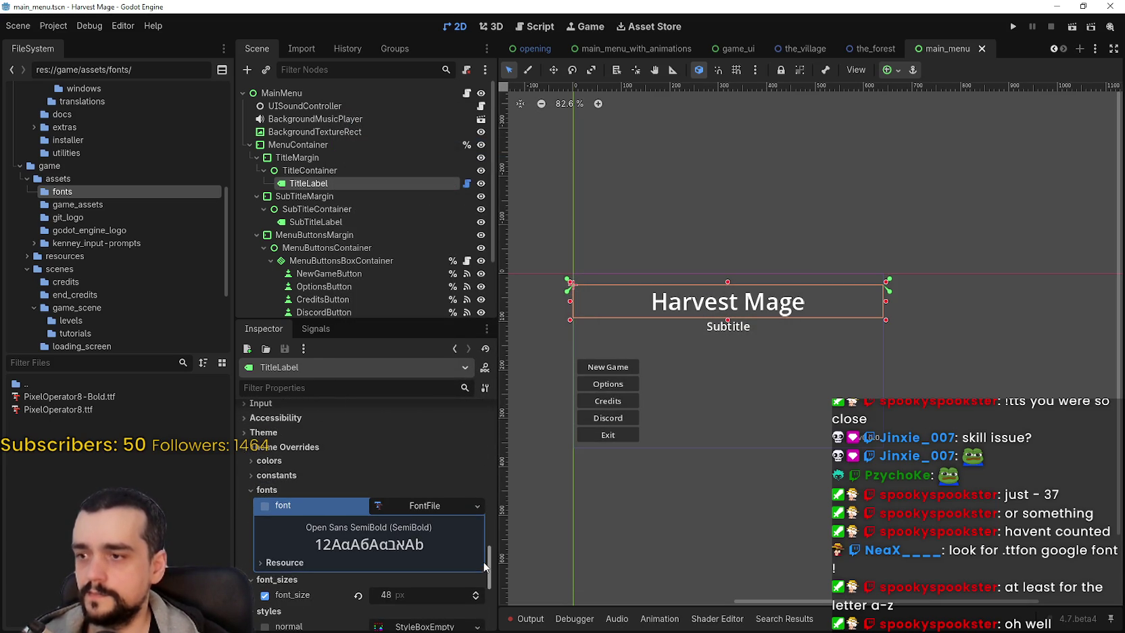
{"action": "left_click", "coordinate": [264, 432]}
Step: Give the title label the HeaderLarge variation and the steal_this_theme.tres theme
{"action": "left_click", "coordinate": [456, 468]}
{"action": "left_click", "coordinate": [457, 472]}
{"action": "left_click", "coordinate": [457, 470]}
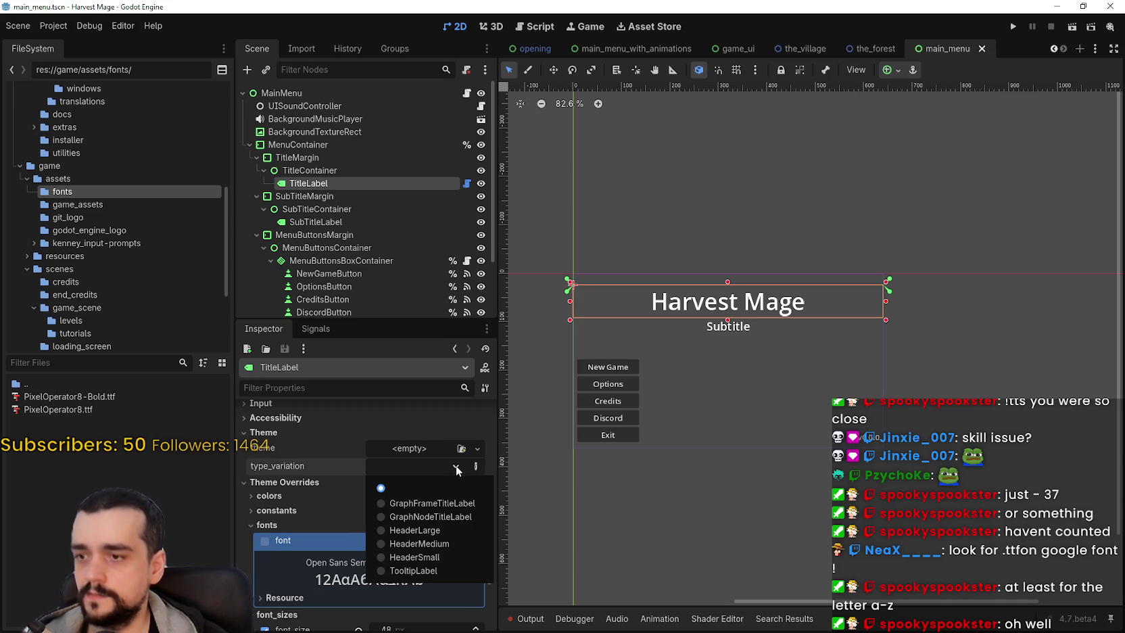
{"action": "left_click", "coordinate": [426, 530]}
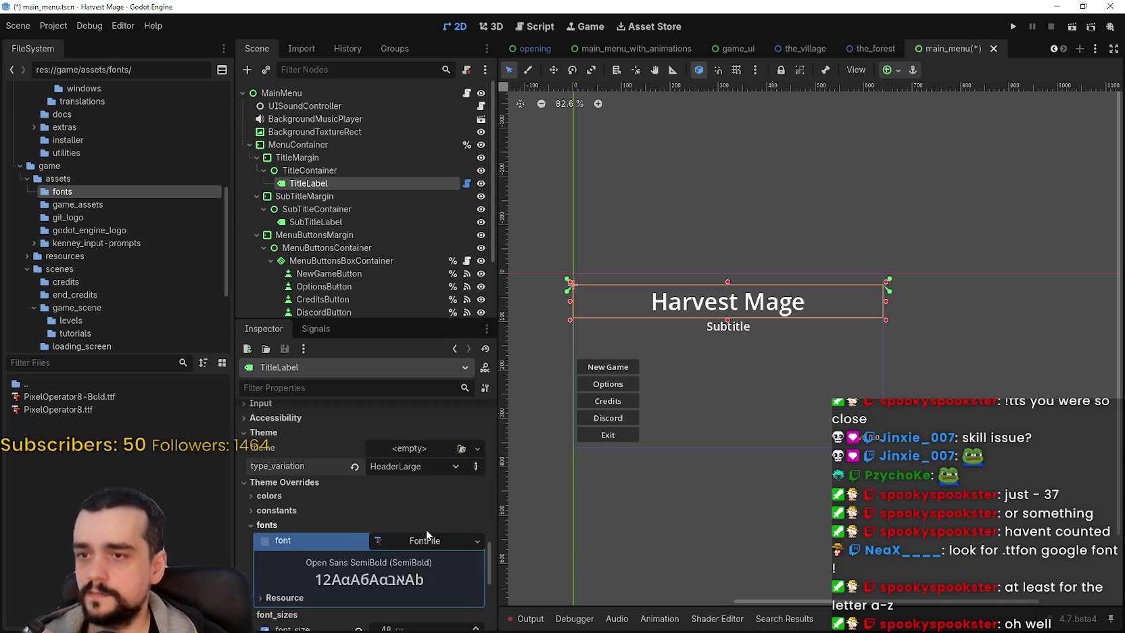
{"action": "left_click", "coordinate": [444, 447]}
{"action": "left_click", "coordinate": [446, 502]}
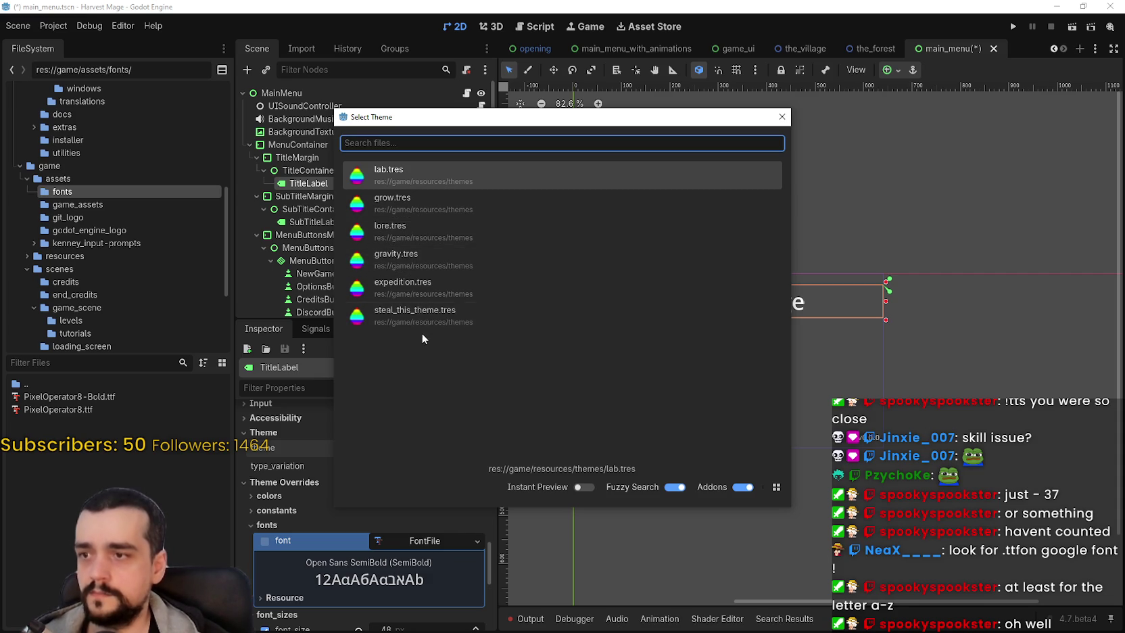
{"action": "left_click", "coordinate": [437, 310]}
Step: Switch the title to the GraphFrameTitleLabel variation with the lab.tres theme
{"action": "scroll", "coordinate": [536, 483], "scroll_direction": "up", "scroll_amount": 2}
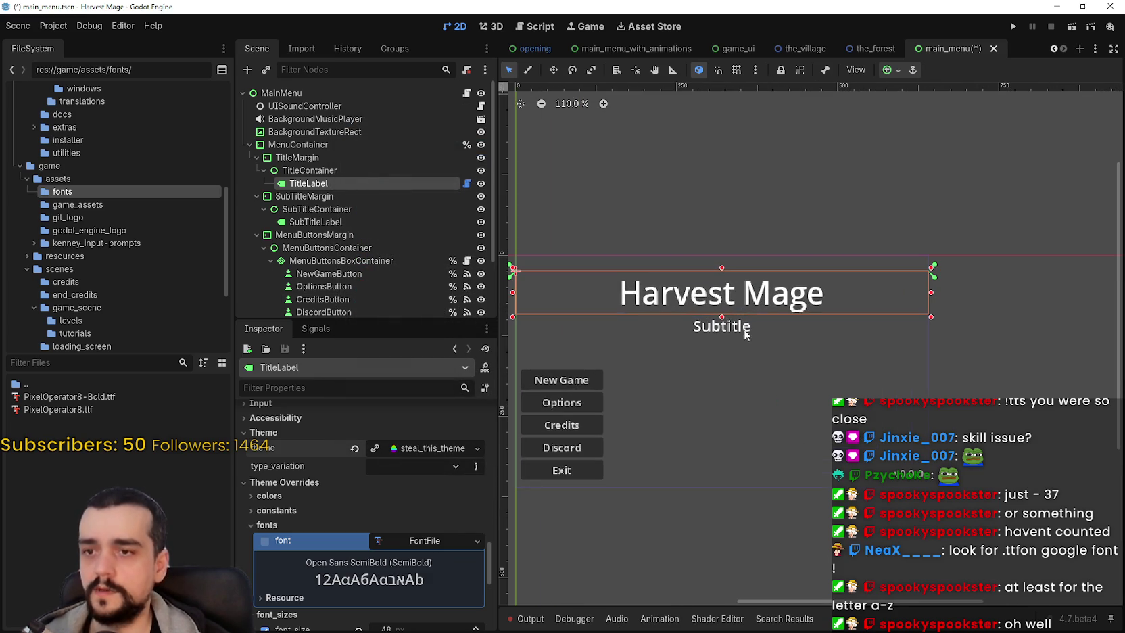
{"action": "left_click", "coordinate": [445, 464]}
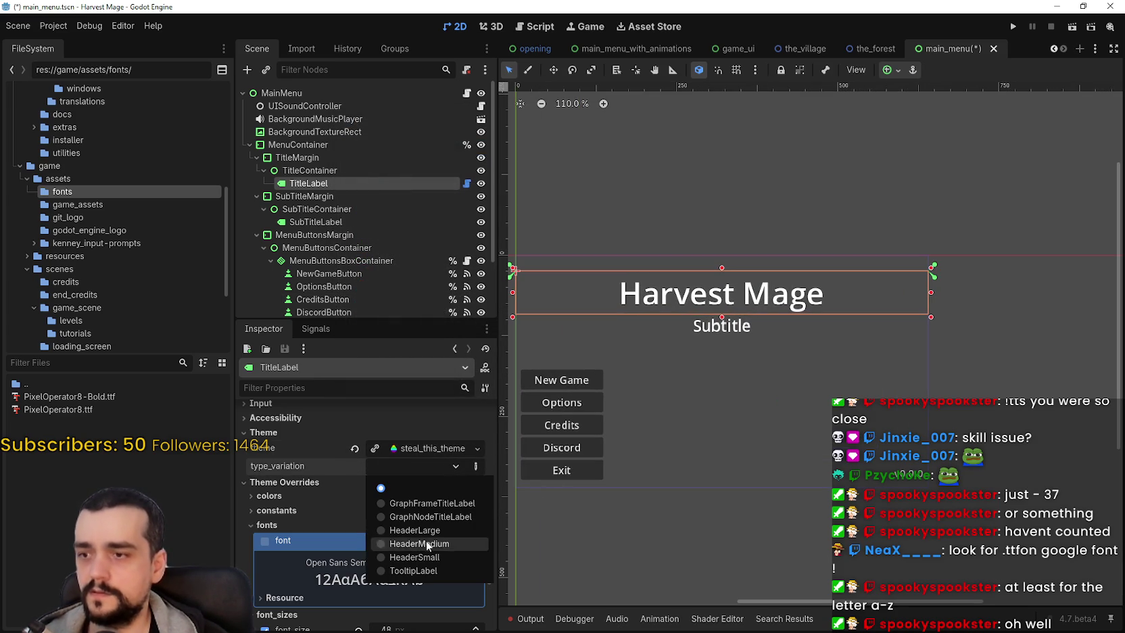
{"action": "left_click", "coordinate": [430, 509]}
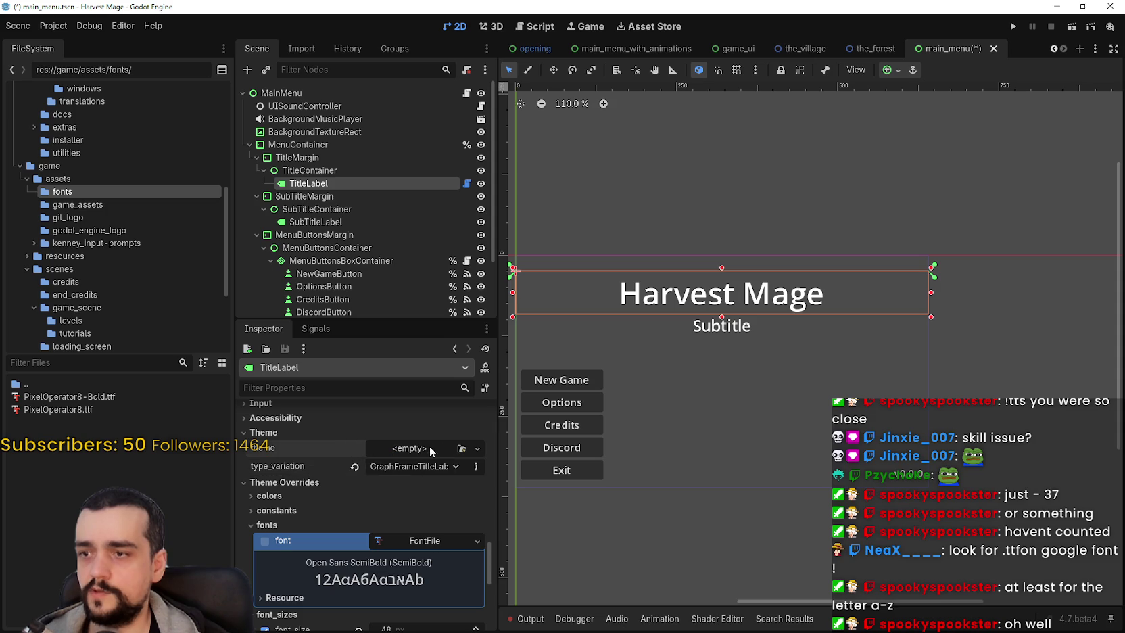
{"action": "left_click", "coordinate": [430, 449]}
{"action": "left_click", "coordinate": [441, 499]}
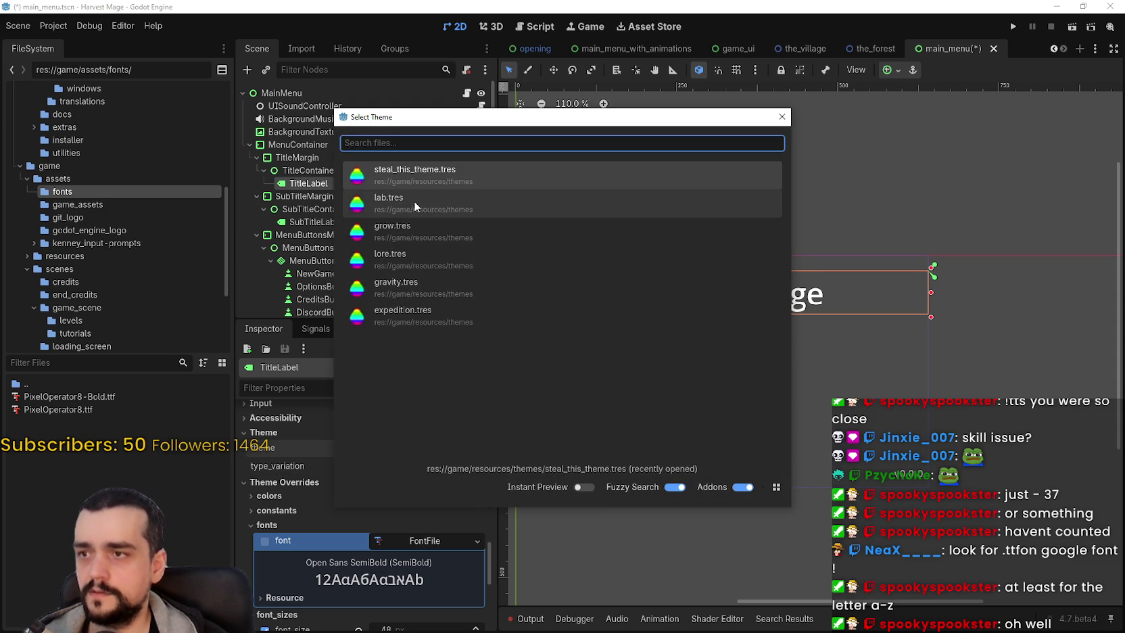
{"action": "double_click", "coordinate": [414, 200]}
Step: Reset the title's type variation, then set it to HeaderMedium
{"action": "scroll", "coordinate": [672, 331], "scroll_direction": "up", "scroll_amount": 6}
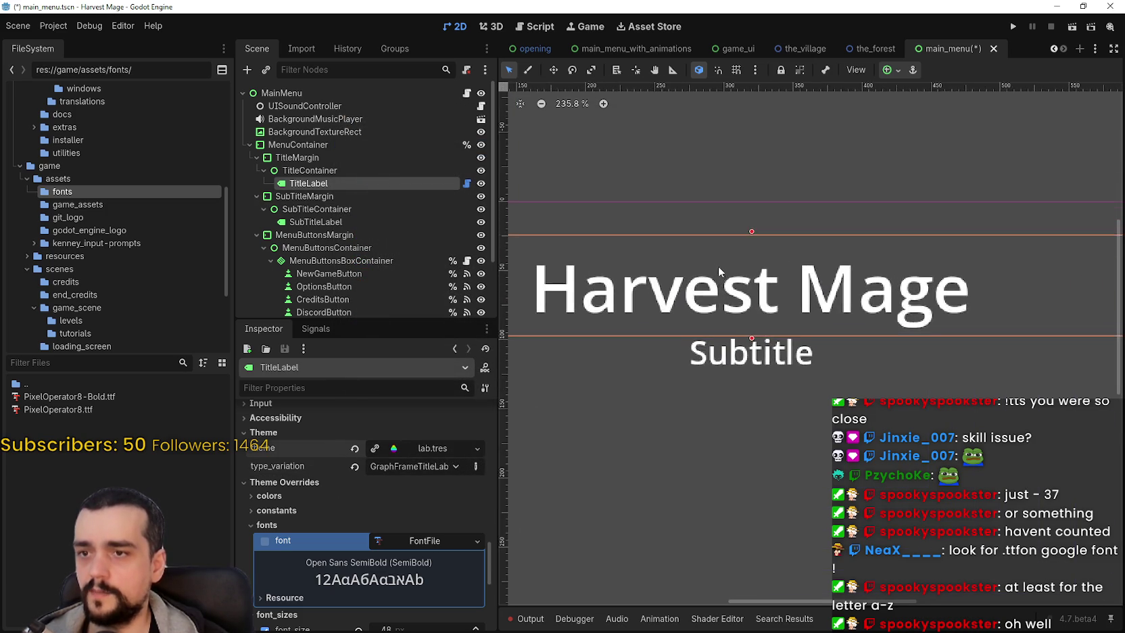
{"action": "scroll", "coordinate": [718, 266], "scroll_direction": "up", "scroll_amount": 1}
{"action": "left_click", "coordinate": [379, 473]}
{"action": "left_click", "coordinate": [420, 516]}
{"action": "left_click", "coordinate": [355, 467]}
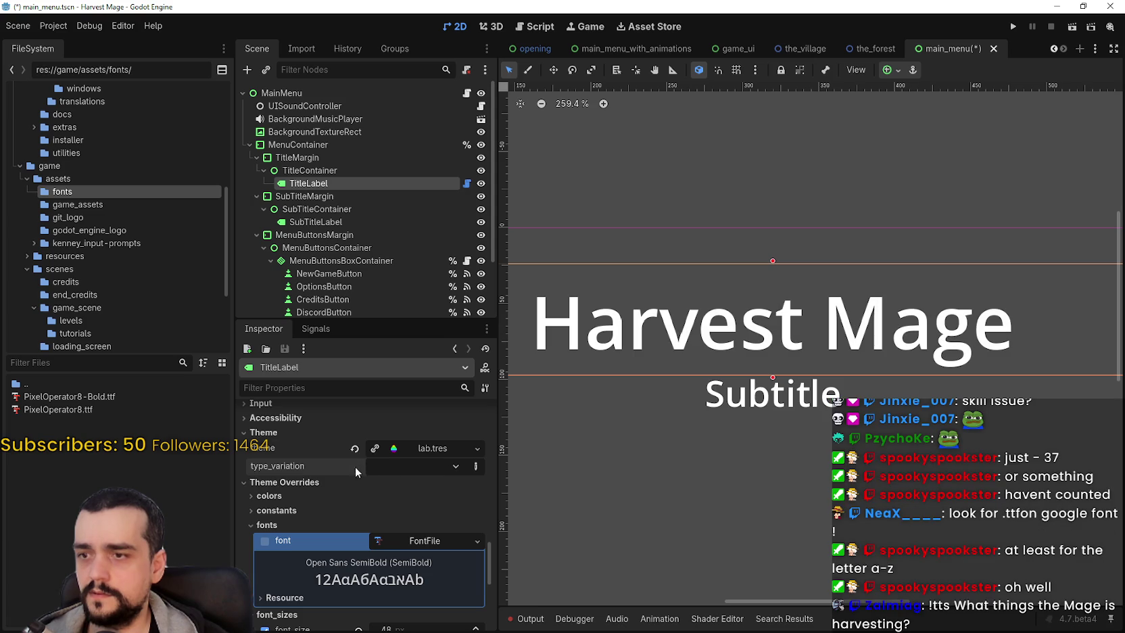
{"action": "left_click", "coordinate": [422, 460]}
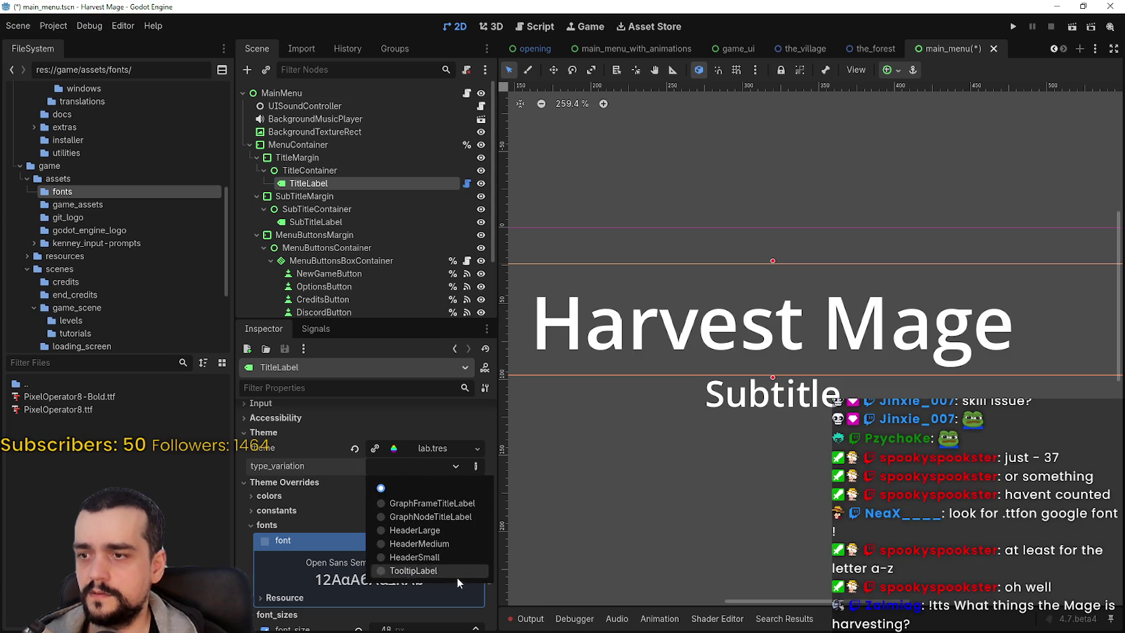
{"action": "left_click", "coordinate": [433, 549]}
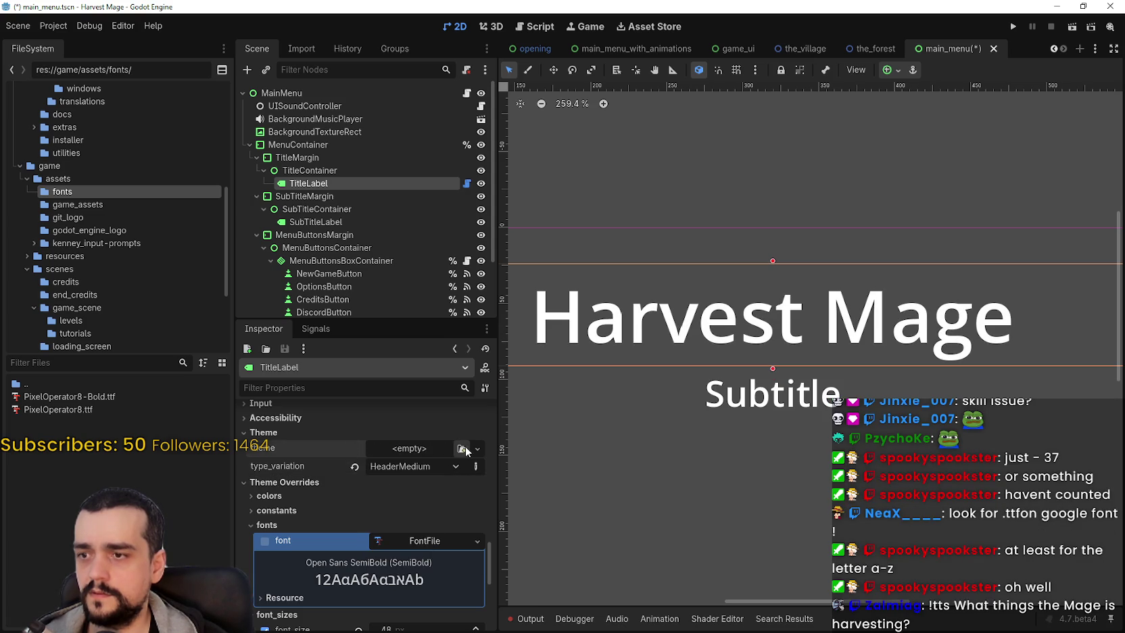
Step: Try grow.tres on the title, then settle on lore.tres
{"action": "left_click", "coordinate": [442, 449]}
{"action": "left_click", "coordinate": [442, 505]}
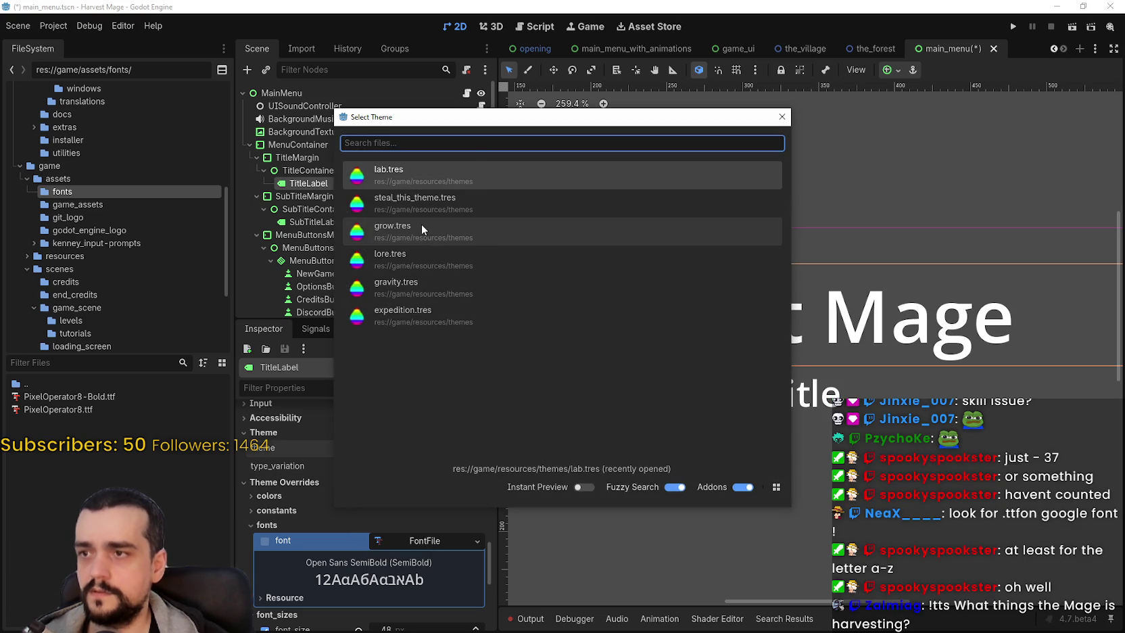
{"action": "left_click", "coordinate": [421, 226]}
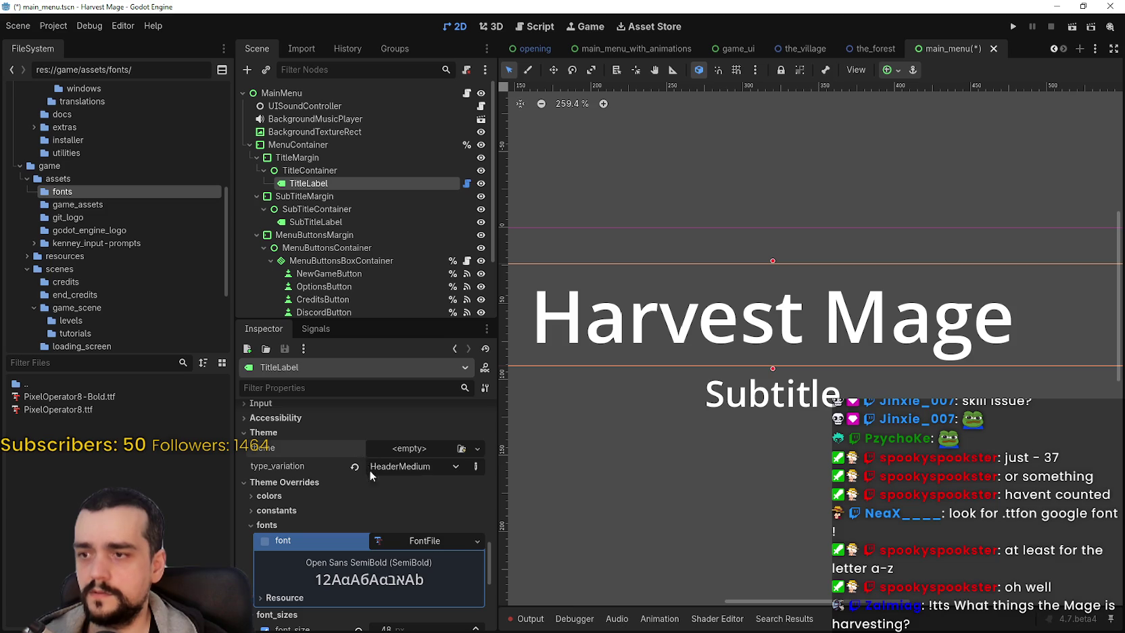
{"action": "left_click", "coordinate": [389, 448]}
{"action": "left_click", "coordinate": [430, 500]}
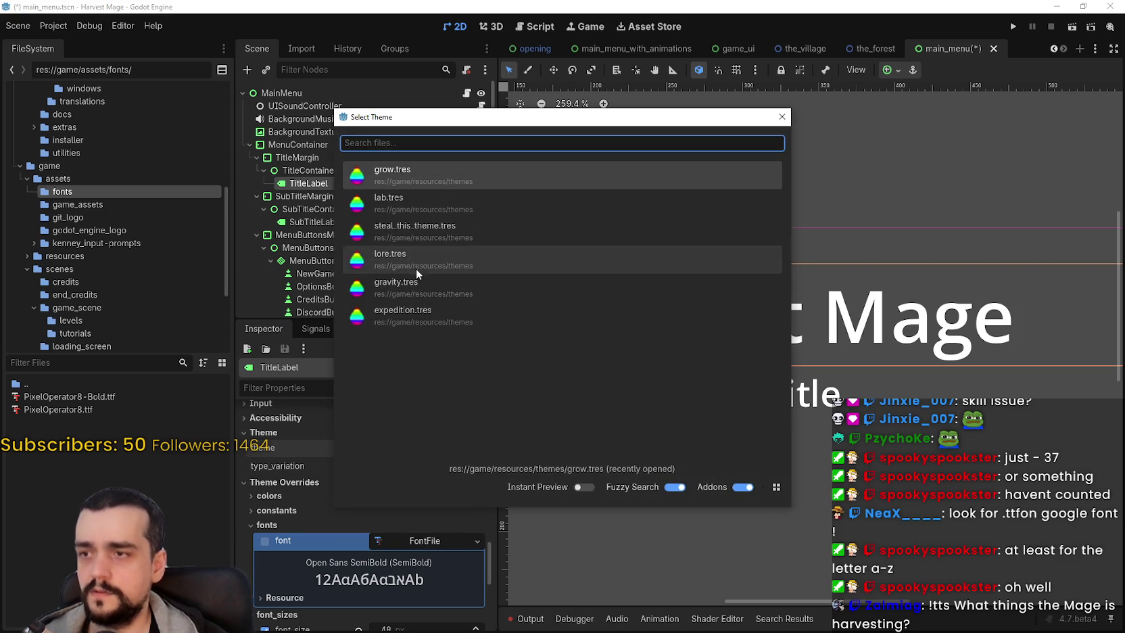
{"action": "left_click", "coordinate": [414, 264]}
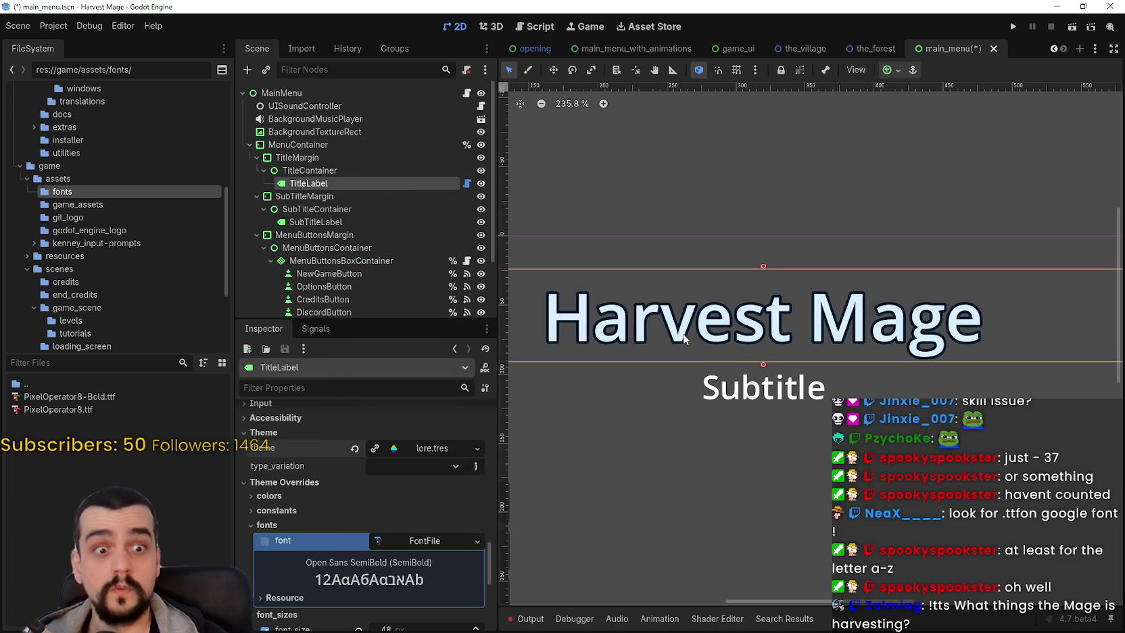
Step: Swap the title's theme to gravity.tres, then to expedition.tres
{"action": "left_click_drag", "start_coordinate": [684, 340], "coordinate": [728, 346]}
{"action": "left_click", "coordinate": [357, 449]}
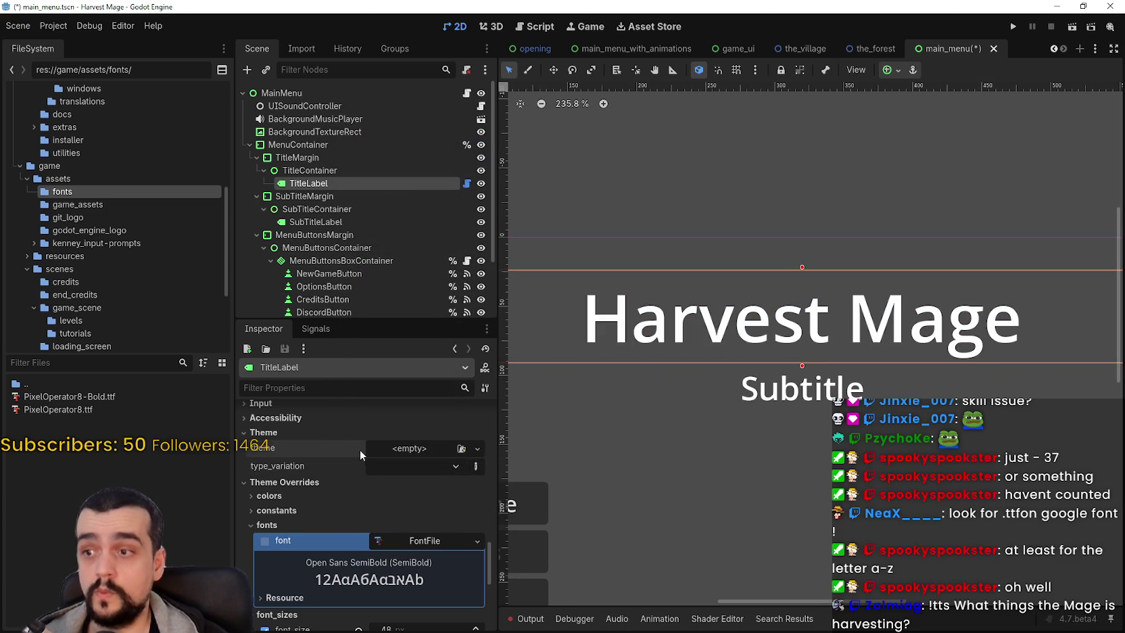
{"action": "left_click", "coordinate": [405, 448]}
{"action": "left_click", "coordinate": [436, 501]}
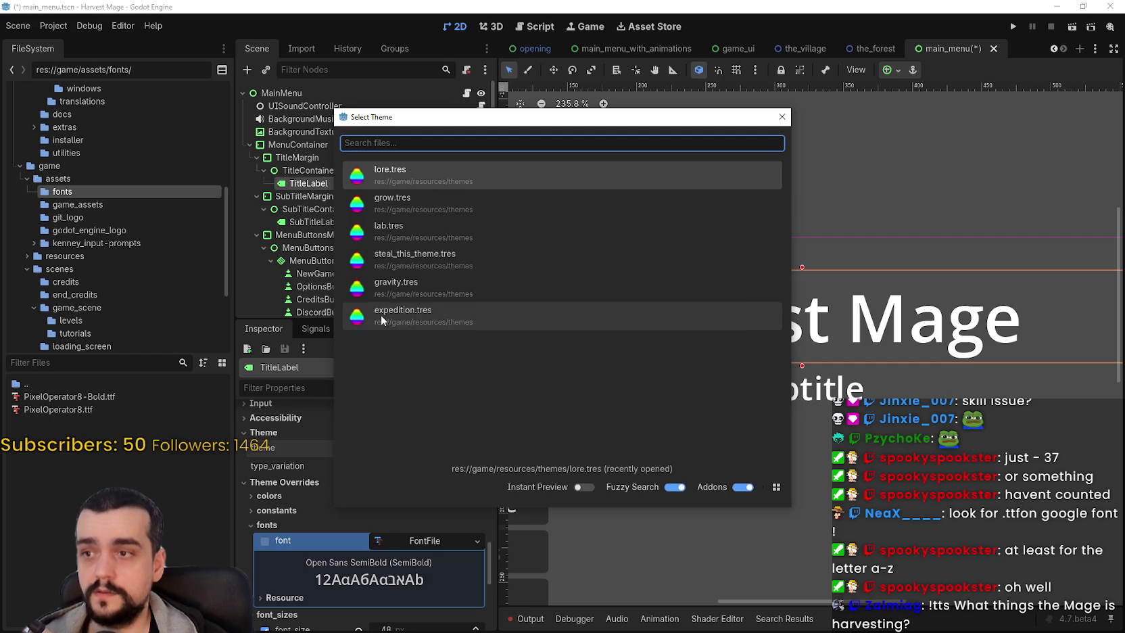
{"action": "left_click", "coordinate": [424, 292]}
{"action": "left_click", "coordinate": [354, 447]}
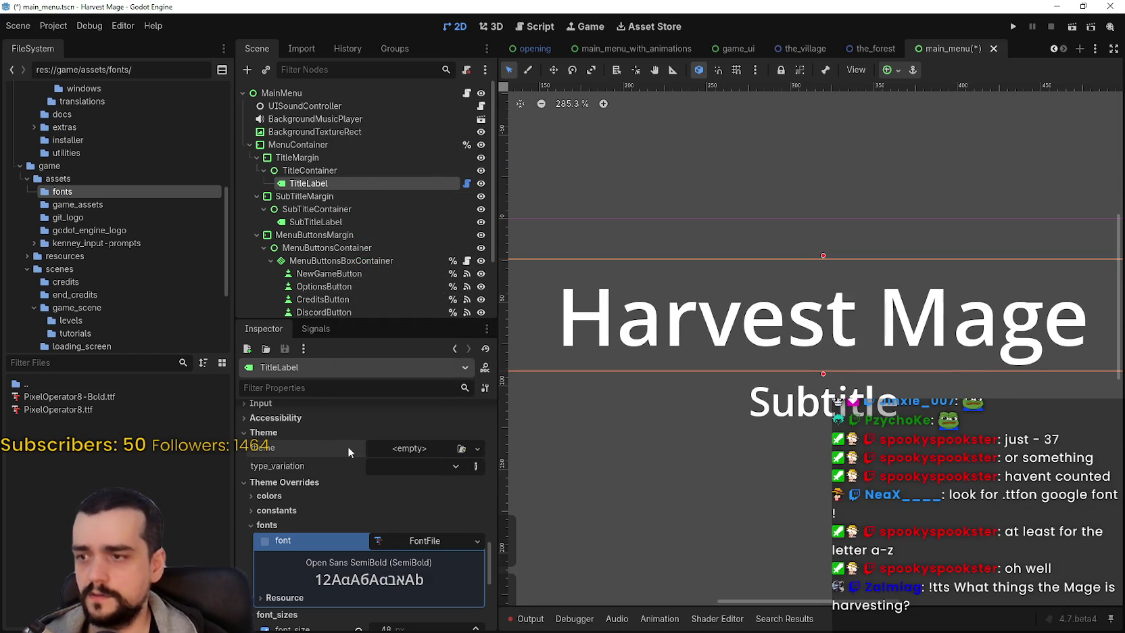
{"action": "left_click", "coordinate": [399, 448]}
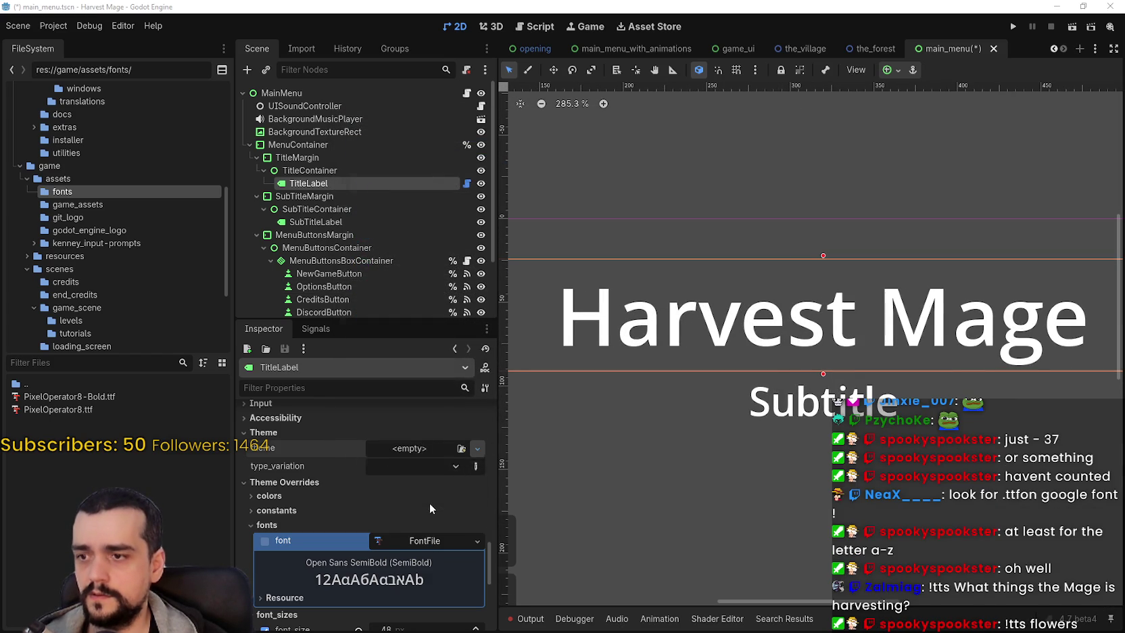
{"action": "left_click", "coordinate": [429, 503]}
{"action": "left_click", "coordinate": [404, 312]}
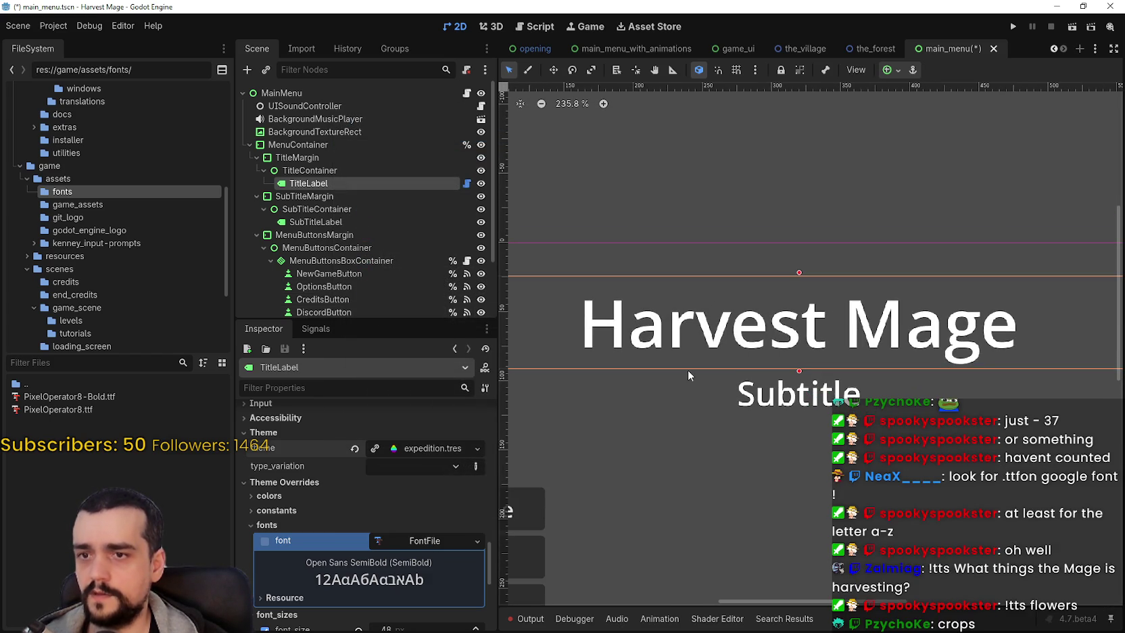
Step: Apply lore.tres to TitleLabel and open it in the theme editor
{"action": "left_click", "coordinate": [417, 449]}
{"action": "left_click", "coordinate": [416, 501]}
{"action": "left_click", "coordinate": [415, 237]}
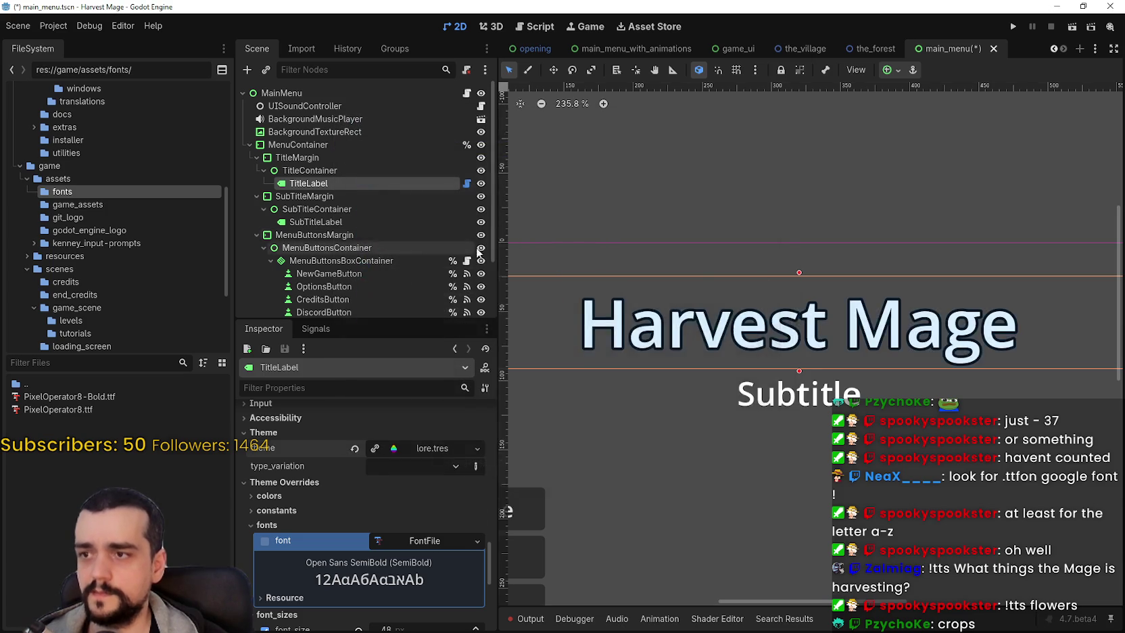
{"action": "scroll", "coordinate": [838, 338], "scroll_direction": "up", "scroll_amount": 5}
{"action": "scroll", "coordinate": [849, 331], "scroll_direction": "up", "scroll_amount": 6}
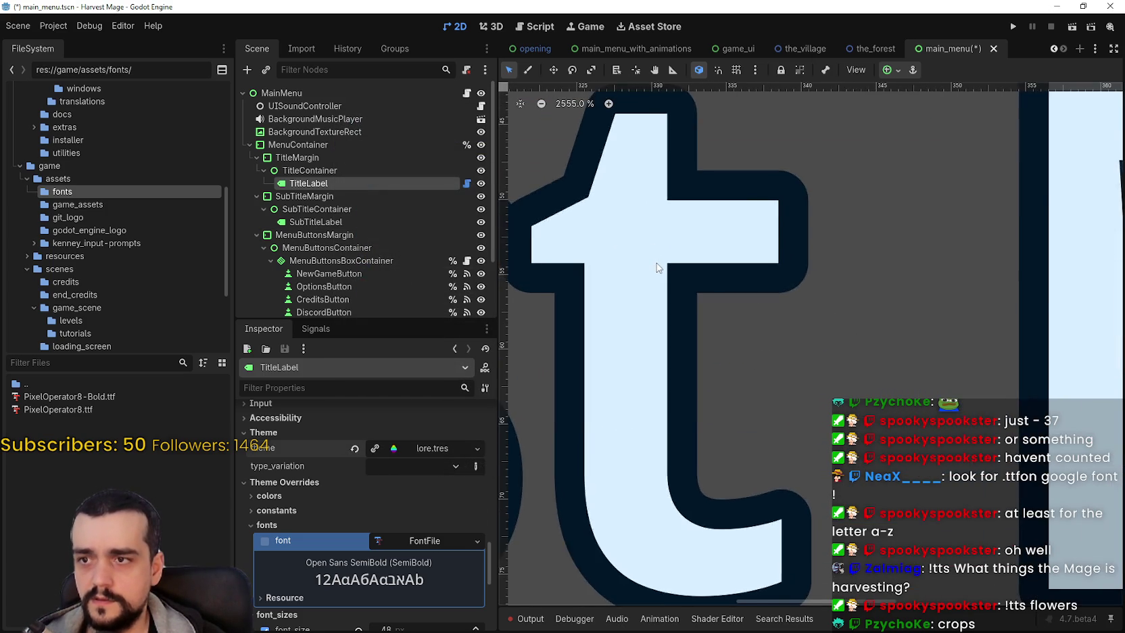
{"action": "scroll", "coordinate": [657, 260], "scroll_direction": "down", "scroll_amount": 5}
{"action": "scroll", "coordinate": [661, 265], "scroll_direction": "down", "scroll_amount": 4}
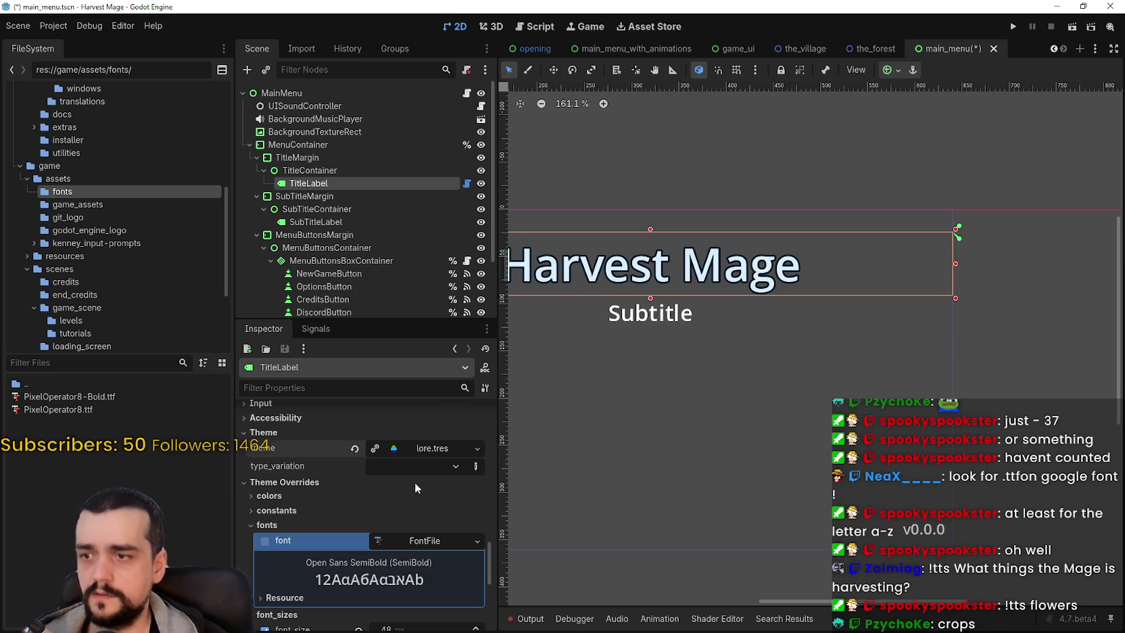
{"action": "left_click", "coordinate": [432, 448]}
Step: Enlarge the theme editor preview and inspect the theme's items and styled control types
{"action": "scroll", "coordinate": [800, 576], "scroll_direction": "down", "scroll_amount": 2}
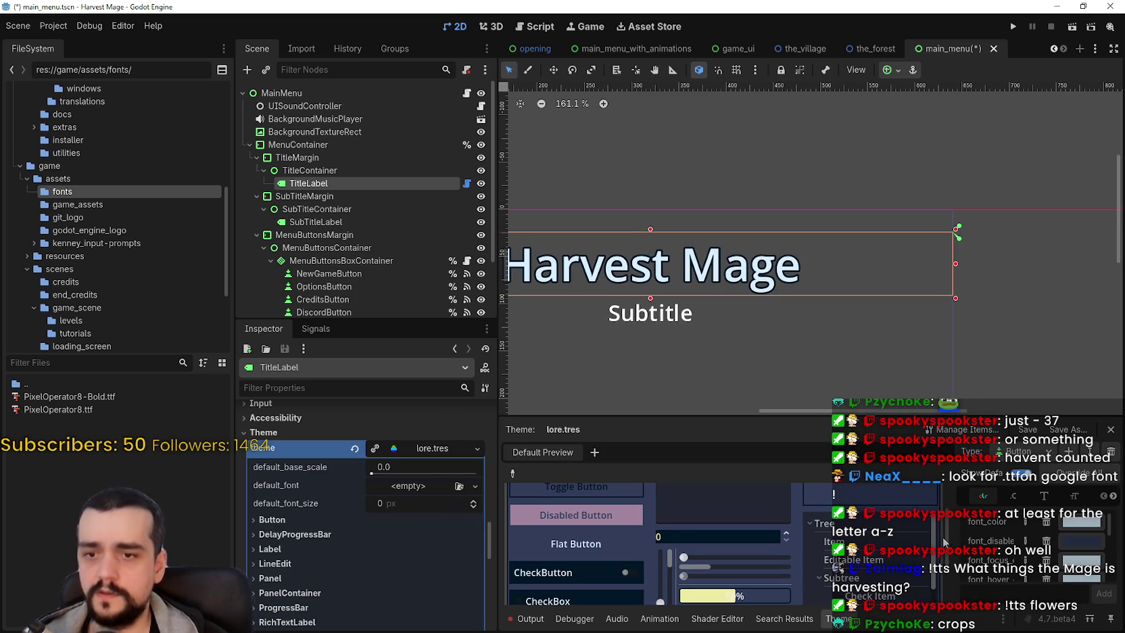
{"action": "scroll", "coordinate": [933, 541], "scroll_direction": "down", "scroll_amount": 3}
{"action": "scroll", "coordinate": [933, 541], "scroll_direction": "up", "scroll_amount": 6}
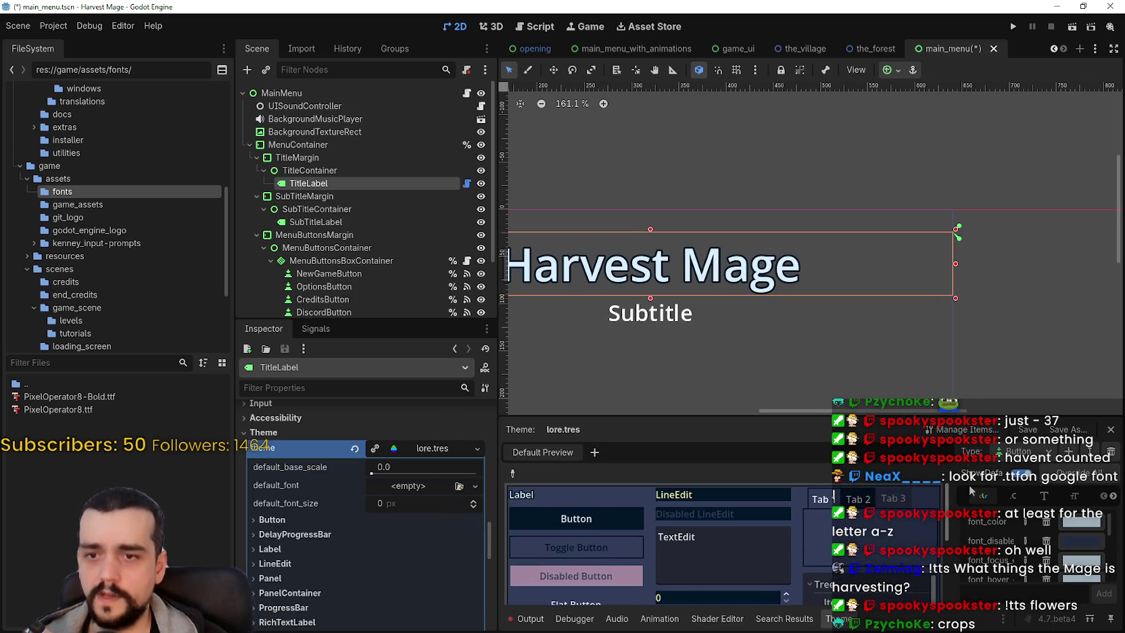
{"action": "scroll", "coordinate": [717, 541], "scroll_direction": "down", "scroll_amount": 3}
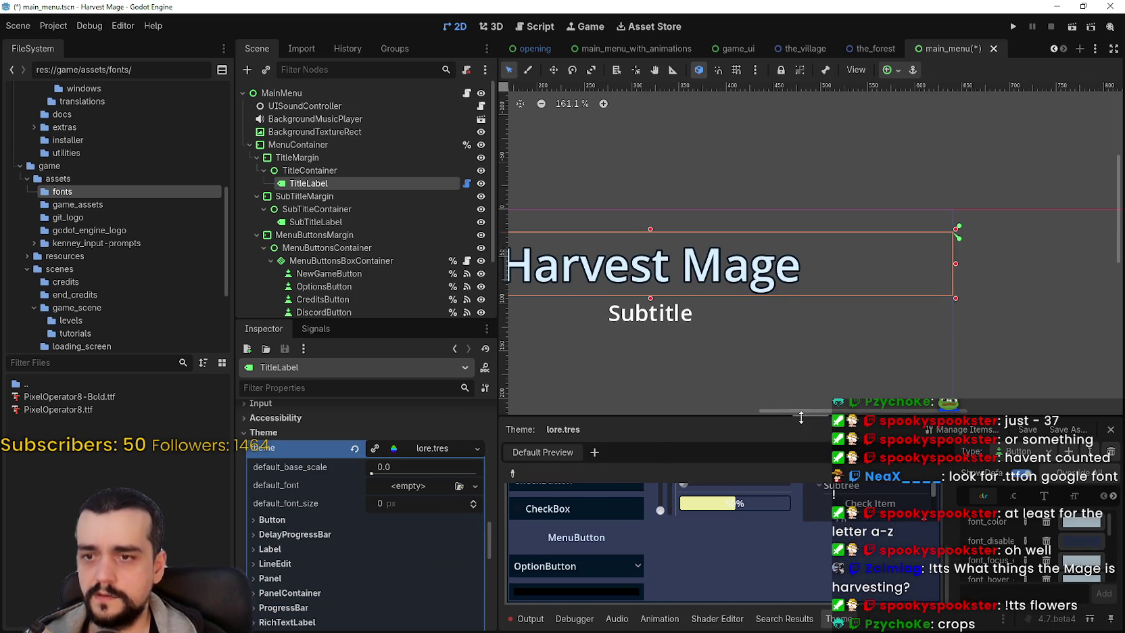
{"action": "left_click_drag", "start_coordinate": [801, 418], "coordinate": [778, 183]}
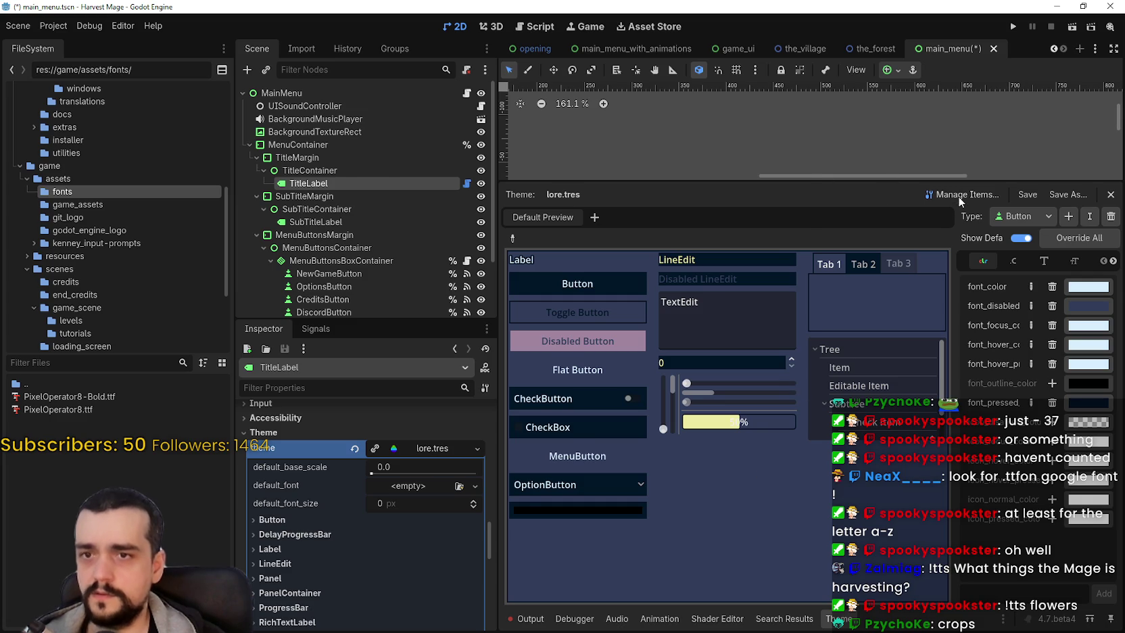
{"action": "left_click", "coordinate": [958, 195]}
{"action": "left_click", "coordinate": [562, 506]}
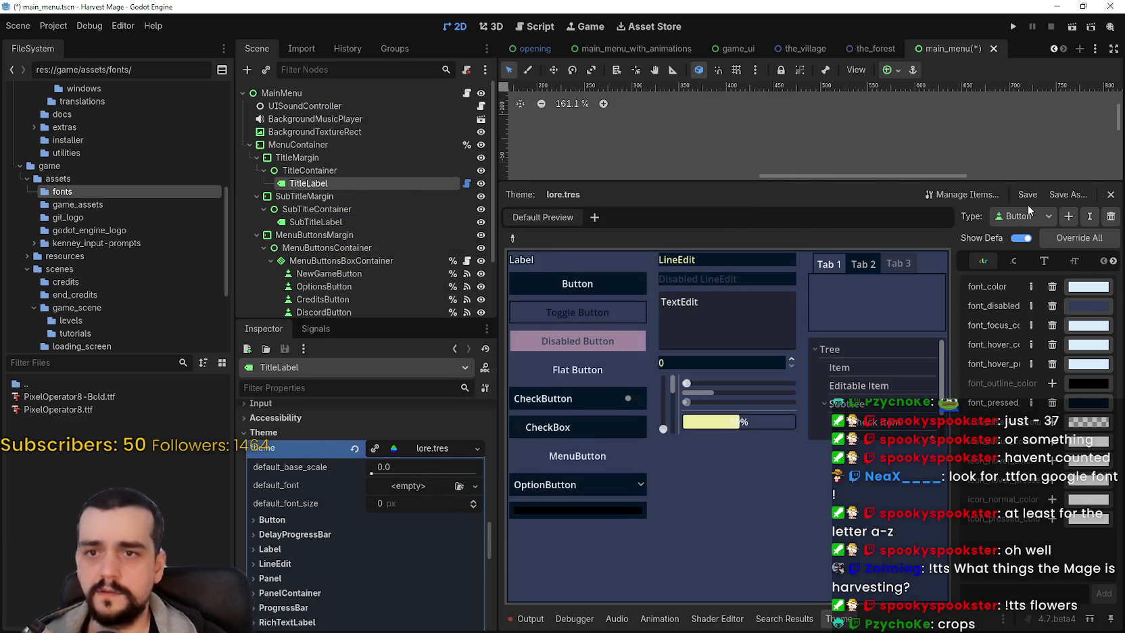
{"action": "left_click", "coordinate": [1029, 215]}
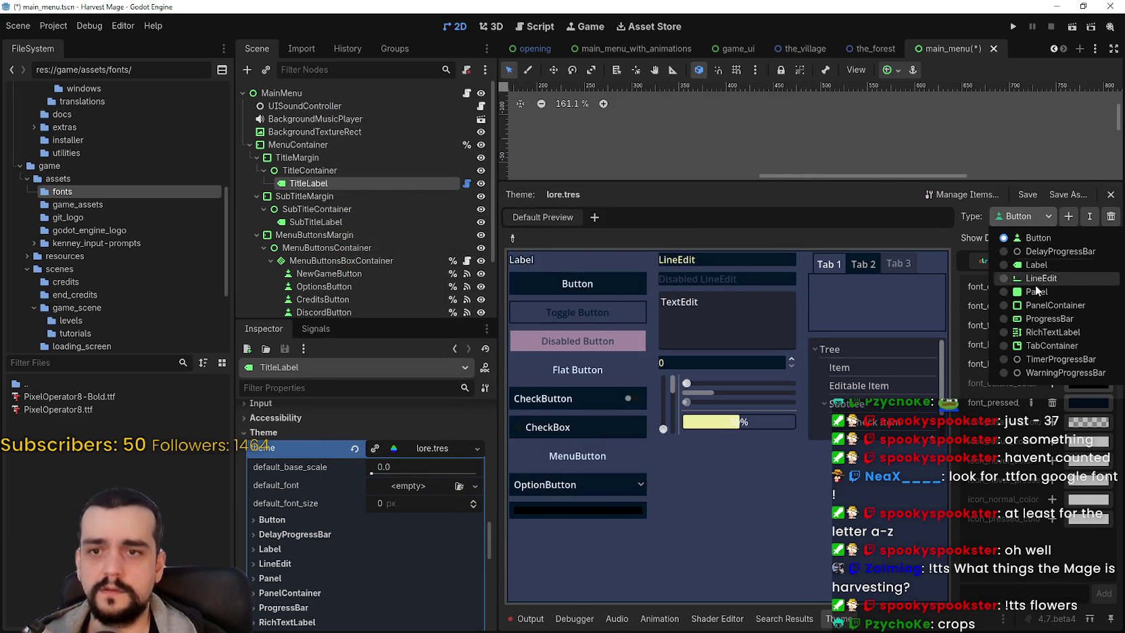
{"action": "left_click", "coordinate": [800, 215]}
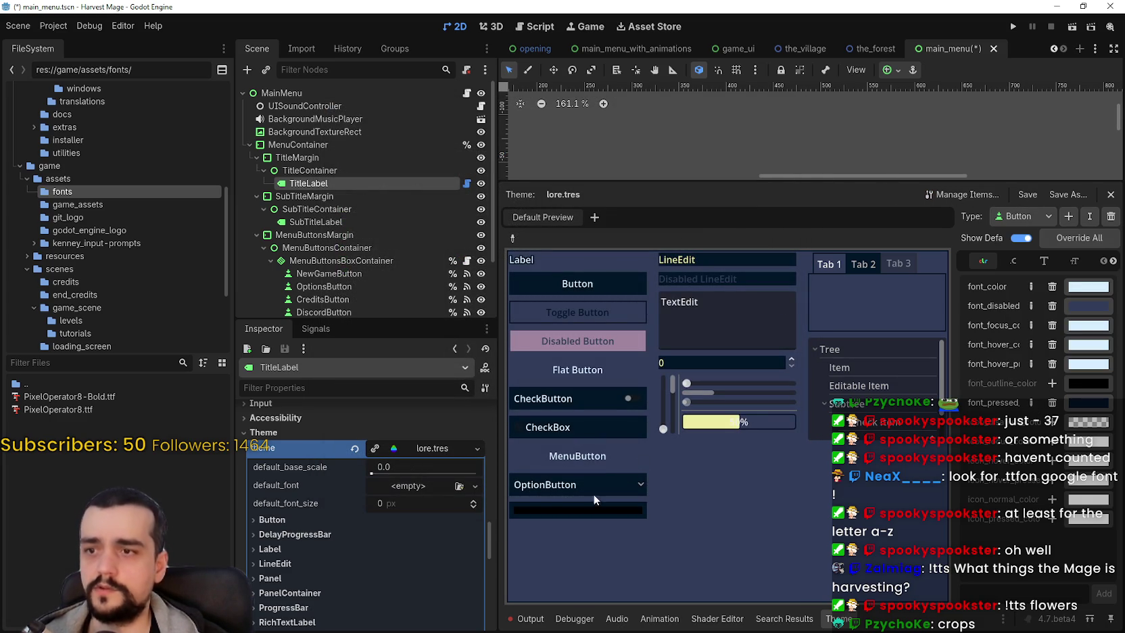
Step: Try expedition.tres, then gravity.tres, as TitleLabel's theme
{"action": "left_click", "coordinate": [354, 452]}
{"action": "left_click", "coordinate": [434, 448]}
{"action": "left_click", "coordinate": [435, 488]}
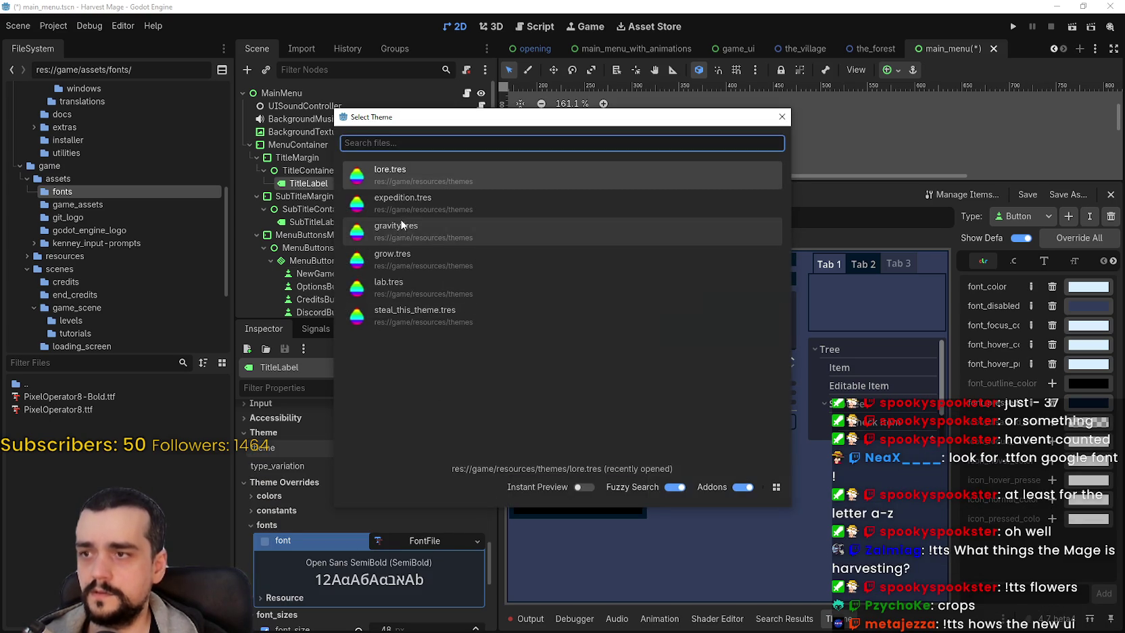
{"action": "left_click", "coordinate": [403, 203]}
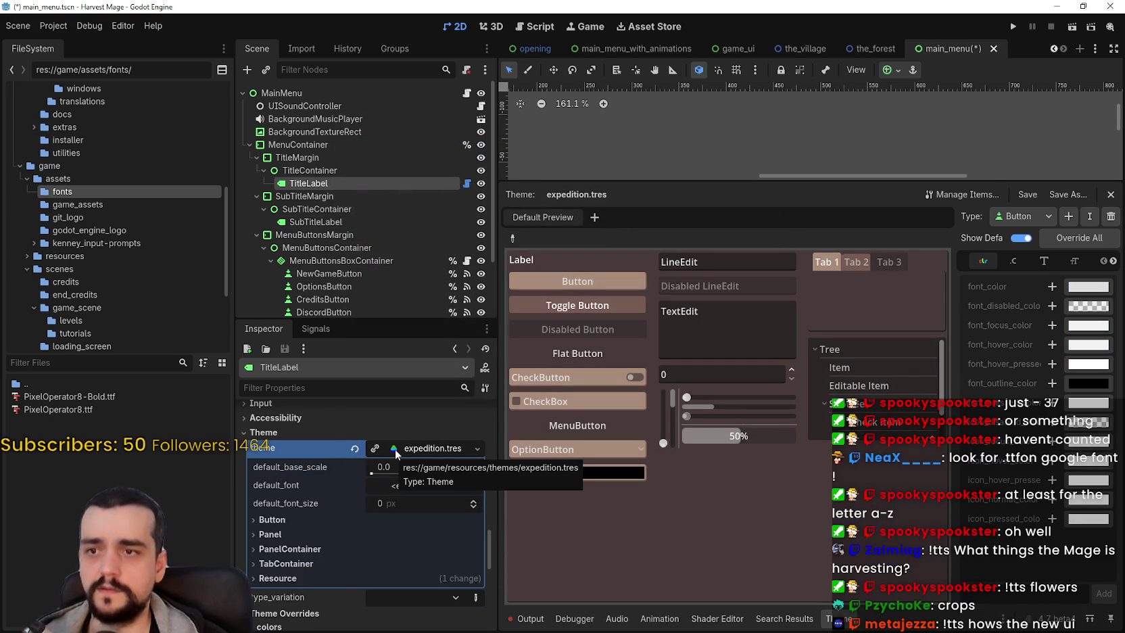
{"action": "left_click", "coordinate": [353, 450]}
{"action": "left_click", "coordinate": [388, 449]}
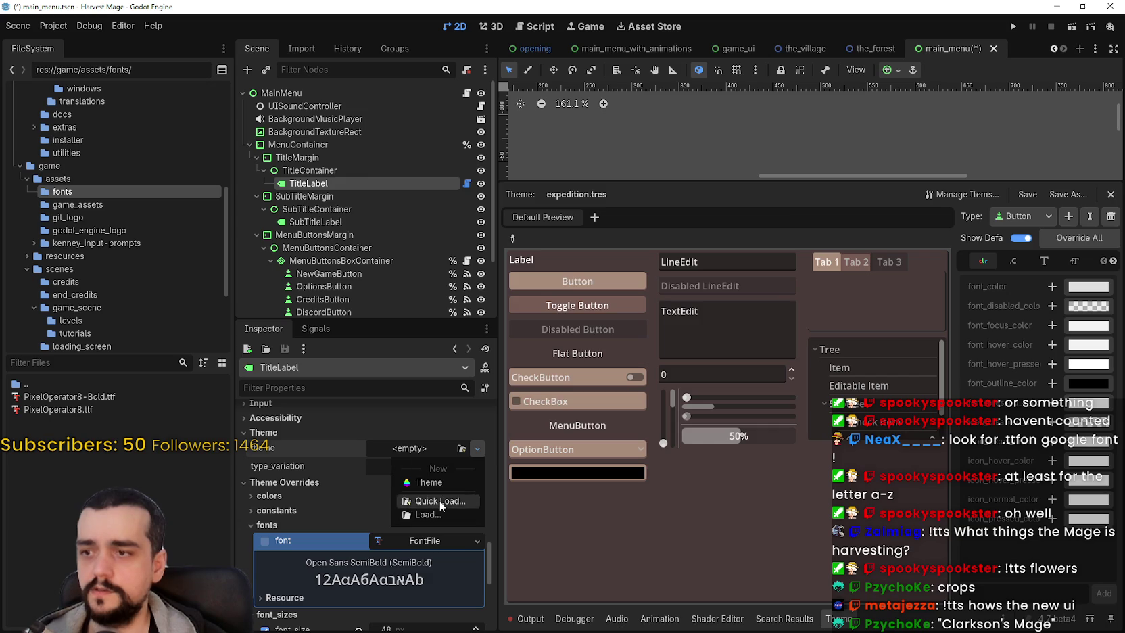
{"action": "left_click", "coordinate": [439, 500]}
{"action": "double_click", "coordinate": [401, 227]}
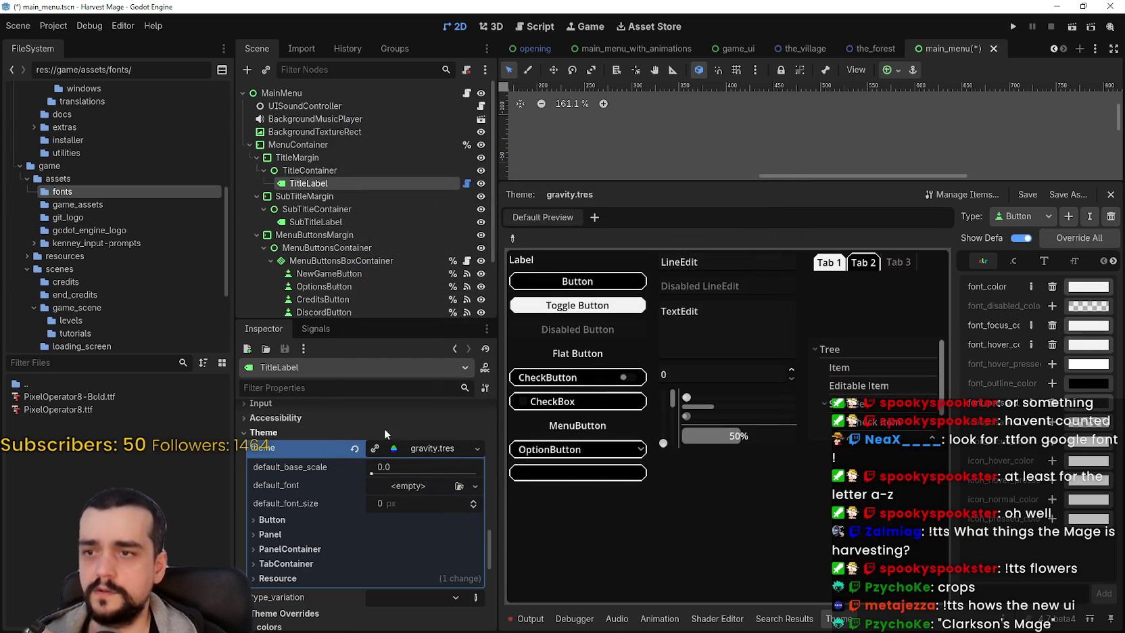
Step: Try grow.tres, then lab.tres, as TitleLabel's theme
{"action": "left_click", "coordinate": [355, 449]}
{"action": "left_click", "coordinate": [371, 448]}
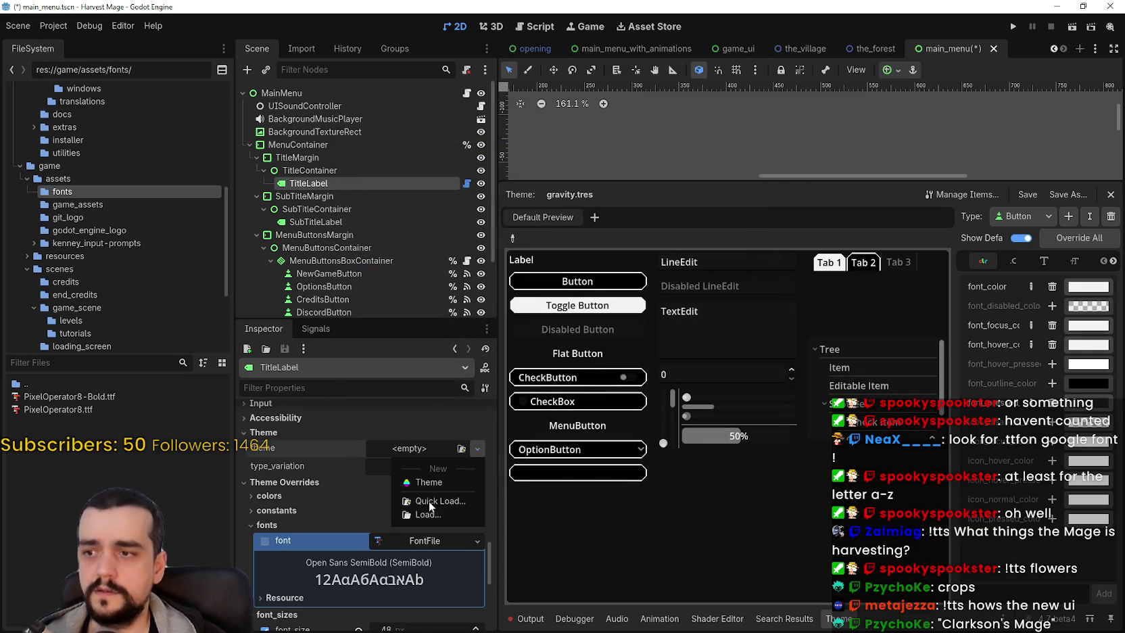
{"action": "left_click", "coordinate": [431, 503]}
{"action": "double_click", "coordinate": [398, 259]}
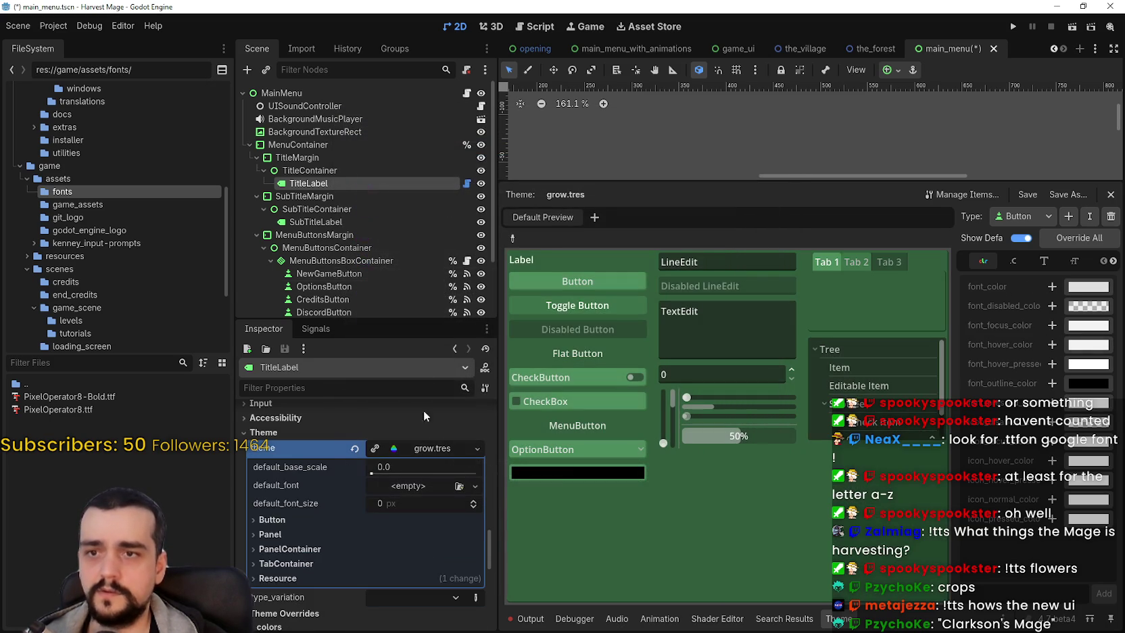
{"action": "left_click", "coordinate": [355, 448]}
{"action": "left_click", "coordinate": [386, 448]}
{"action": "left_click", "coordinate": [413, 498]}
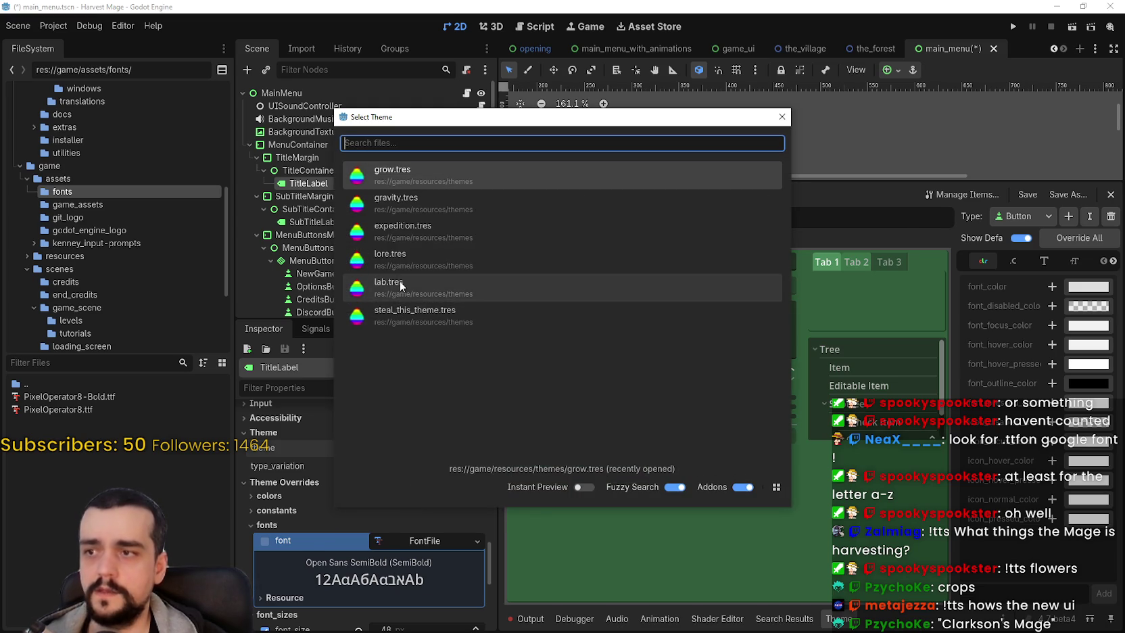
{"action": "double_click", "coordinate": [401, 281]}
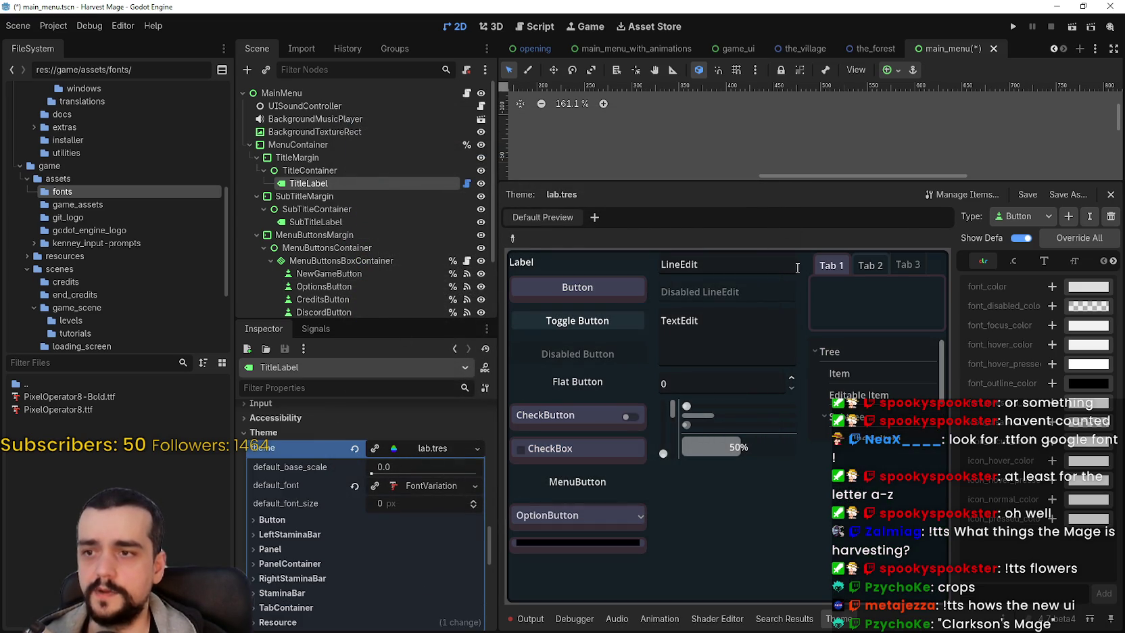
Step: Try steal_this_theme.tres, then leave TitleLabel with no theme and shrink the preview
{"action": "left_click", "coordinate": [357, 447]}
{"action": "left_click", "coordinate": [410, 448]}
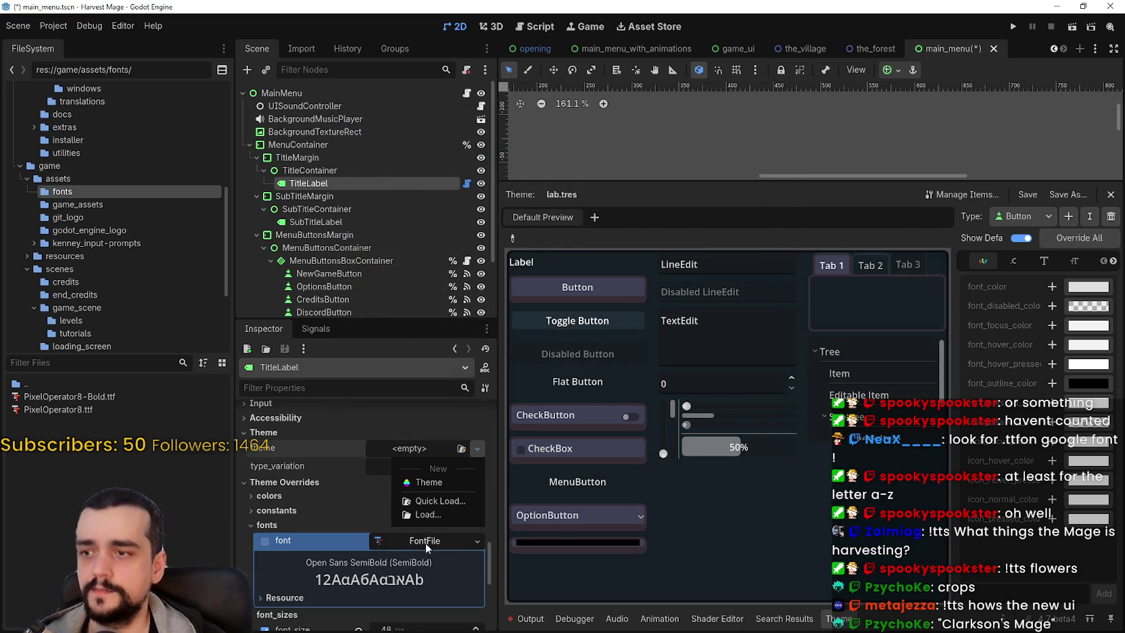
{"action": "left_click", "coordinate": [427, 514]}
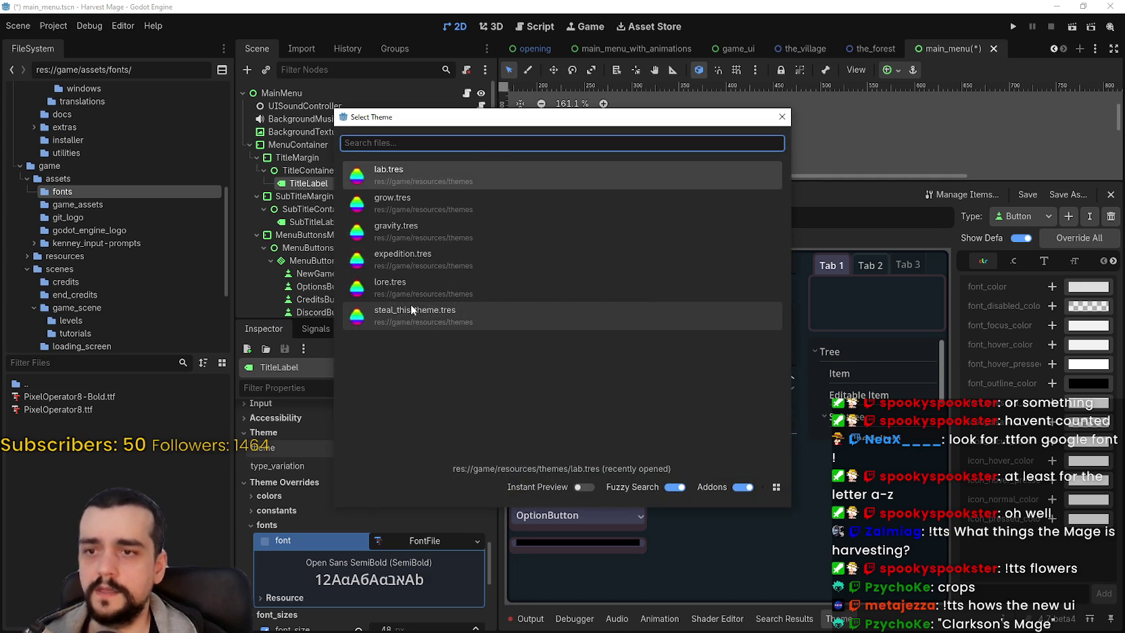
{"action": "double_click", "coordinate": [410, 303]}
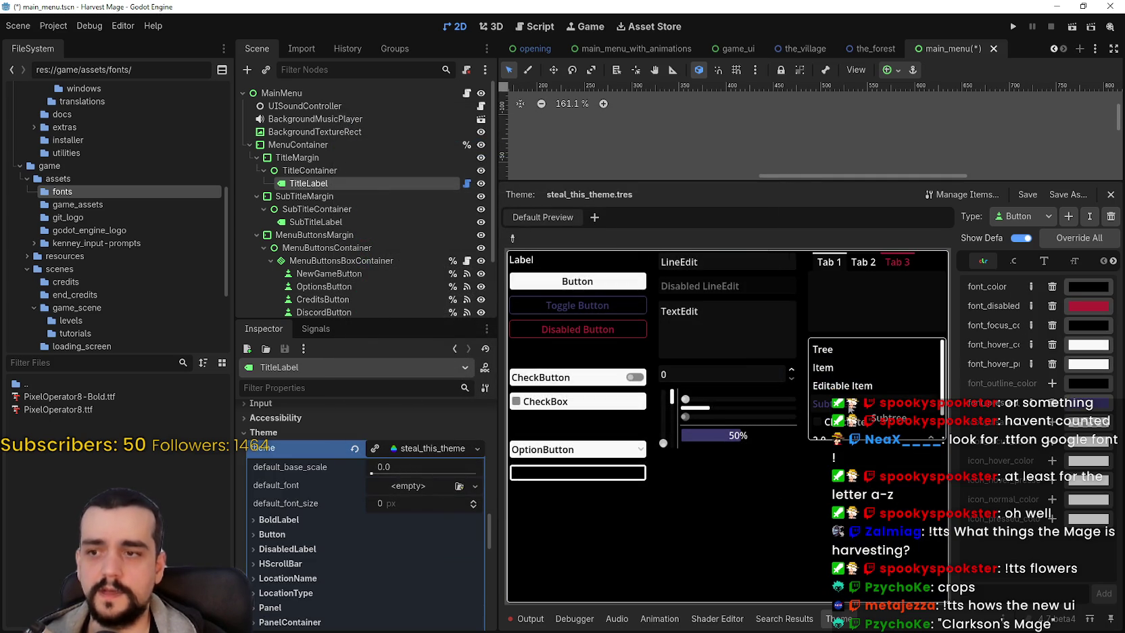
{"action": "scroll", "coordinate": [850, 406], "scroll_direction": "down", "scroll_amount": 3}
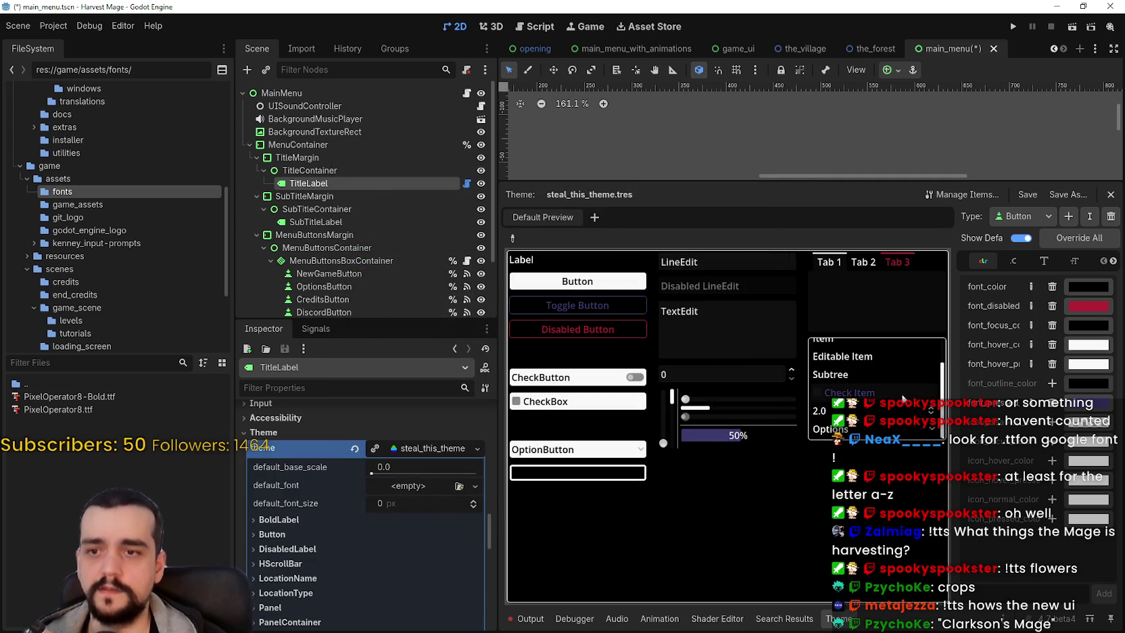
{"action": "left_click", "coordinate": [357, 448]}
{"action": "left_click_drag", "start_coordinate": [812, 178], "coordinate": [805, 289]}
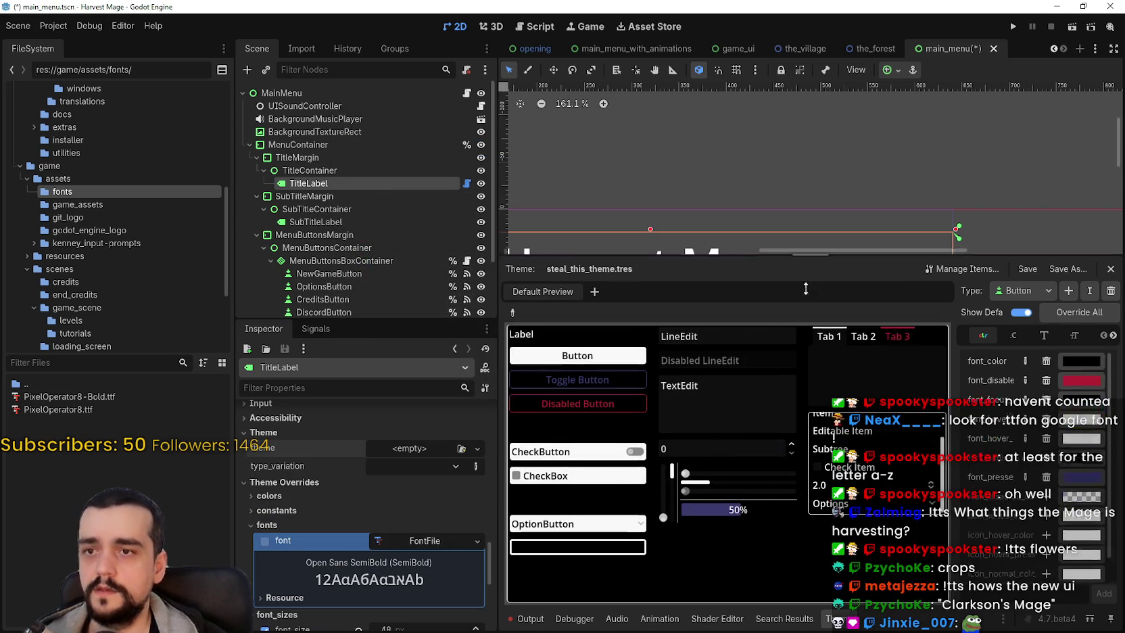
{"action": "left_click", "coordinate": [419, 448]}
{"action": "left_click", "coordinate": [428, 501]}
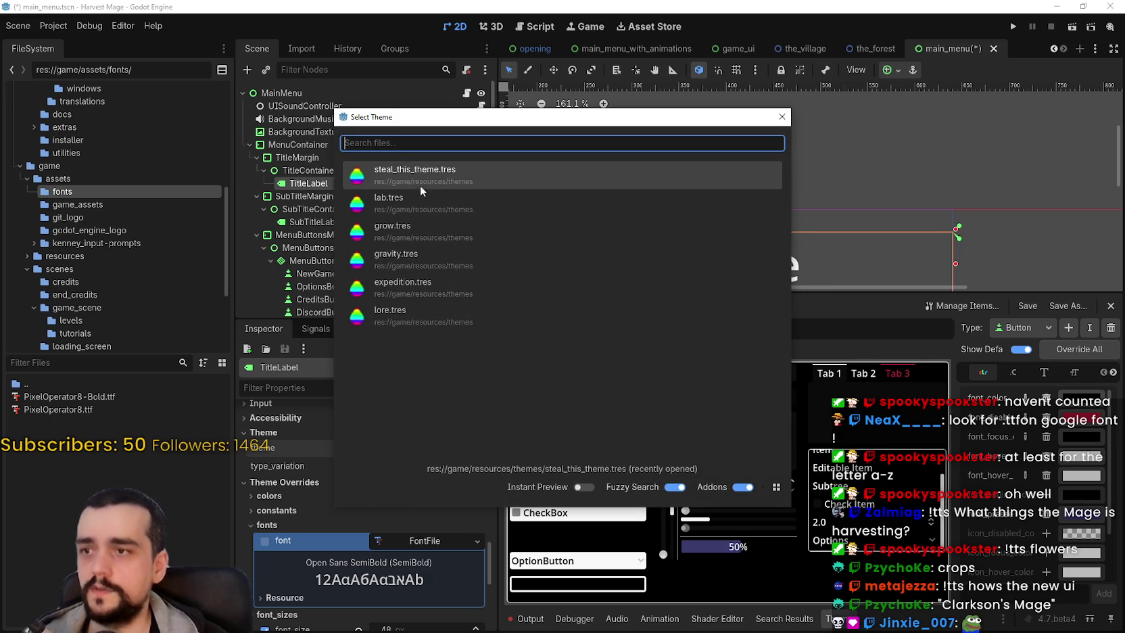
{"action": "left_click", "coordinate": [783, 116]}
Step: Open res://game/resources/themes in the FileSystem to list its .tres files
{"action": "scroll", "coordinate": [20, 263], "scroll_direction": "down", "scroll_amount": 3}
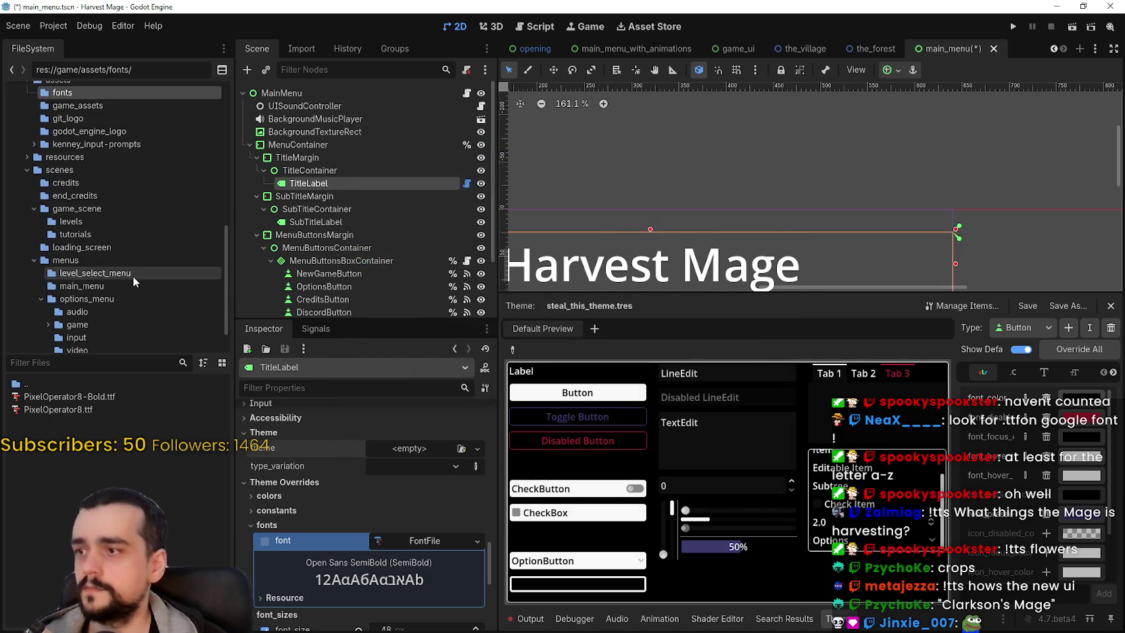
{"action": "left_click", "coordinate": [40, 272]}
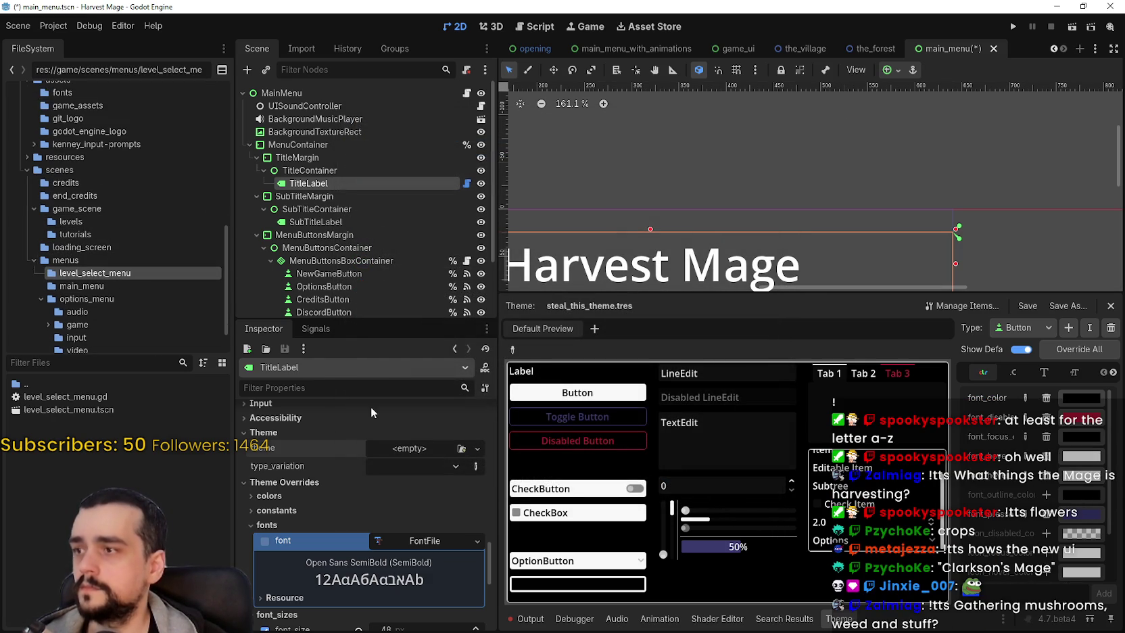
{"action": "left_click", "coordinate": [27, 157]}
{"action": "left_click", "coordinate": [67, 169]}
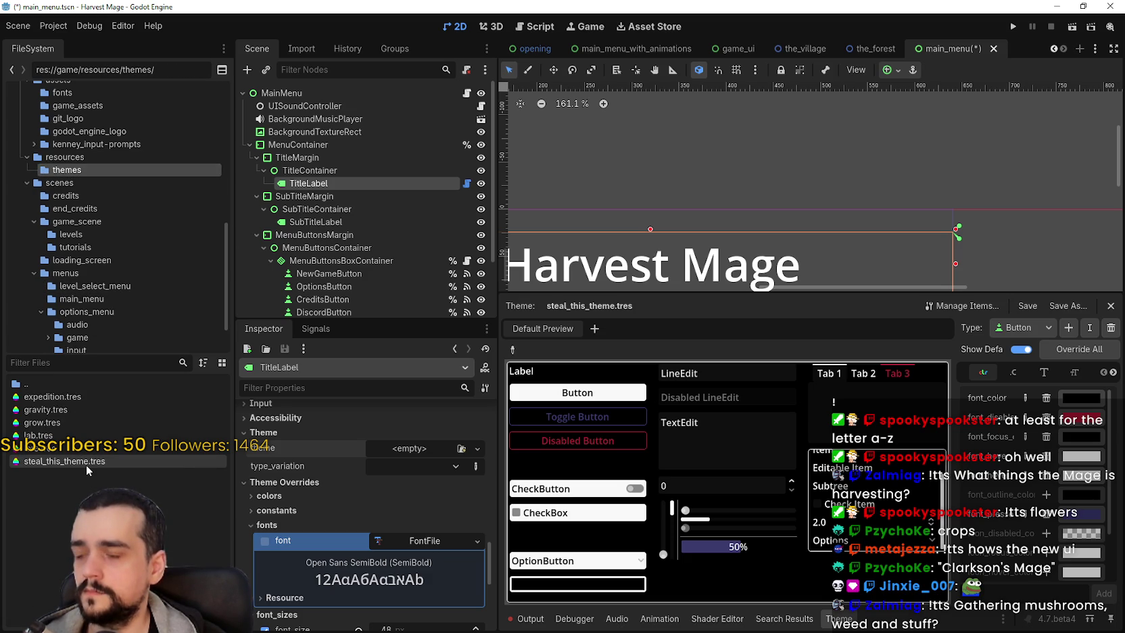
{"action": "right_click", "coordinate": [66, 497]}
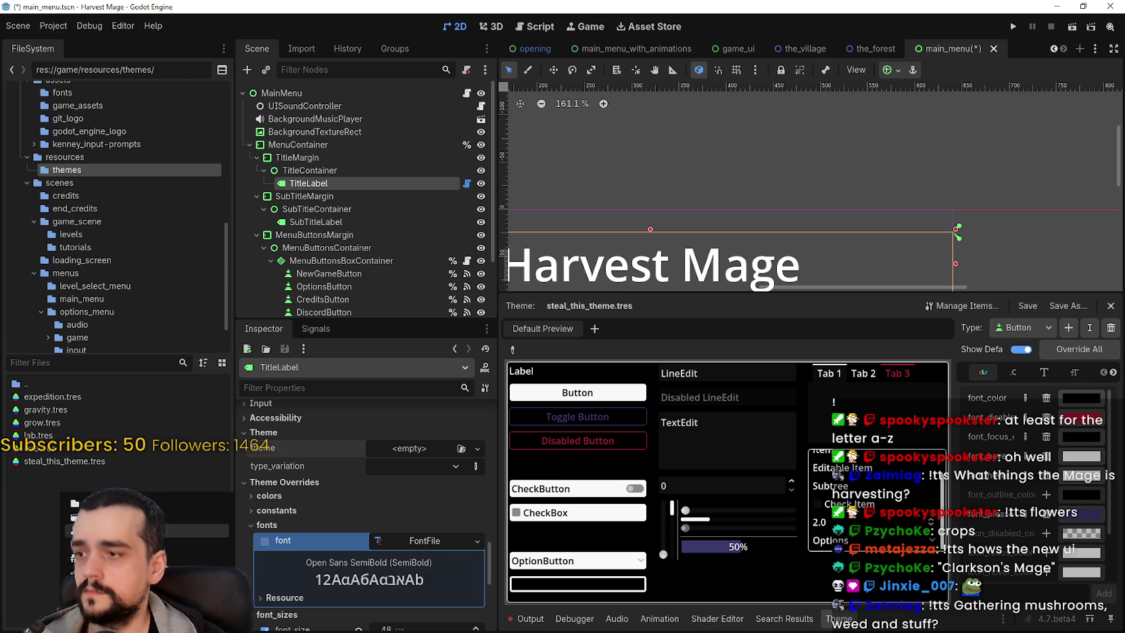
Step: Create a brand-new Theme resource on TitleLabel's Theme property
{"action": "left_click", "coordinate": [102, 543]}
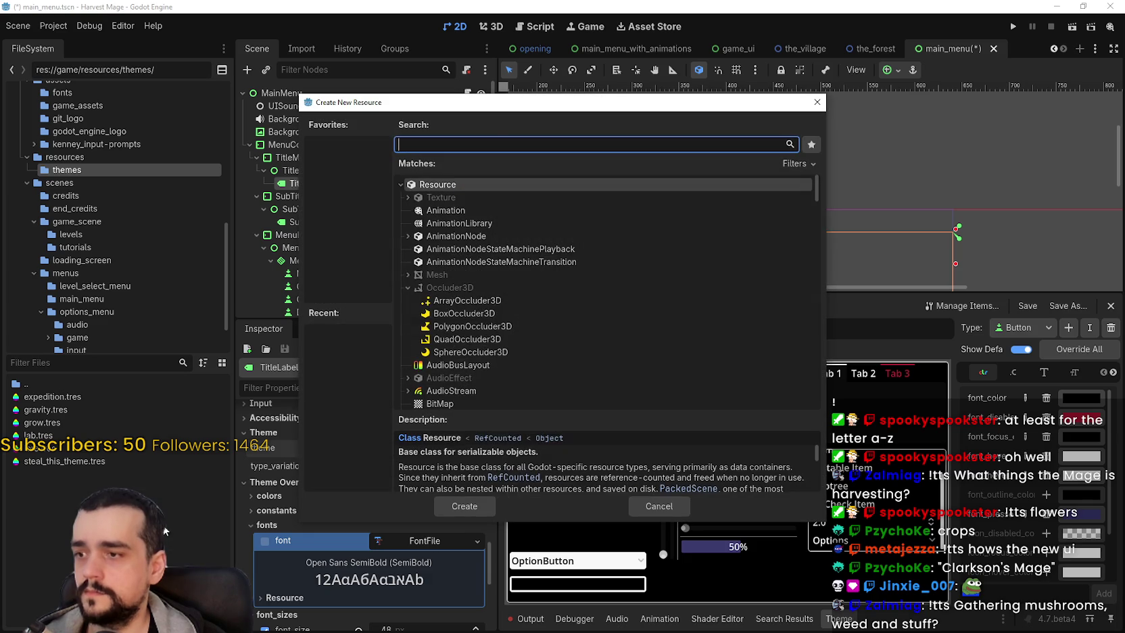
{"action": "left_click", "coordinate": [659, 509]}
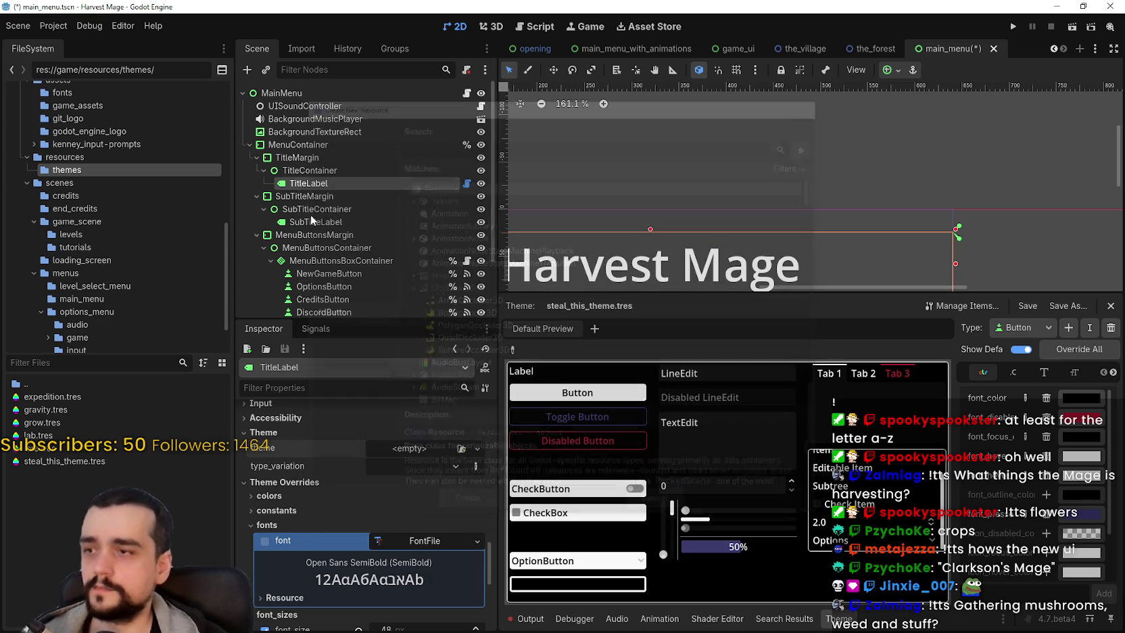
{"action": "left_click", "coordinate": [400, 447]}
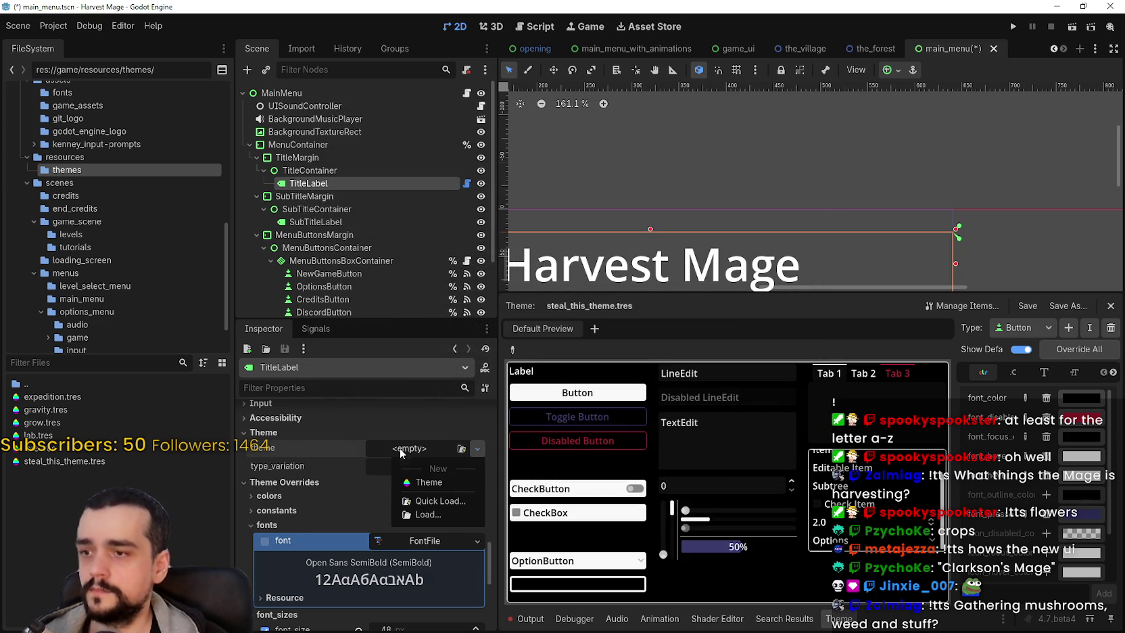
{"action": "left_click", "coordinate": [431, 483]}
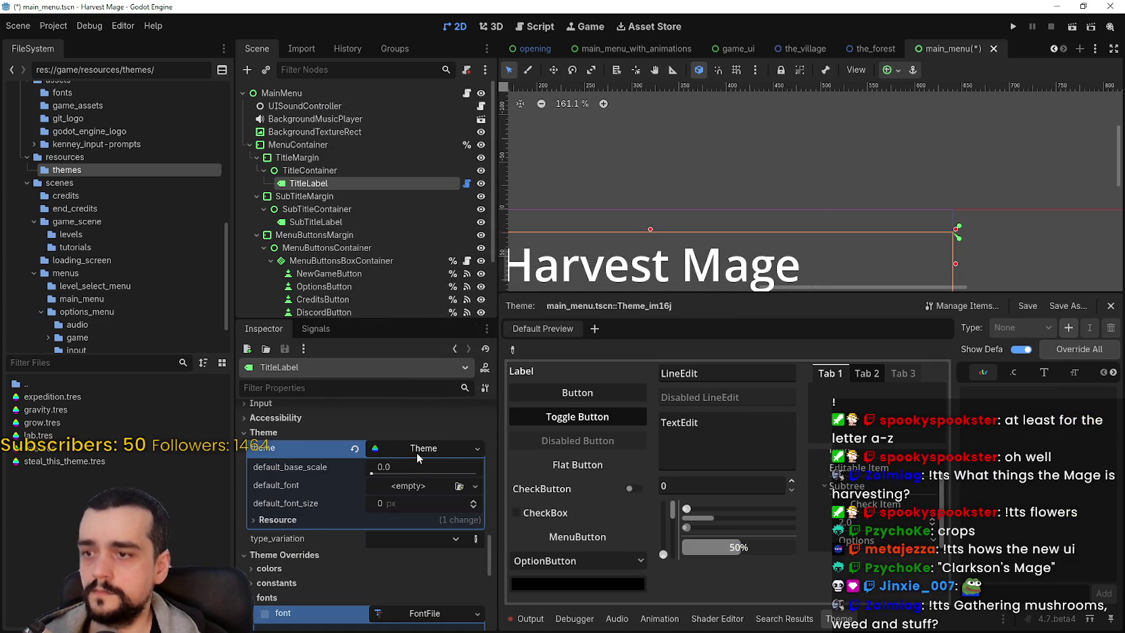
Step: Save the new theme as game_theme.tres in res://game/resources/themes
{"action": "right_click", "coordinate": [417, 448]}
{"action": "left_click", "coordinate": [466, 571]}
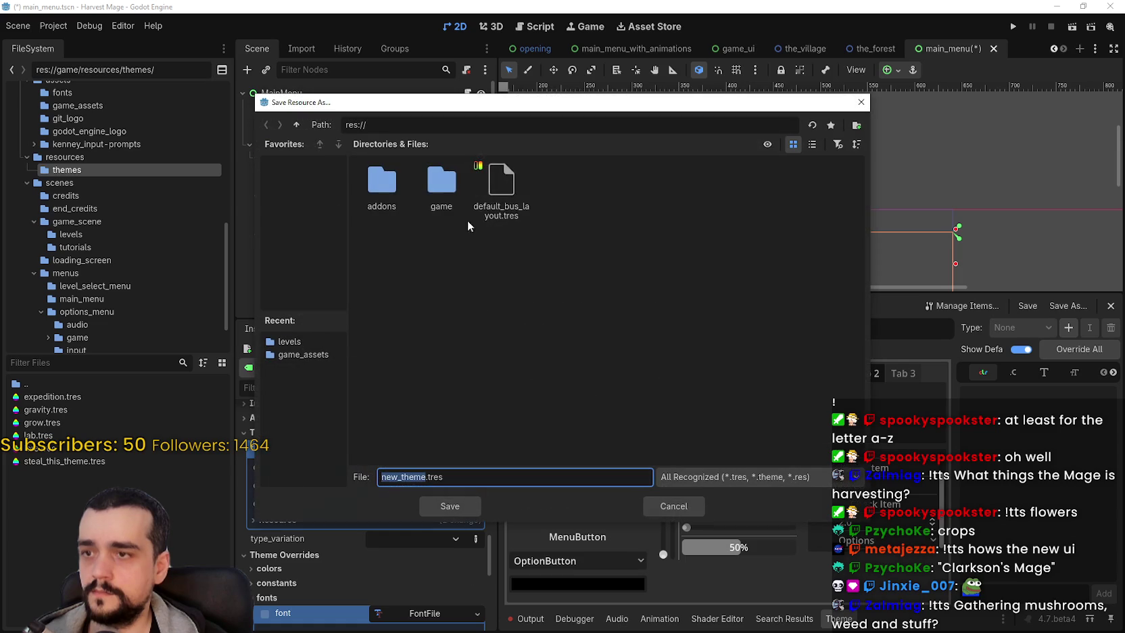
{"action": "double_click", "coordinate": [442, 186]}
{"action": "double_click", "coordinate": [462, 193]}
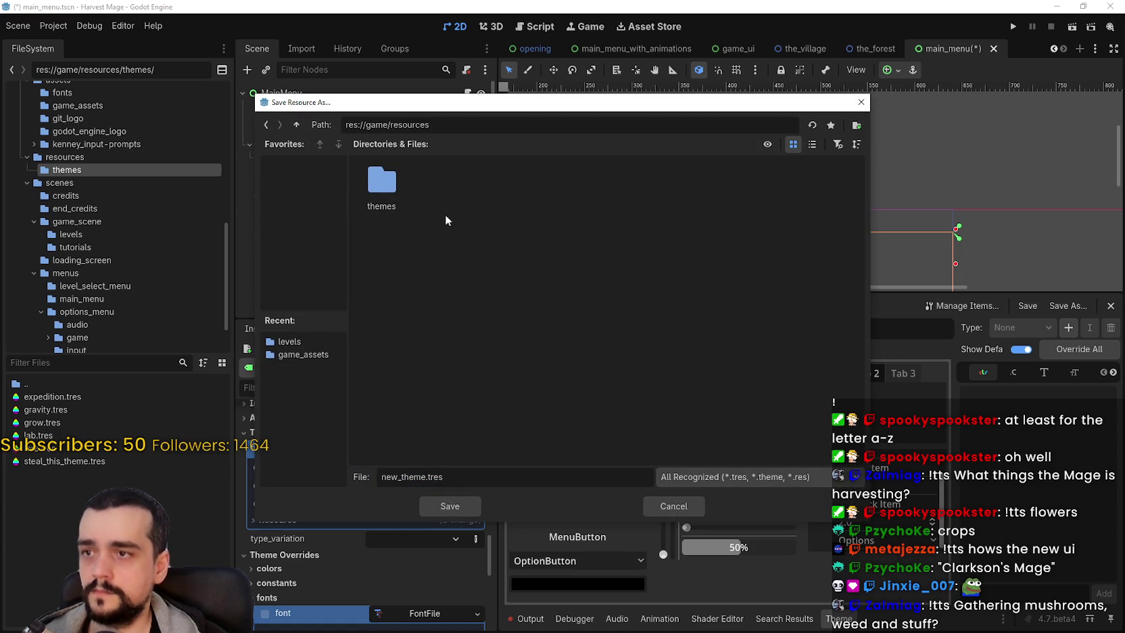
{"action": "double_click", "coordinate": [382, 186]}
{"action": "left_click_drag", "start_coordinate": [425, 476], "coordinate": [365, 456]}
{"action": "type", "text": "game_theme"}
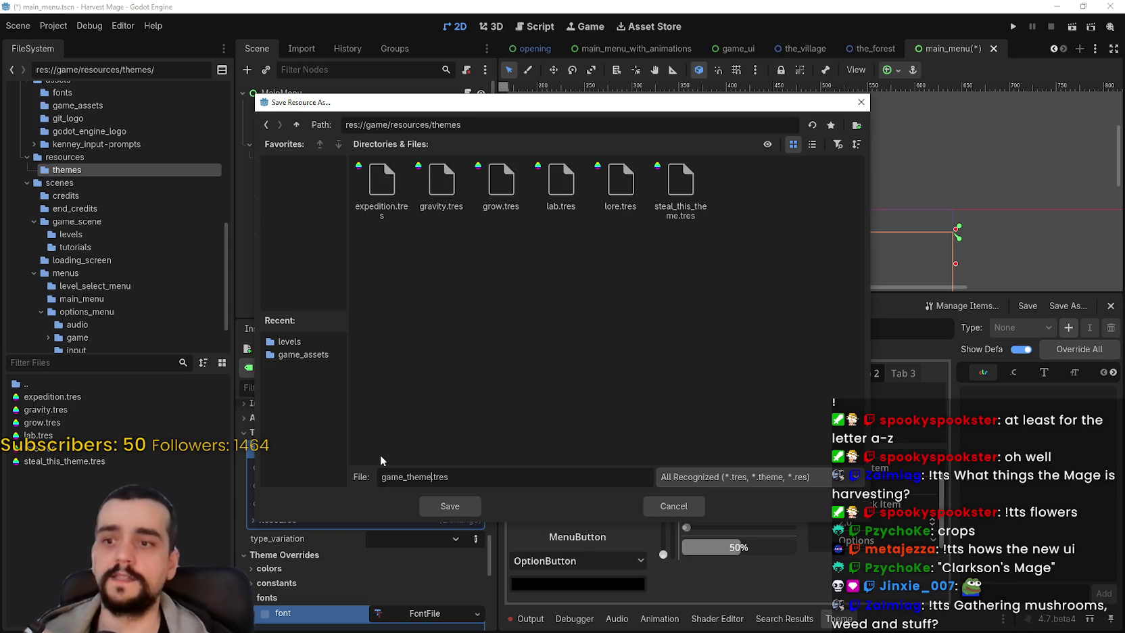
{"action": "key", "text": "Return"}
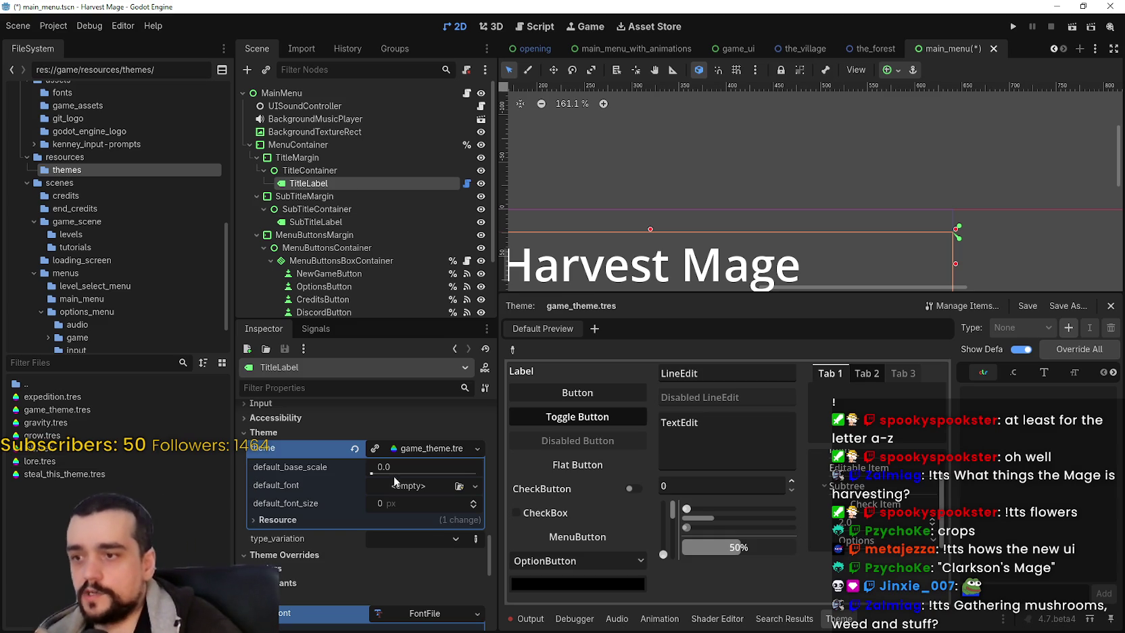
Step: Clear TitleLabel's theme and select the MainMenu root node
{"action": "key", "text": "ctrl+z"}
{"action": "left_click", "coordinate": [355, 95]}
{"action": "scroll", "coordinate": [412, 565], "scroll_direction": "down", "scroll_amount": 3}
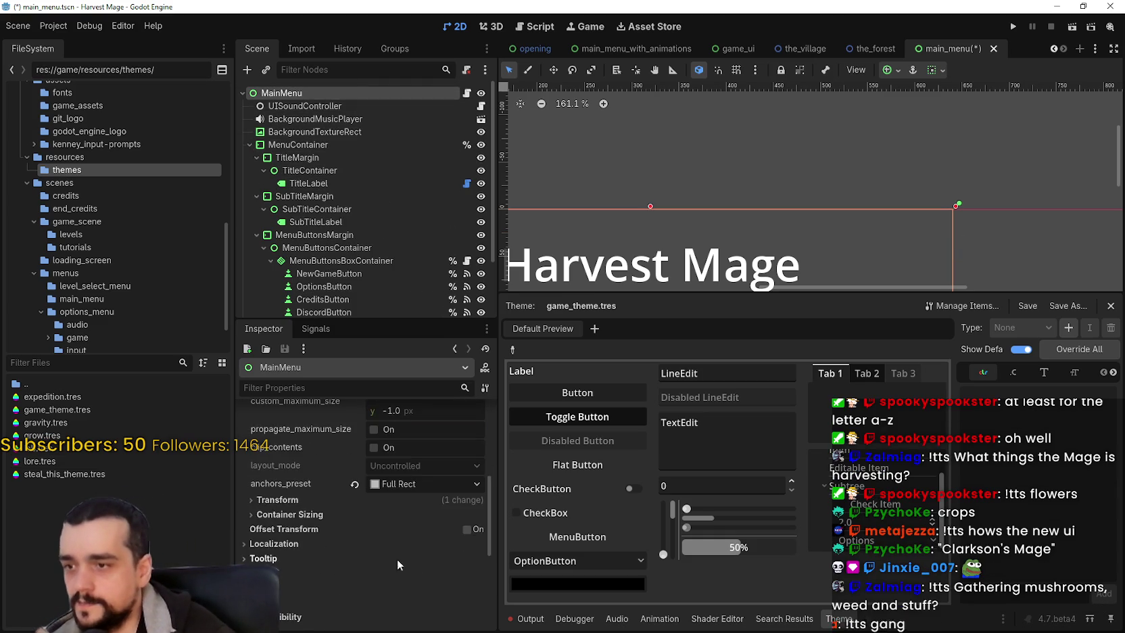
Step: Assign game_theme.tres to MainMenu's Theme property and save the scene
{"action": "scroll", "coordinate": [390, 543], "scroll_direction": "down", "scroll_amount": 5}
{"action": "left_click", "coordinate": [272, 448]}
{"action": "left_click", "coordinate": [272, 448]}
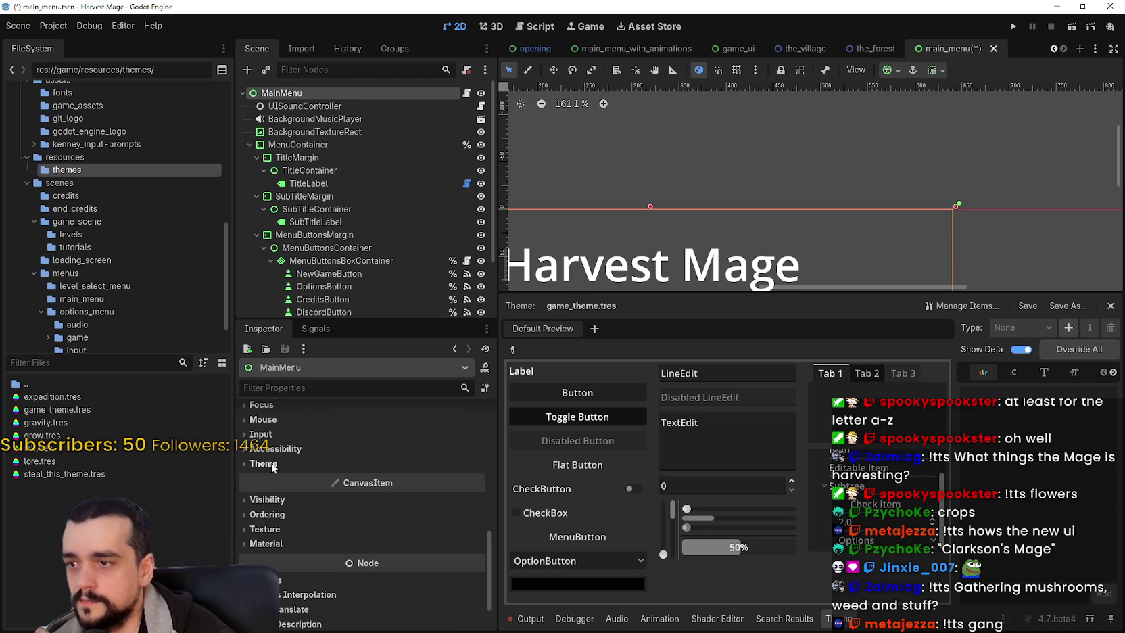
{"action": "left_click", "coordinate": [274, 465]}
{"action": "left_click", "coordinate": [408, 481]}
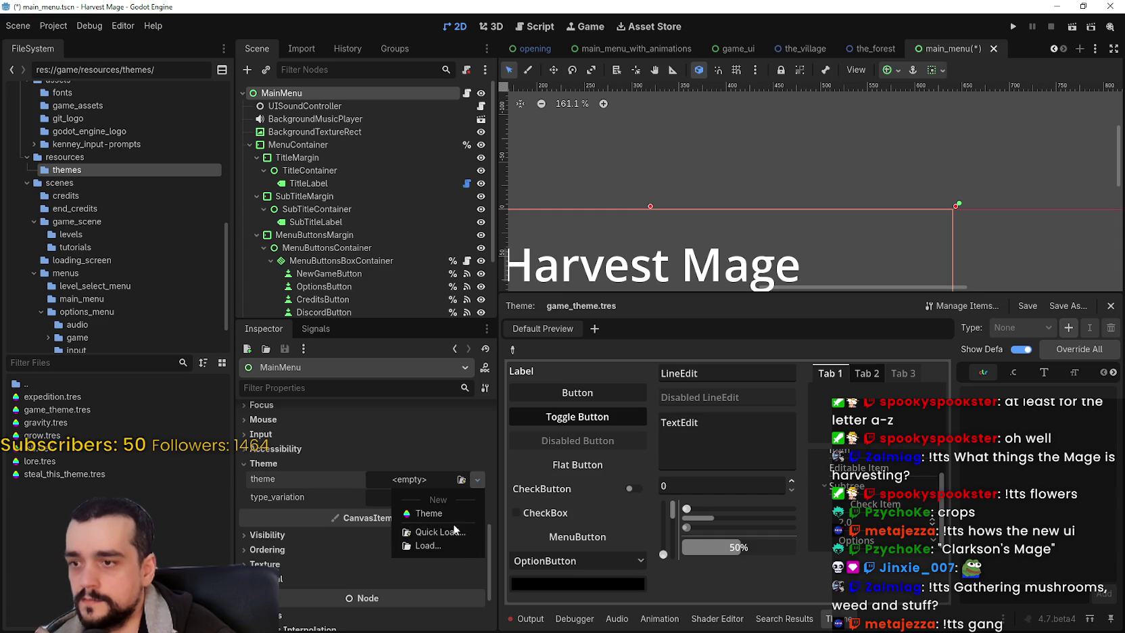
{"action": "left_click", "coordinate": [422, 532]}
{"action": "type", "text": "game"}
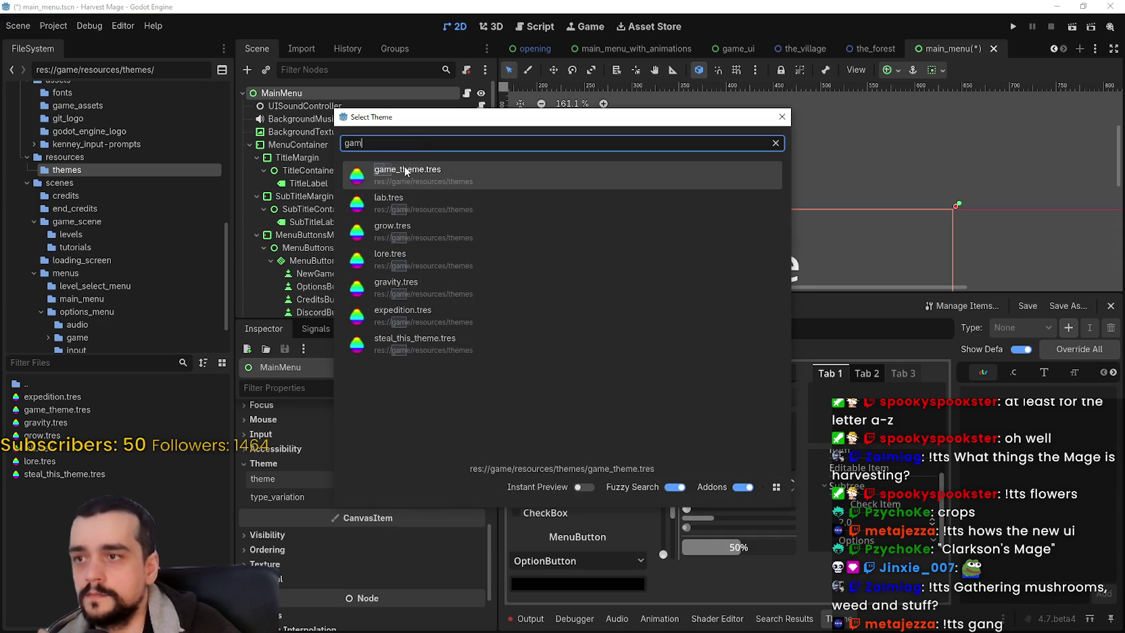
{"action": "left_click", "coordinate": [410, 172]}
{"action": "key", "text": "ctrl+s"}
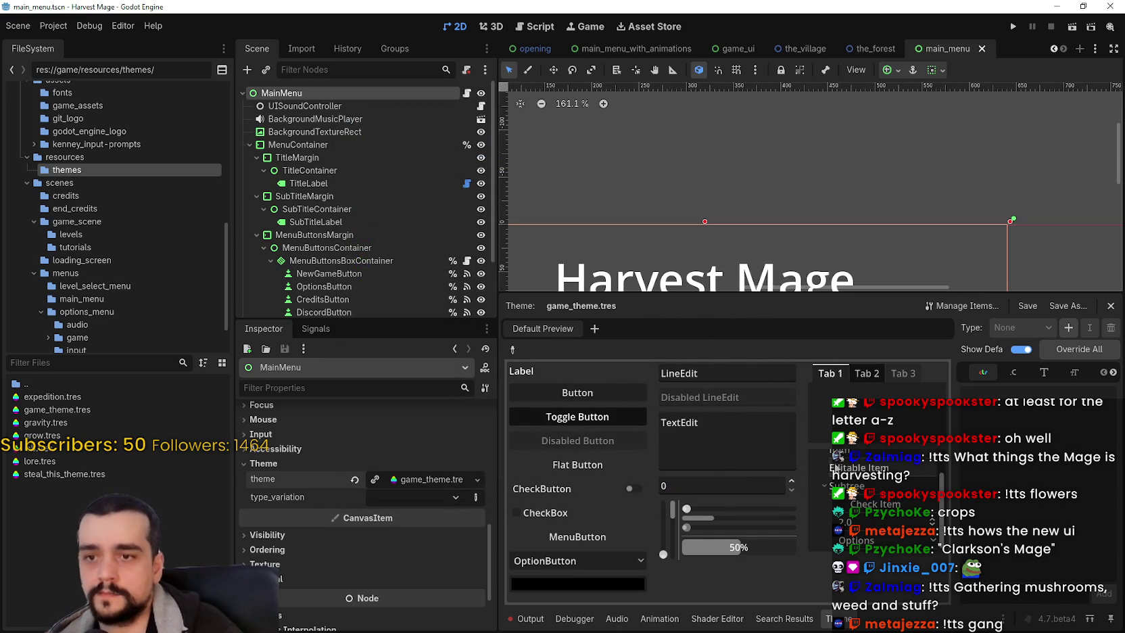
Step: Add a custom main_menu_button type to game_theme.tres
{"action": "scroll", "coordinate": [740, 183], "scroll_direction": "down", "scroll_amount": 5}
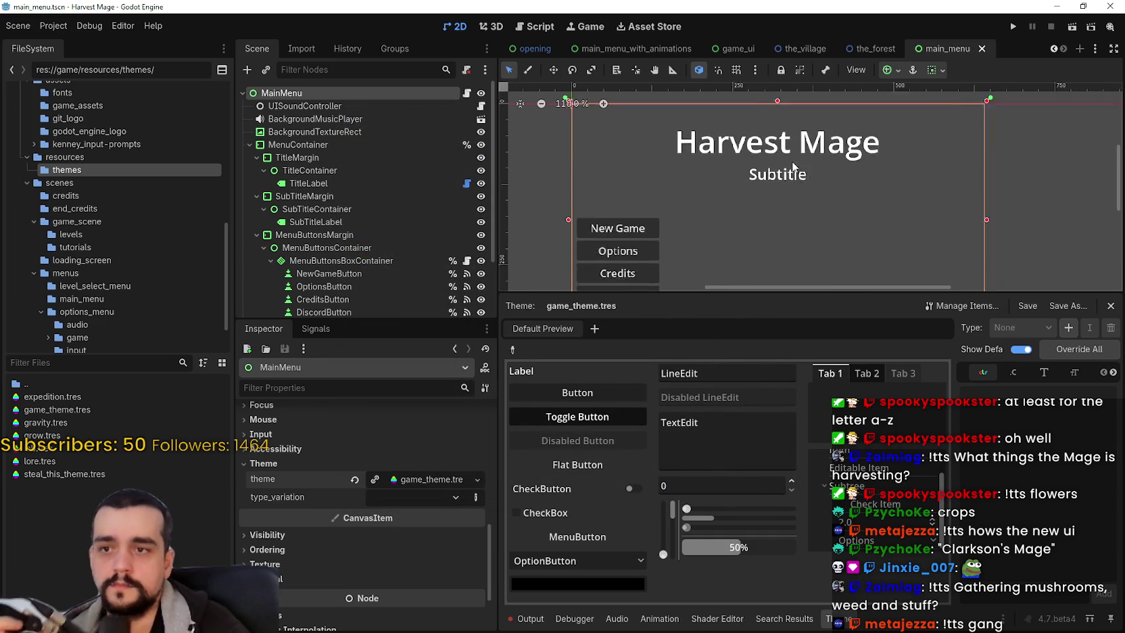
{"action": "scroll", "coordinate": [762, 192], "scroll_direction": "up", "scroll_amount": 3}
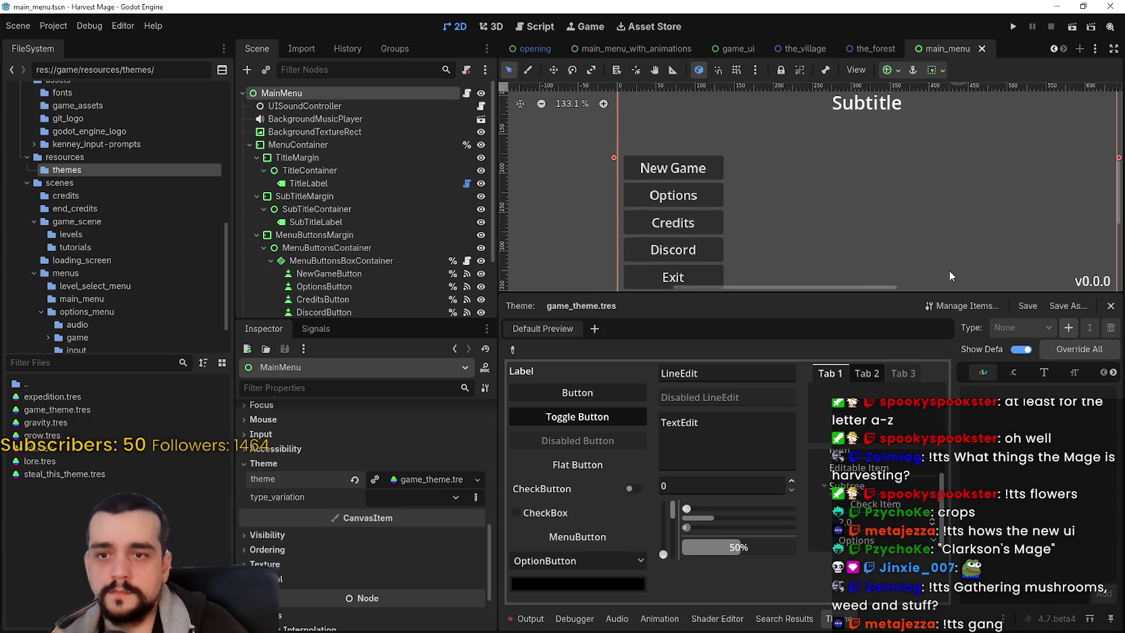
{"action": "left_click", "coordinate": [1068, 327]}
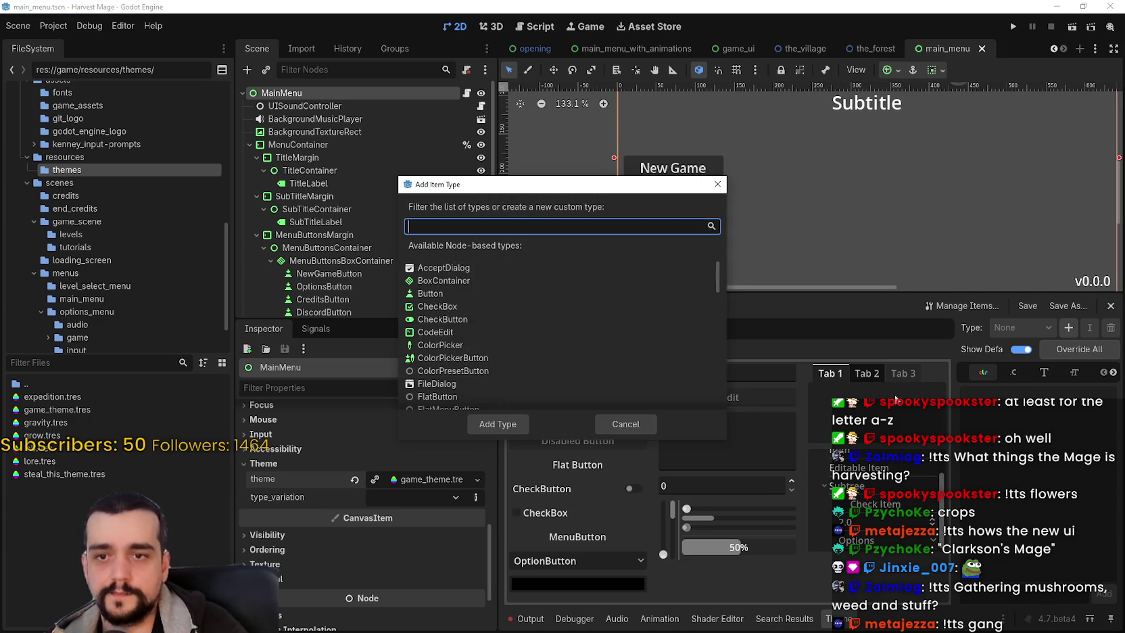
{"action": "type", "text": "button"}
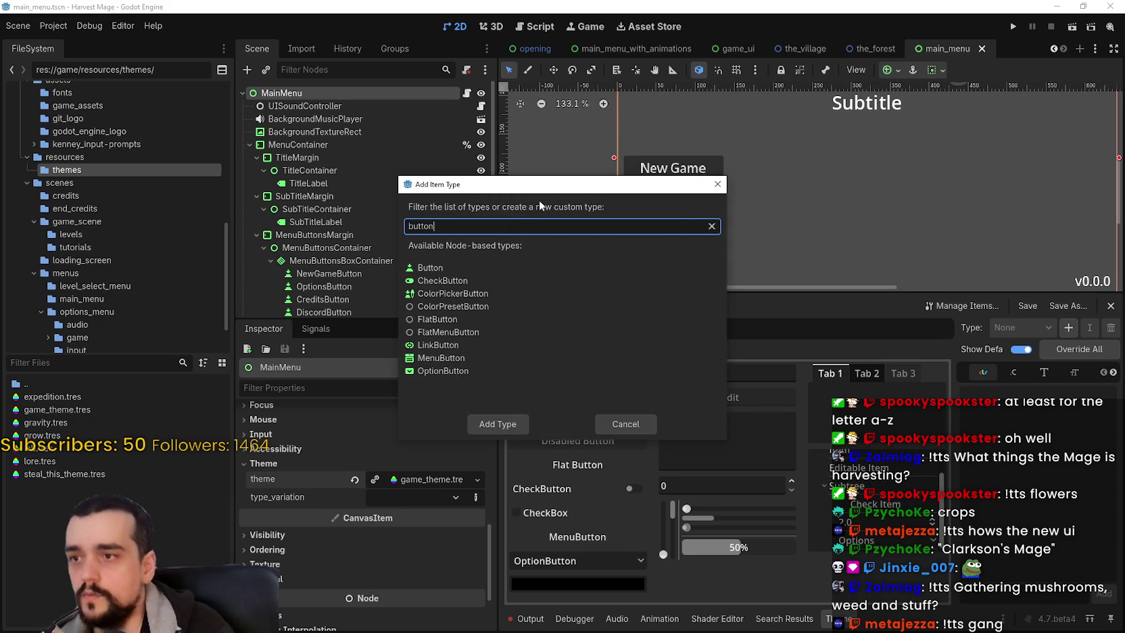
{"action": "left_click", "coordinate": [196, 206]}
{"action": "type", "text": "main_menu_"}
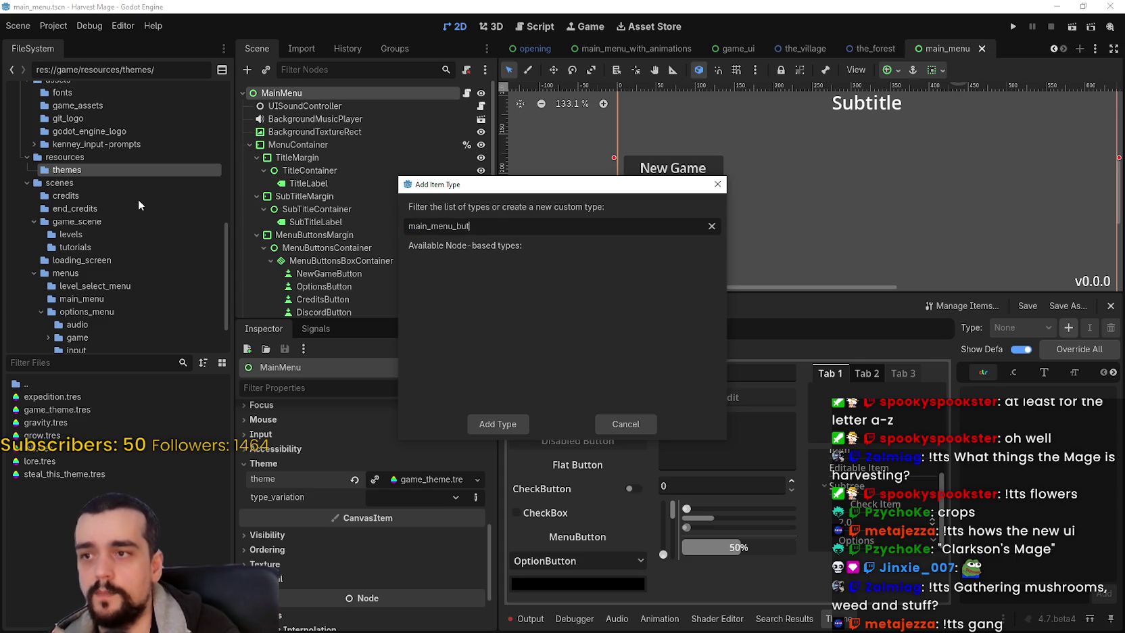
{"action": "left_click", "coordinate": [487, 424]}
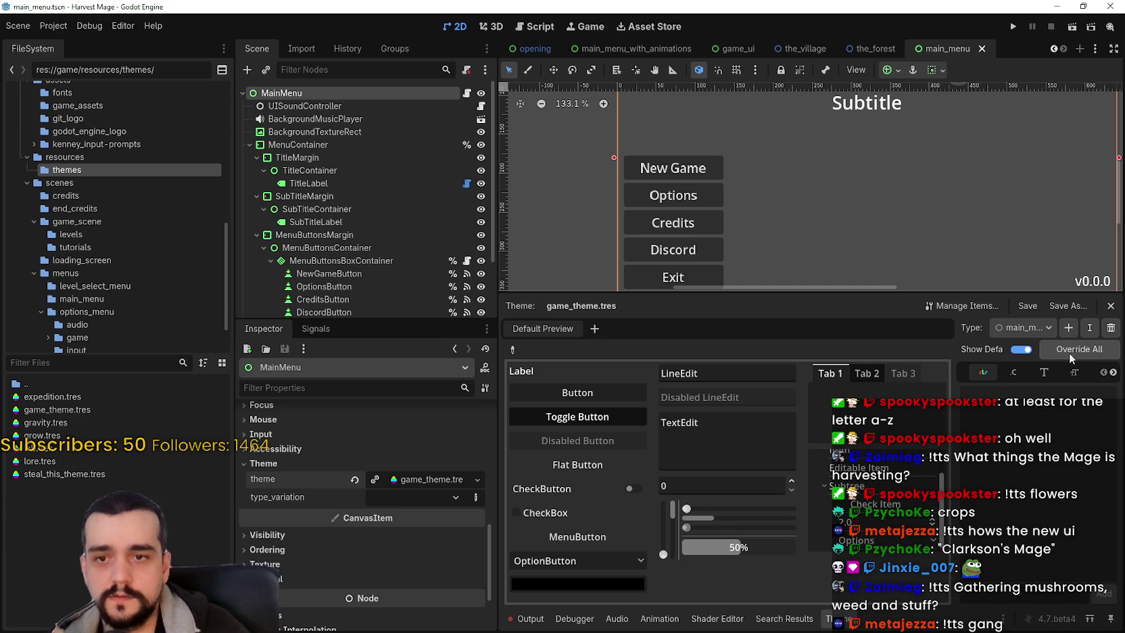
Step: Set main_menu_button's base type to Button and save the scene
{"action": "left_click", "coordinate": [1114, 373]}
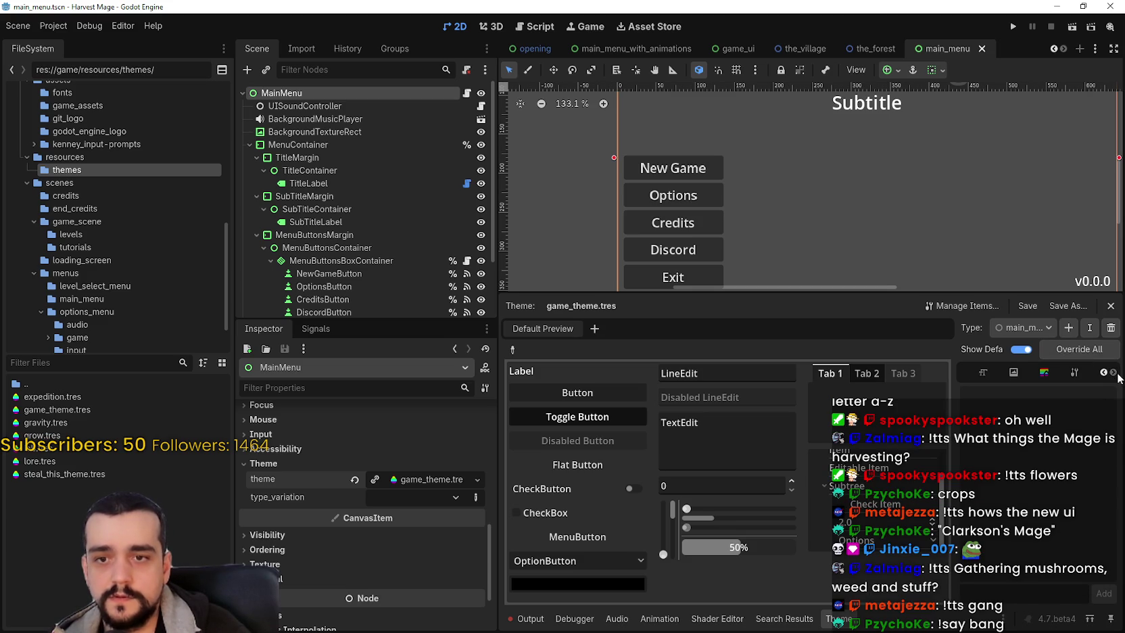
{"action": "left_click", "coordinate": [1075, 372]}
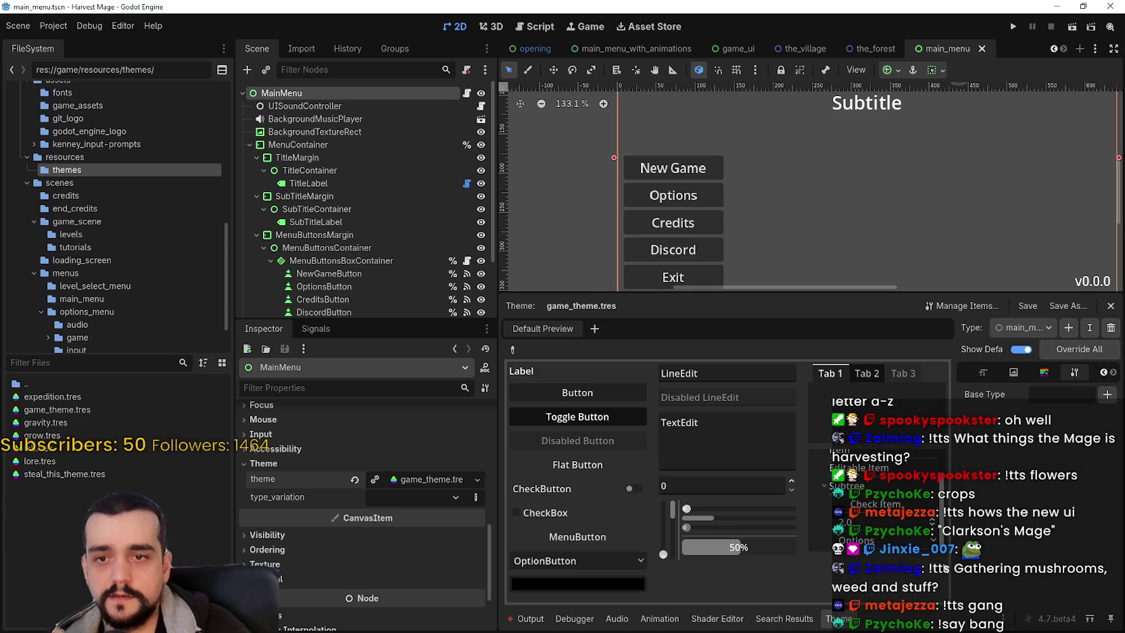
{"action": "left_click", "coordinate": [1107, 394]}
{"action": "type", "text": "Button"}
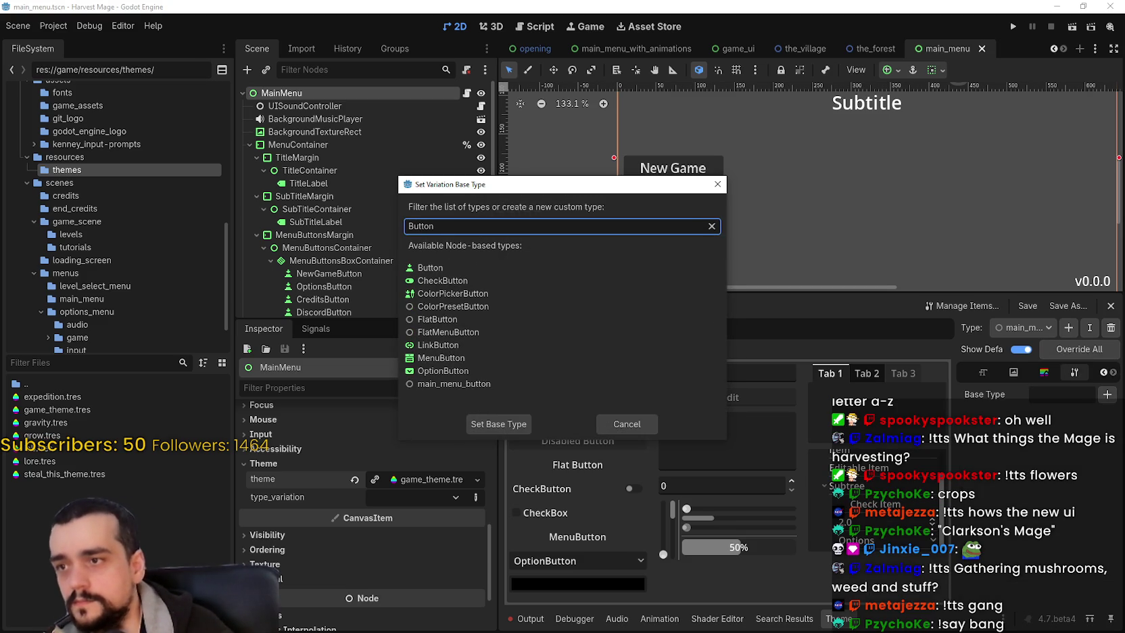
{"action": "double_click", "coordinate": [580, 267]}
{"action": "key", "text": "ctrl+s"}
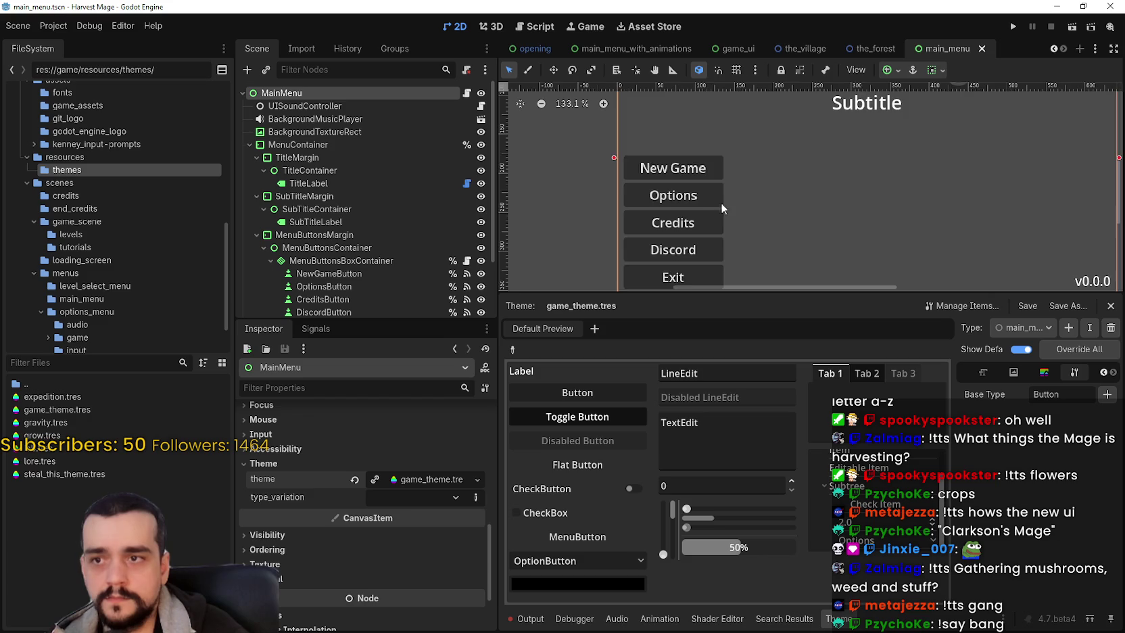
{"action": "scroll", "coordinate": [317, 189], "scroll_direction": "down", "scroll_amount": 1}
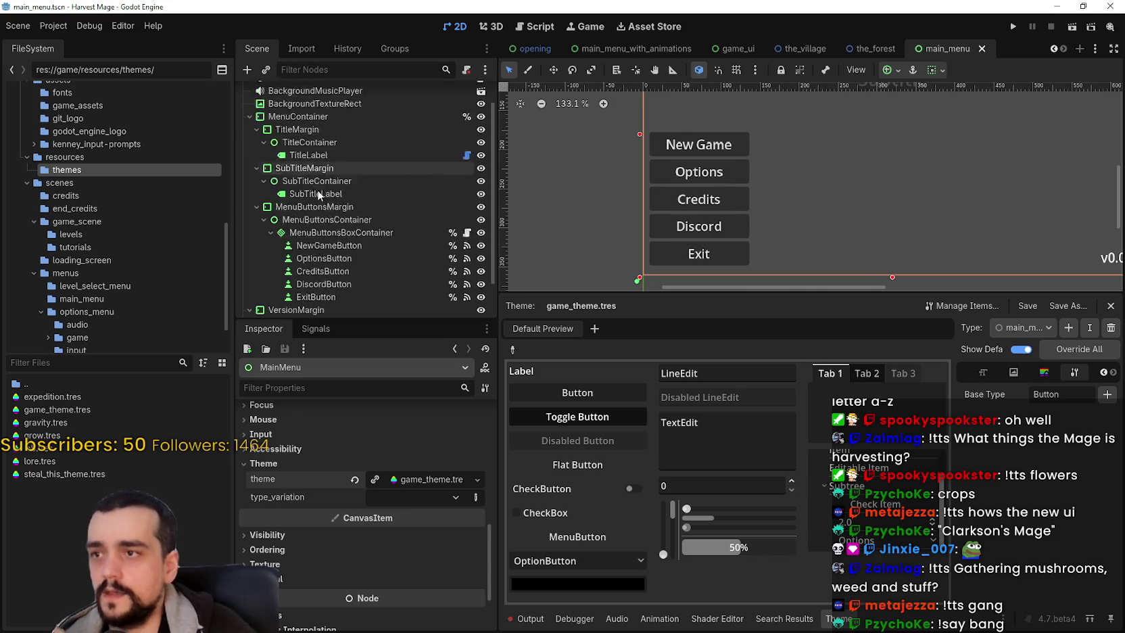
{"action": "scroll", "coordinate": [318, 195], "scroll_direction": "down", "scroll_amount": 2}
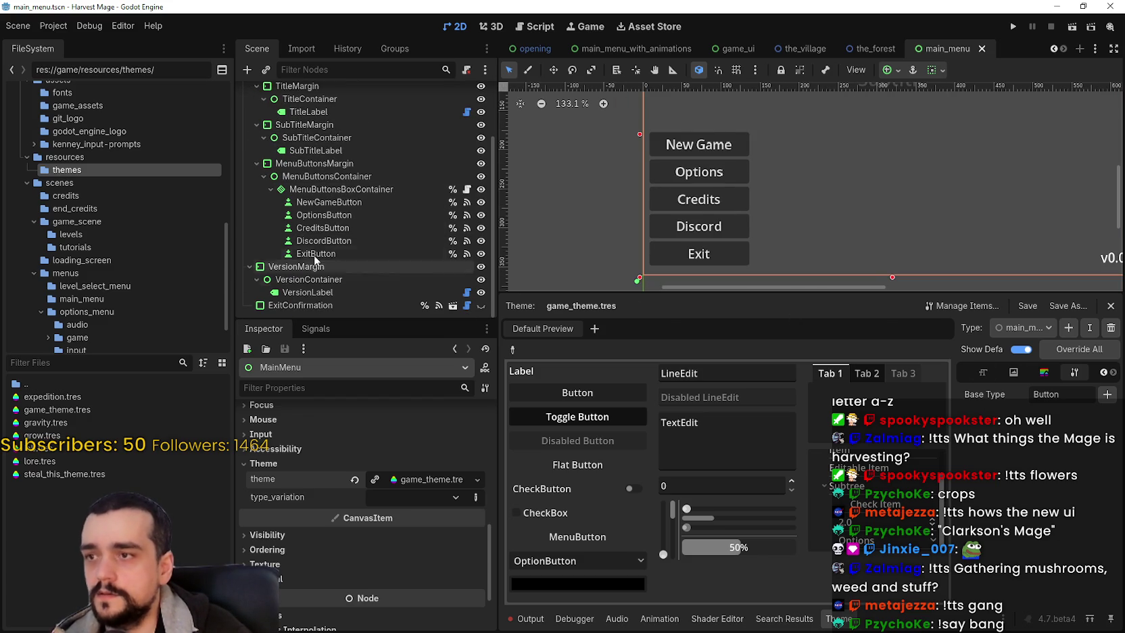
Step: Set NewGameButton's Theme type_variation to main_menu_button and save the main_menu scene
{"action": "left_click", "coordinate": [379, 202]}
{"action": "scroll", "coordinate": [399, 534], "scroll_direction": "down", "scroll_amount": 5}
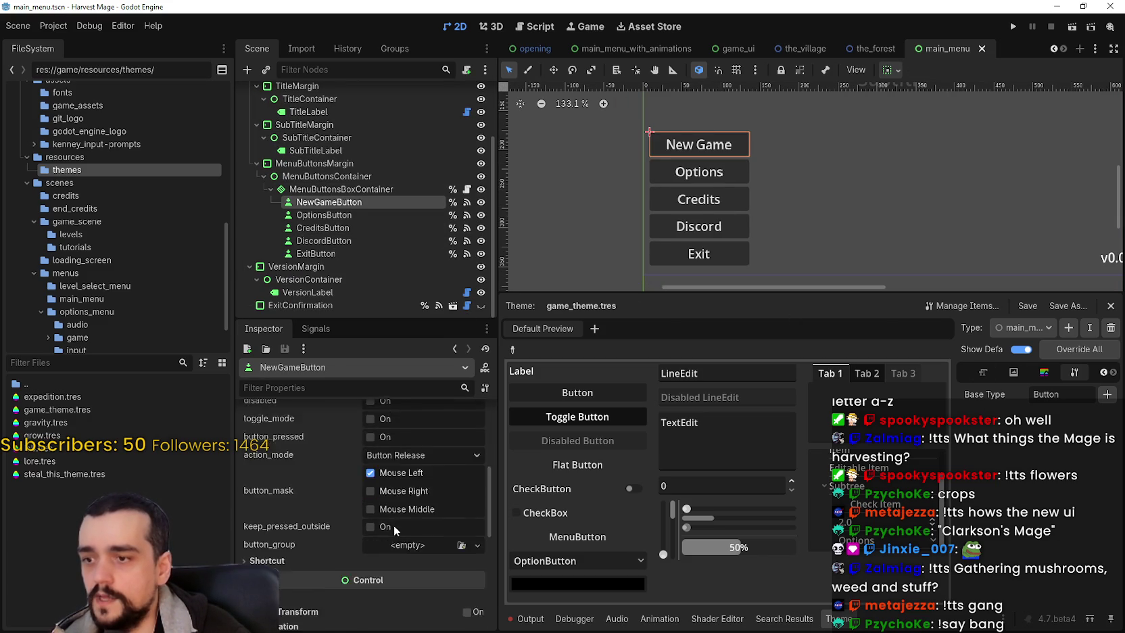
{"action": "scroll", "coordinate": [393, 525], "scroll_direction": "down", "scroll_amount": 3}
{"action": "scroll", "coordinate": [338, 521], "scroll_direction": "up", "scroll_amount": 3}
{"action": "scroll", "coordinate": [351, 489], "scroll_direction": "up", "scroll_amount": 3}
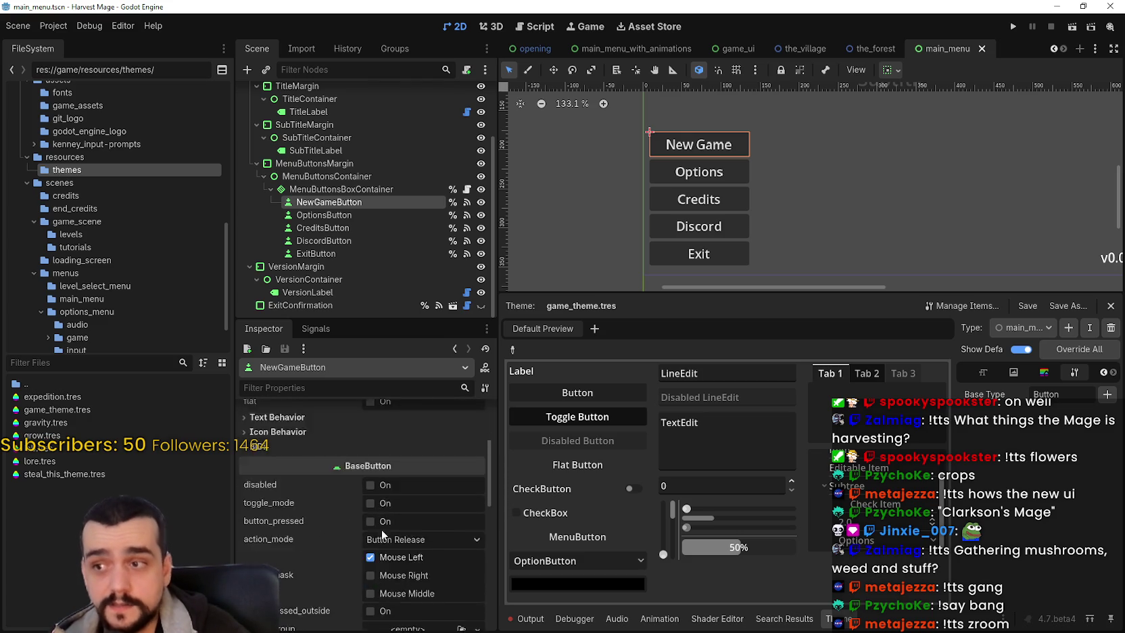
{"action": "scroll", "coordinate": [379, 524], "scroll_direction": "down", "scroll_amount": 5}
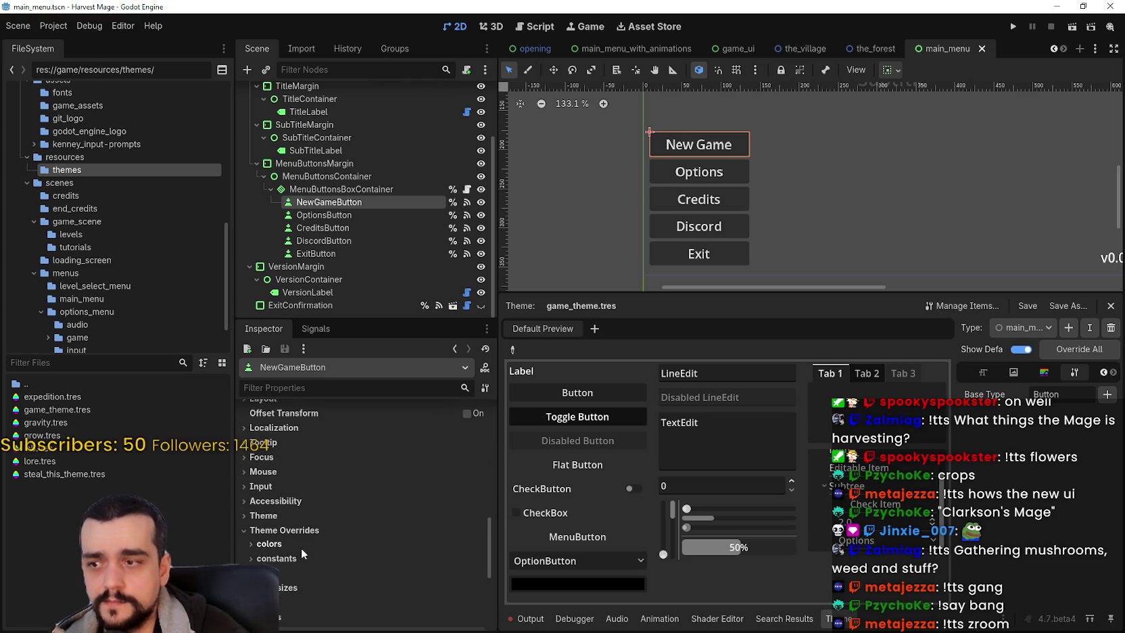
{"action": "left_click", "coordinate": [301, 489]}
{"action": "left_click", "coordinate": [448, 525]}
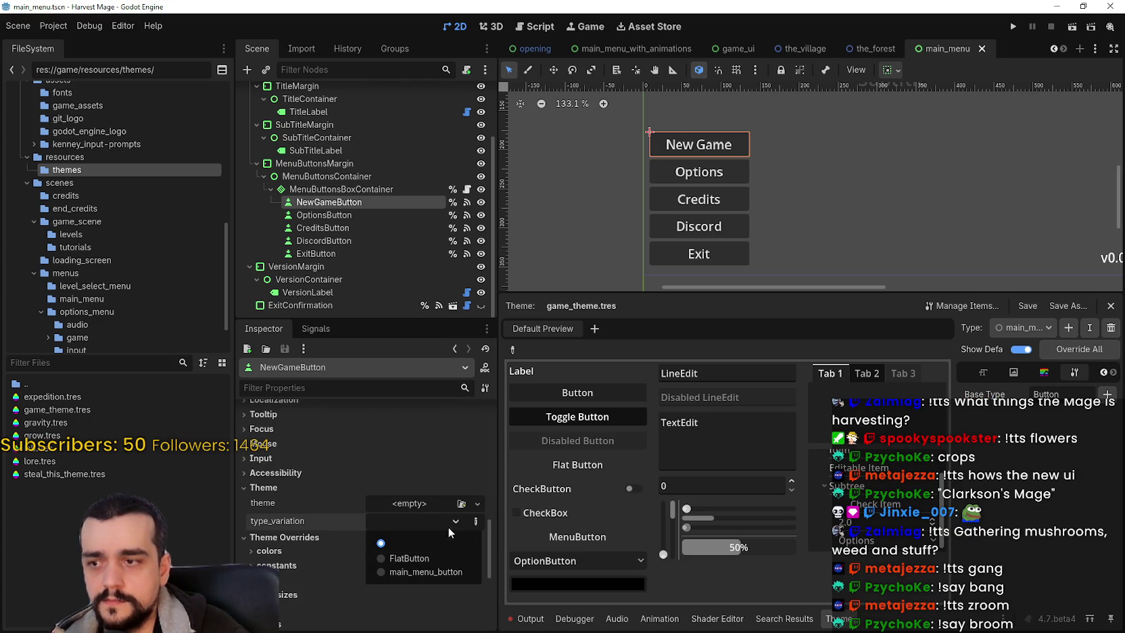
{"action": "left_click", "coordinate": [419, 573]}
{"action": "key", "text": "ctrl+s"}
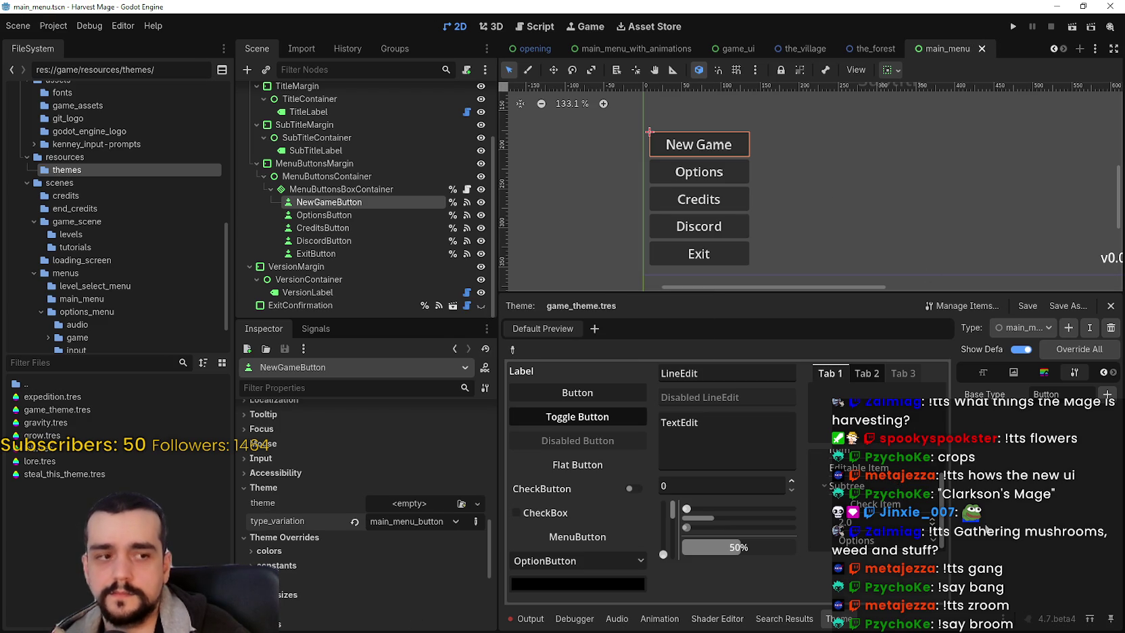
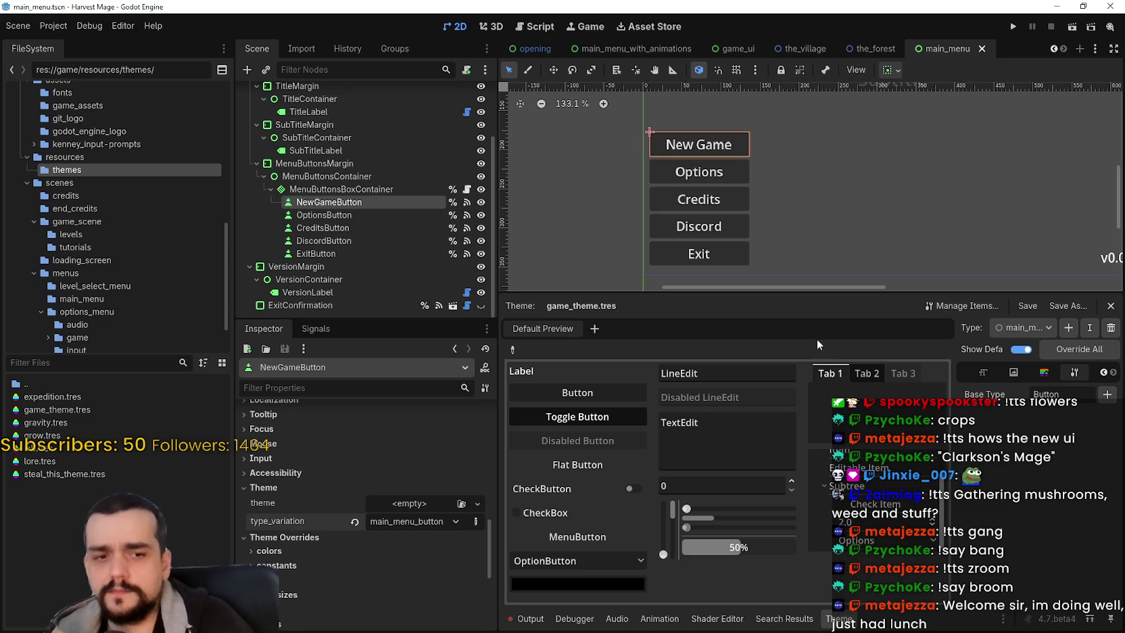
Step: Switch from Godot to the Steam window showing the MR FARMBOY 'Wheat Hay' thread
{"action": "scroll", "coordinate": [789, 218], "scroll_direction": "down", "scroll_amount": 4}
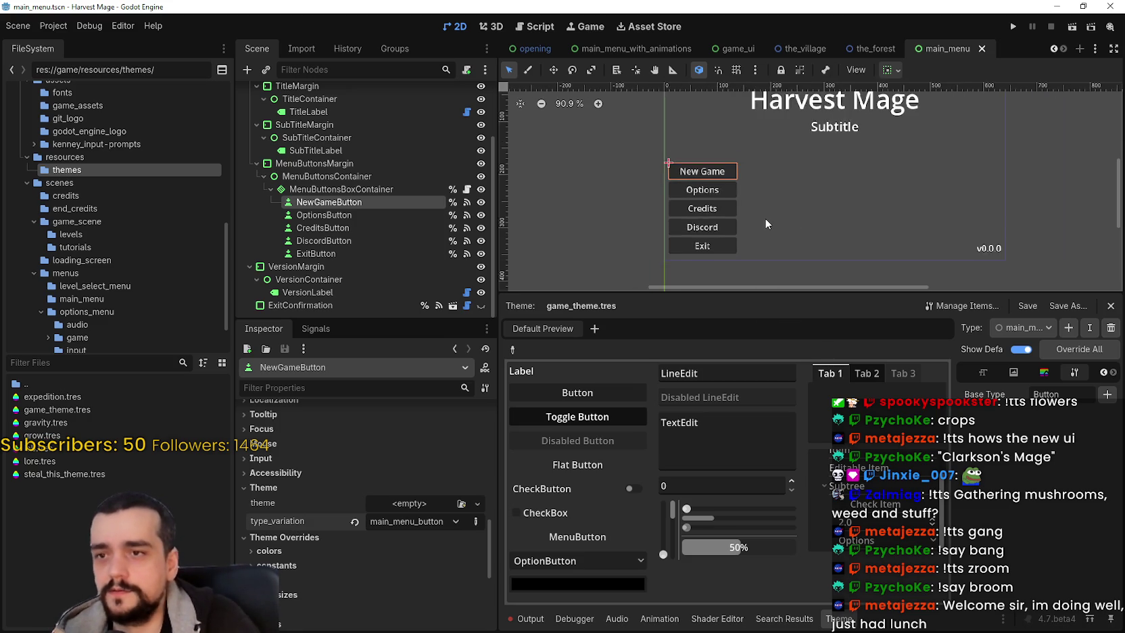
{"action": "scroll", "coordinate": [766, 224], "scroll_direction": "up", "scroll_amount": 2}
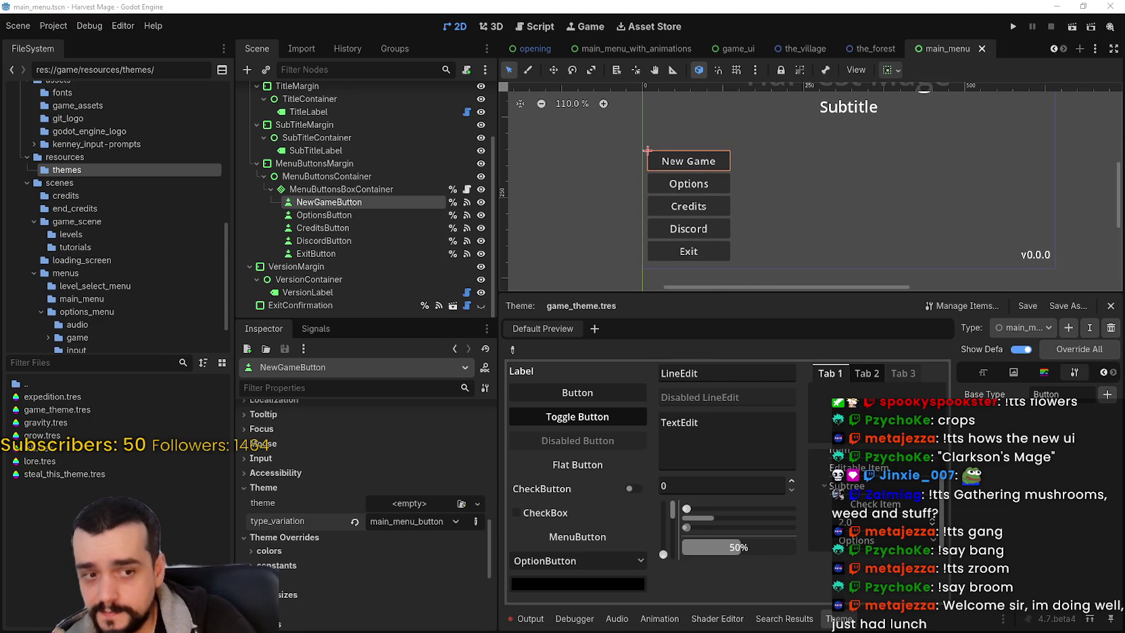
{"action": "key", "text": "alt+Tab"}
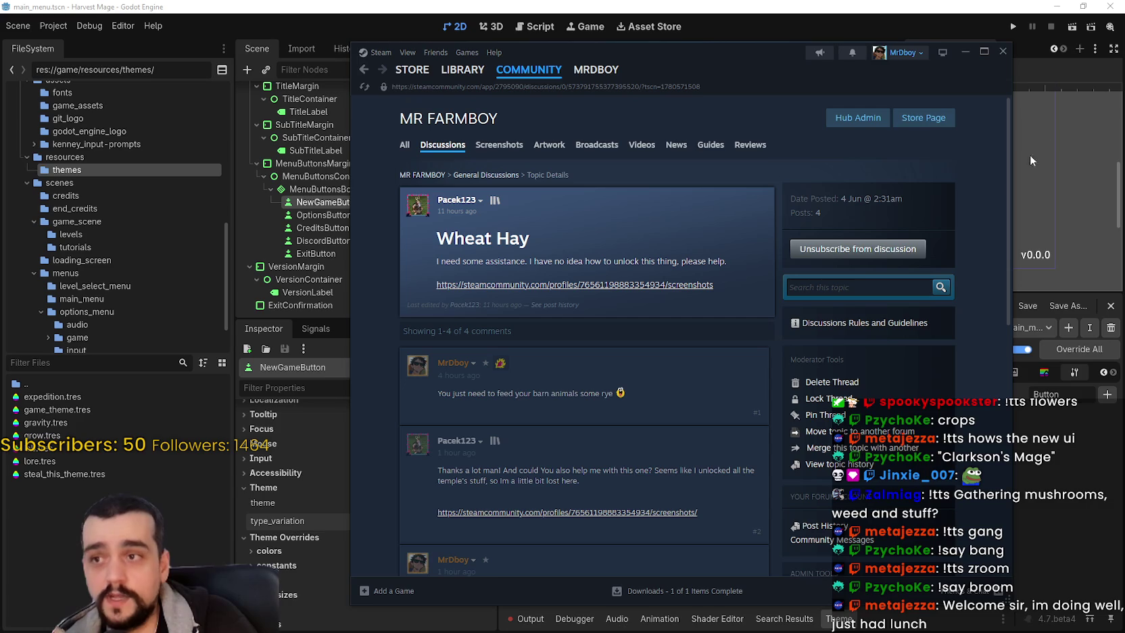
Step: Go from the discussion thread to the MR FARMBOY store page, then to its community hub
{"action": "left_click", "coordinate": [935, 129]}
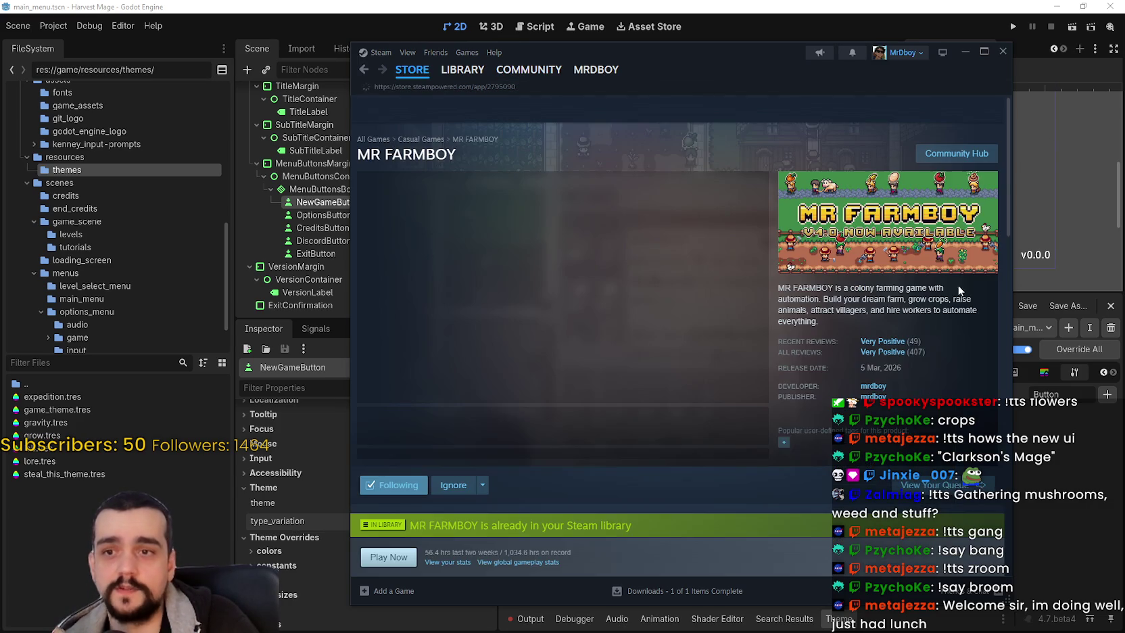
{"action": "right_click", "coordinate": [956, 320]}
{"action": "left_click", "coordinate": [980, 390]}
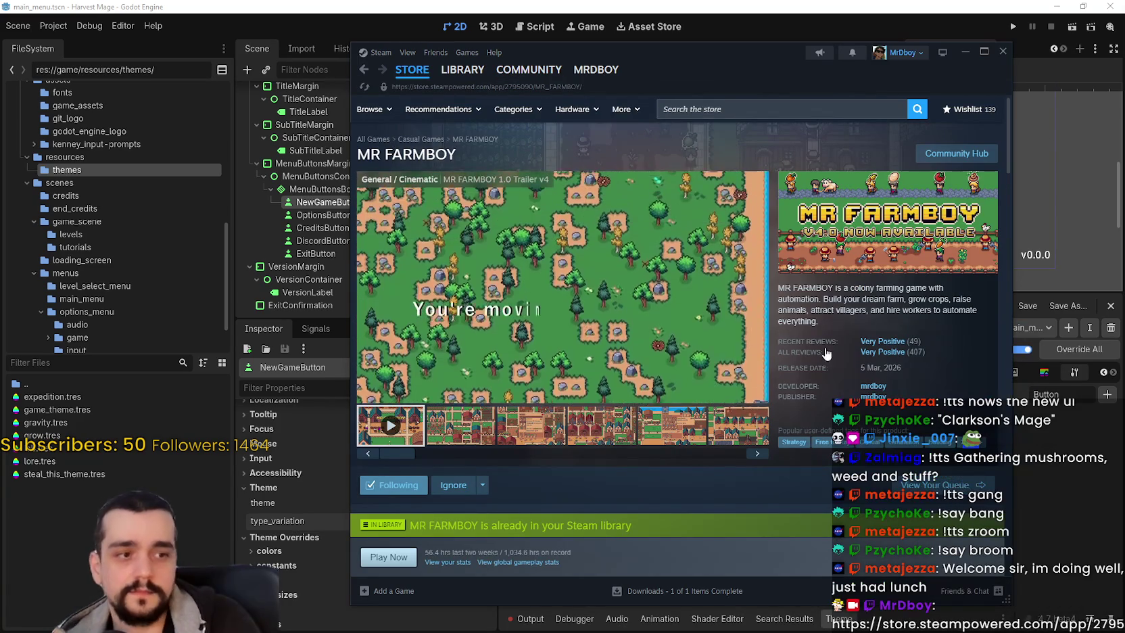
{"action": "mouse_move", "coordinate": [869, 343]}
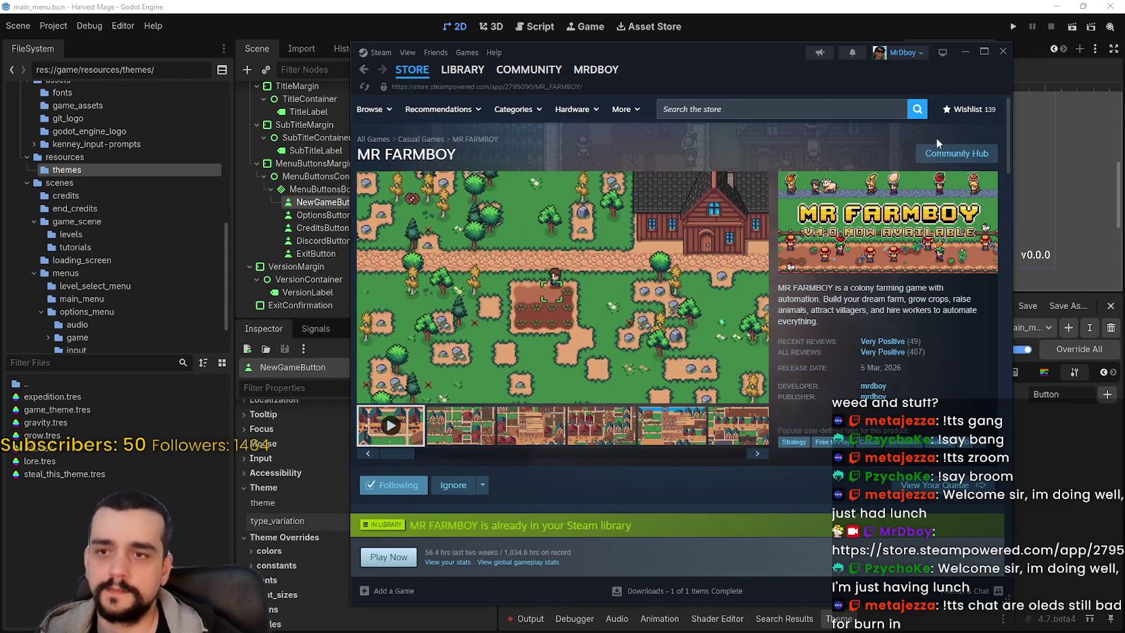
{"action": "left_click", "coordinate": [947, 152]}
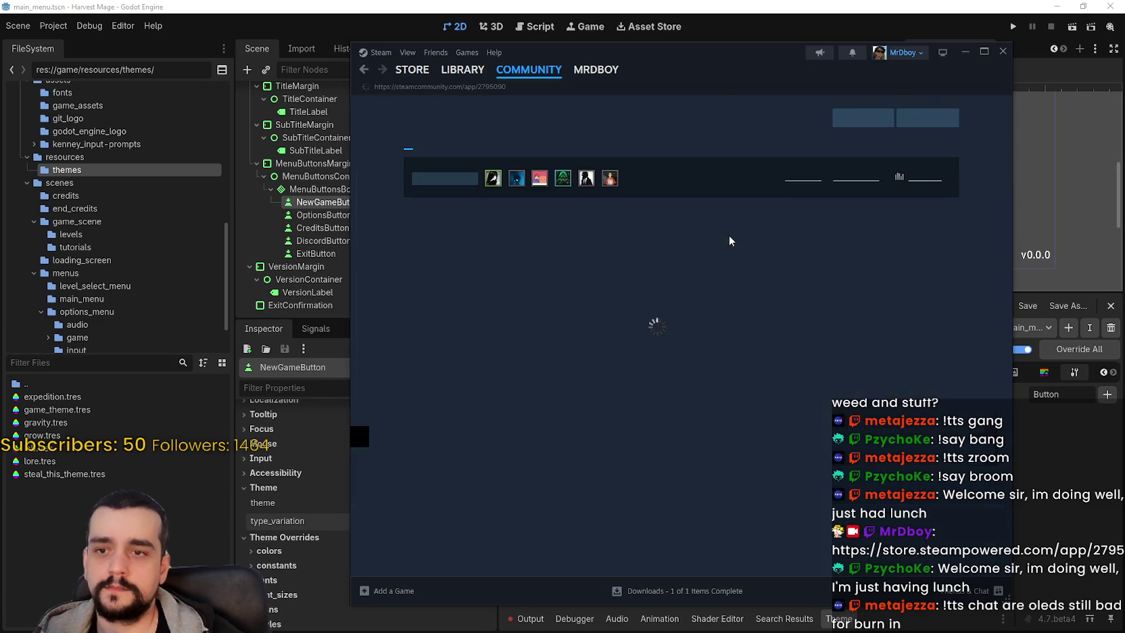
Step: Show MR FARMBOY's reviews in All Languages, sorted Most Recent, and scroll through them
{"action": "left_click", "coordinate": [743, 145]}
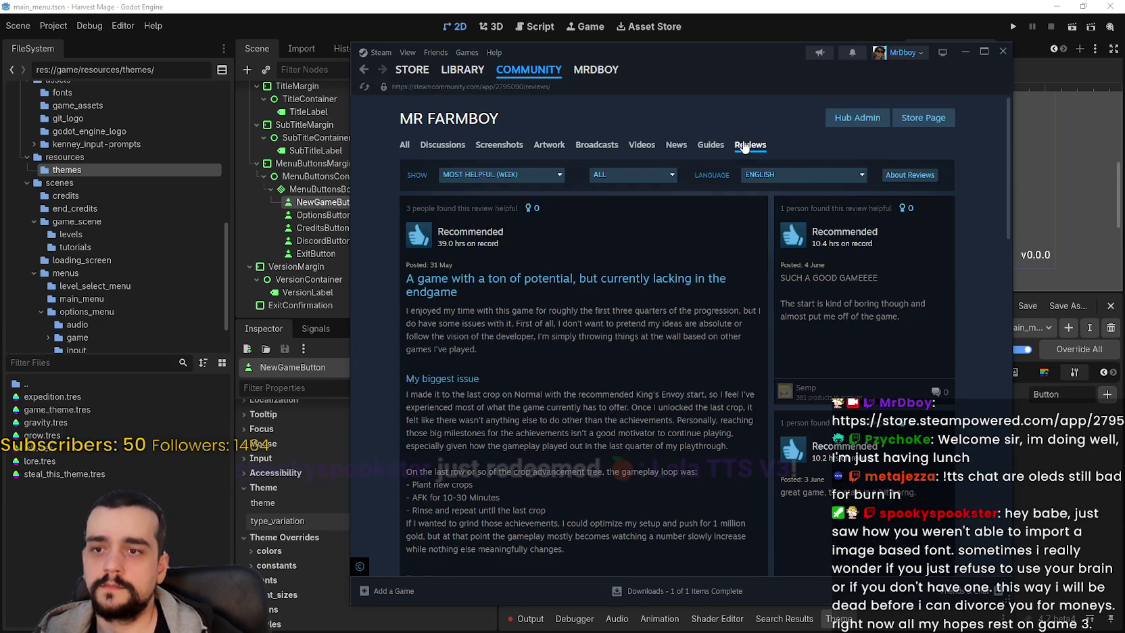
{"action": "left_click", "coordinate": [797, 175]}
{"action": "left_click", "coordinate": [777, 190]}
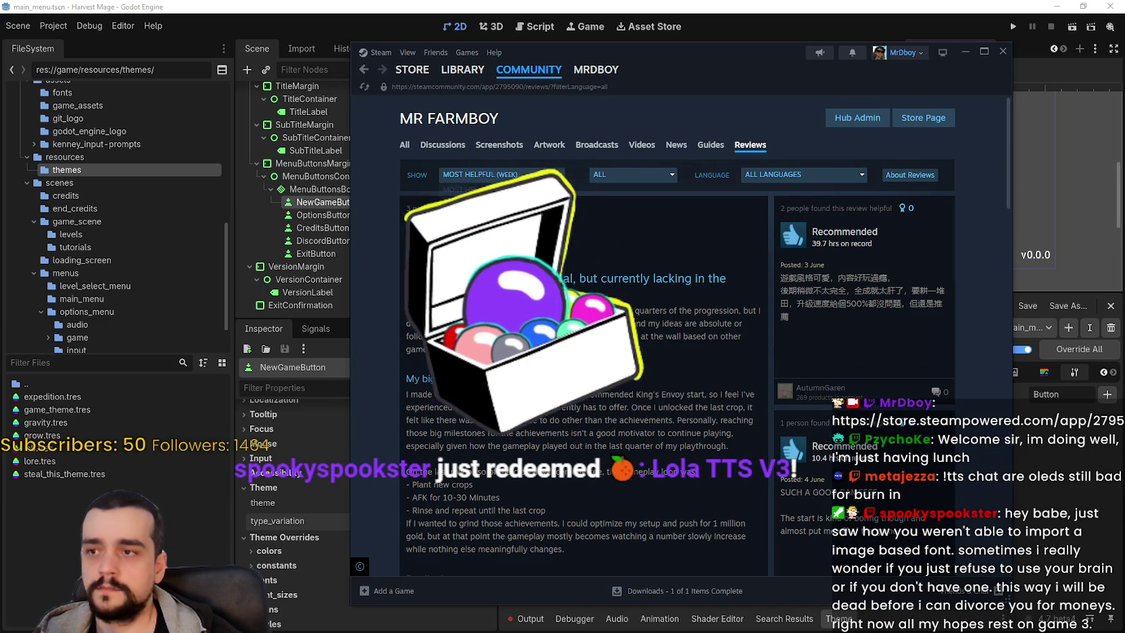
{"action": "left_click", "coordinate": [469, 289]}
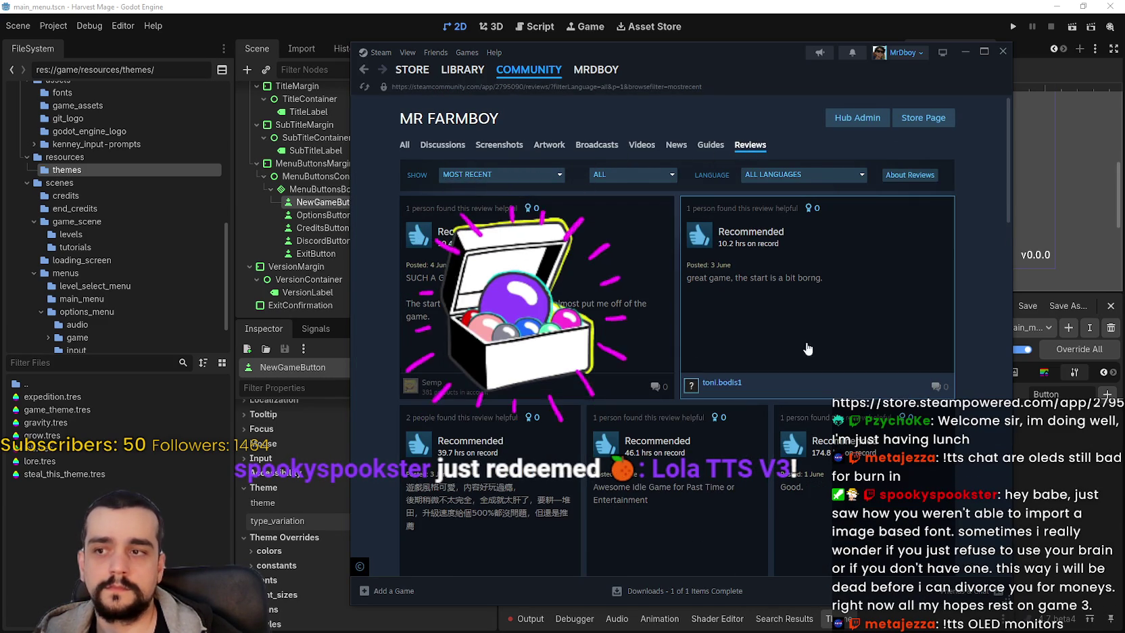
{"action": "scroll", "coordinate": [990, 373], "scroll_direction": "down", "scroll_amount": 3}
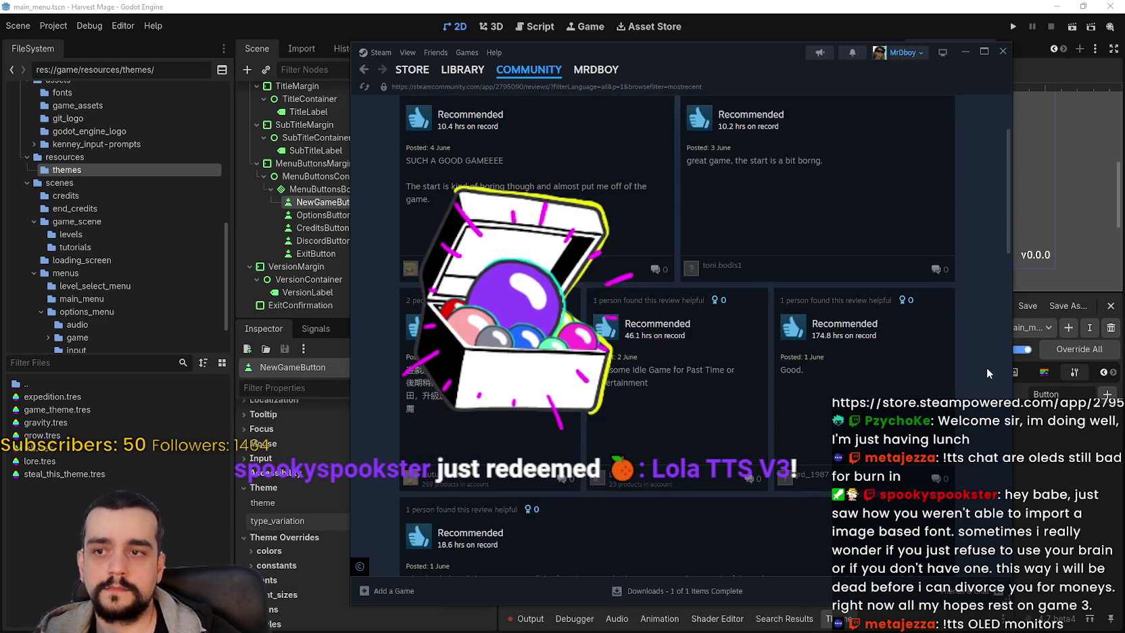
{"action": "scroll", "coordinate": [988, 372], "scroll_direction": "up", "scroll_amount": 3}
{"action": "scroll", "coordinate": [965, 330], "scroll_direction": "down", "scroll_amount": 1}
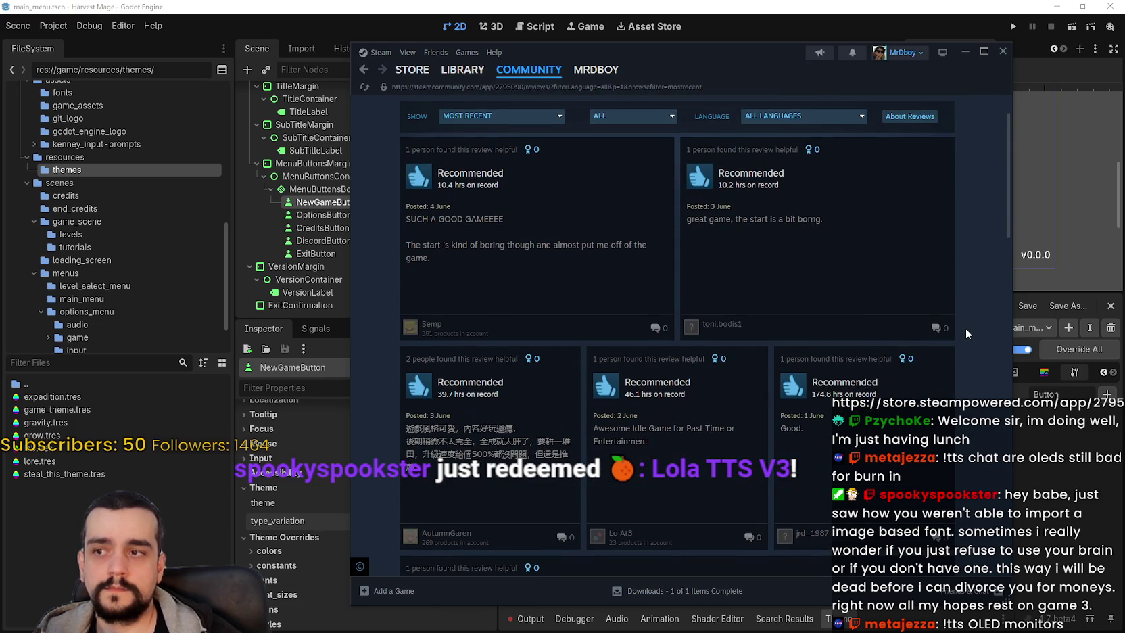
{"action": "scroll", "coordinate": [965, 327], "scroll_direction": "down", "scroll_amount": 1}
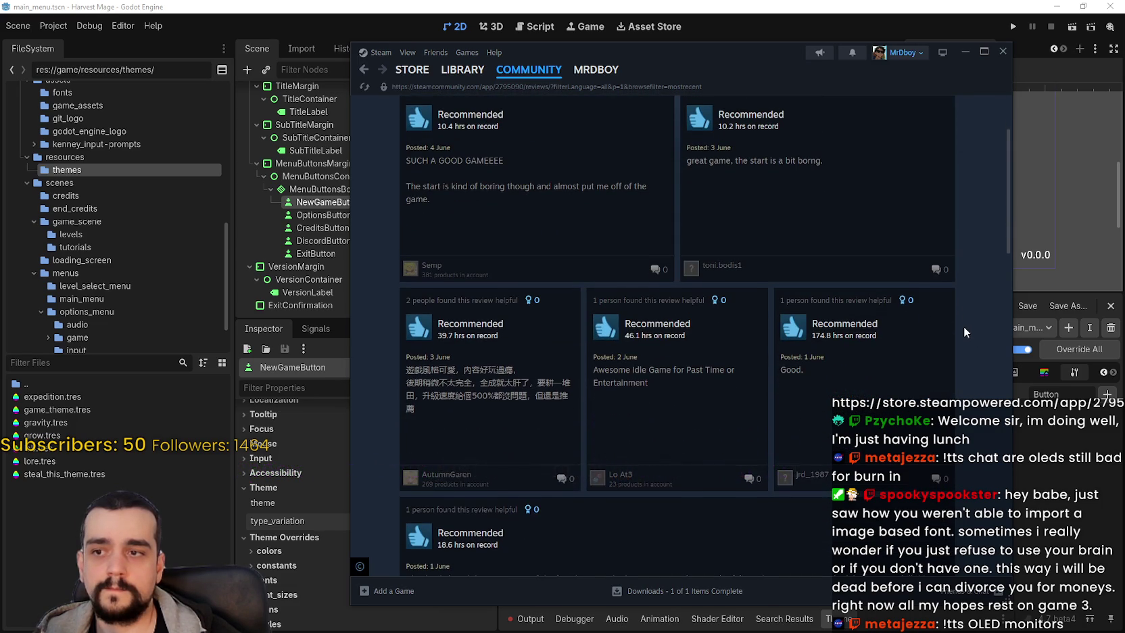
{"action": "scroll", "coordinate": [963, 326], "scroll_direction": "down", "scroll_amount": 2}
{"action": "scroll", "coordinate": [963, 326], "scroll_direction": "down", "scroll_amount": 2}
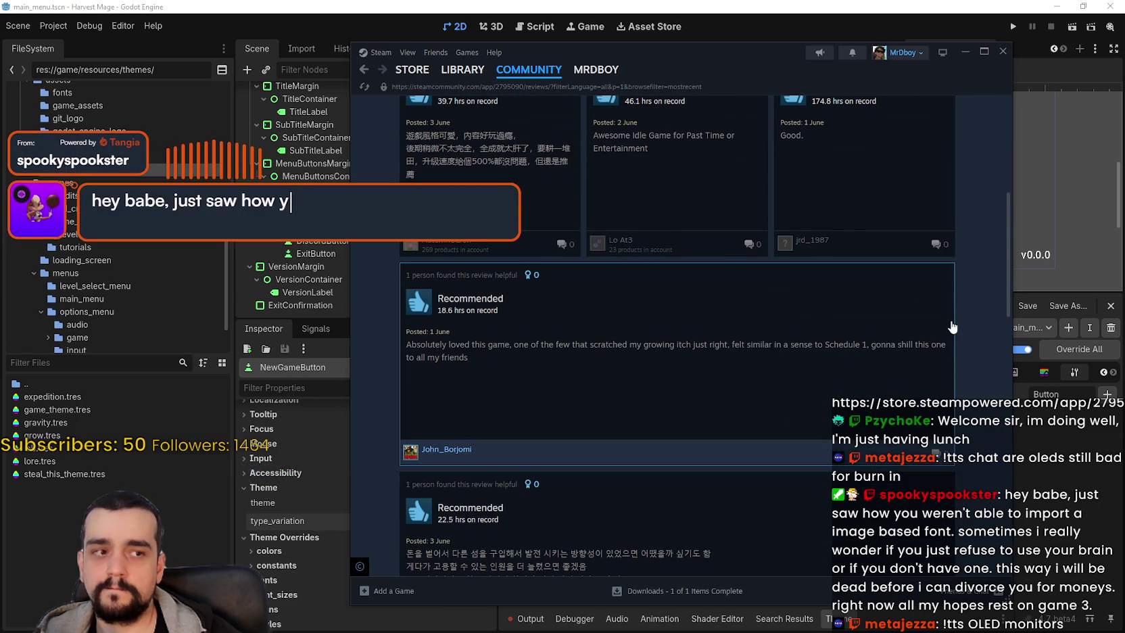
{"action": "scroll", "coordinate": [952, 328], "scroll_direction": "down", "scroll_amount": 4}
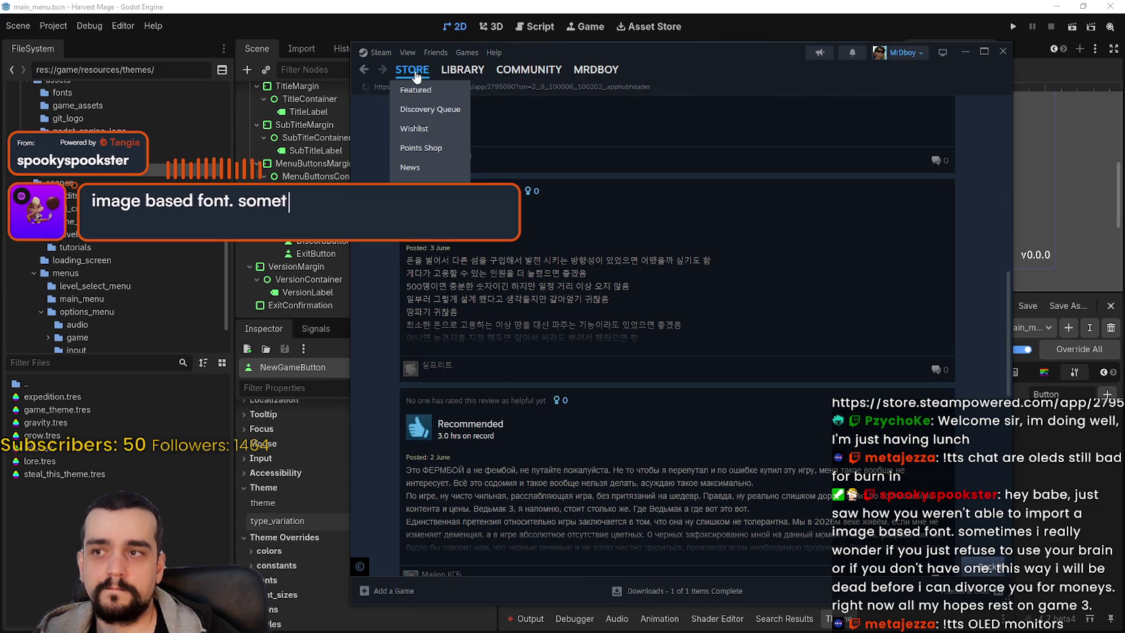
Step: Return to the store page and switch back to the Godot editor
{"action": "left_click", "coordinate": [414, 72]}
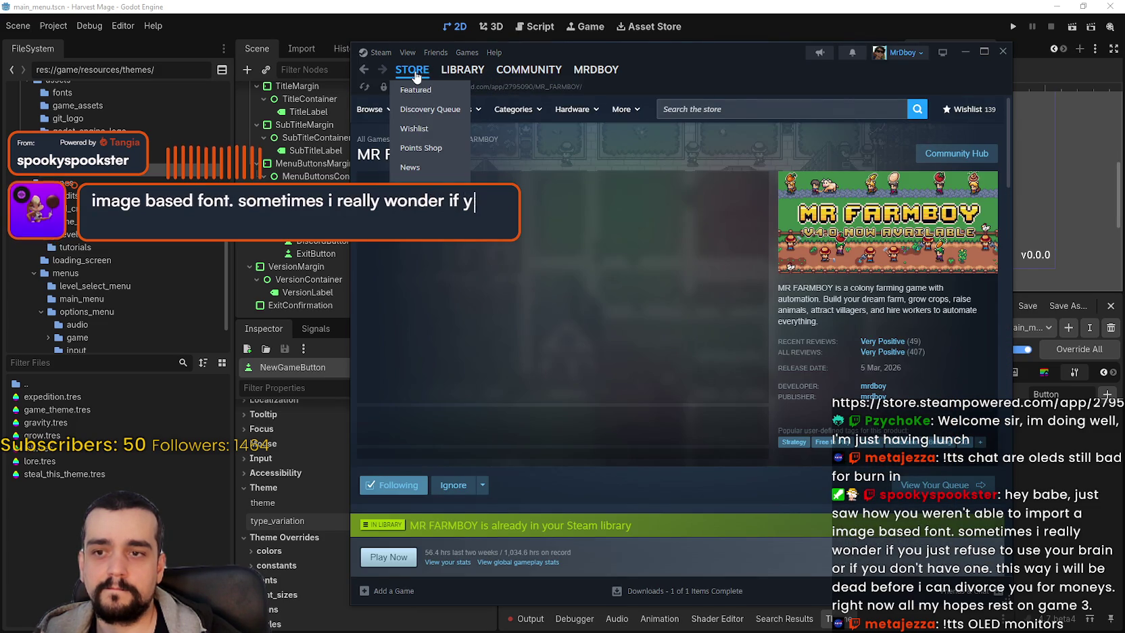
{"action": "left_click", "coordinate": [416, 77]}
{"action": "key", "text": "alt+Tab"}
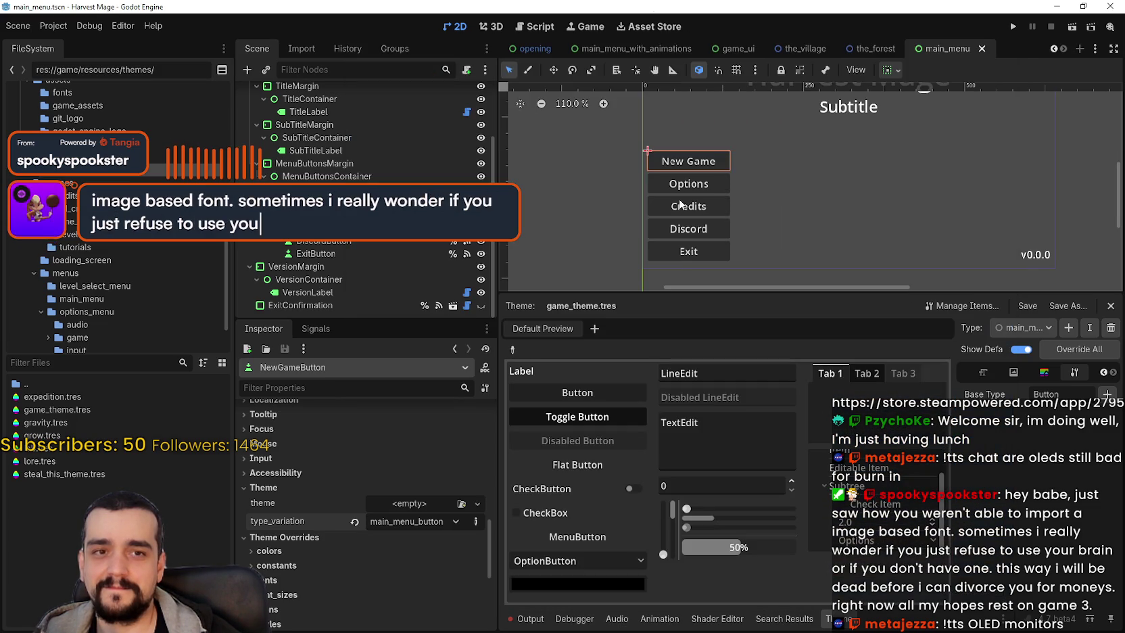
Step: Show the theme's Color properties and widen the theme editor panel
{"action": "scroll", "coordinate": [725, 197], "scroll_direction": "up", "scroll_amount": 4}
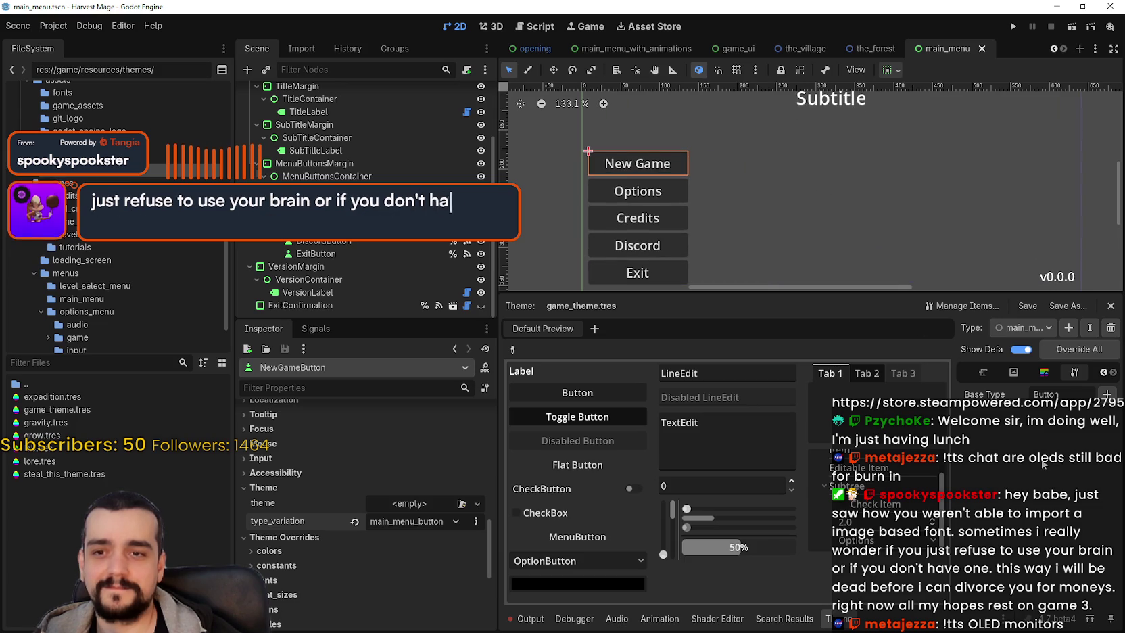
{"action": "left_click", "coordinate": [1044, 372]}
{"action": "left_click_drag", "start_coordinate": [954, 490], "coordinate": [833, 485]}
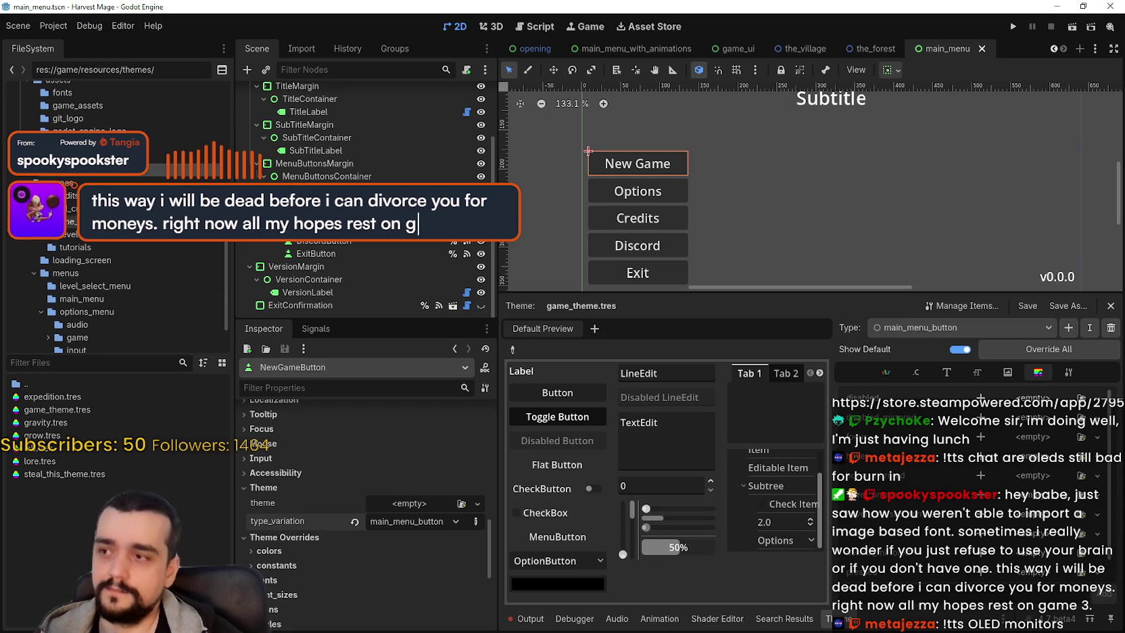
Step: Open main_atlas.png from the game_assets folder in Aseprite as an external program
{"action": "scroll", "coordinate": [132, 245], "scroll_direction": "down", "scroll_amount": 2}
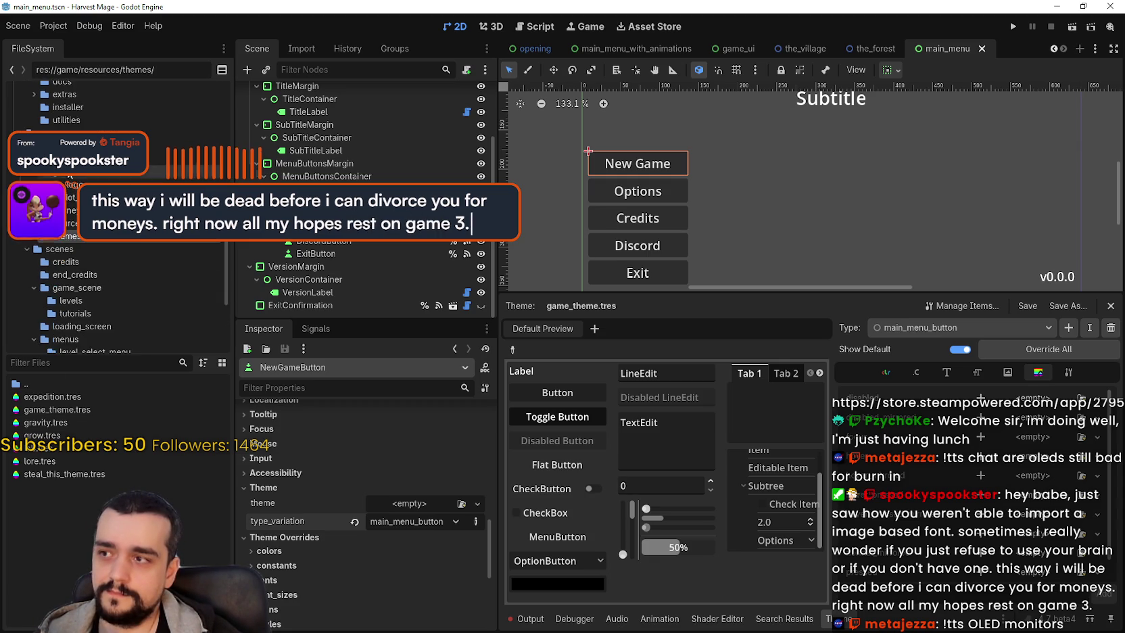
{"action": "scroll", "coordinate": [132, 245], "scroll_direction": "up", "scroll_amount": 8}
{"action": "left_click", "coordinate": [74, 204]}
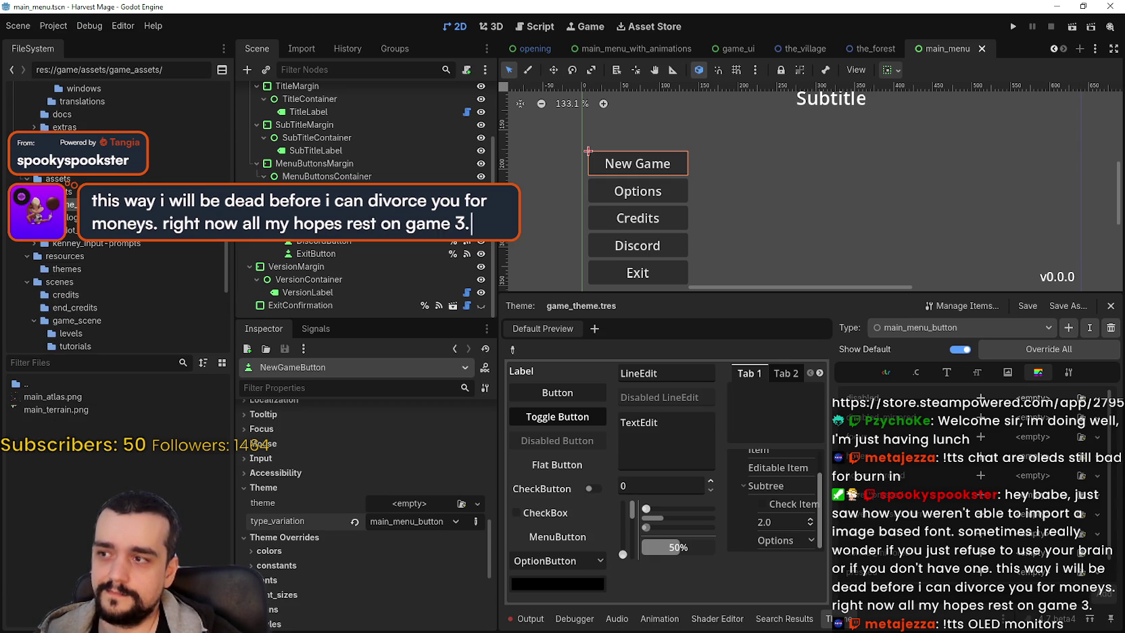
{"action": "right_click", "coordinate": [51, 396]}
{"action": "right_click", "coordinate": [38, 410]}
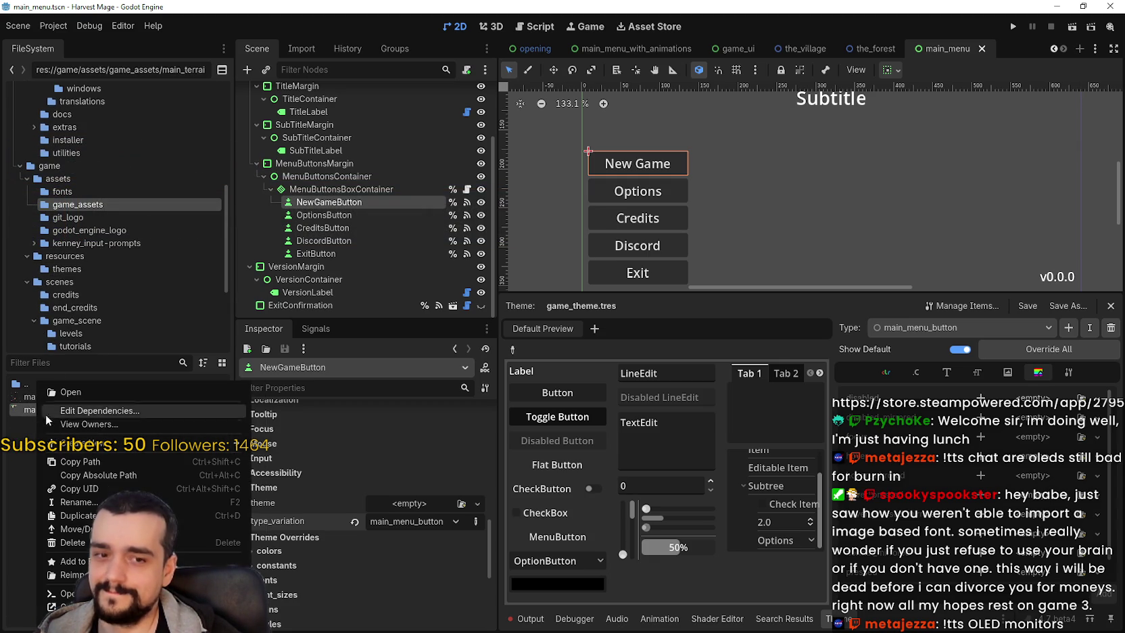
{"action": "right_click", "coordinate": [42, 396]}
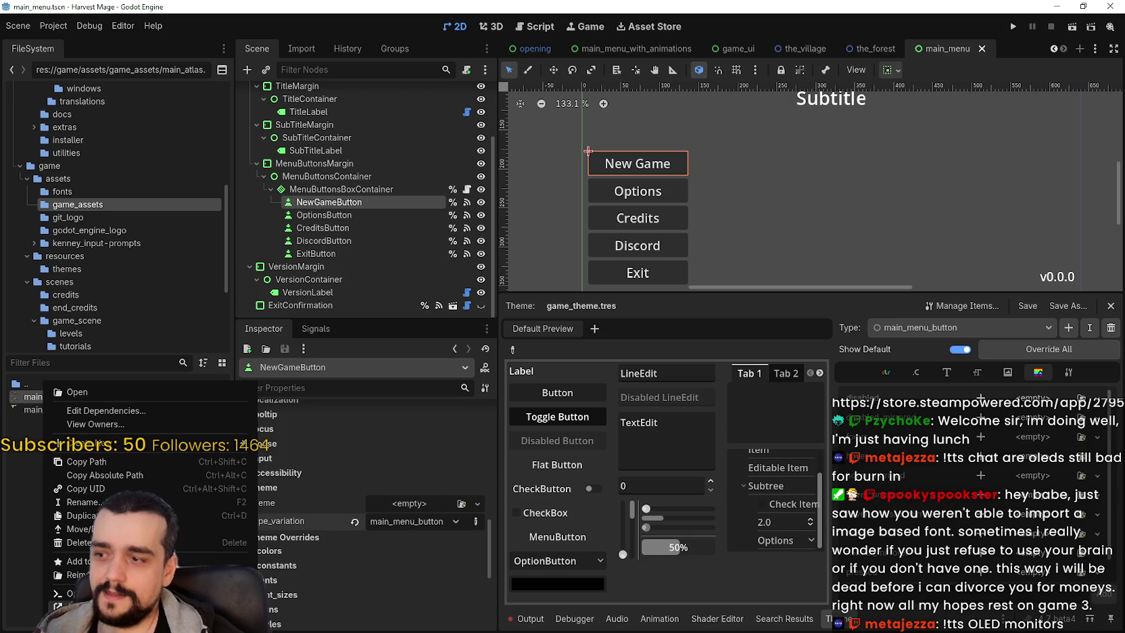
{"action": "left_click", "coordinate": [77, 392]}
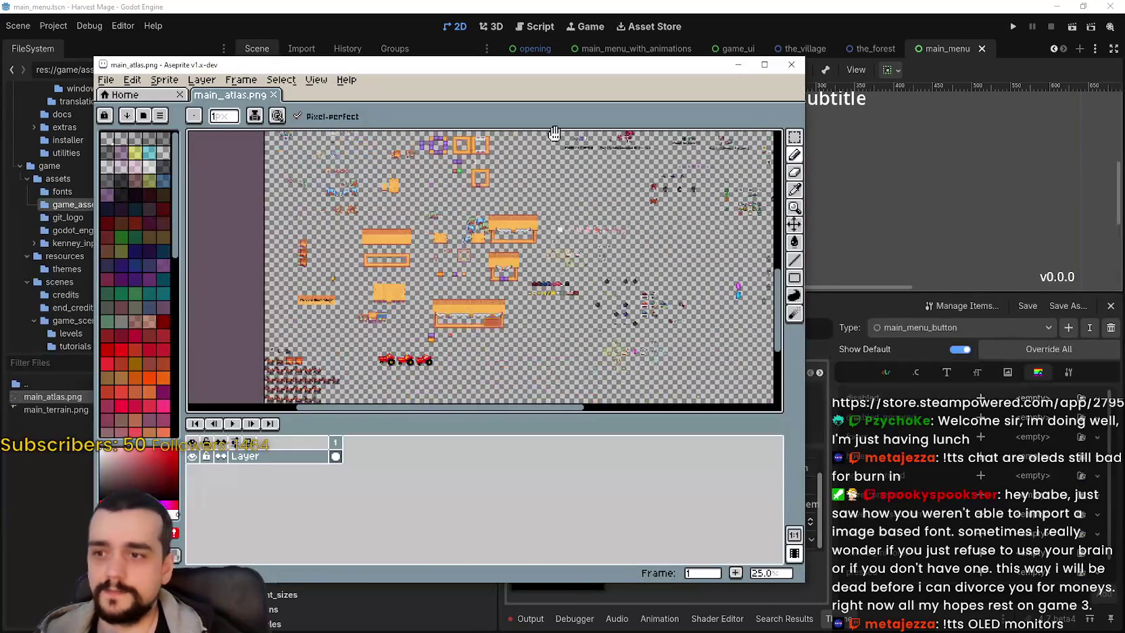
Step: Inspect main_atlas.png's ESC icons and pale green frame square, then return to Godot
{"action": "scroll", "coordinate": [541, 271], "scroll_direction": "up", "scroll_amount": 4}
{"action": "scroll", "coordinate": [420, 322], "scroll_direction": "down", "scroll_amount": 2}
{"action": "scroll", "coordinate": [524, 276], "scroll_direction": "up", "scroll_amount": 2}
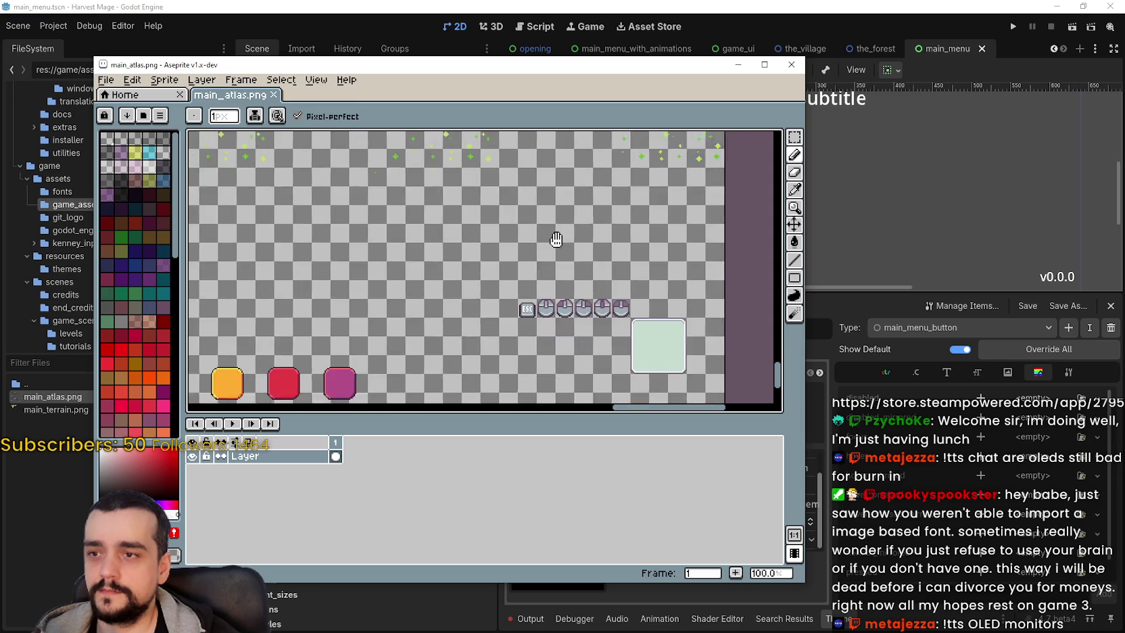
{"action": "scroll", "coordinate": [556, 239], "scroll_direction": "down", "scroll_amount": 2}
{"action": "scroll", "coordinate": [568, 257], "scroll_direction": "right", "scroll_amount": 3}
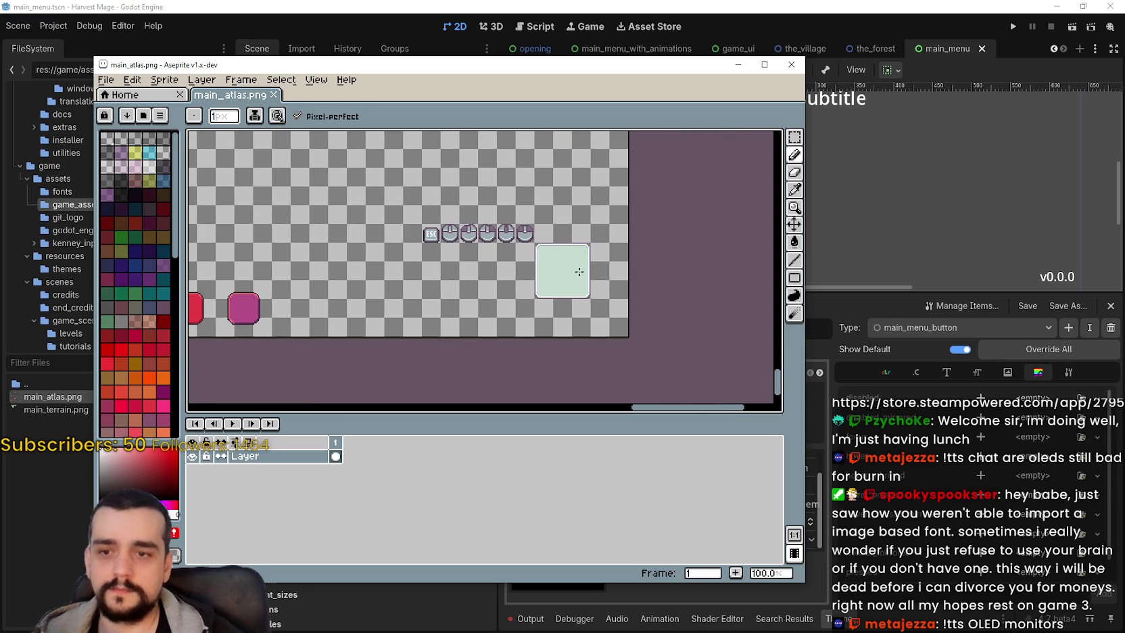
{"action": "scroll", "coordinate": [578, 298], "scroll_direction": "up", "scroll_amount": 1}
{"action": "scroll", "coordinate": [577, 317], "scroll_direction": "left", "scroll_amount": 1}
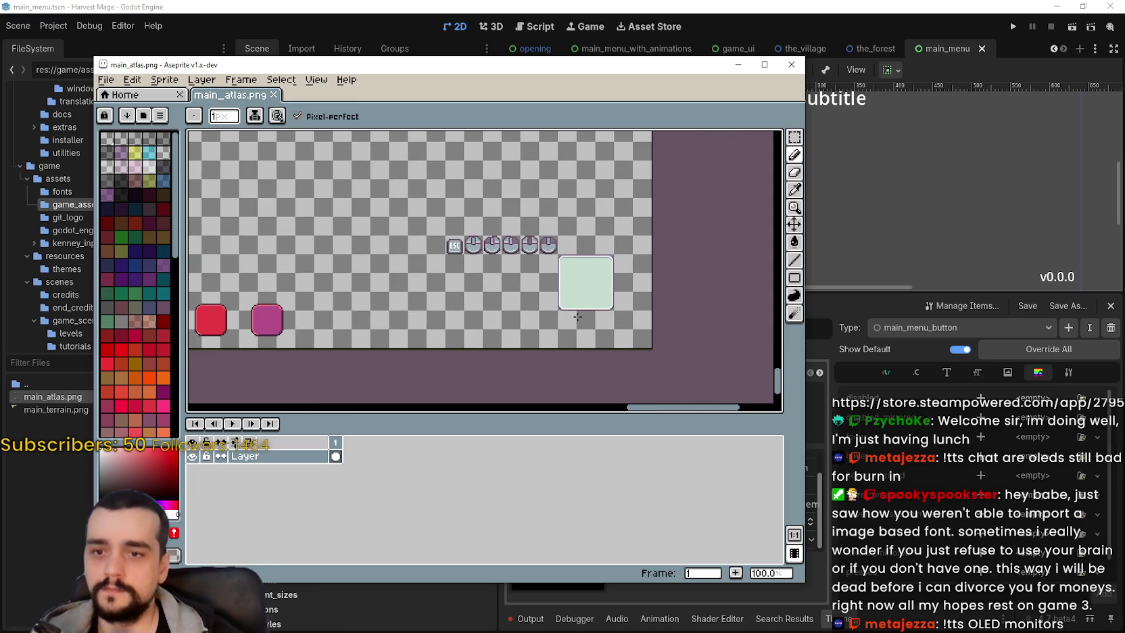
{"action": "scroll", "coordinate": [561, 277], "scroll_direction": "down", "scroll_amount": 1}
{"action": "scroll", "coordinate": [541, 277], "scroll_direction": "left", "scroll_amount": 12}
{"action": "scroll", "coordinate": [501, 286], "scroll_direction": "left", "scroll_amount": 5}
{"action": "scroll", "coordinate": [534, 287], "scroll_direction": "up", "scroll_amount": 1}
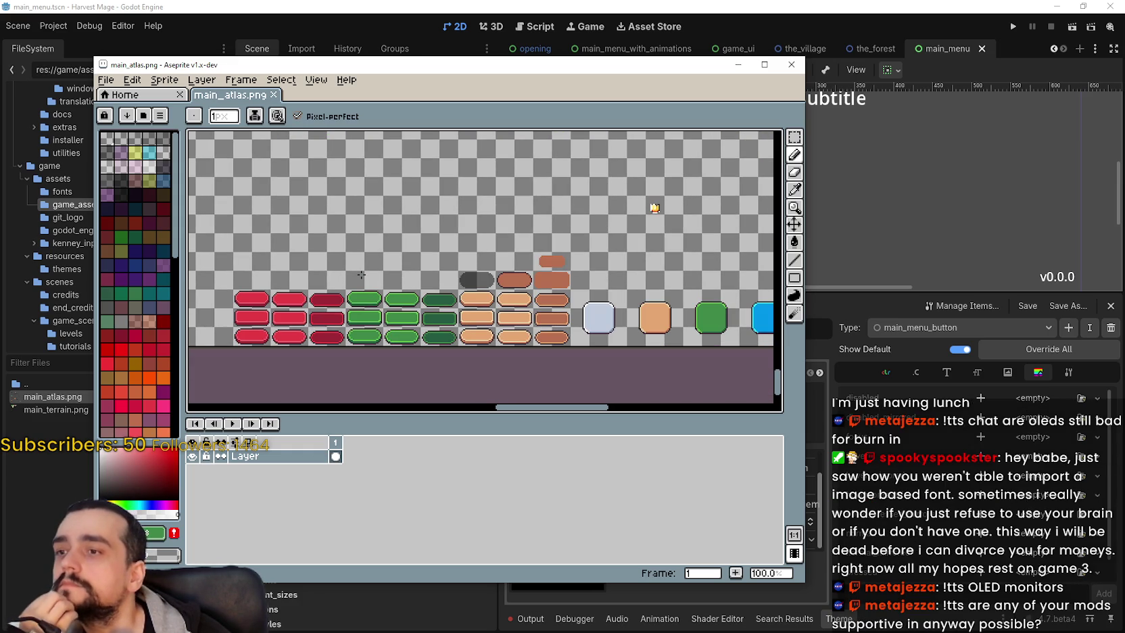
{"action": "scroll", "coordinate": [400, 286], "scroll_direction": "up", "scroll_amount": 3}
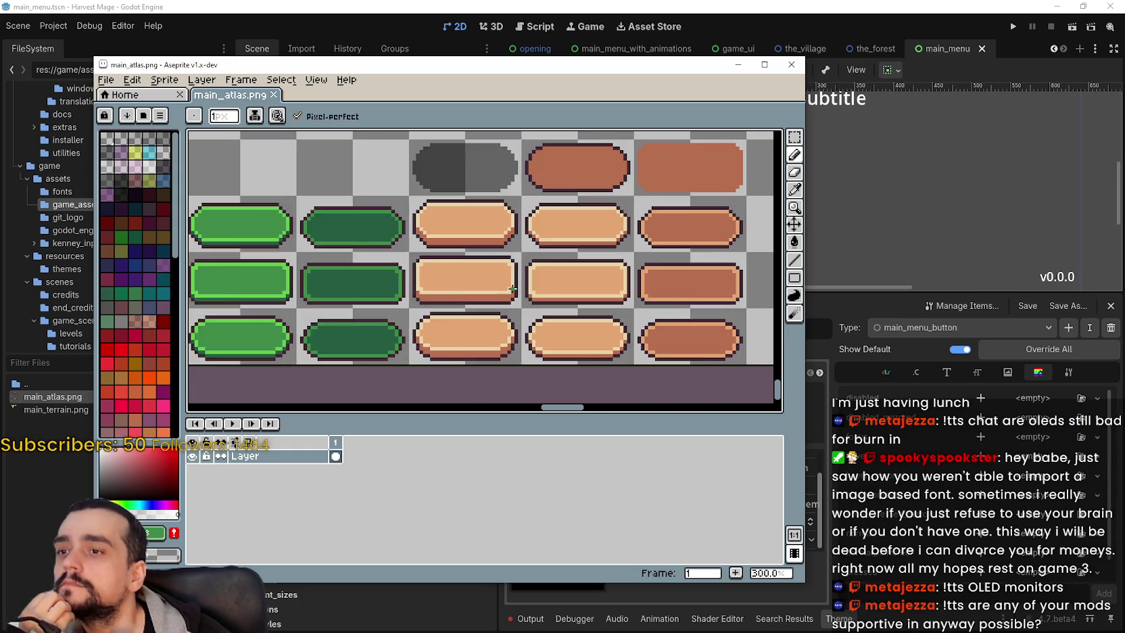
{"action": "scroll", "coordinate": [517, 288], "scroll_direction": "down", "scroll_amount": 2}
{"action": "scroll", "coordinate": [516, 288], "scroll_direction": "right", "scroll_amount": 4}
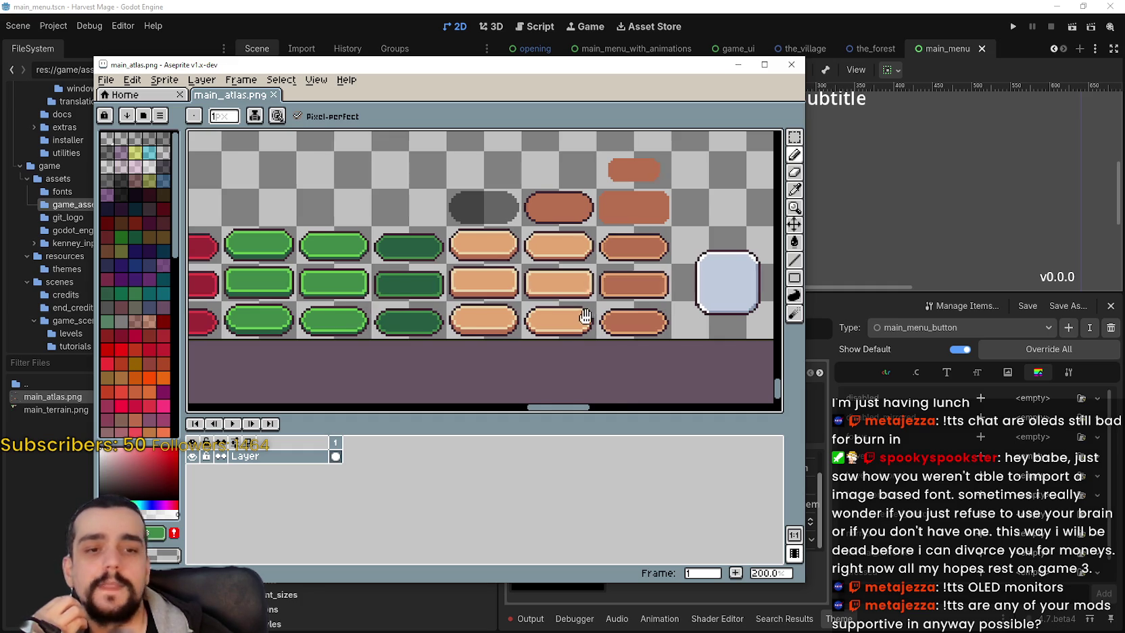
{"action": "scroll", "coordinate": [355, 269], "scroll_direction": "down", "scroll_amount": 1}
{"action": "scroll", "coordinate": [430, 288], "scroll_direction": "right", "scroll_amount": 4}
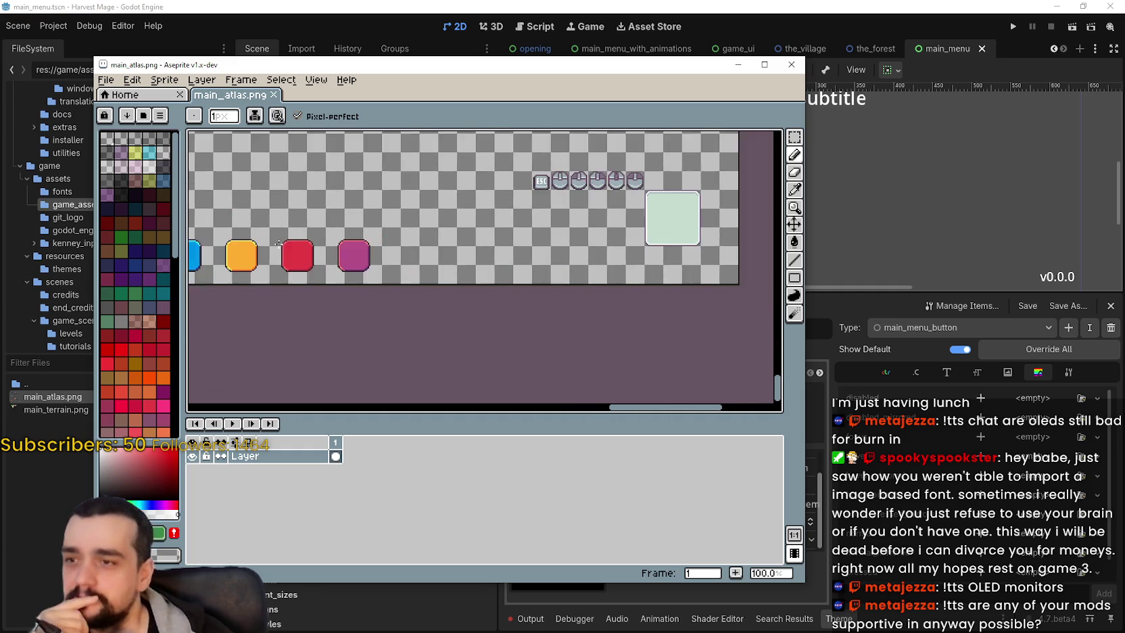
{"action": "scroll", "coordinate": [592, 227], "scroll_direction": "up", "scroll_amount": 1}
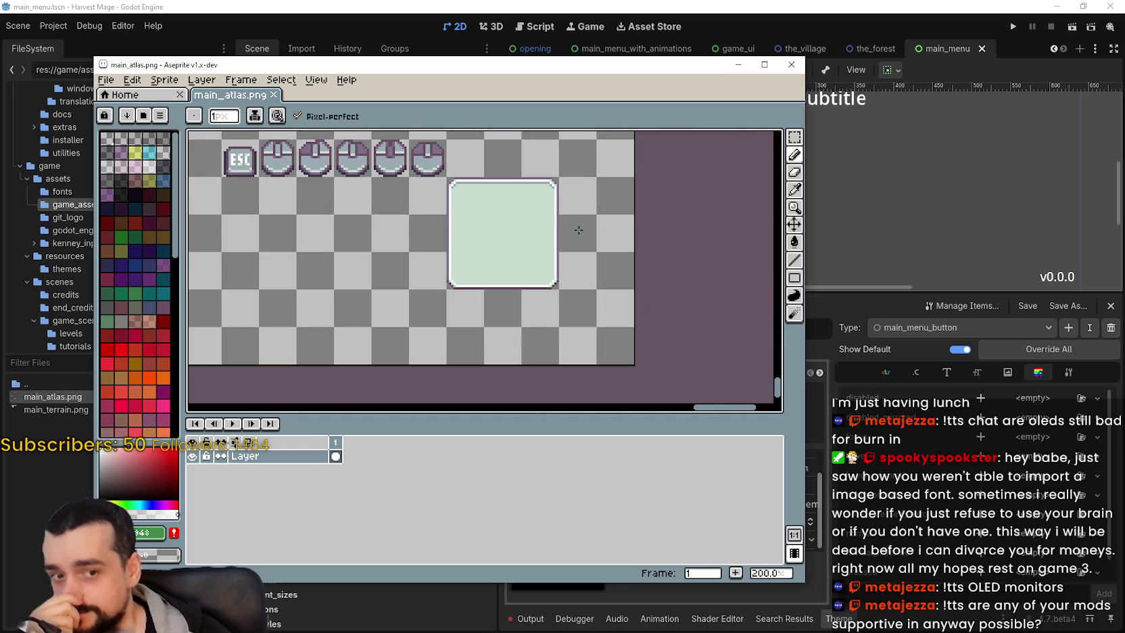
{"action": "scroll", "coordinate": [578, 230], "scroll_direction": "down", "scroll_amount": 1}
{"action": "scroll", "coordinate": [595, 263], "scroll_direction": "left", "scroll_amount": 1}
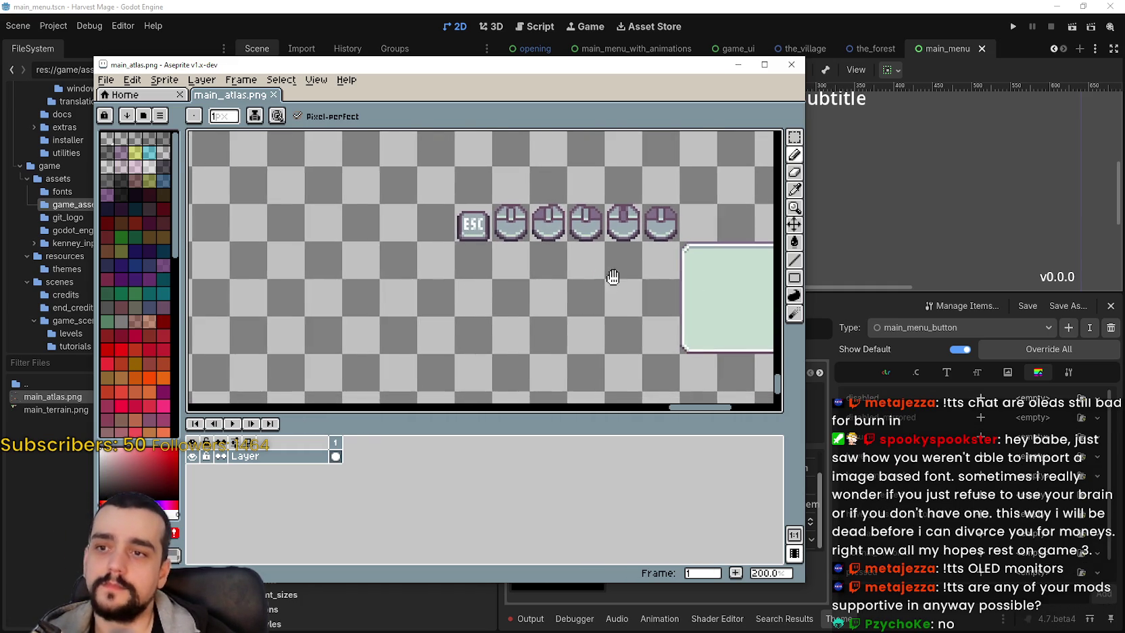
{"action": "scroll", "coordinate": [601, 270], "scroll_direction": "down", "scroll_amount": 1}
{"action": "scroll", "coordinate": [474, 267], "scroll_direction": "left", "scroll_amount": 8}
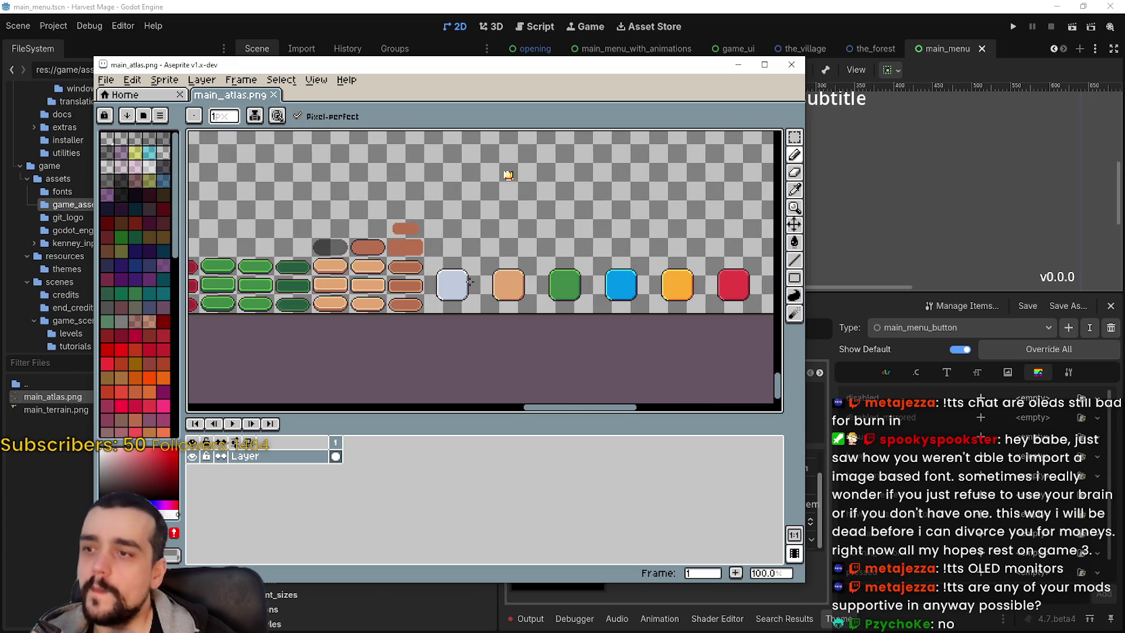
{"action": "scroll", "coordinate": [599, 281], "scroll_direction": "left", "scroll_amount": 6}
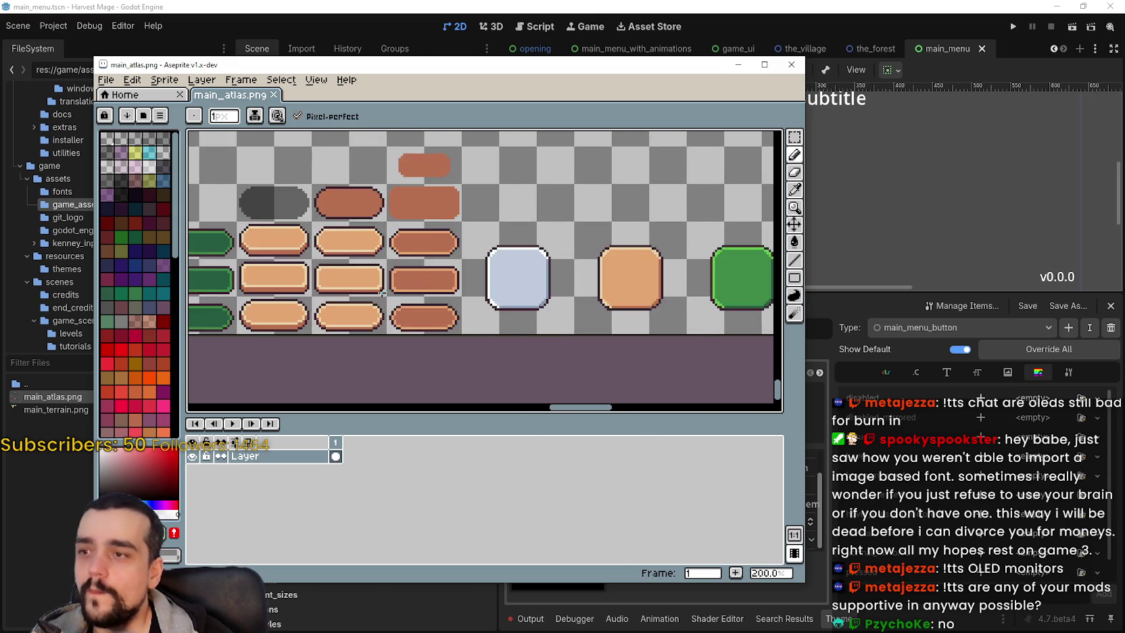
{"action": "scroll", "coordinate": [473, 270], "scroll_direction": "down", "scroll_amount": 1}
{"action": "scroll", "coordinate": [426, 269], "scroll_direction": "left", "scroll_amount": 1}
{"action": "scroll", "coordinate": [426, 269], "scroll_direction": "up", "scroll_amount": 1}
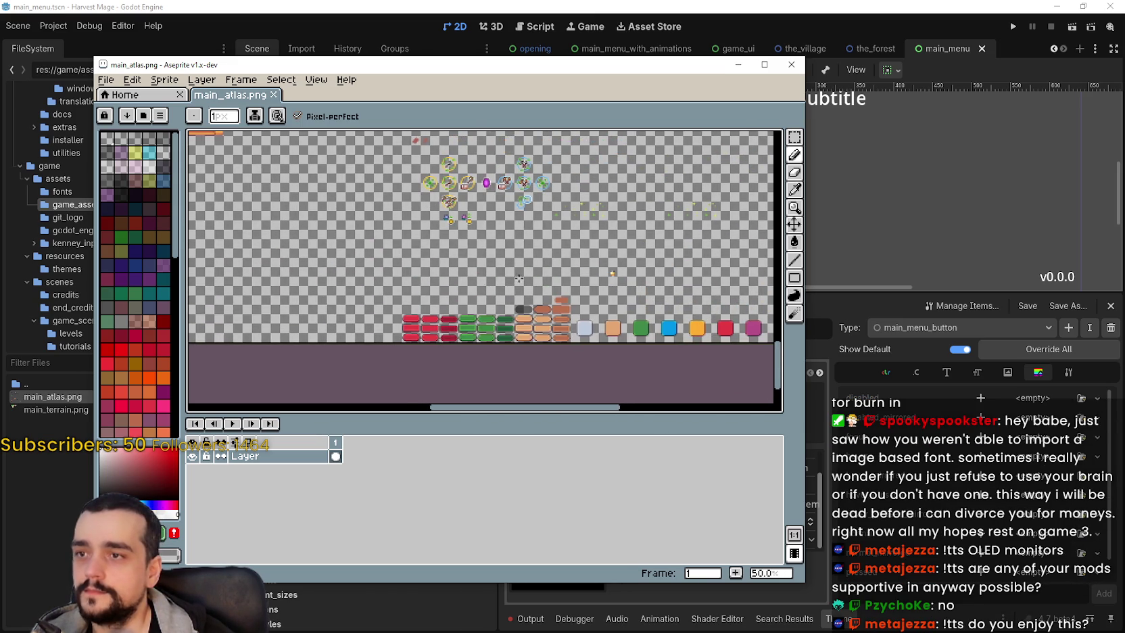
{"action": "scroll", "coordinate": [438, 238], "scroll_direction": "up", "scroll_amount": 1}
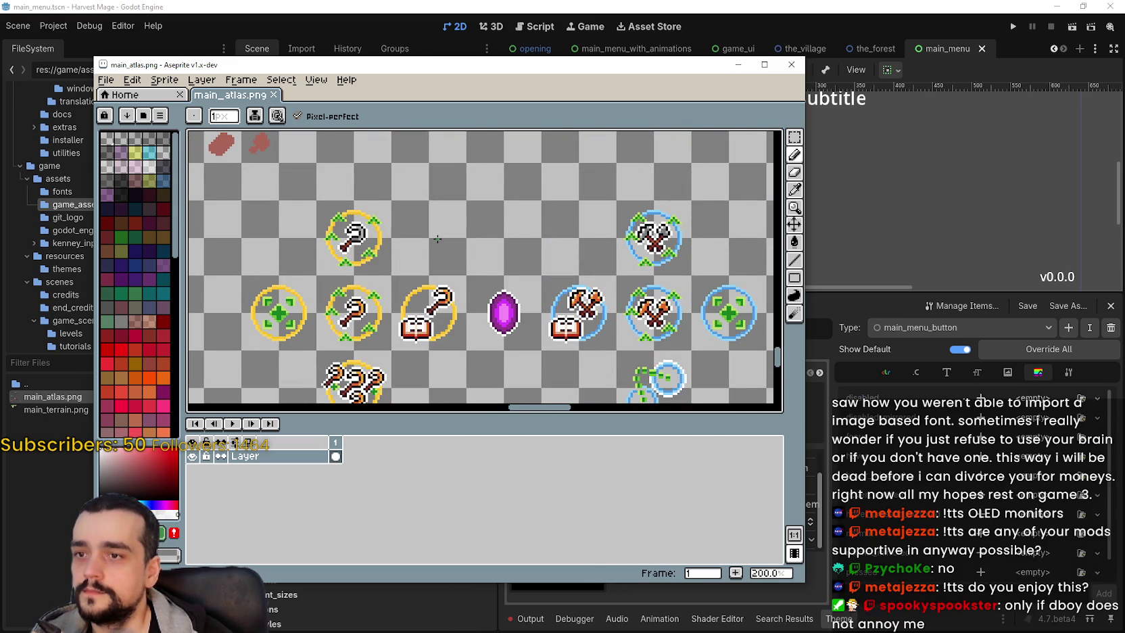
{"action": "scroll", "coordinate": [437, 239], "scroll_direction": "down", "scroll_amount": 2}
{"action": "scroll", "coordinate": [473, 264], "scroll_direction": "down", "scroll_amount": 2}
{"action": "scroll", "coordinate": [473, 264], "scroll_direction": "right", "scroll_amount": 3}
{"action": "scroll", "coordinate": [523, 271], "scroll_direction": "up", "scroll_amount": 1}
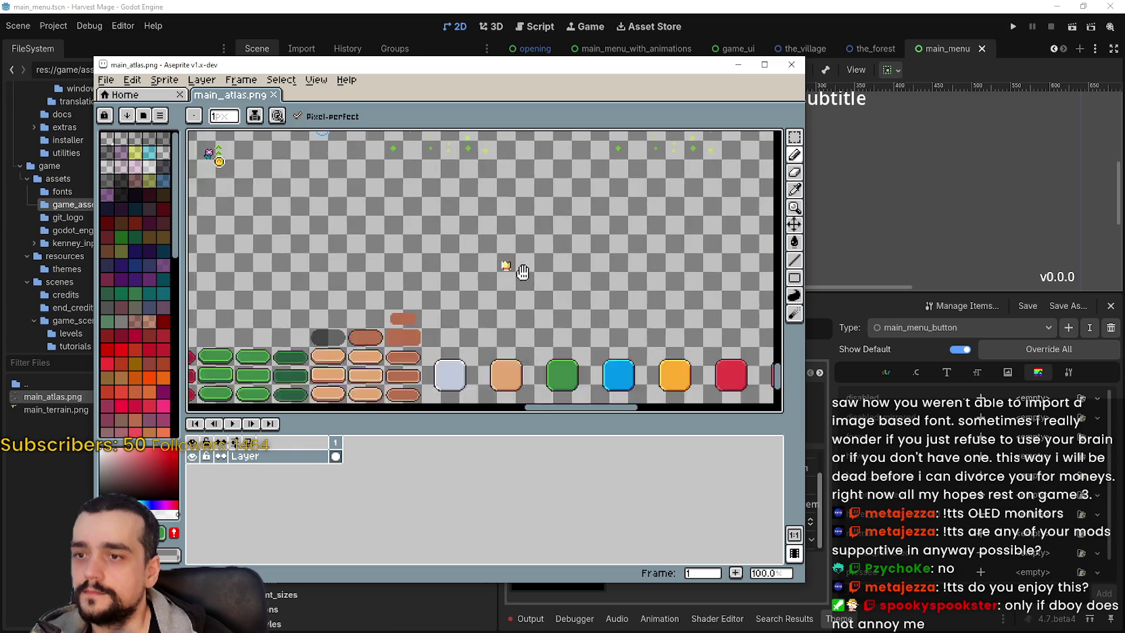
{"action": "scroll", "coordinate": [523, 271], "scroll_direction": "down", "scroll_amount": 2}
{"action": "scroll", "coordinate": [523, 271], "scroll_direction": "right", "scroll_amount": 4}
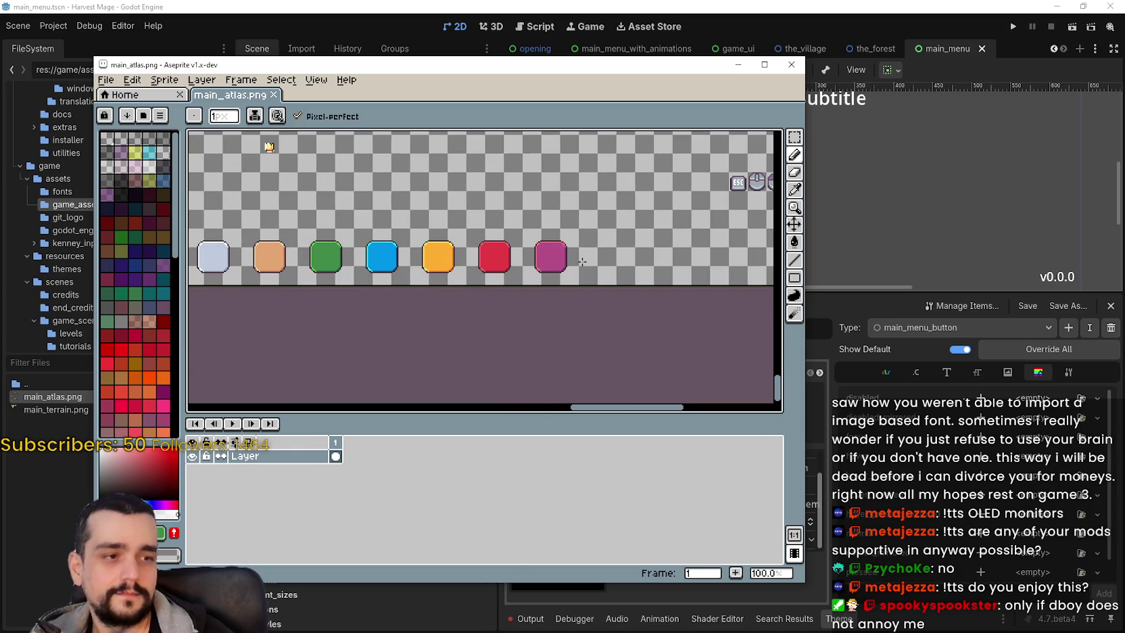
{"action": "left_click_drag", "start_coordinate": [581, 262], "coordinate": [366, 270]}
{"action": "scroll", "coordinate": [369, 267], "scroll_direction": "down", "scroll_amount": 1}
{"action": "scroll", "coordinate": [495, 272], "scroll_direction": "up", "scroll_amount": 2}
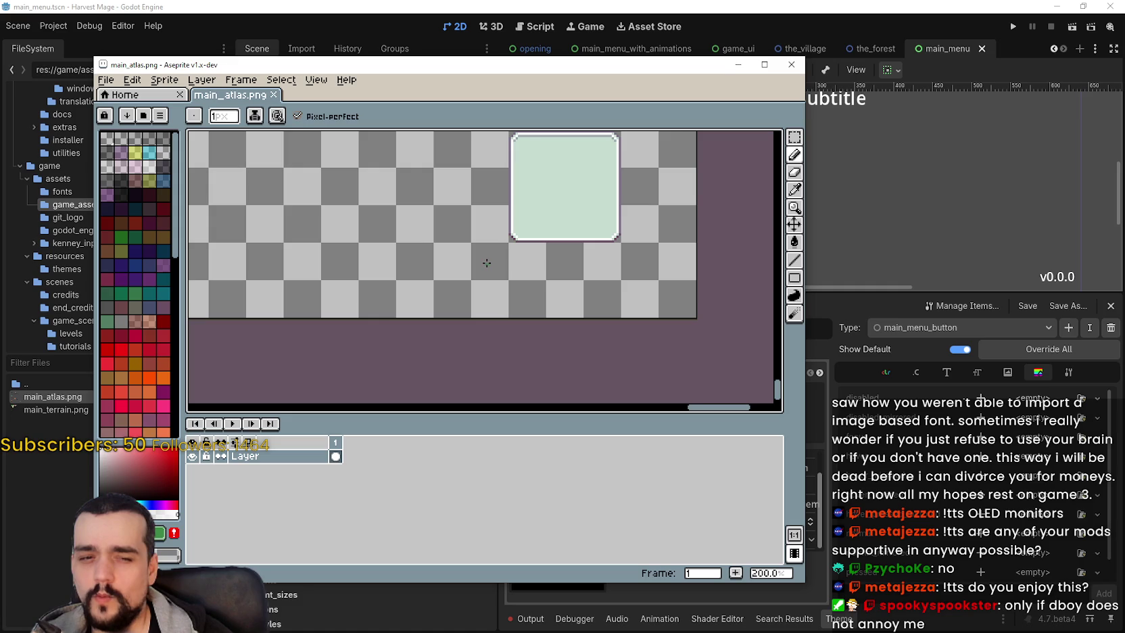
{"action": "scroll", "coordinate": [468, 246], "scroll_direction": "up", "scroll_amount": 2}
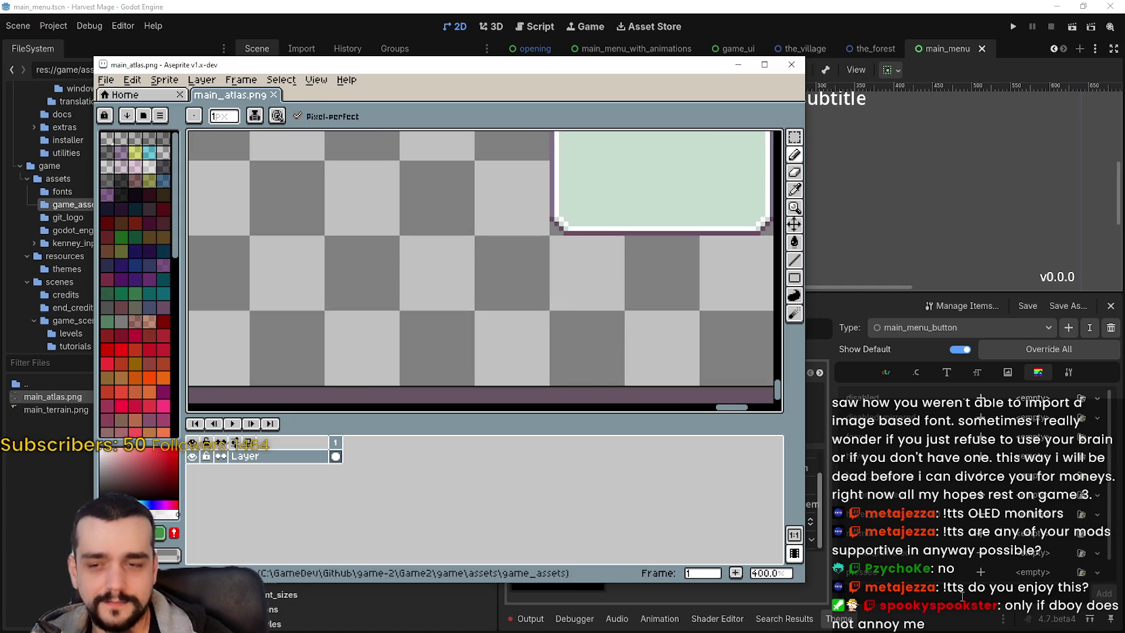
{"action": "left_click", "coordinate": [921, 465]}
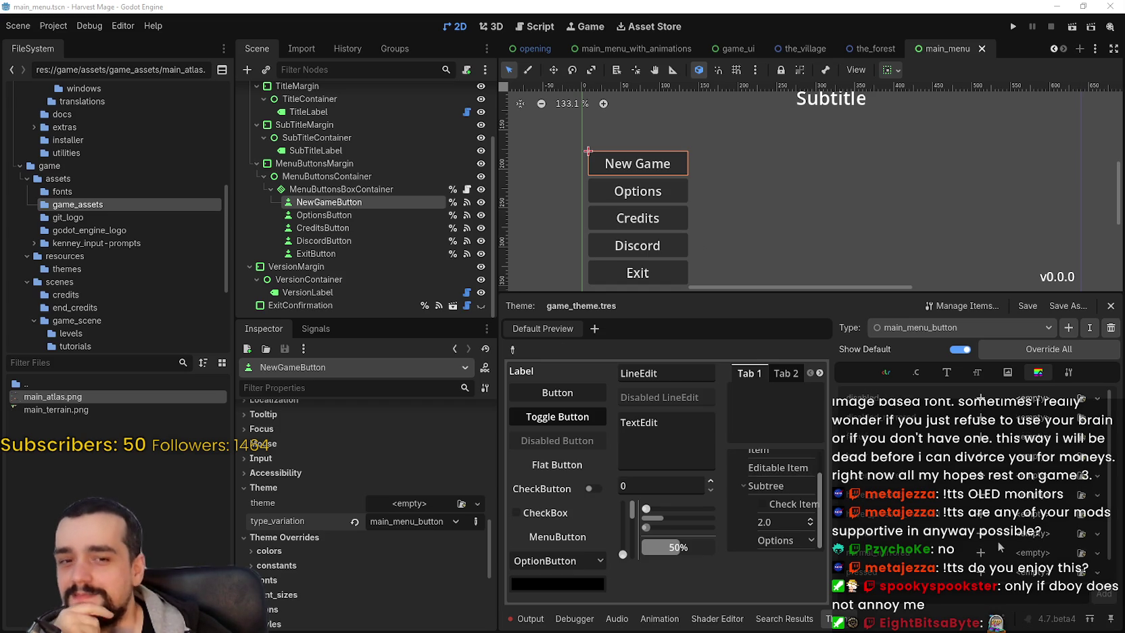
Step: Quick Load the PixelOperator font into the main_menu_button type's font slot
{"action": "left_click", "coordinate": [1008, 373]}
{"action": "left_click", "coordinate": [977, 372]}
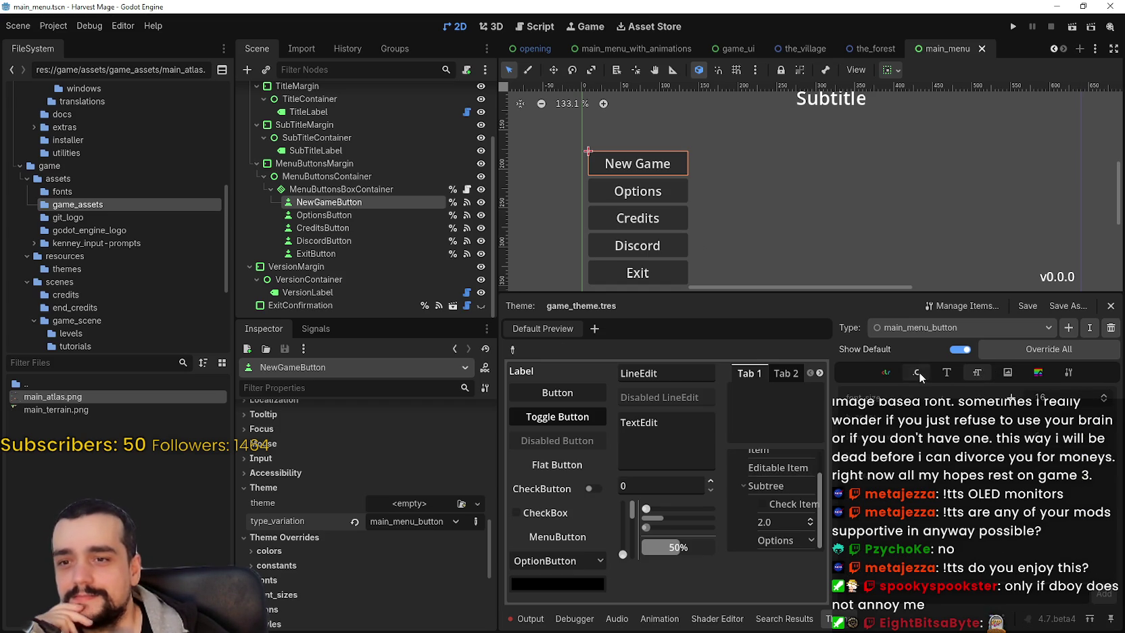
{"action": "left_click", "coordinate": [945, 372]}
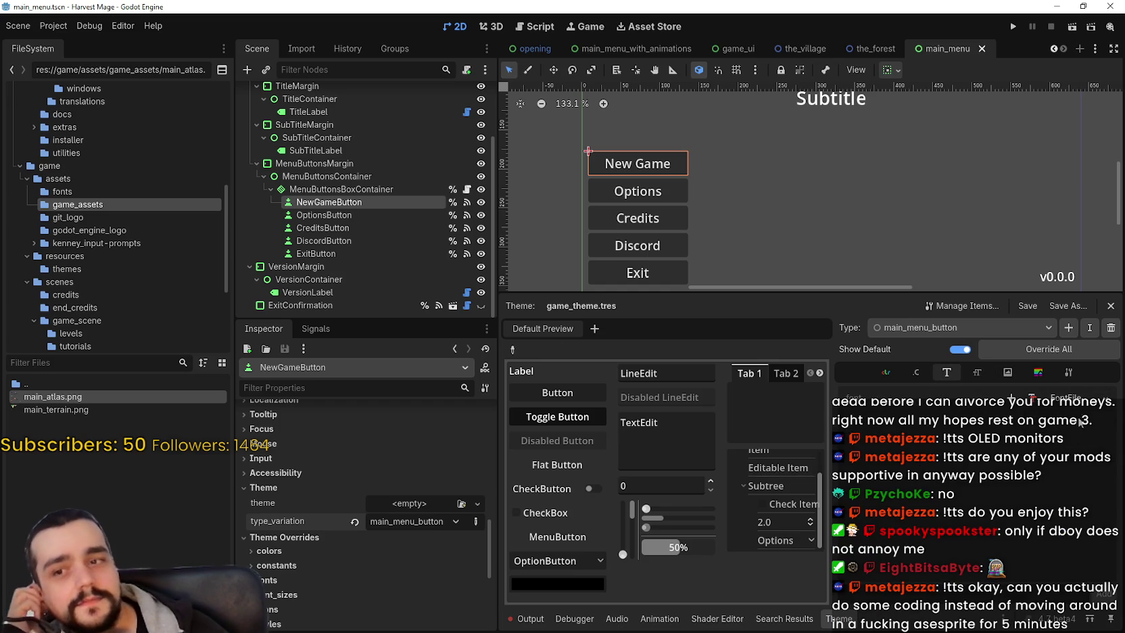
{"action": "left_click", "coordinate": [1105, 399]}
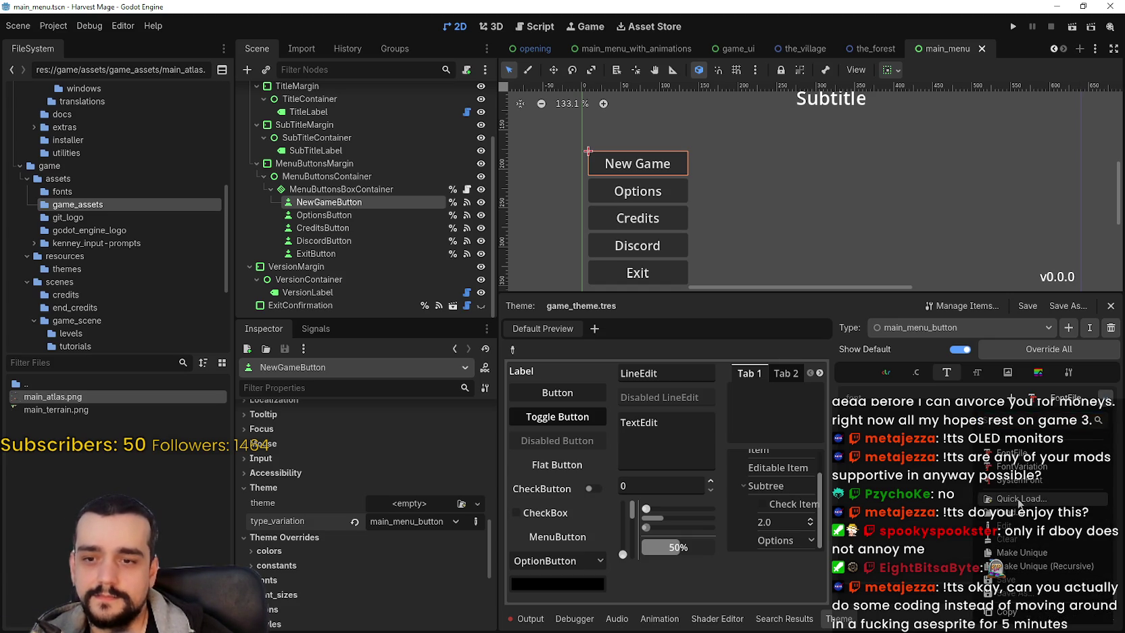
{"action": "left_click", "coordinate": [1048, 499]}
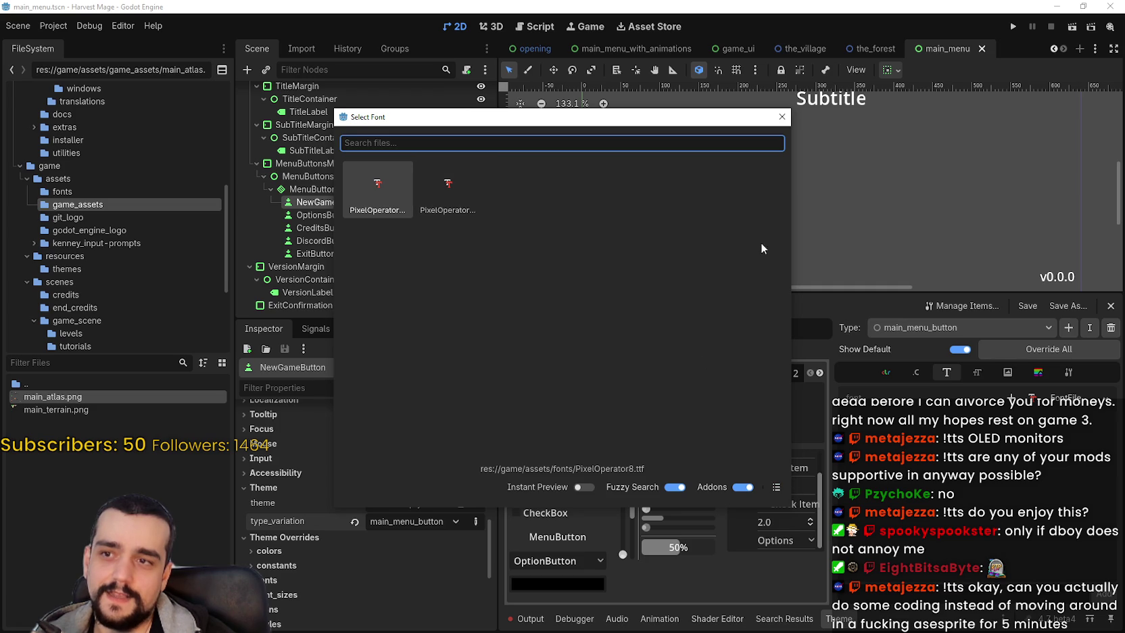
{"action": "left_click", "coordinate": [782, 486]}
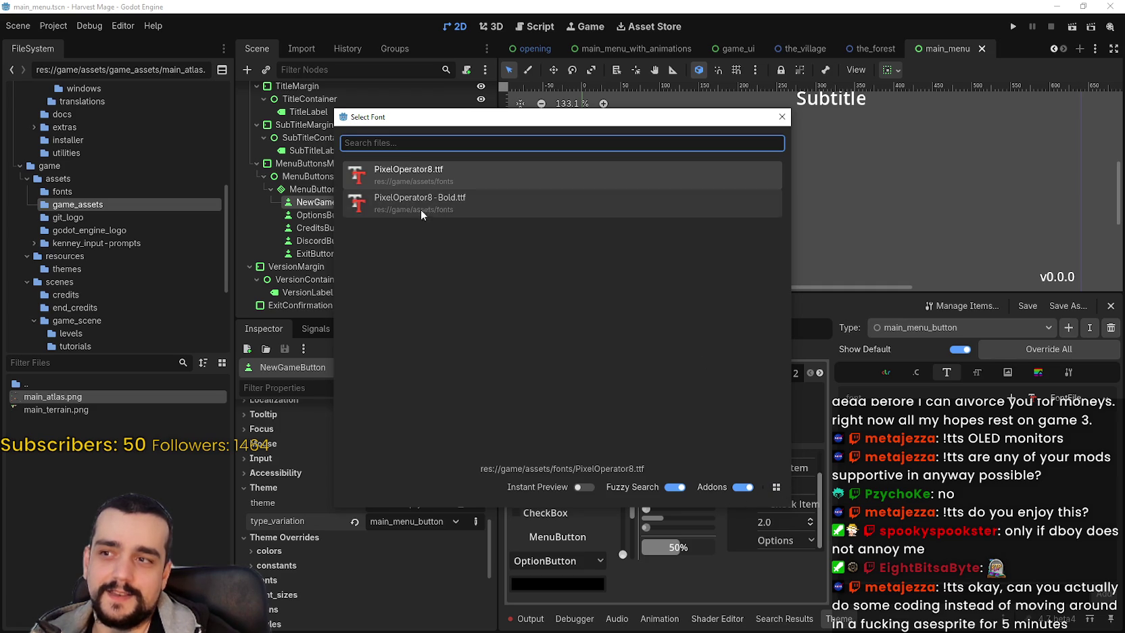
{"action": "mouse_move", "coordinate": [515, 117]}
{"action": "left_mouse_down"}
{"action": "mouse_move", "coordinate": [553, 186]}
{"action": "mouse_move", "coordinate": [574, 186]}
{"action": "left_mouse_up"}
{"action": "double_click", "coordinate": [519, 270]}
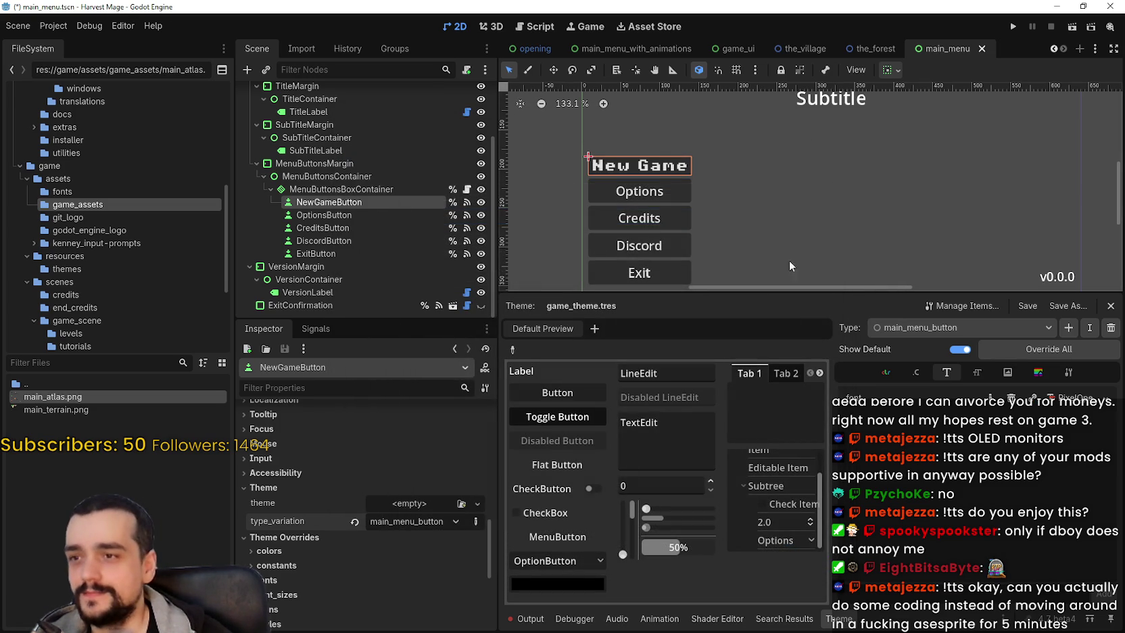
{"action": "scroll", "coordinate": [612, 158], "scroll_direction": "up", "scroll_amount": 3}
{"action": "scroll", "coordinate": [595, 149], "scroll_direction": "up", "scroll_amount": 4}
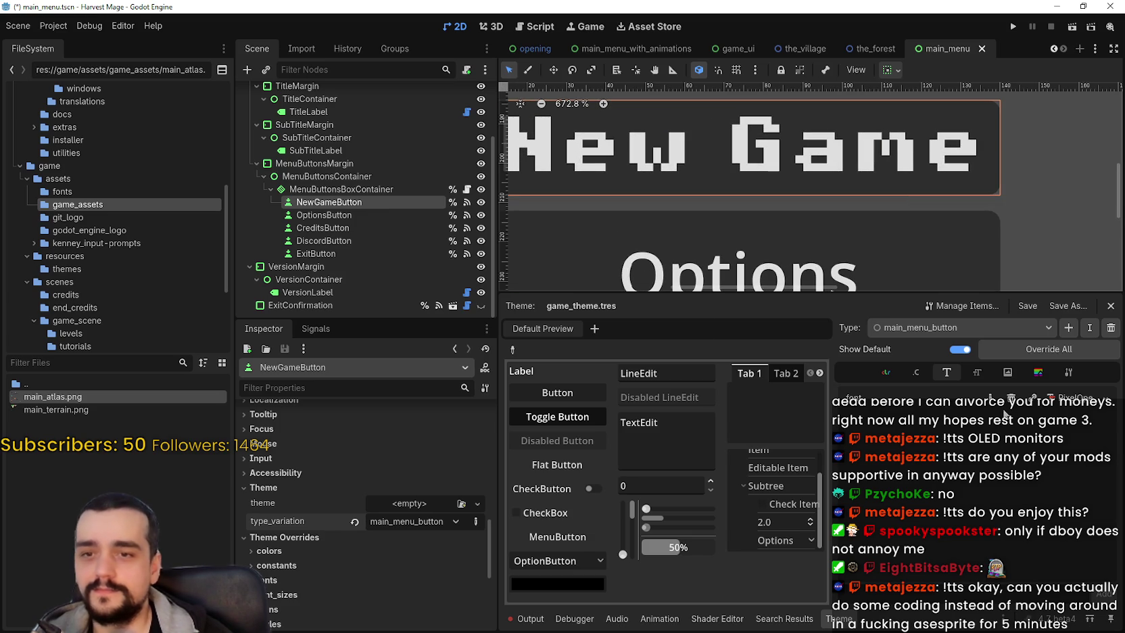
Step: Save the main menu scene and resize the canvas and theme editor panels
{"action": "key", "text": "ctrl+s"}
{"action": "scroll", "coordinate": [744, 172], "scroll_direction": "down", "scroll_amount": 3}
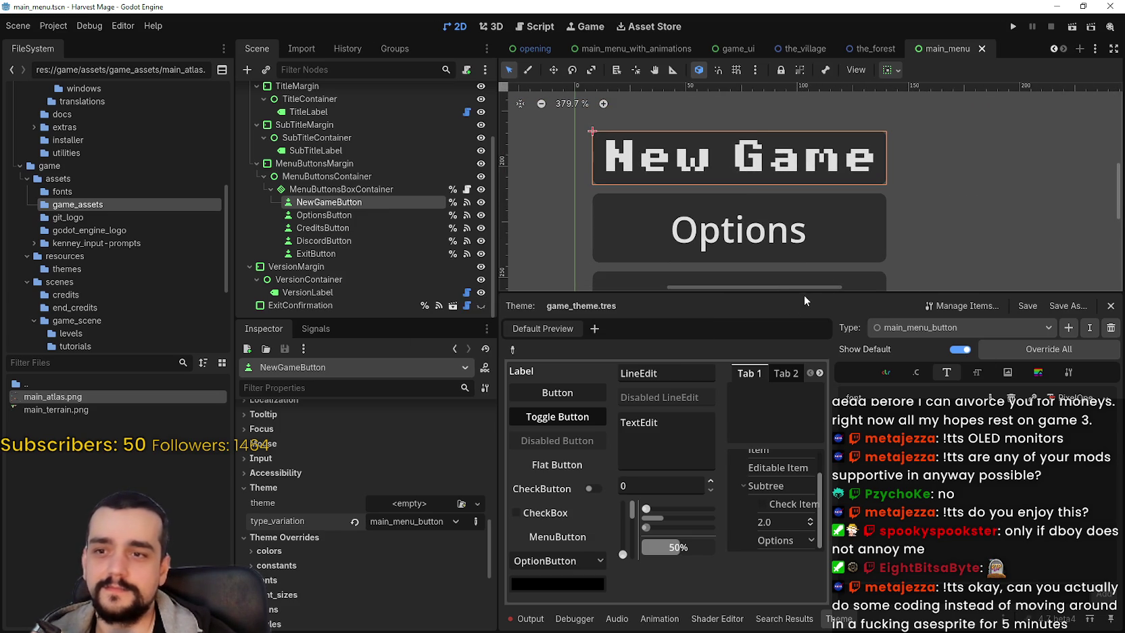
{"action": "left_click_drag", "start_coordinate": [804, 292], "coordinate": [804, 377]}
{"action": "scroll", "coordinate": [778, 250], "scroll_direction": "down", "scroll_amount": 1}
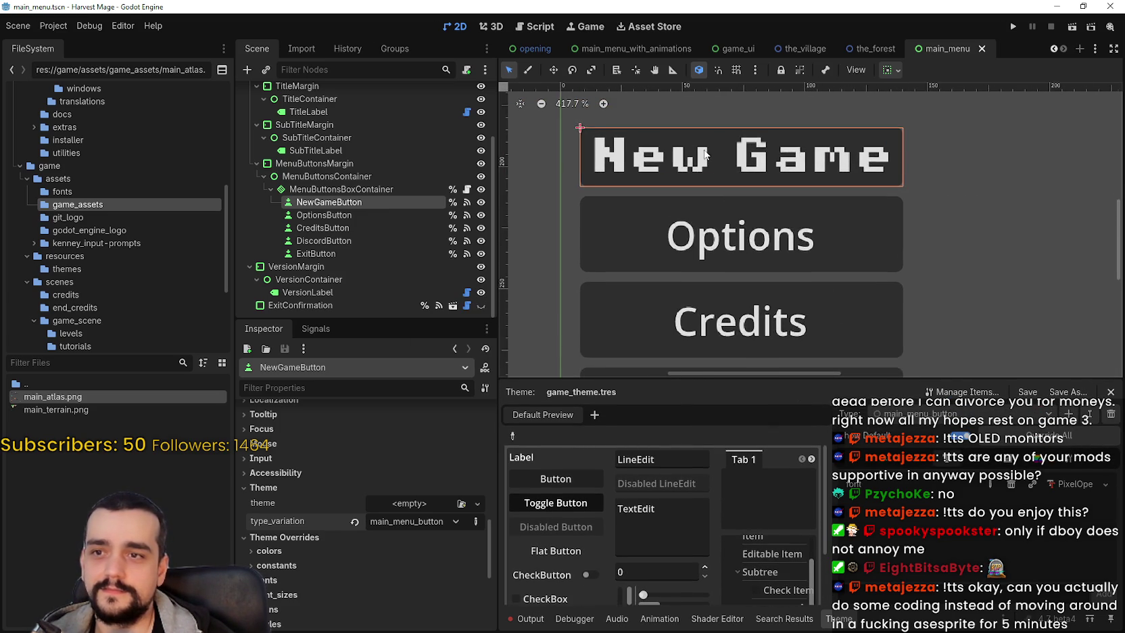
{"action": "left_click_drag", "start_coordinate": [884, 376], "coordinate": [884, 317]}
Step: Expand New Game's Theme Overrides > font_sizes, then select OptionsButton
{"action": "left_click", "coordinate": [1031, 406]}
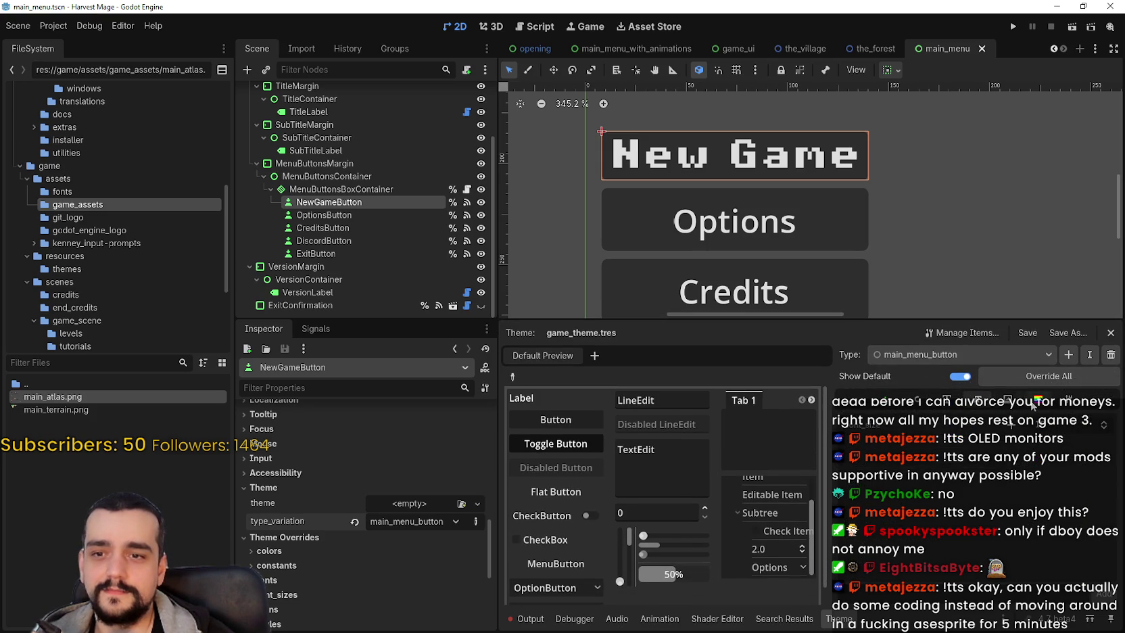
{"action": "scroll", "coordinate": [676, 487], "scroll_direction": "down", "scroll_amount": 1}
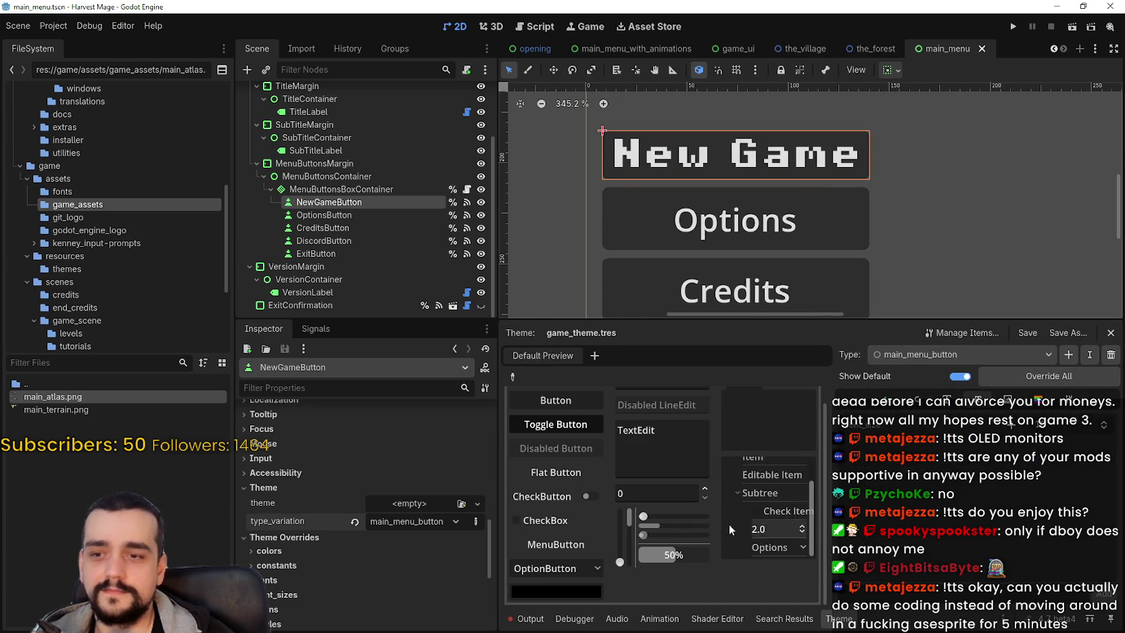
{"action": "scroll", "coordinate": [729, 524], "scroll_direction": "up", "scroll_amount": 1}
{"action": "scroll", "coordinate": [345, 578], "scroll_direction": "down", "scroll_amount": 4}
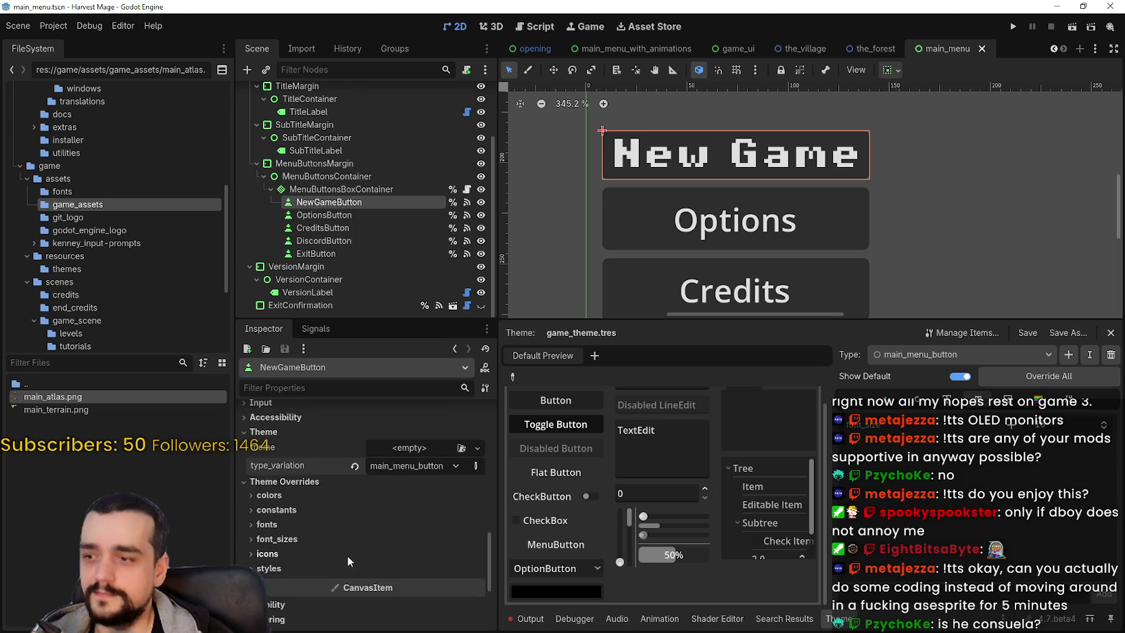
{"action": "left_click", "coordinate": [277, 482]}
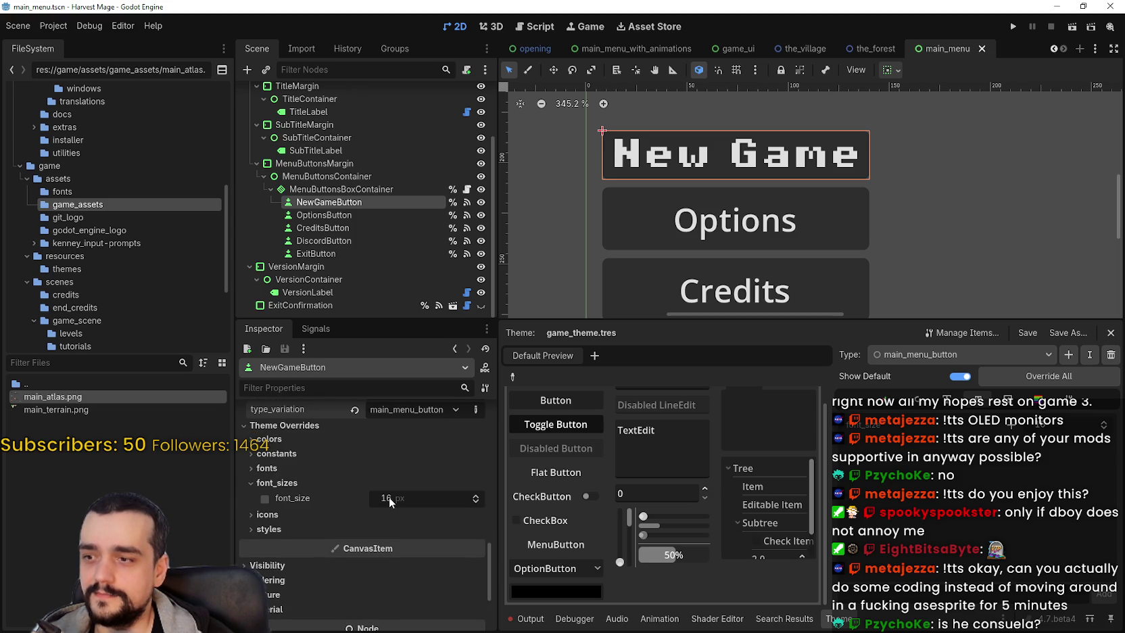
{"action": "left_click", "coordinate": [314, 217]}
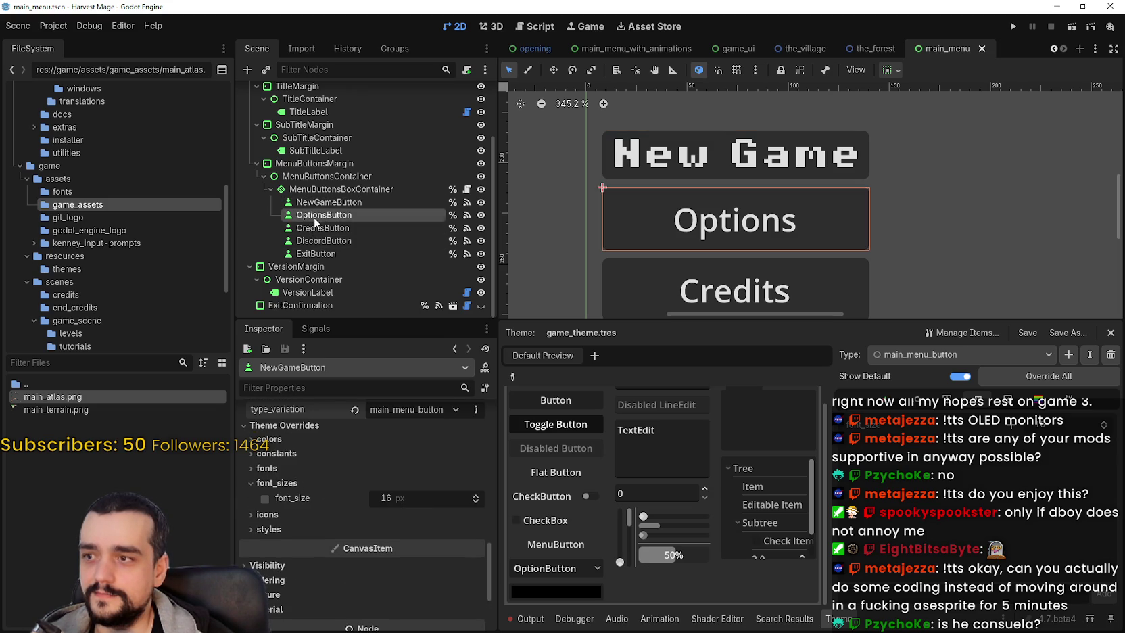
{"action": "scroll", "coordinate": [325, 547], "scroll_direction": "down", "scroll_amount": 5}
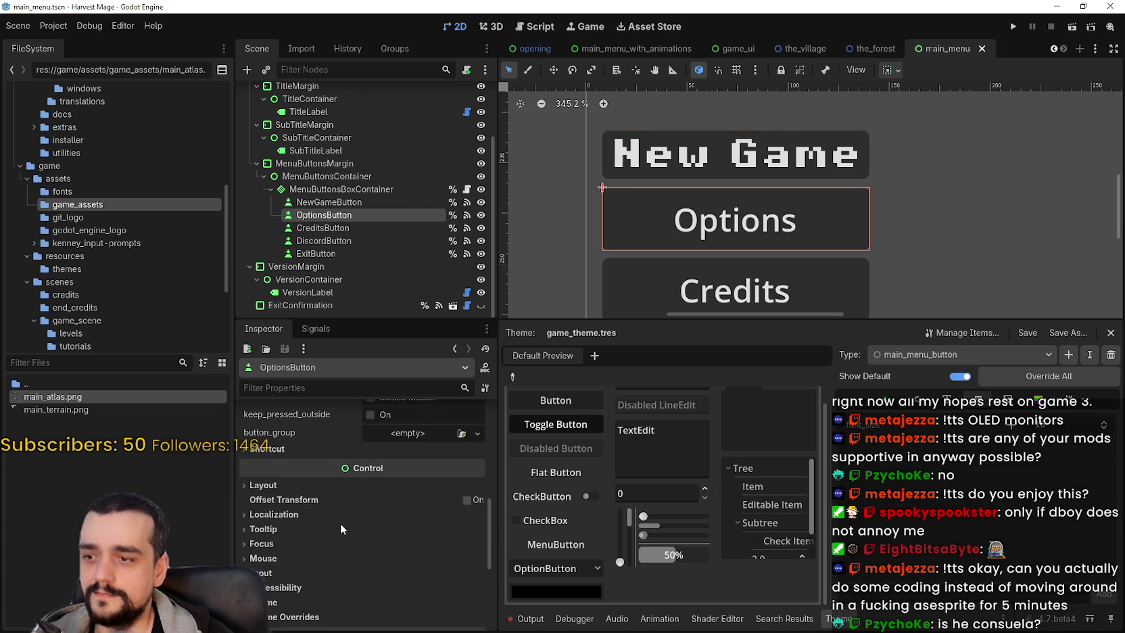
{"action": "scroll", "coordinate": [340, 523], "scroll_direction": "down", "scroll_amount": 3}
{"action": "scroll", "coordinate": [679, 173], "scroll_direction": "down", "scroll_amount": 5}
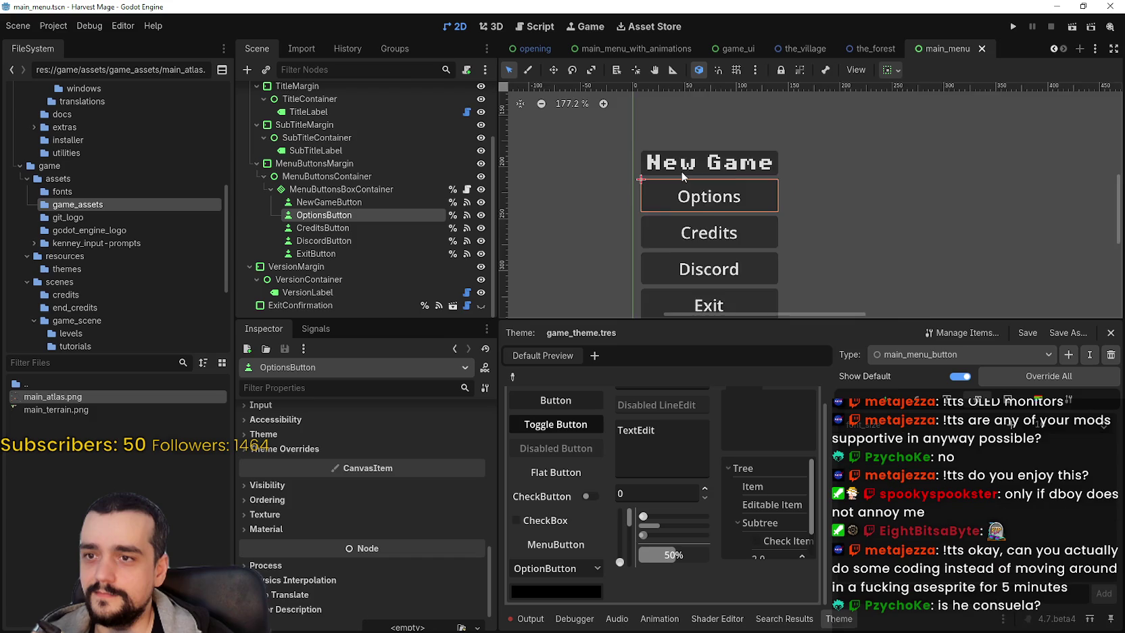
{"action": "scroll", "coordinate": [682, 173], "scroll_direction": "down", "scroll_amount": 3}
{"action": "scroll", "coordinate": [681, 173], "scroll_direction": "up", "scroll_amount": 4}
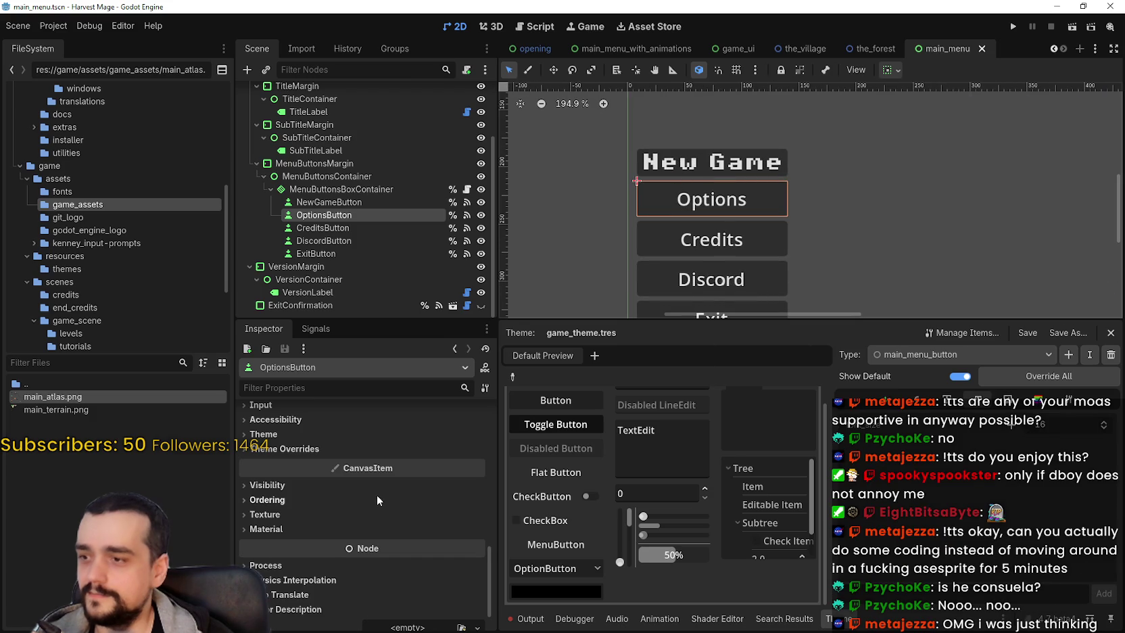
{"action": "scroll", "coordinate": [376, 497], "scroll_direction": "up", "scroll_amount": 2}
{"action": "left_click", "coordinate": [346, 503]}
{"action": "left_click", "coordinate": [306, 518]}
{"action": "left_click", "coordinate": [305, 519]}
{"action": "left_click", "coordinate": [296, 562]}
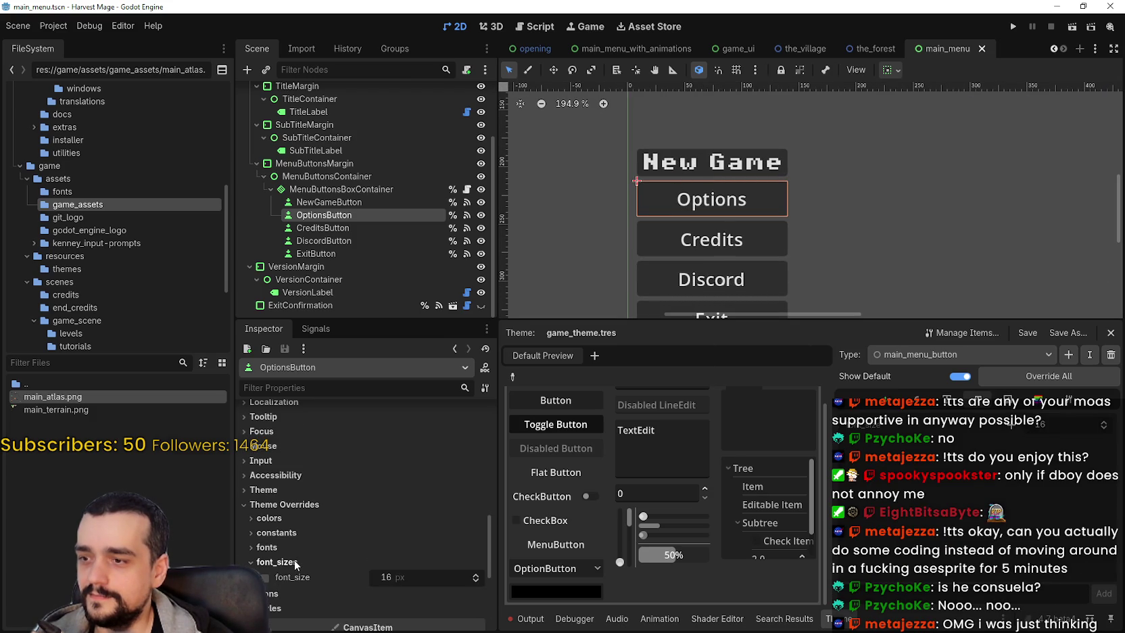
{"action": "left_click", "coordinate": [295, 562]}
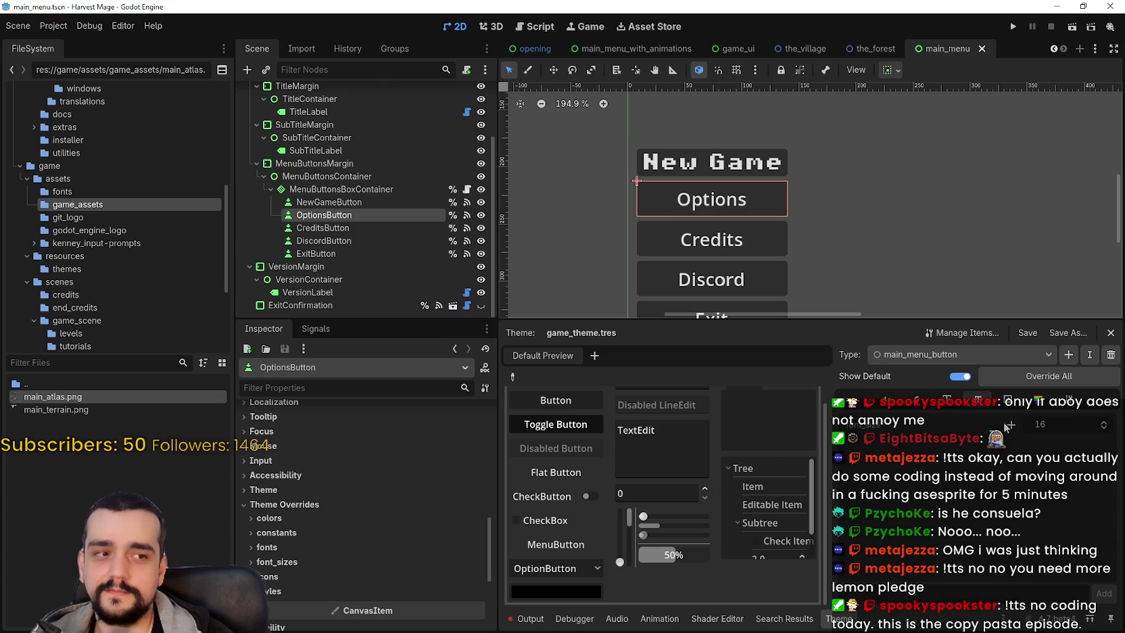
{"action": "left_click", "coordinate": [1012, 358]}
{"action": "left_click", "coordinate": [994, 376]}
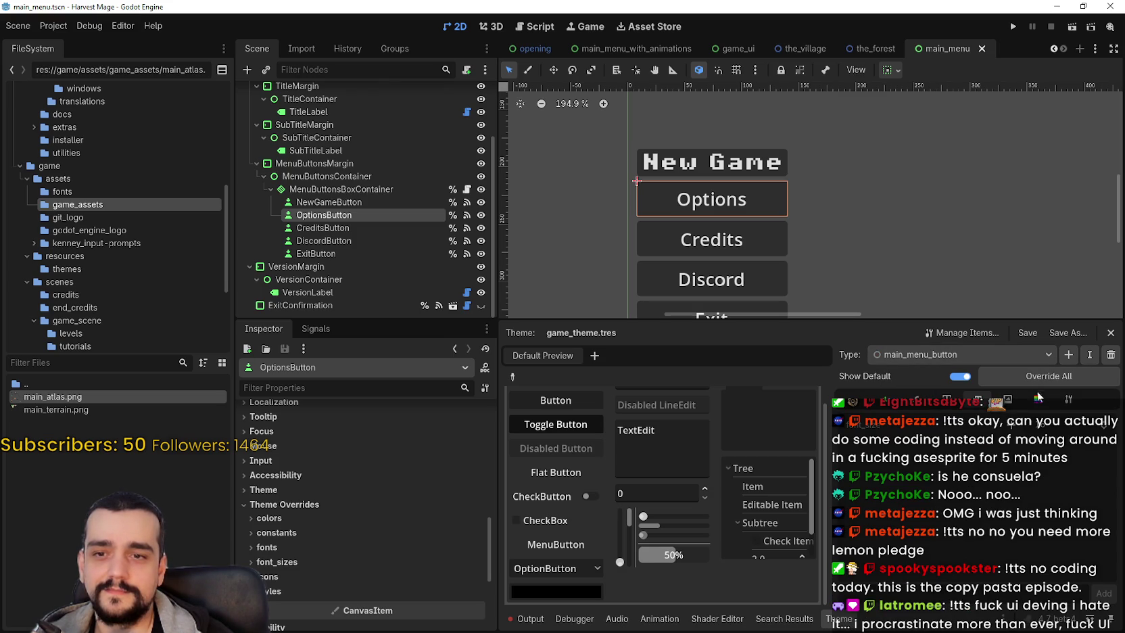
{"action": "scroll", "coordinate": [973, 549], "scroll_direction": "down", "scroll_amount": 2}
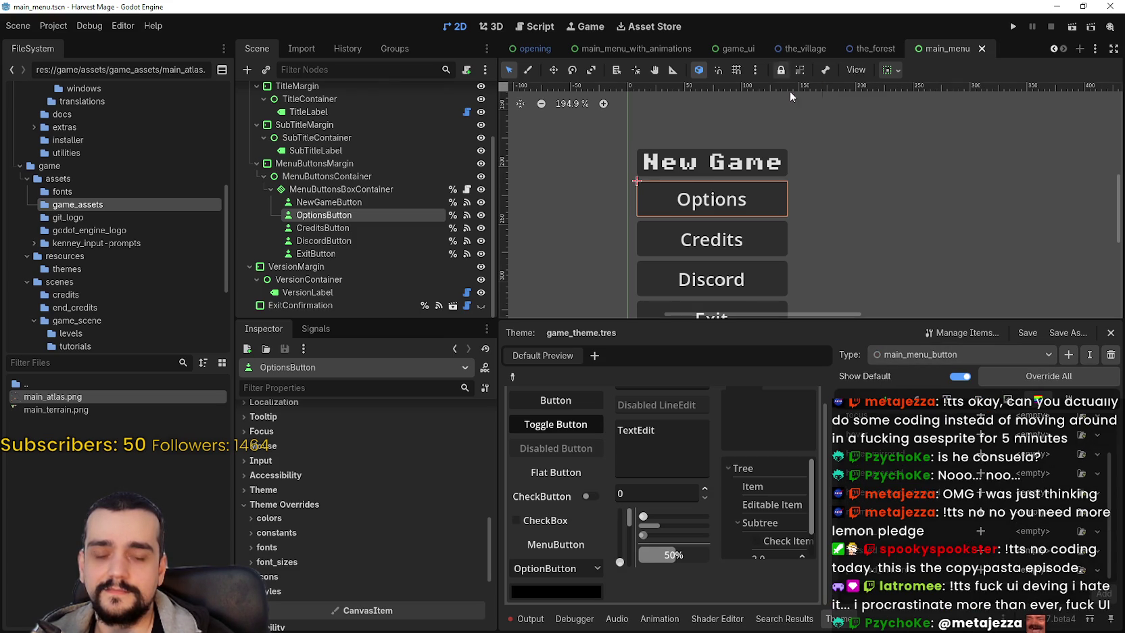
{"action": "scroll", "coordinate": [744, 95], "scroll_direction": "right", "scroll_amount": 2}
{"action": "scroll", "coordinate": [795, 192], "scroll_direction": "down", "scroll_amount": 2}
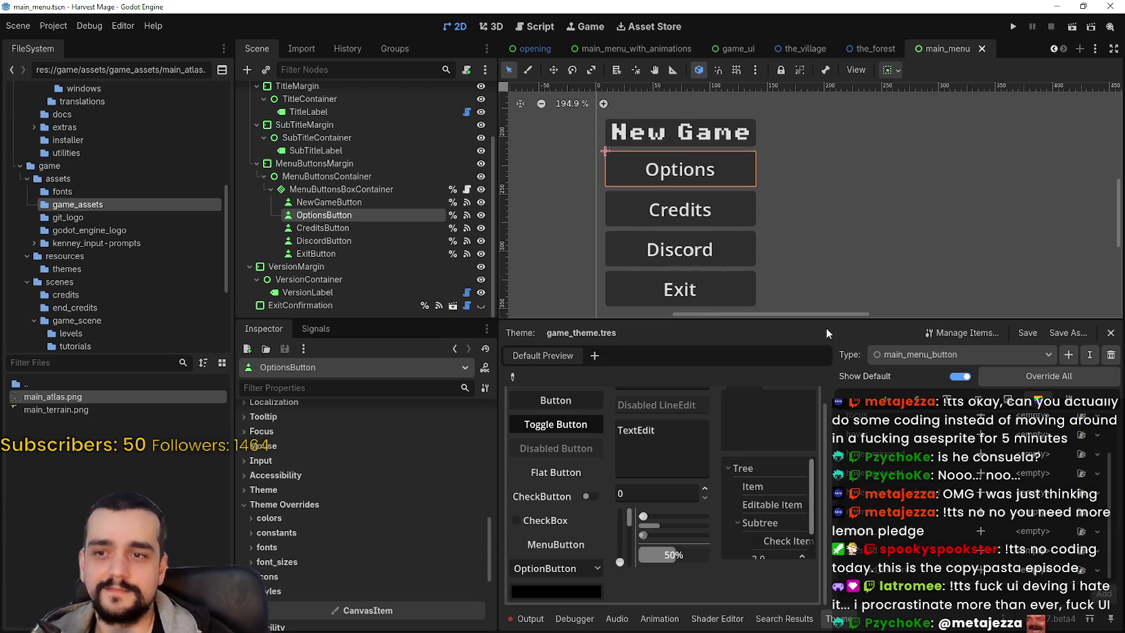
{"action": "left_click_drag", "start_coordinate": [824, 322], "coordinate": [821, 405]}
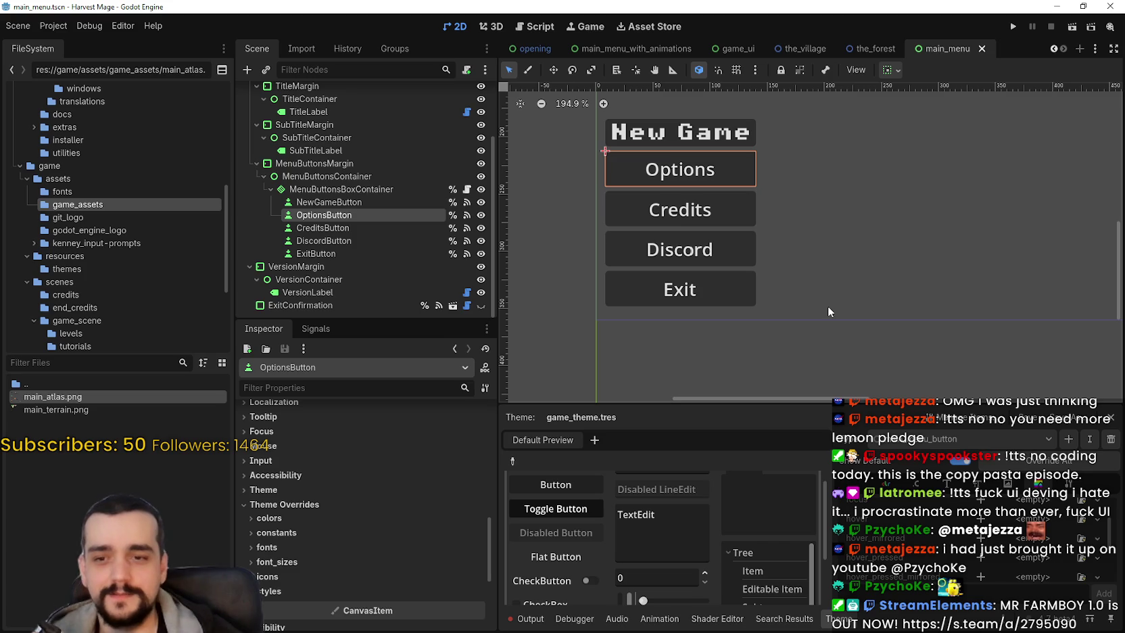
{"action": "left_click_drag", "start_coordinate": [869, 405], "coordinate": [868, 336]}
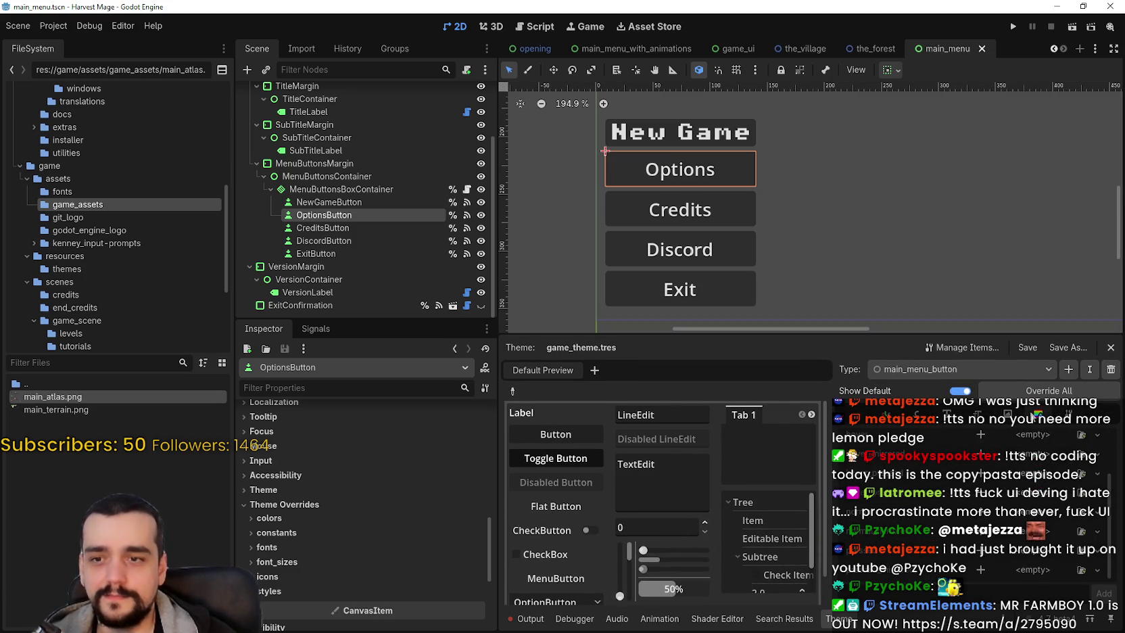
{"action": "scroll", "coordinate": [716, 158], "scroll_direction": "up", "scroll_amount": 1}
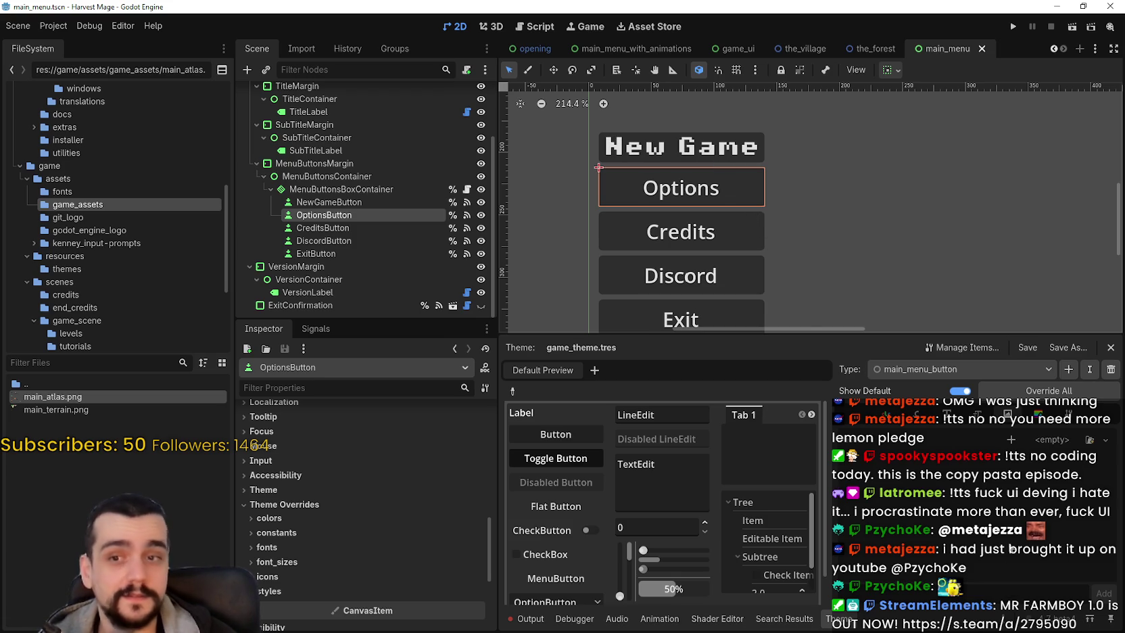
{"action": "left_click", "coordinate": [1007, 414]}
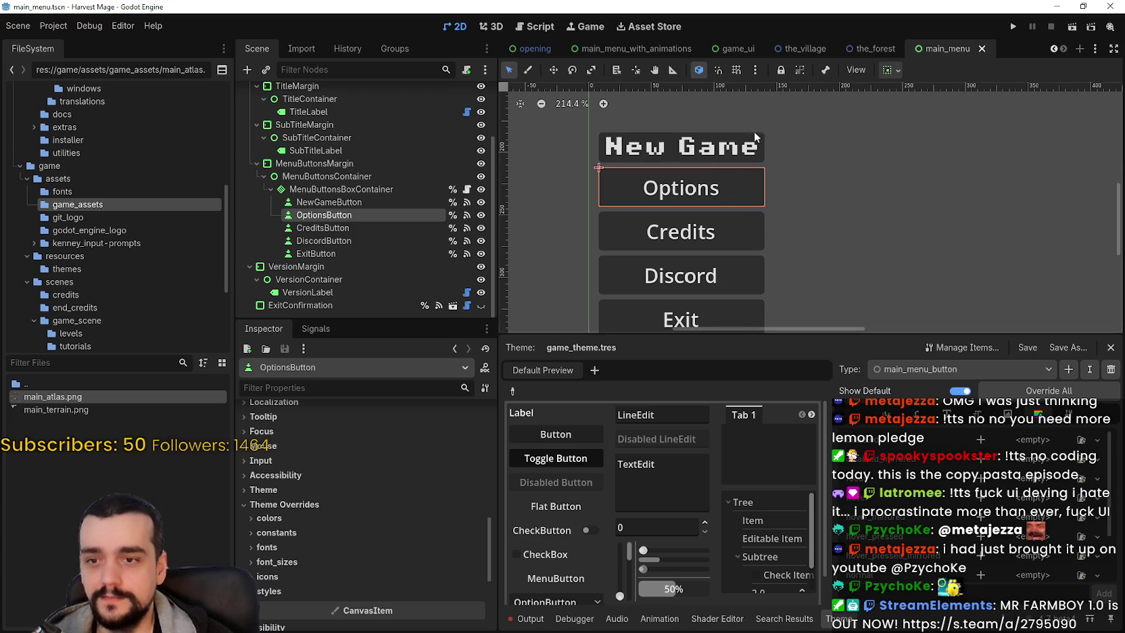
{"action": "scroll", "coordinate": [754, 132], "scroll_direction": "up", "scroll_amount": 5}
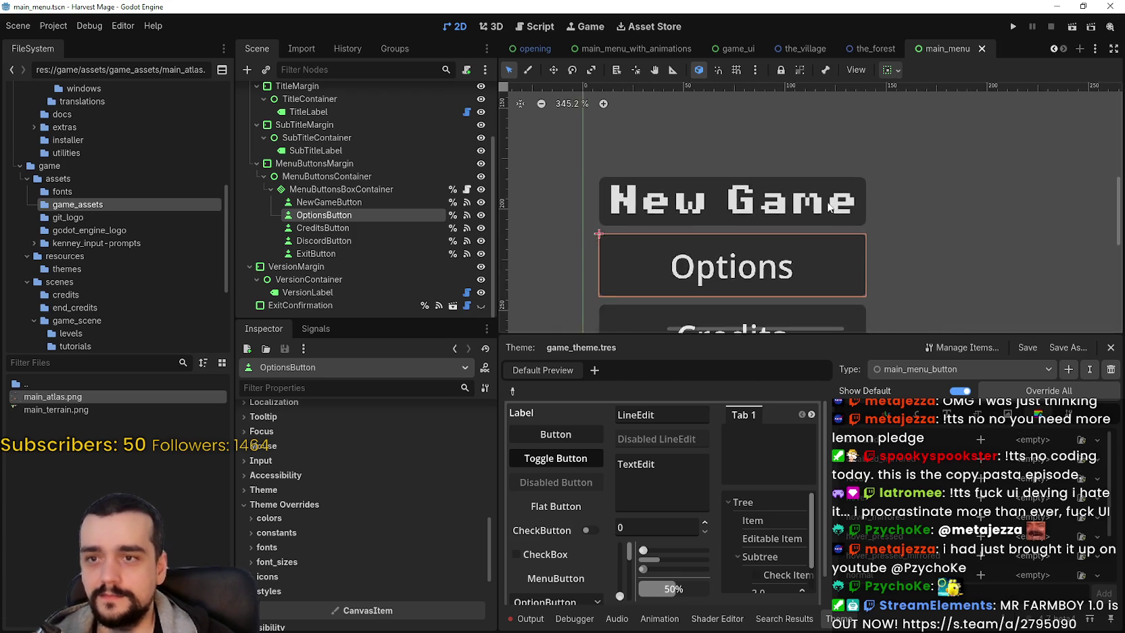
{"action": "scroll", "coordinate": [830, 206], "scroll_direction": "down", "scroll_amount": 3}
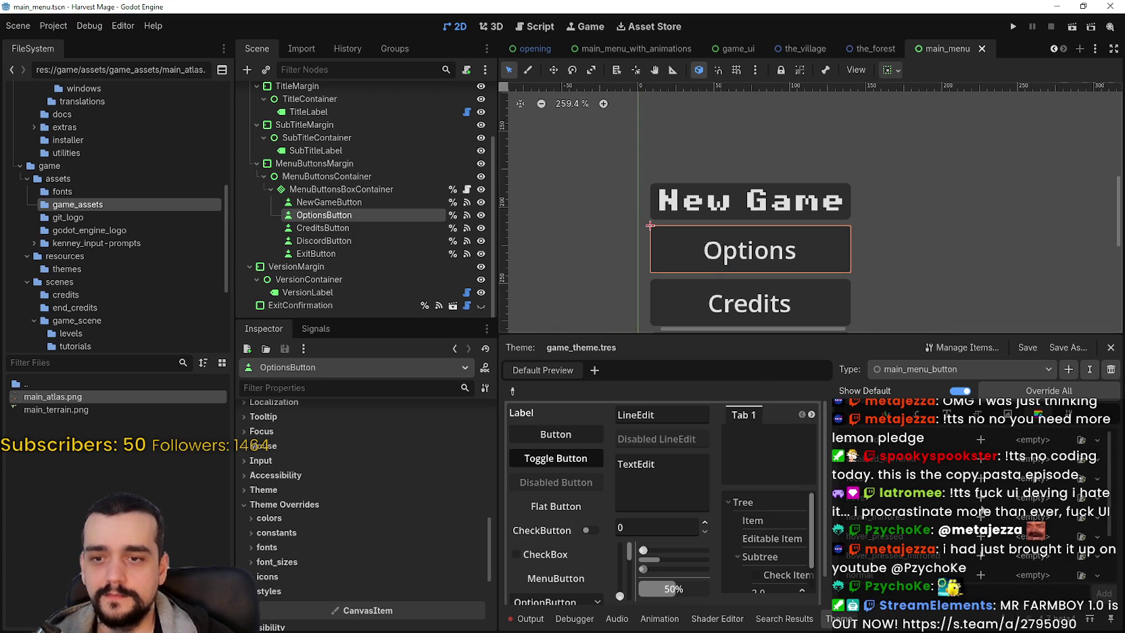
{"action": "scroll", "coordinate": [342, 559], "scroll_direction": "up", "scroll_amount": 4}
{"action": "scroll", "coordinate": [810, 207], "scroll_direction": "down", "scroll_amount": 5}
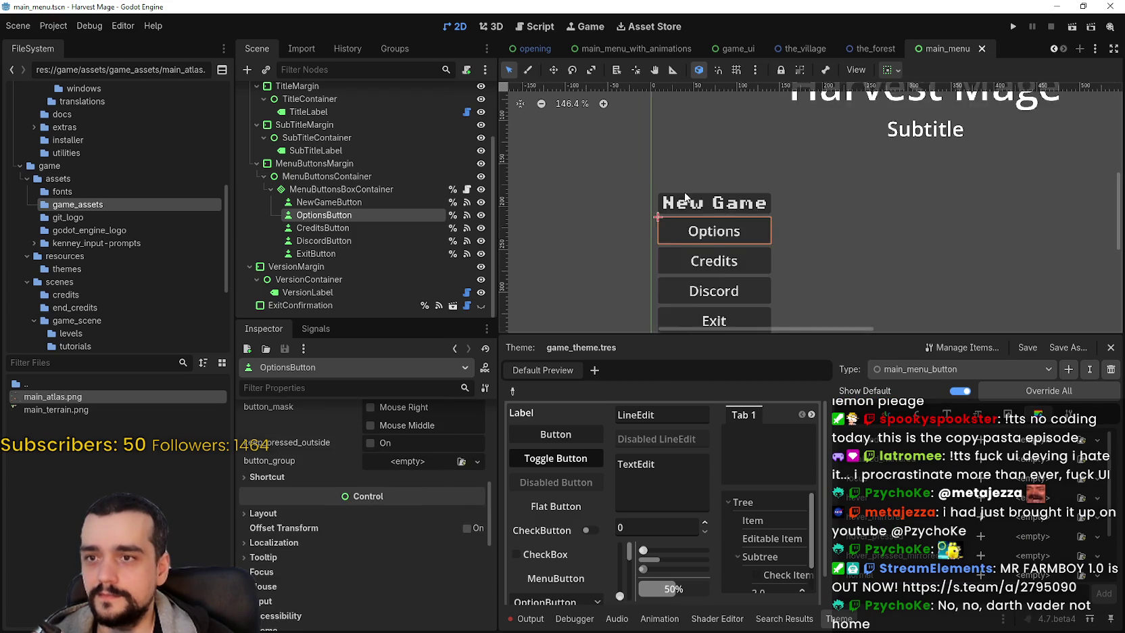
{"action": "key", "text": "ctrl+s"}
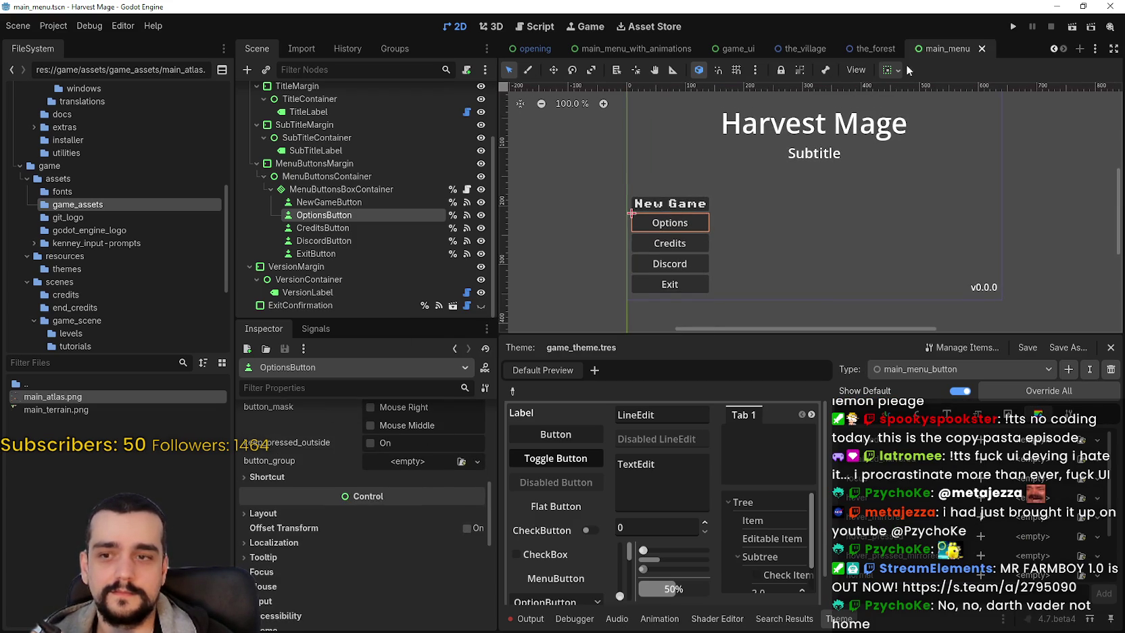
{"action": "scroll", "coordinate": [717, 275], "scroll_direction": "down", "scroll_amount": 1}
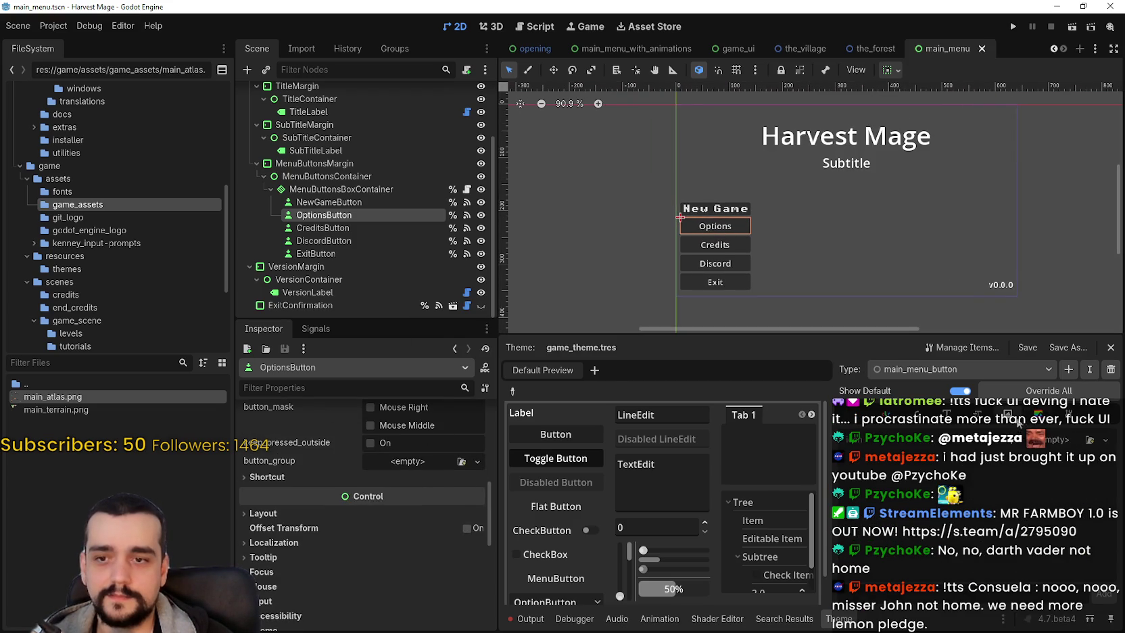
{"action": "scroll", "coordinate": [764, 232], "scroll_direction": "up", "scroll_amount": 1}
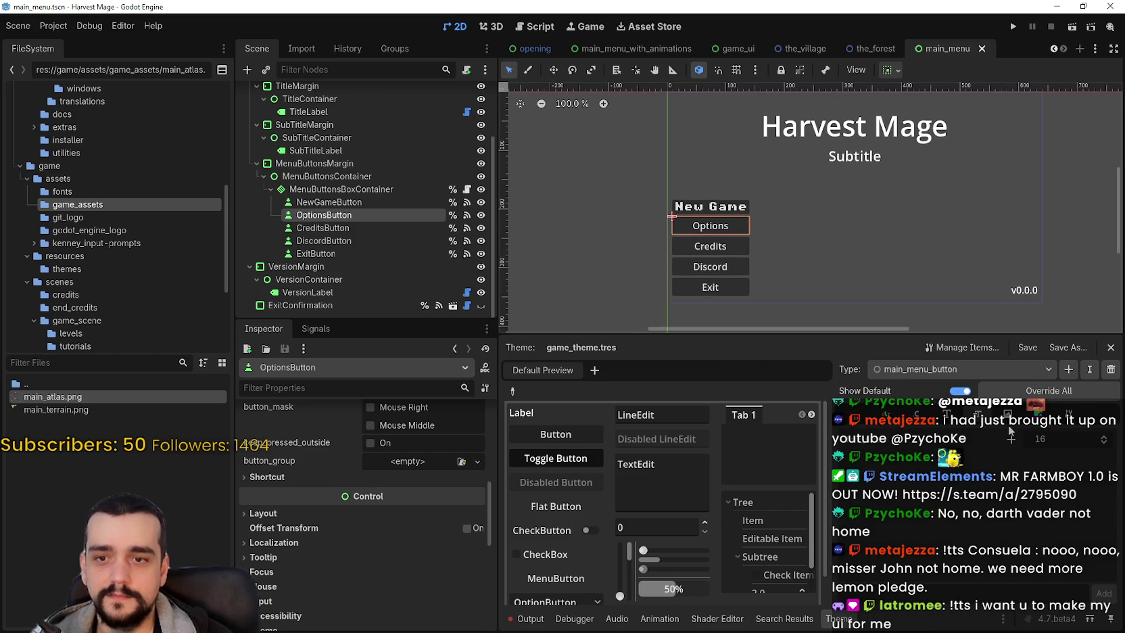
{"action": "left_click", "coordinate": [1059, 419]}
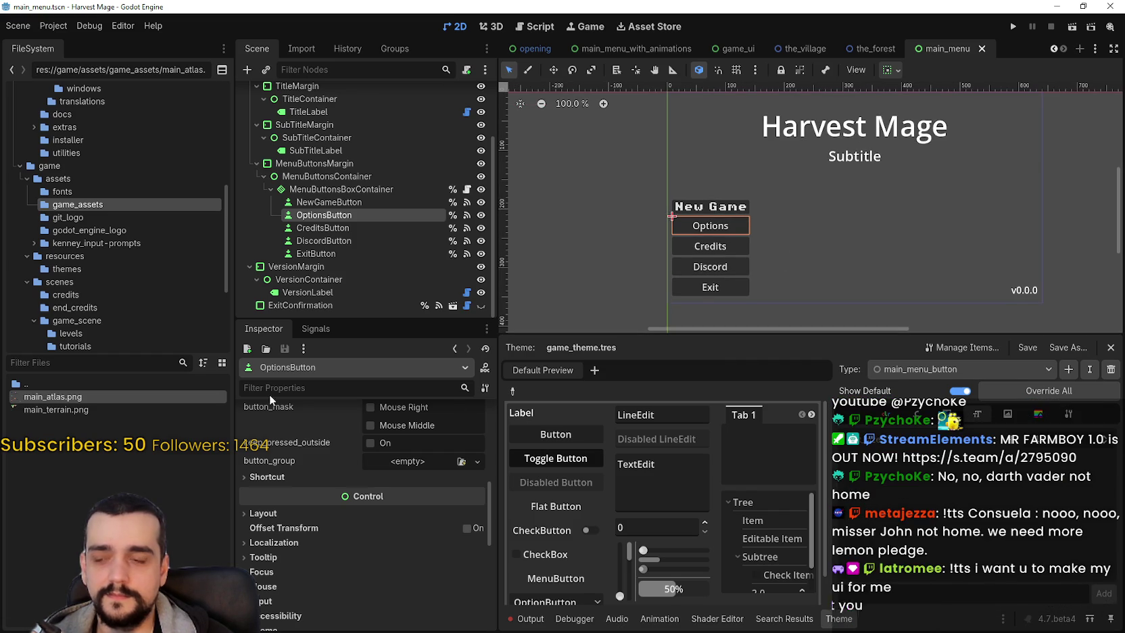
{"action": "scroll", "coordinate": [432, 487], "scroll_direction": "down", "scroll_amount": 5}
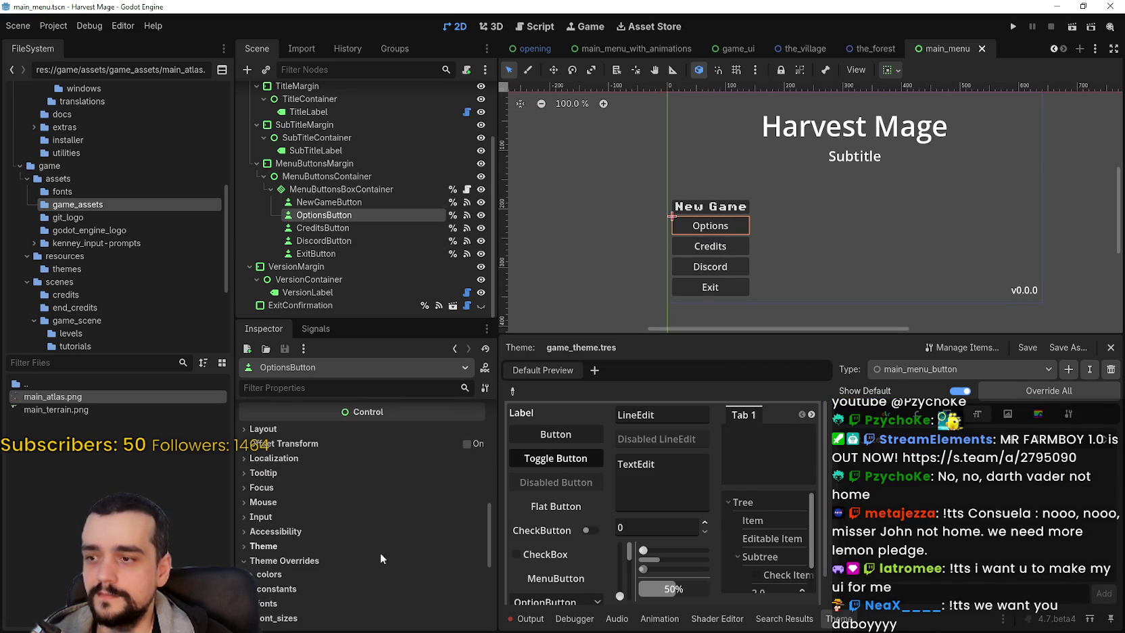
{"action": "scroll", "coordinate": [284, 501], "scroll_direction": "down", "scroll_amount": 1}
Step: Set the Options and Credits buttons' type_variation to main_menu_button
{"action": "left_click", "coordinate": [275, 493]}
{"action": "left_click", "coordinate": [407, 522]}
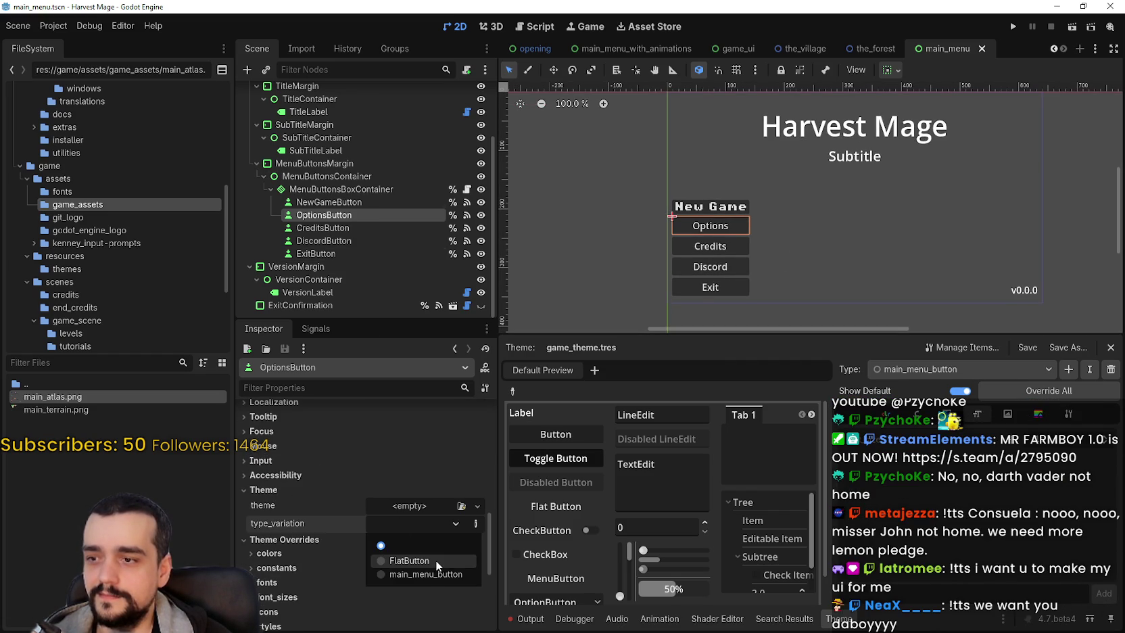
{"action": "left_click", "coordinate": [436, 572]}
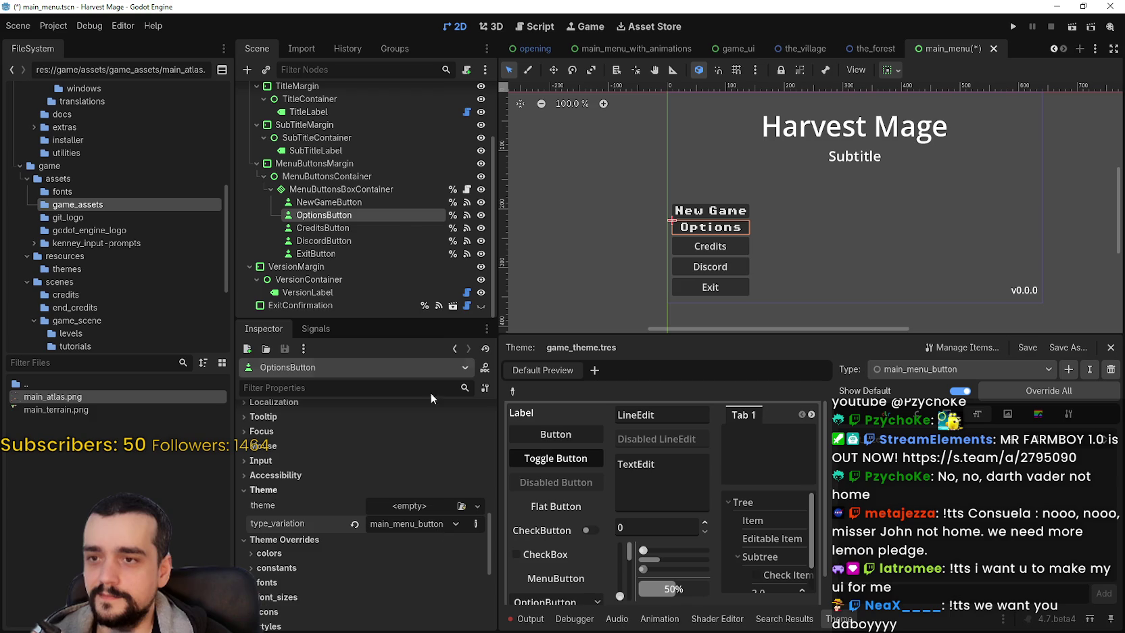
{"action": "left_click", "coordinate": [346, 226]}
{"action": "scroll", "coordinate": [409, 559], "scroll_direction": "down", "scroll_amount": 5}
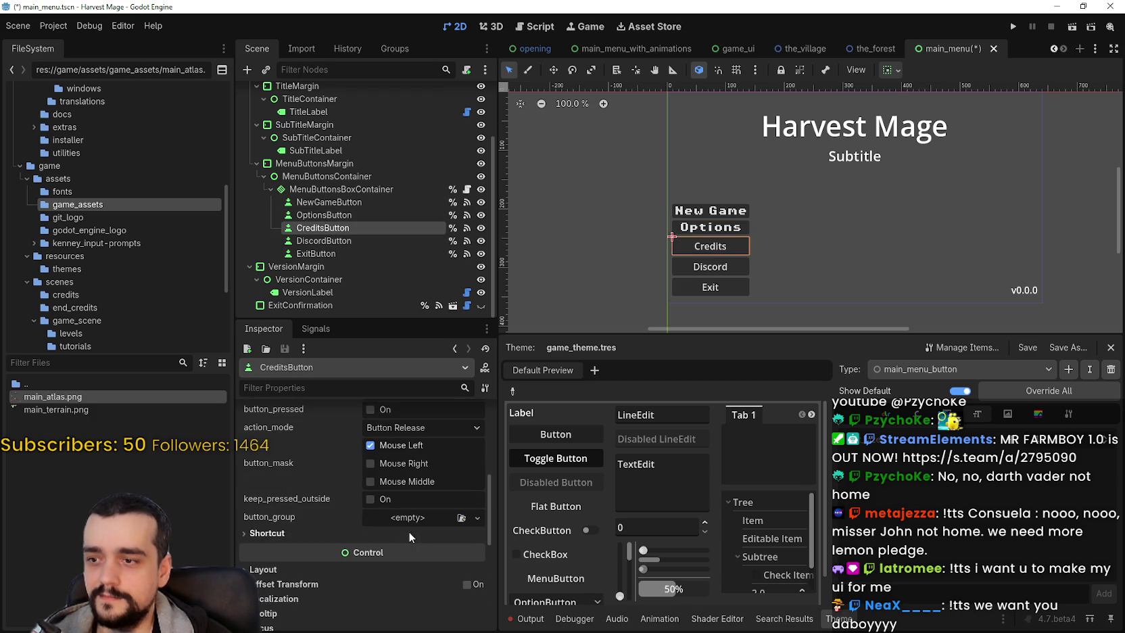
{"action": "scroll", "coordinate": [408, 520], "scroll_direction": "down", "scroll_amount": 3}
{"action": "scroll", "coordinate": [382, 466], "scroll_direction": "down", "scroll_amount": 3}
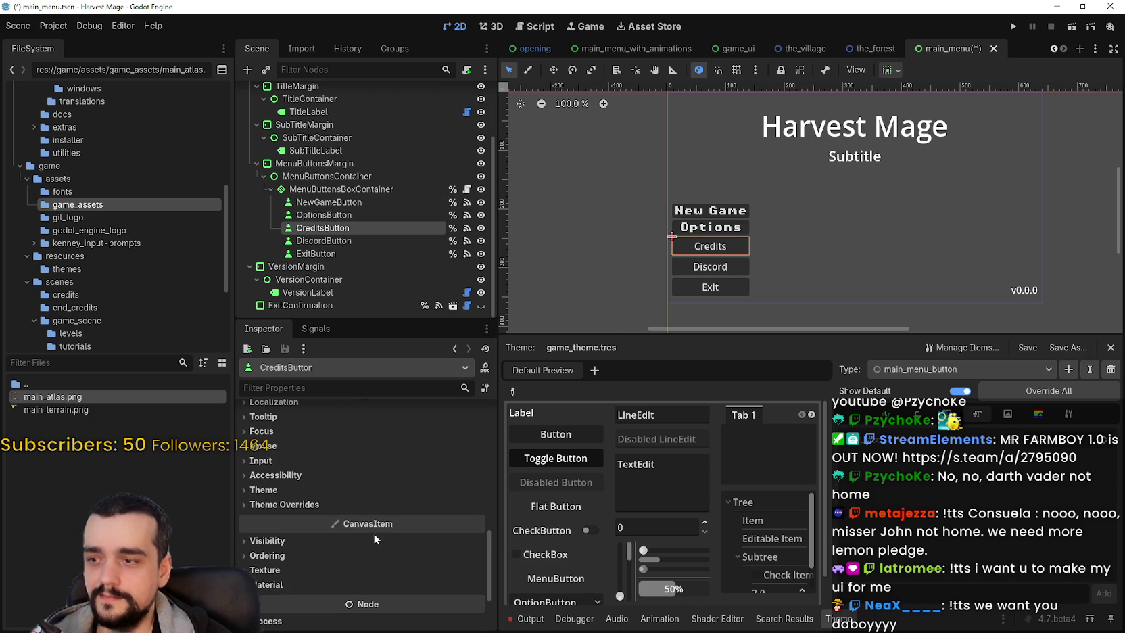
{"action": "left_click", "coordinate": [360, 492]}
{"action": "left_click", "coordinate": [404, 526]}
{"action": "left_click", "coordinate": [406, 575]}
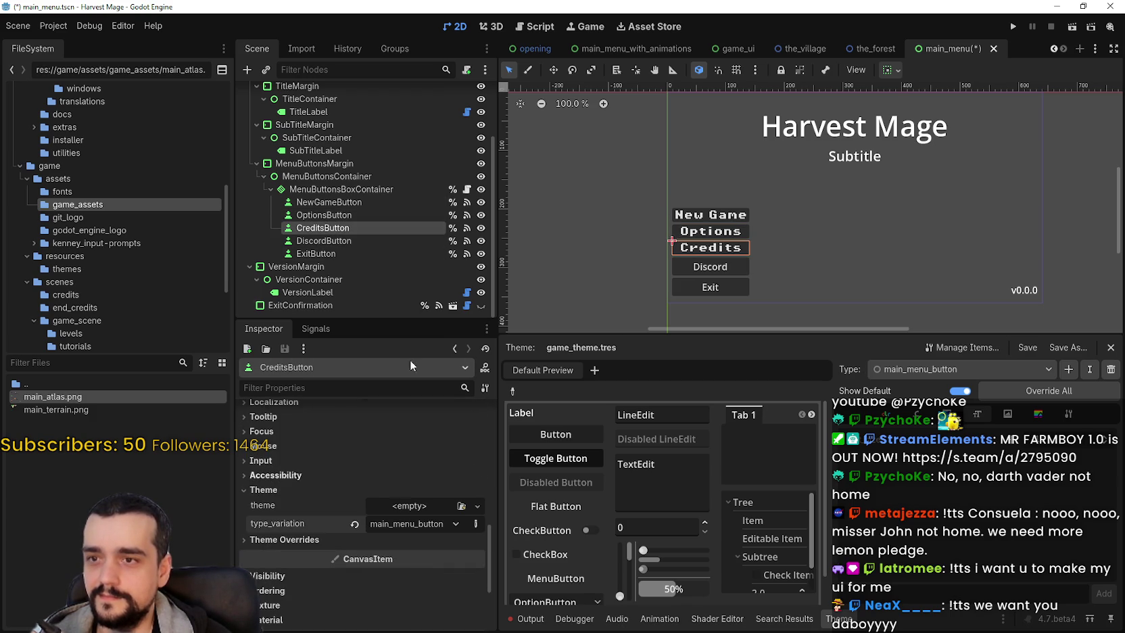
Step: Give the Discord and Exit buttons the main_menu_button variation and save the scene
{"action": "left_click", "coordinate": [359, 241]}
{"action": "scroll", "coordinate": [372, 511], "scroll_direction": "down", "scroll_amount": 8}
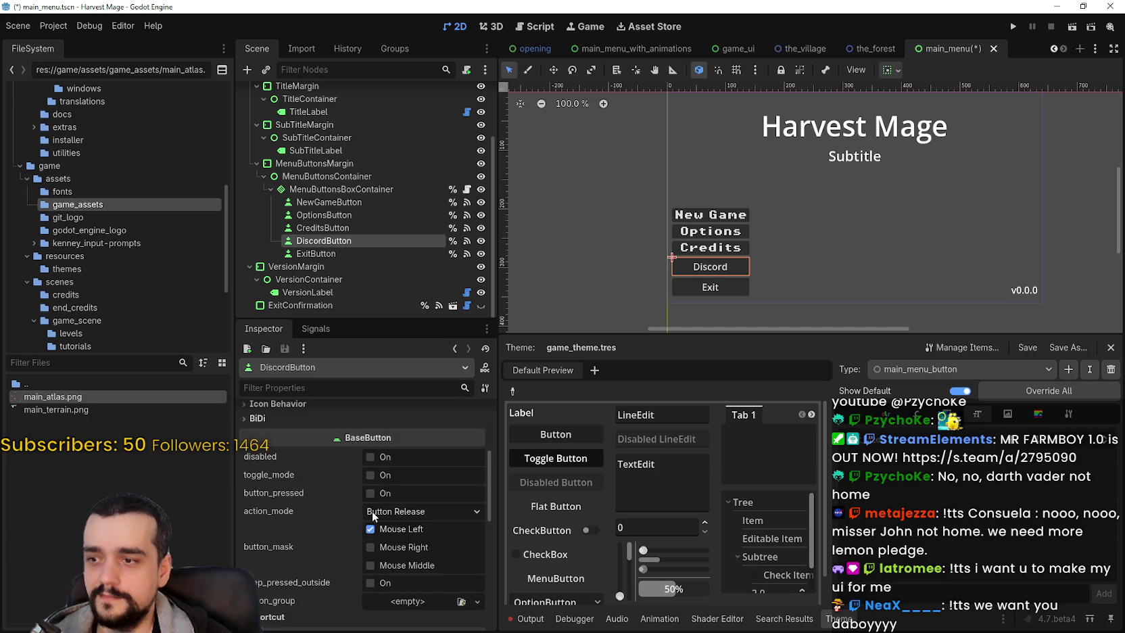
{"action": "left_click", "coordinate": [321, 488]}
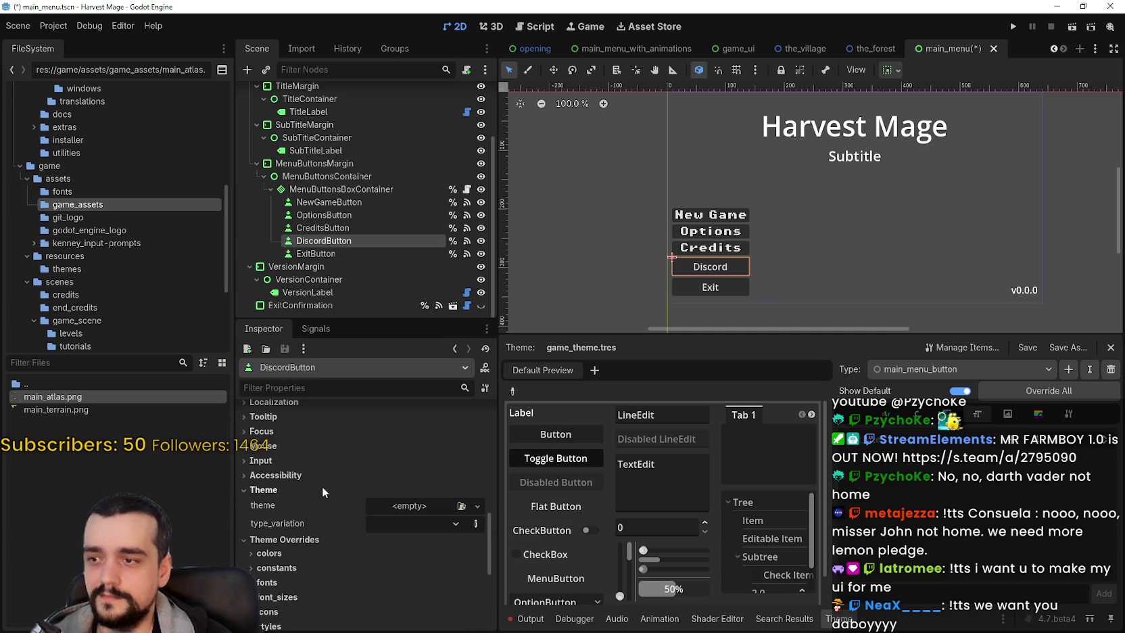
{"action": "left_click", "coordinate": [378, 518]}
{"action": "left_click", "coordinate": [407, 569]}
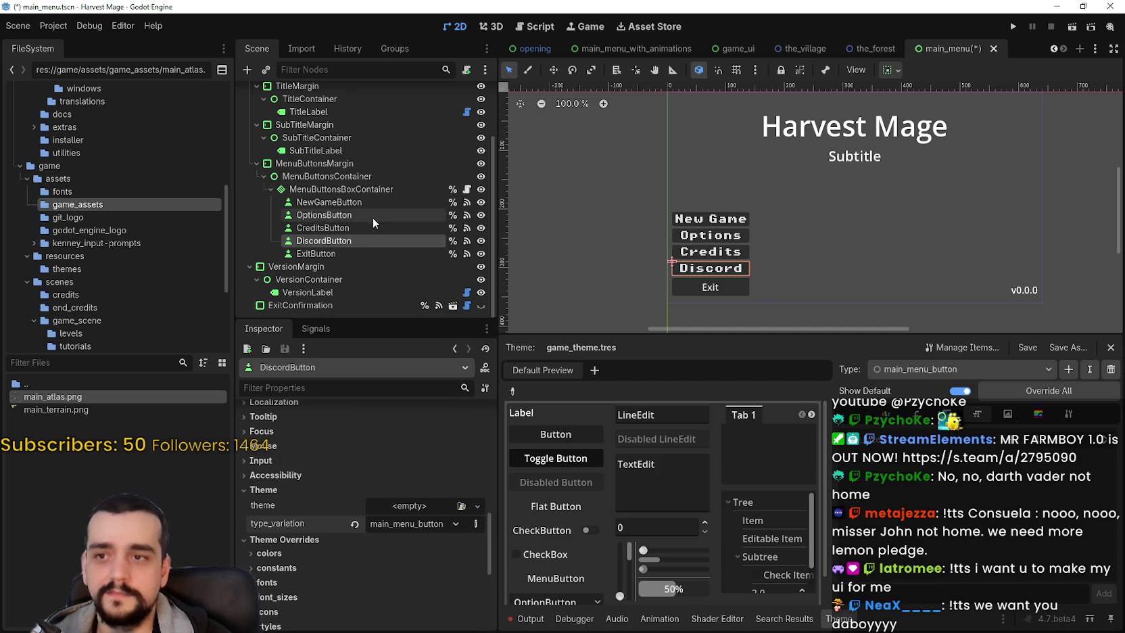
{"action": "left_click", "coordinate": [336, 256]}
{"action": "scroll", "coordinate": [391, 464], "scroll_direction": "down", "scroll_amount": 10}
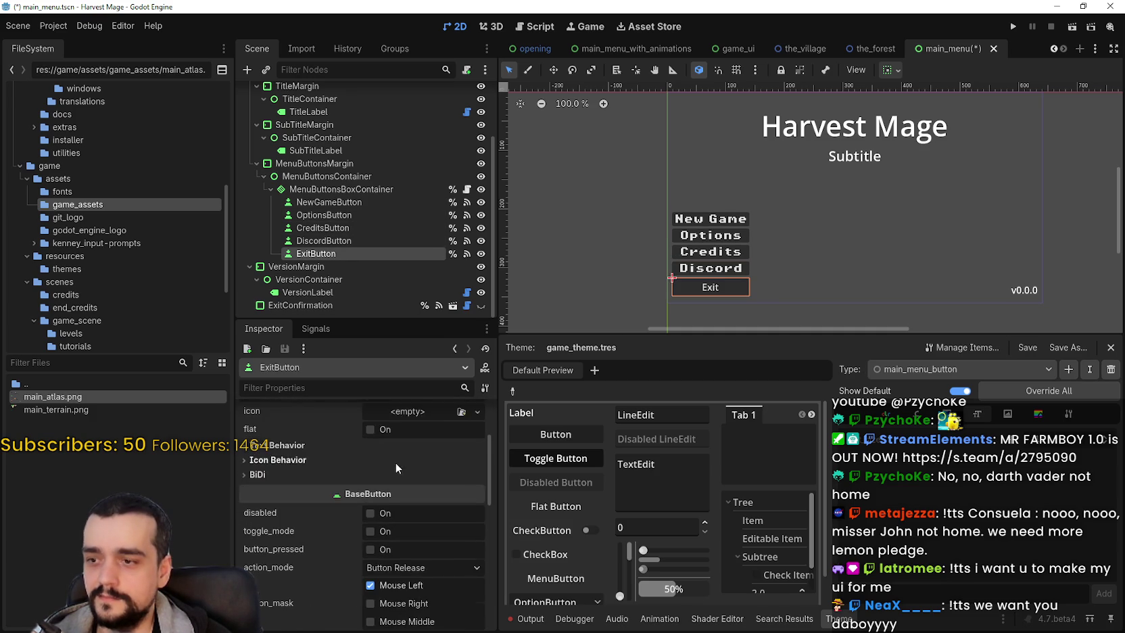
{"action": "left_click", "coordinate": [341, 531]}
{"action": "scroll", "coordinate": [334, 507], "scroll_direction": "down", "scroll_amount": 3}
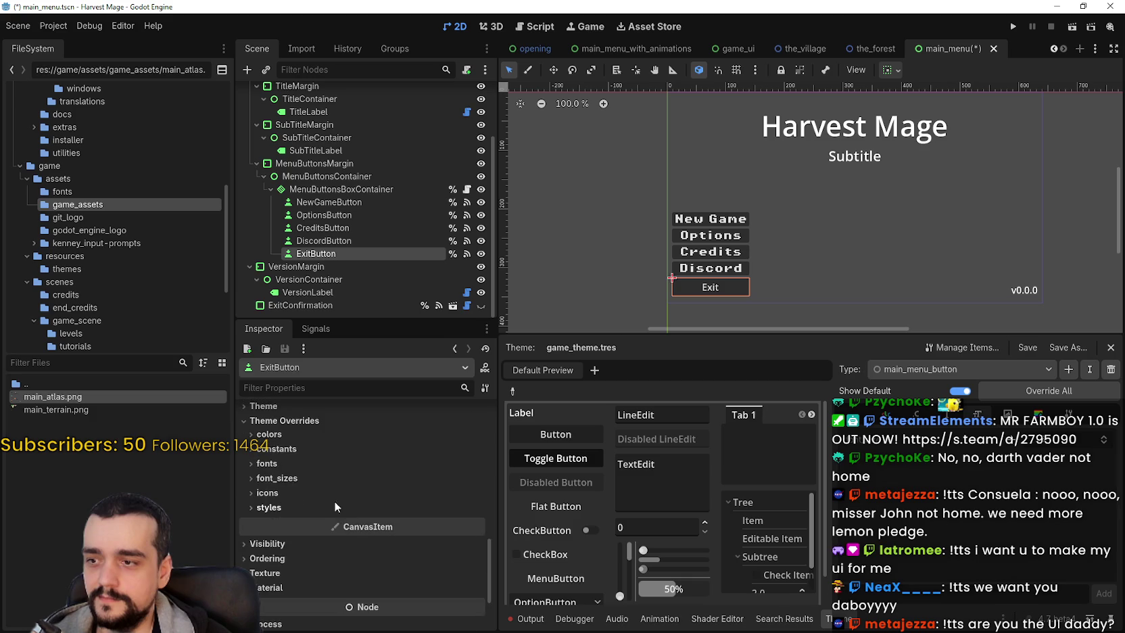
{"action": "left_click", "coordinate": [310, 435]}
{"action": "left_click", "coordinate": [434, 471]}
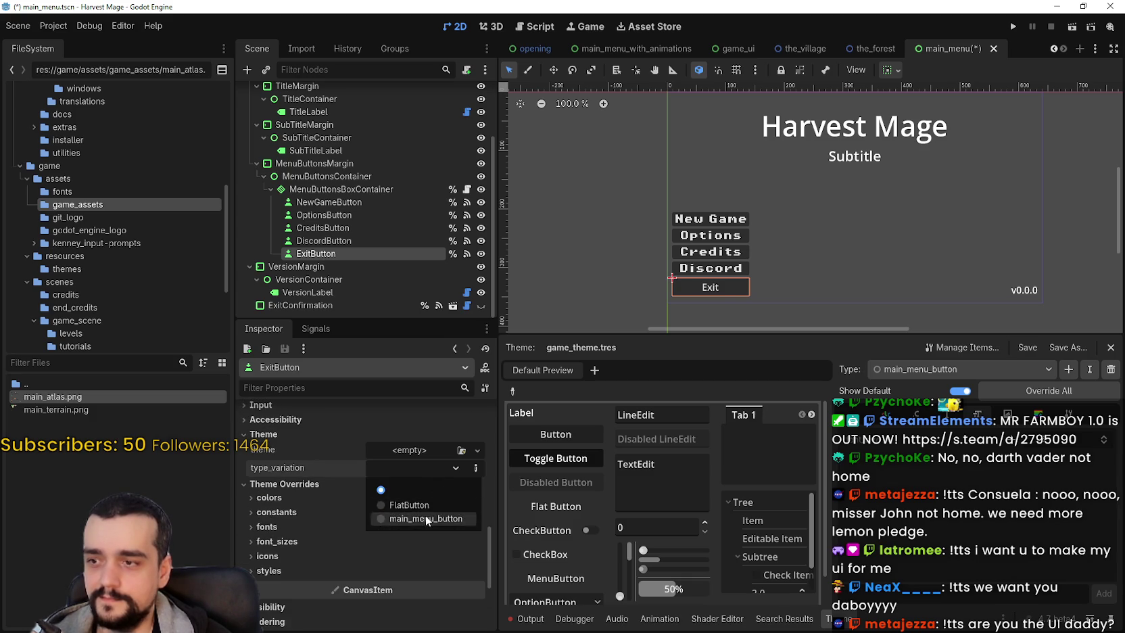
{"action": "left_click", "coordinate": [425, 513]}
{"action": "key", "text": "ctrl+s"}
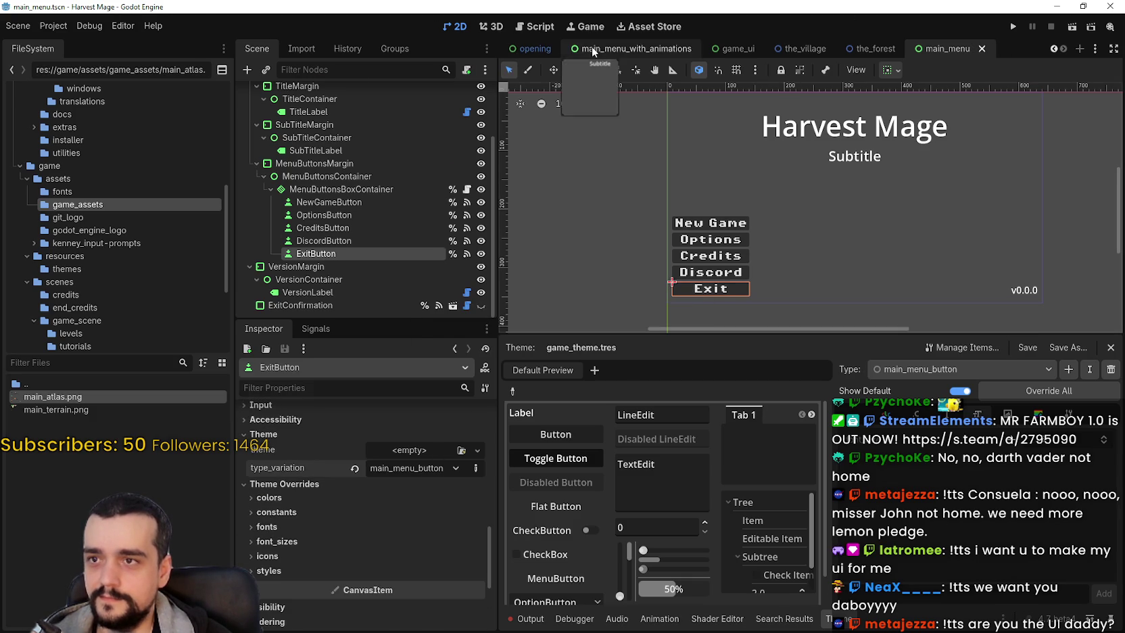
Step: In main_menu_with_animations, set ContinueGameButton's type_variation to main_menu_button
{"action": "left_click", "coordinate": [575, 48]}
{"action": "scroll", "coordinate": [534, 214], "scroll_direction": "up", "scroll_amount": 1}
{"action": "scroll", "coordinate": [331, 213], "scroll_direction": "down", "scroll_amount": 5}
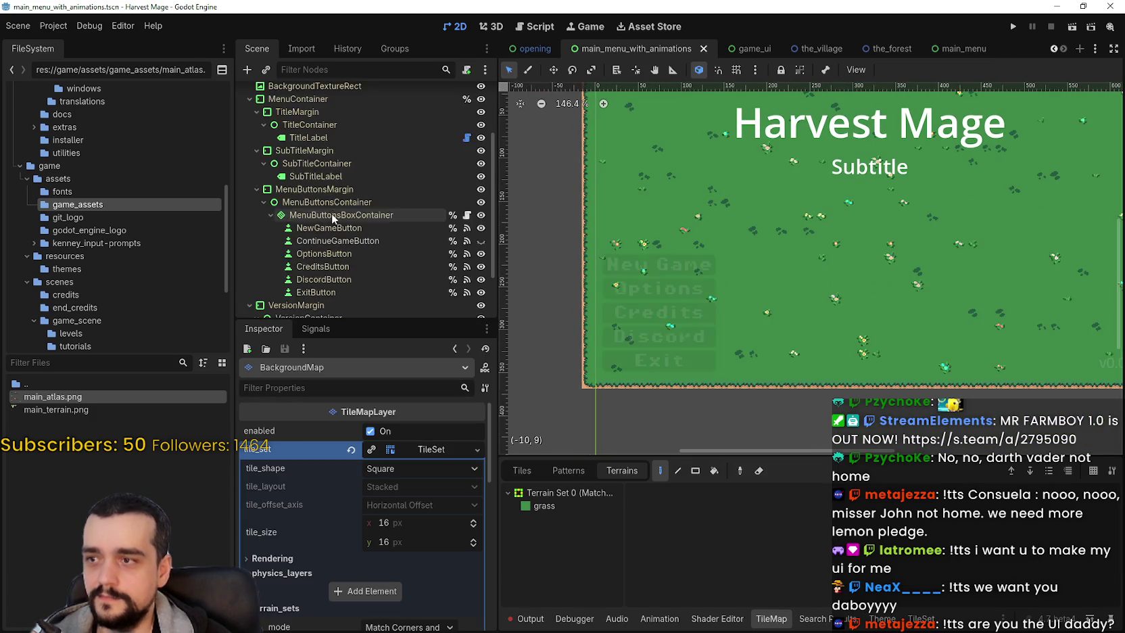
{"action": "scroll", "coordinate": [372, 512], "scroll_direction": "down", "scroll_amount": 10}
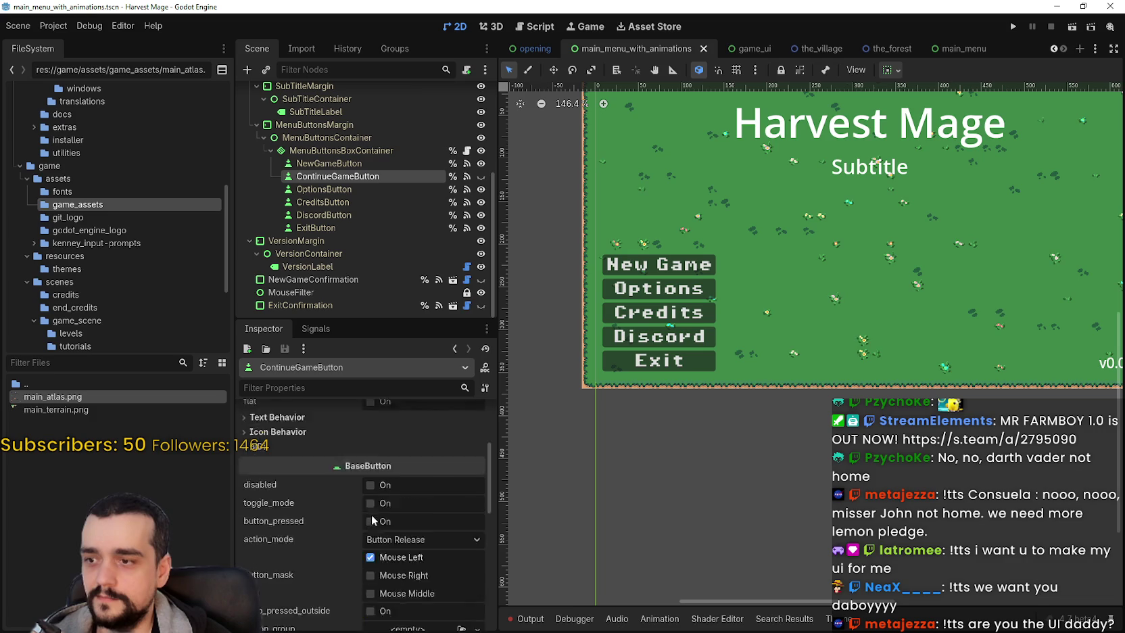
{"action": "left_click", "coordinate": [307, 490]}
{"action": "left_click", "coordinate": [414, 523]}
{"action": "left_click", "coordinate": [422, 574]}
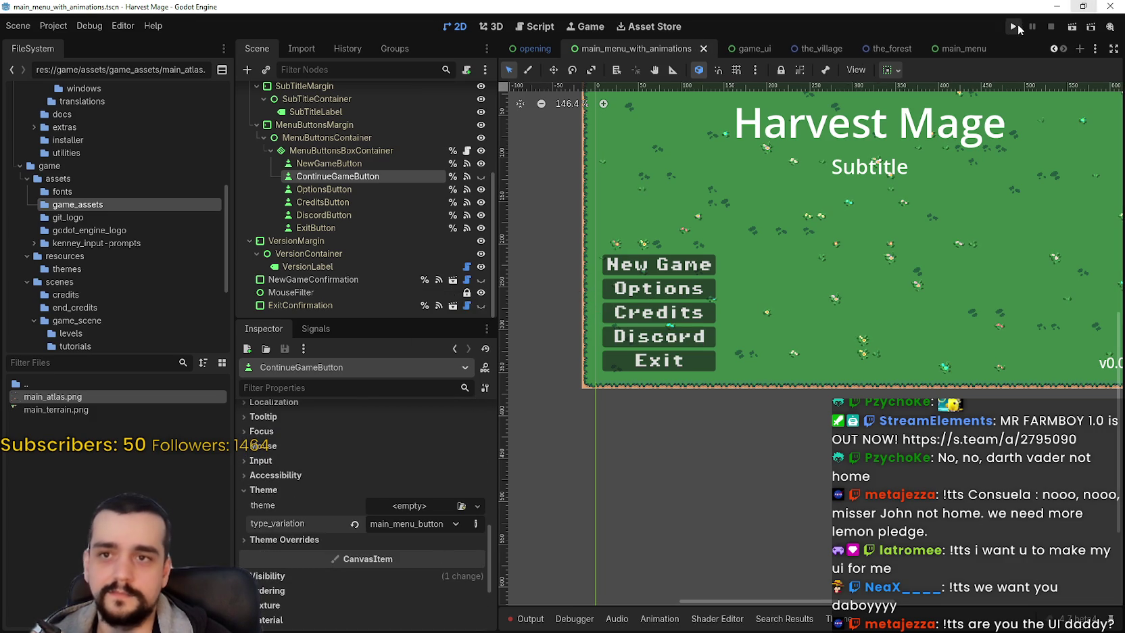
Step: Run the project to preview the pixel-text menu, then stop it with F8
{"action": "left_click", "coordinate": [1015, 25]}
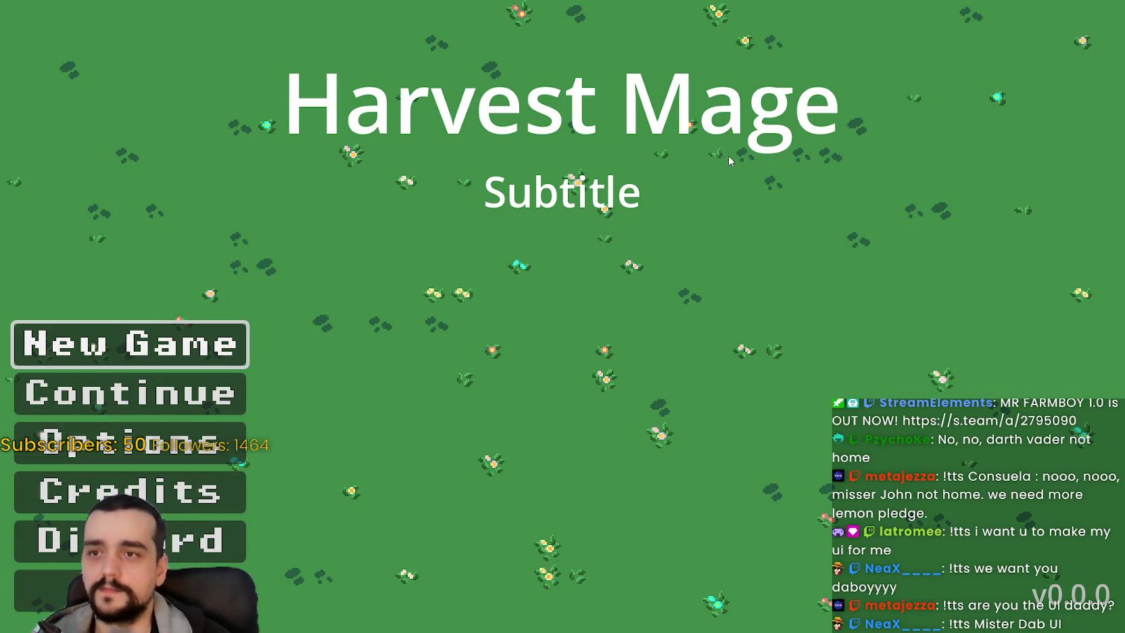
{"action": "key", "text": "F8"}
{"action": "scroll", "coordinate": [710, 311], "scroll_direction": "up", "scroll_amount": 5}
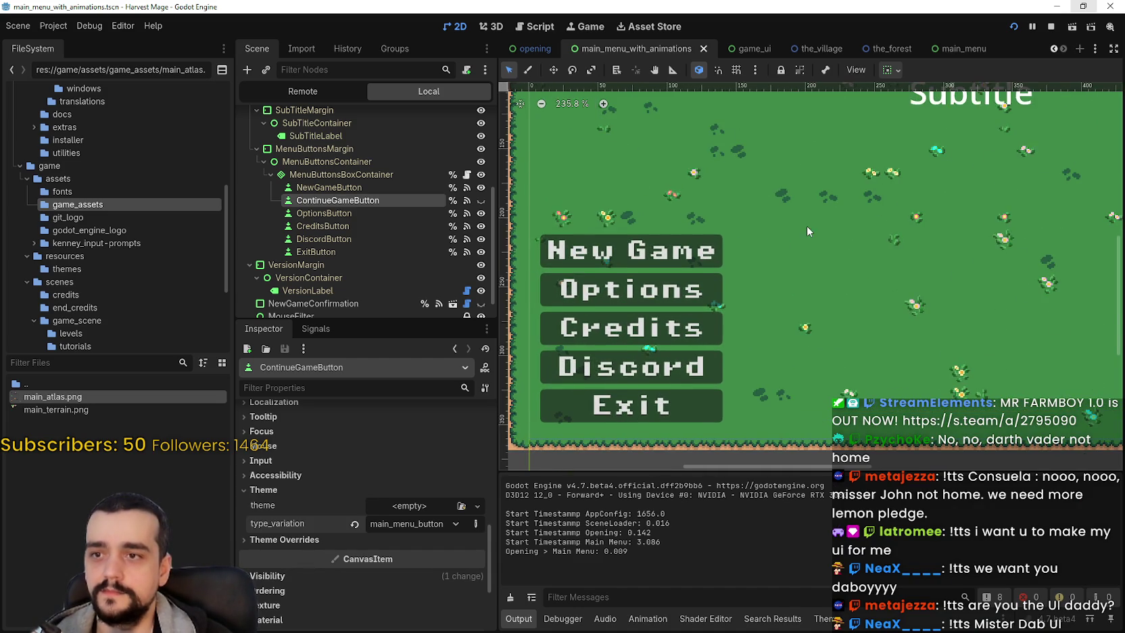
{"action": "scroll", "coordinate": [806, 225], "scroll_direction": "down", "scroll_amount": 2}
{"action": "scroll", "coordinate": [848, 226], "scroll_direction": "down", "scroll_amount": 1}
{"action": "scroll", "coordinate": [843, 234], "scroll_direction": "up", "scroll_amount": 2}
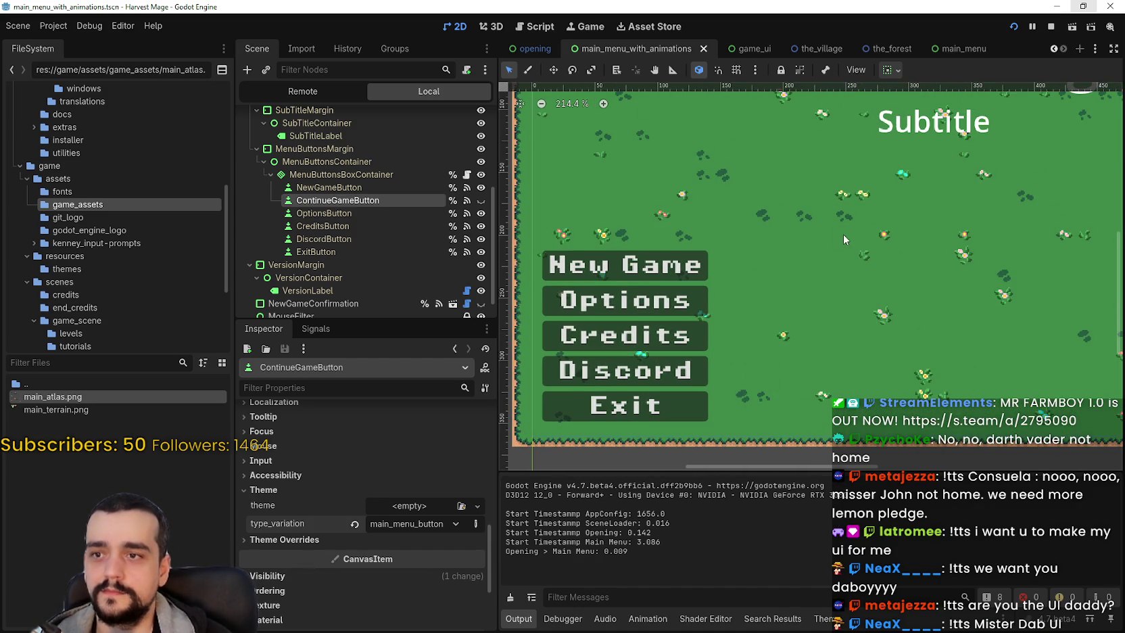
Step: Back in the main_menu scene, select NewGameButton and open game_theme.tres in the theme editor
{"action": "left_click", "coordinate": [806, 50]}
{"action": "left_click", "coordinate": [954, 49]}
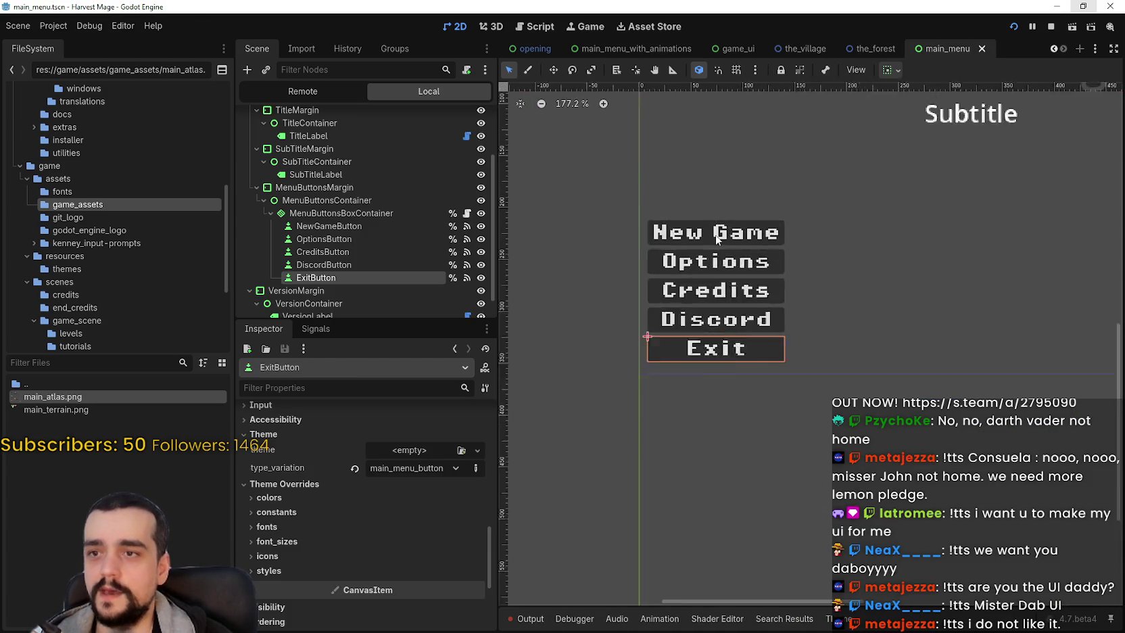
{"action": "scroll", "coordinate": [716, 237], "scroll_direction": "up", "scroll_amount": 5}
{"action": "scroll", "coordinate": [717, 237], "scroll_direction": "down", "scroll_amount": 1}
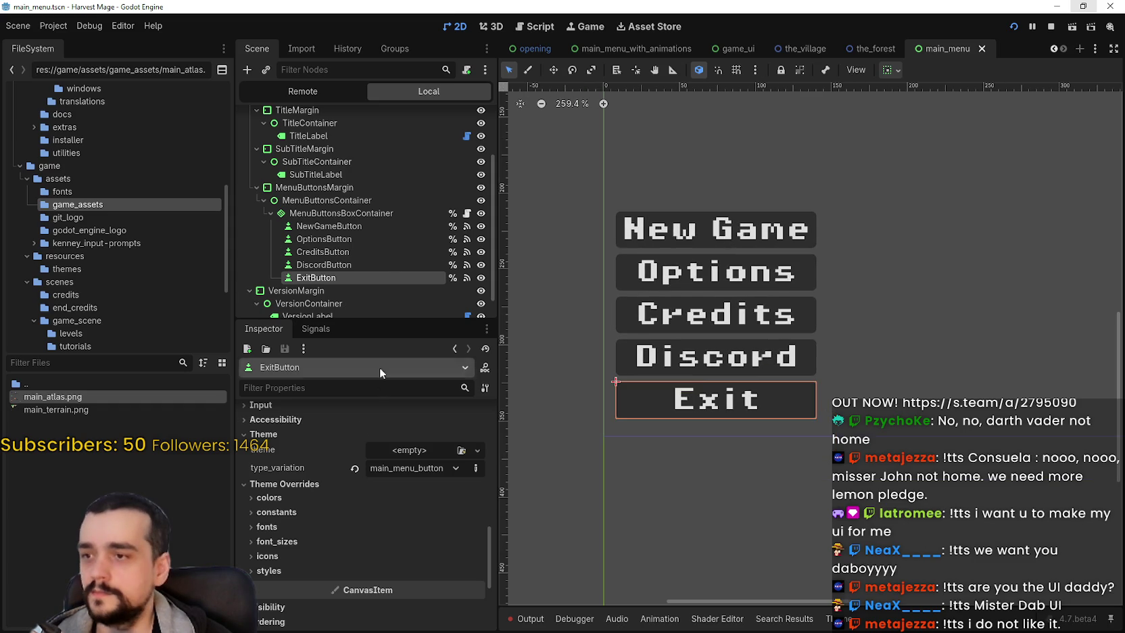
{"action": "scroll", "coordinate": [389, 242], "scroll_direction": "up", "scroll_amount": 3}
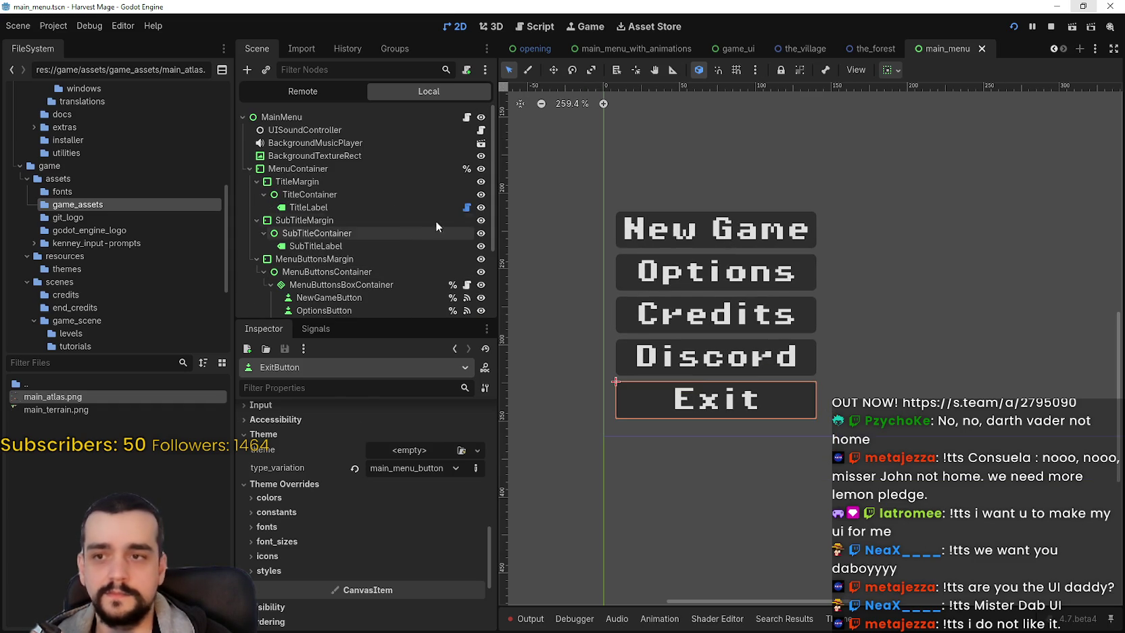
{"action": "scroll", "coordinate": [350, 251], "scroll_direction": "down", "scroll_amount": 2}
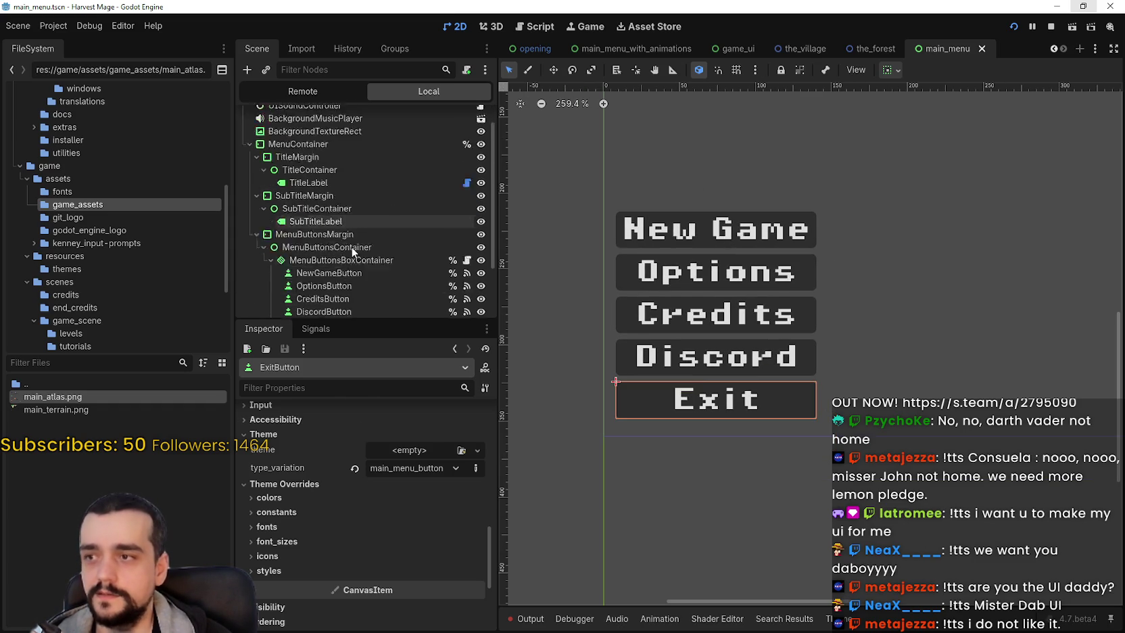
{"action": "scroll", "coordinate": [352, 246], "scroll_direction": "down", "scroll_amount": 4}
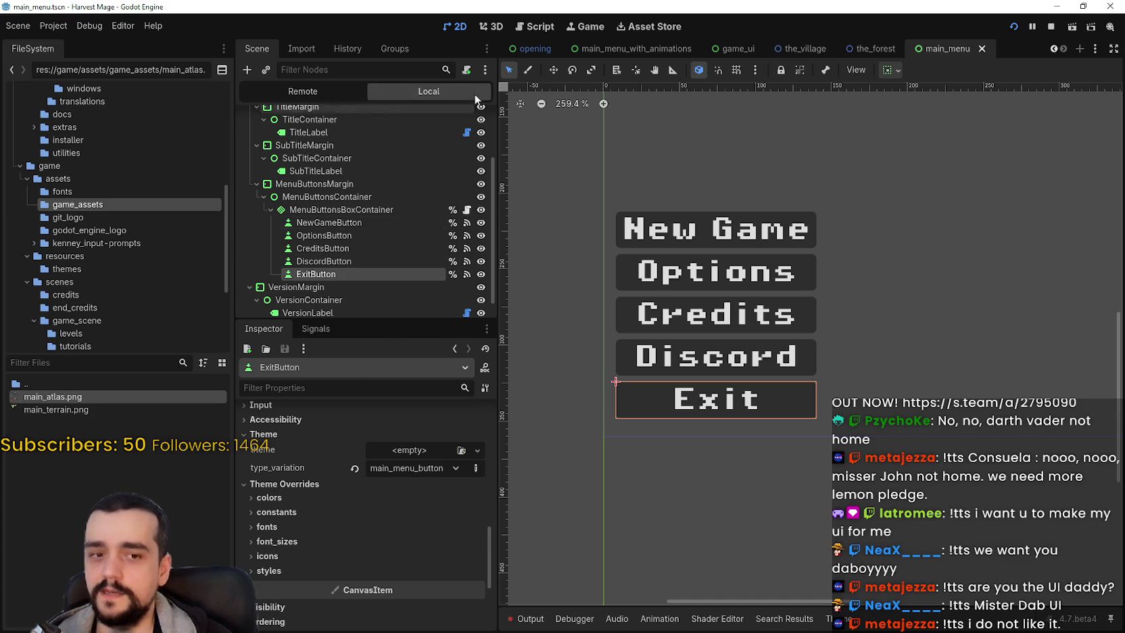
{"action": "left_click", "coordinate": [329, 223]}
{"action": "left_click", "coordinate": [274, 482]}
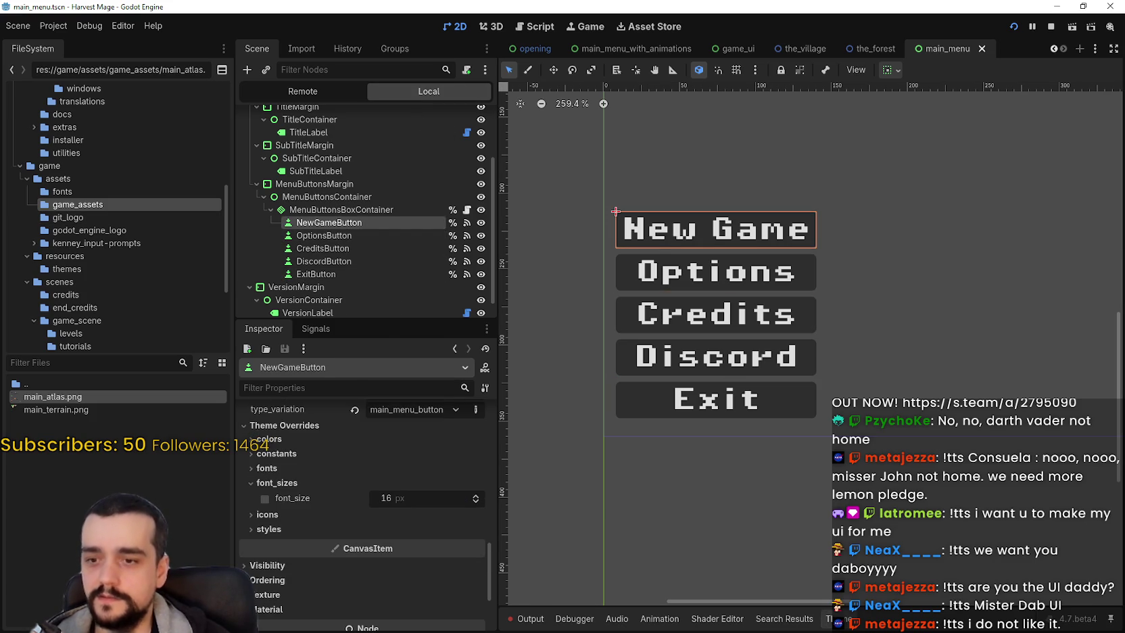
{"action": "left_click", "coordinate": [827, 619]}
{"action": "left_click", "coordinate": [1011, 415]}
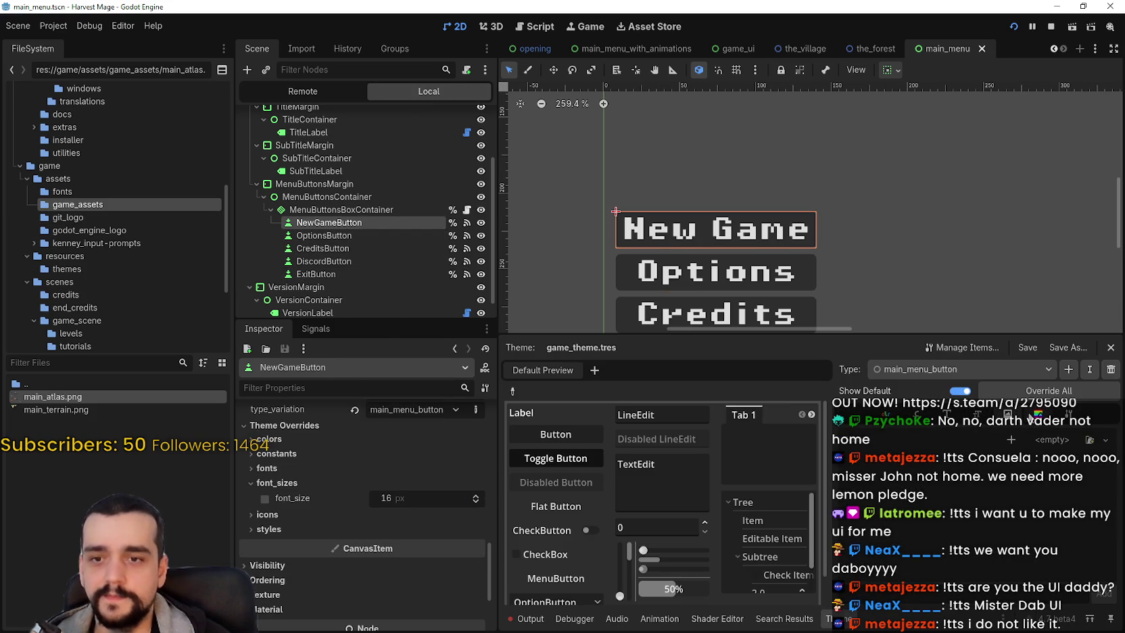
Step: Give a main_menu_button stylebox slot a new StyleBoxTexture and open its properties
{"action": "left_click", "coordinate": [1034, 415]}
{"action": "scroll", "coordinate": [953, 583], "scroll_direction": "down", "scroll_amount": 1}
{"action": "left_click", "coordinate": [1097, 512]}
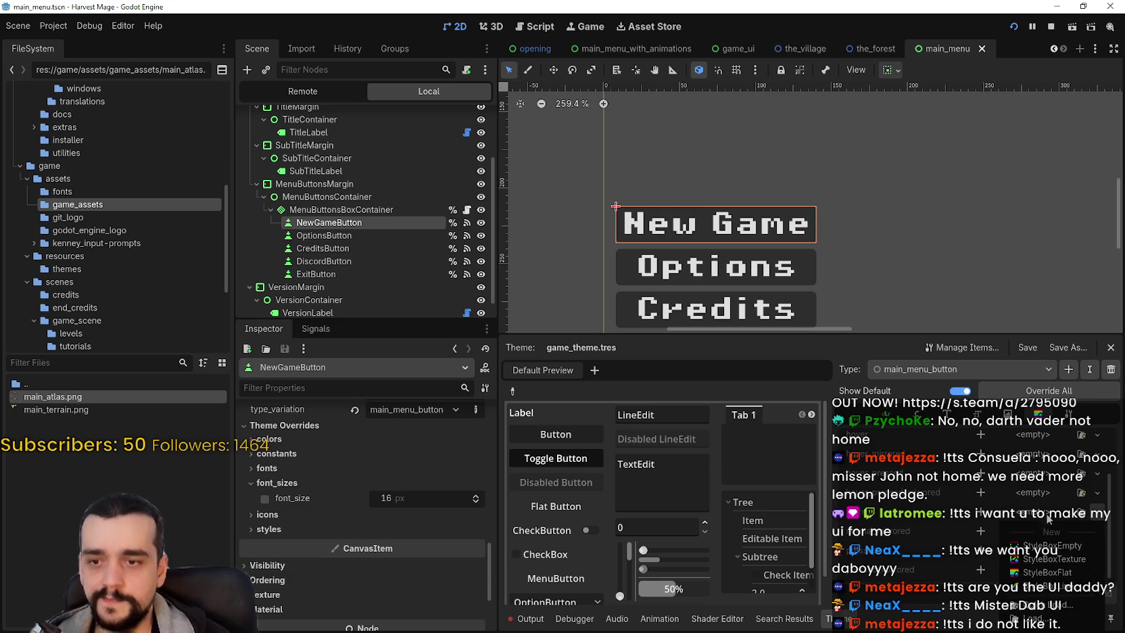
{"action": "left_click", "coordinate": [1048, 559]}
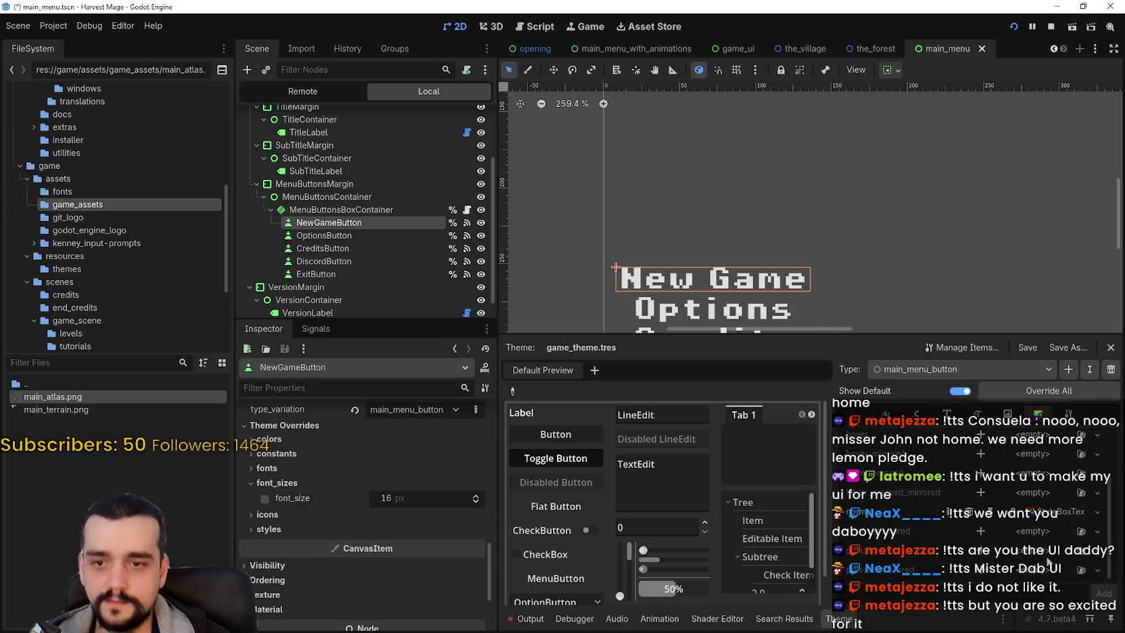
{"action": "left_click", "coordinate": [1039, 516]}
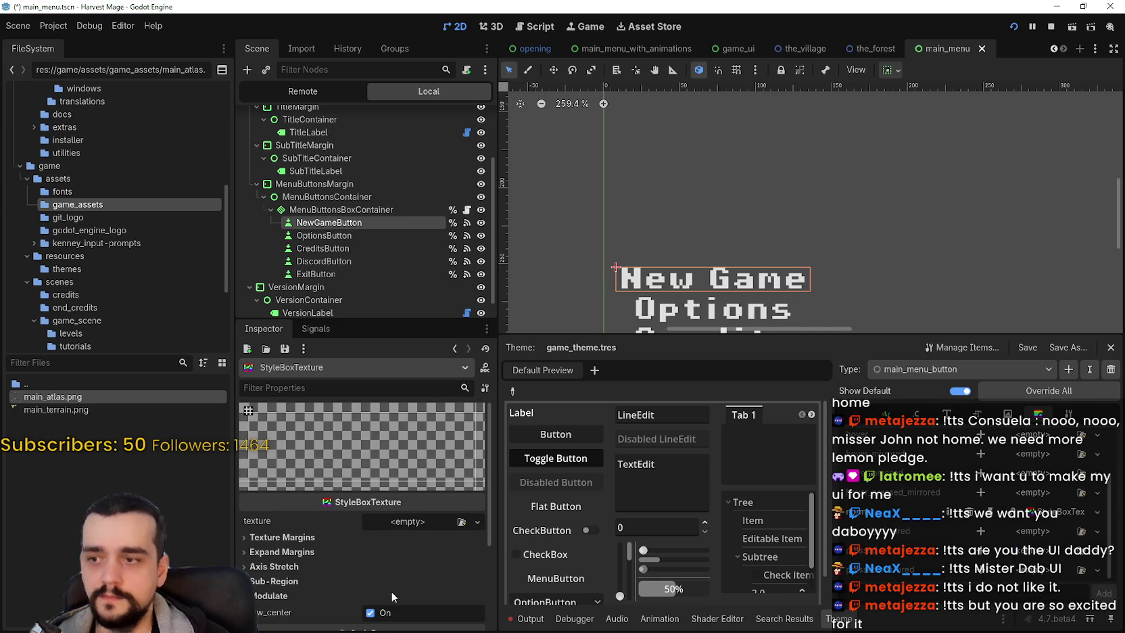
Step: Set the stylebox's texture to a new AtlasTexture and show its properties
{"action": "left_click", "coordinate": [477, 522]}
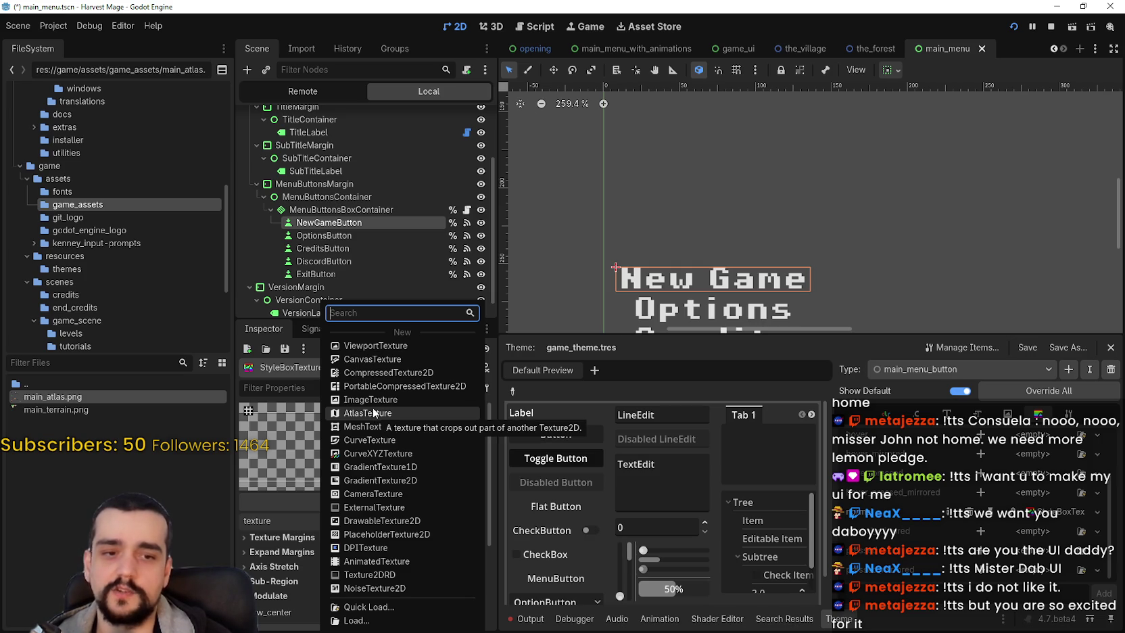
{"action": "scroll", "coordinate": [988, 537], "scroll_direction": "up", "scroll_amount": 2}
{"action": "scroll", "coordinate": [989, 538], "scroll_direction": "up", "scroll_amount": 1}
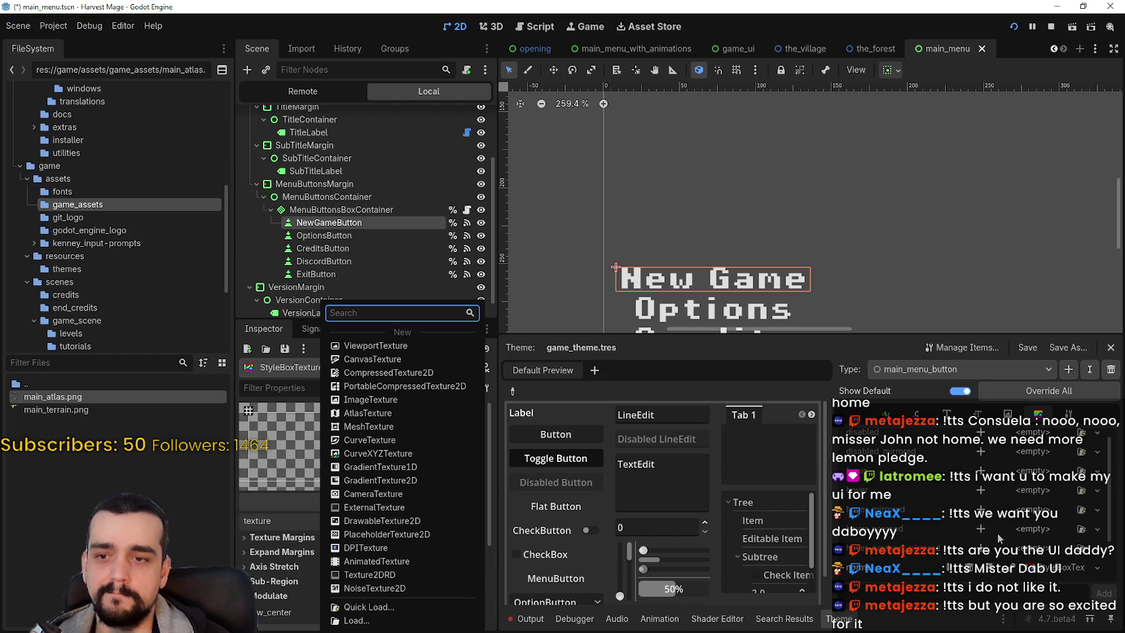
{"action": "scroll", "coordinate": [997, 532], "scroll_direction": "down", "scroll_amount": 3}
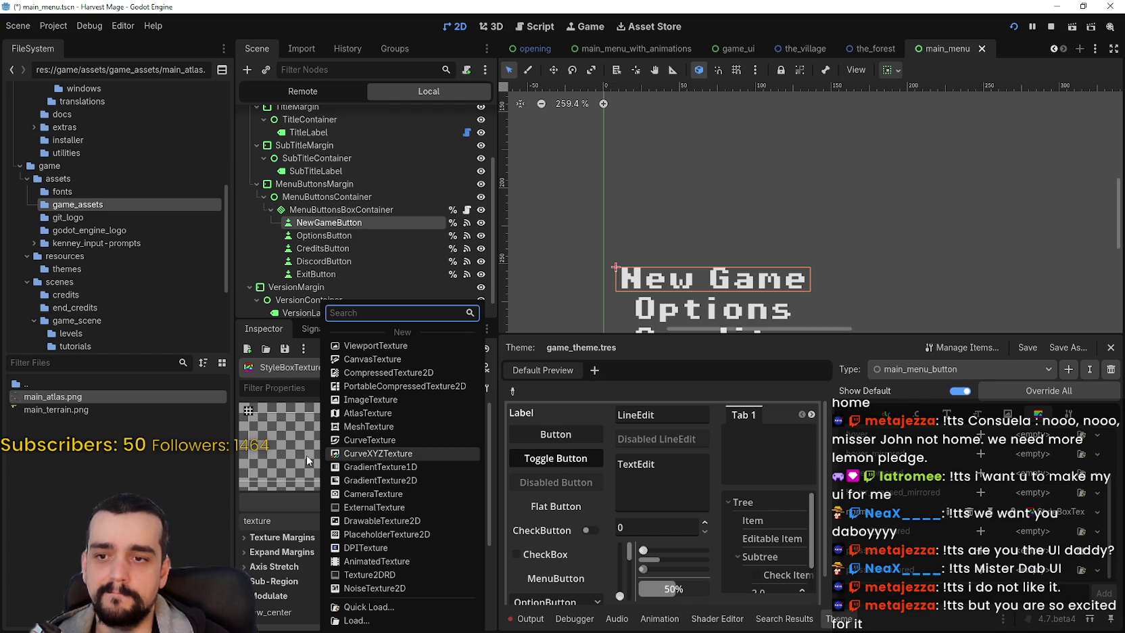
{"action": "left_click", "coordinate": [376, 416]}
{"action": "left_click", "coordinate": [401, 520]}
Step: Quick Load main_atlas.png as the atlas source and open the Region Editor
{"action": "left_click", "coordinate": [412, 553]}
{"action": "left_click", "coordinate": [366, 608]}
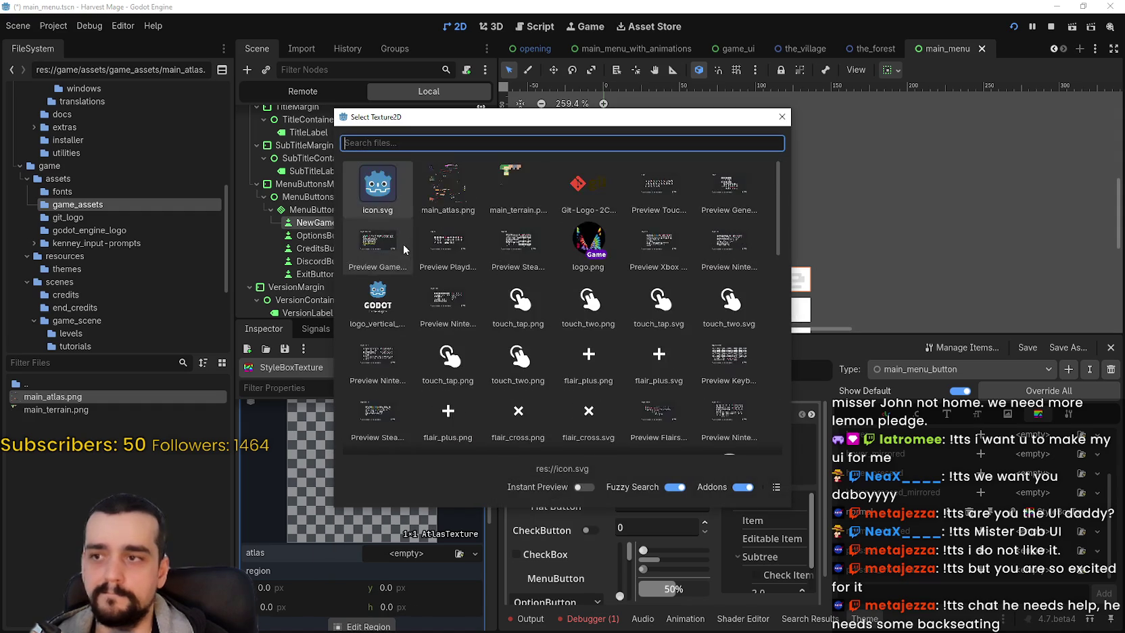
{"action": "double_click", "coordinate": [446, 191]}
{"action": "scroll", "coordinate": [310, 545], "scroll_direction": "down", "scroll_amount": 1}
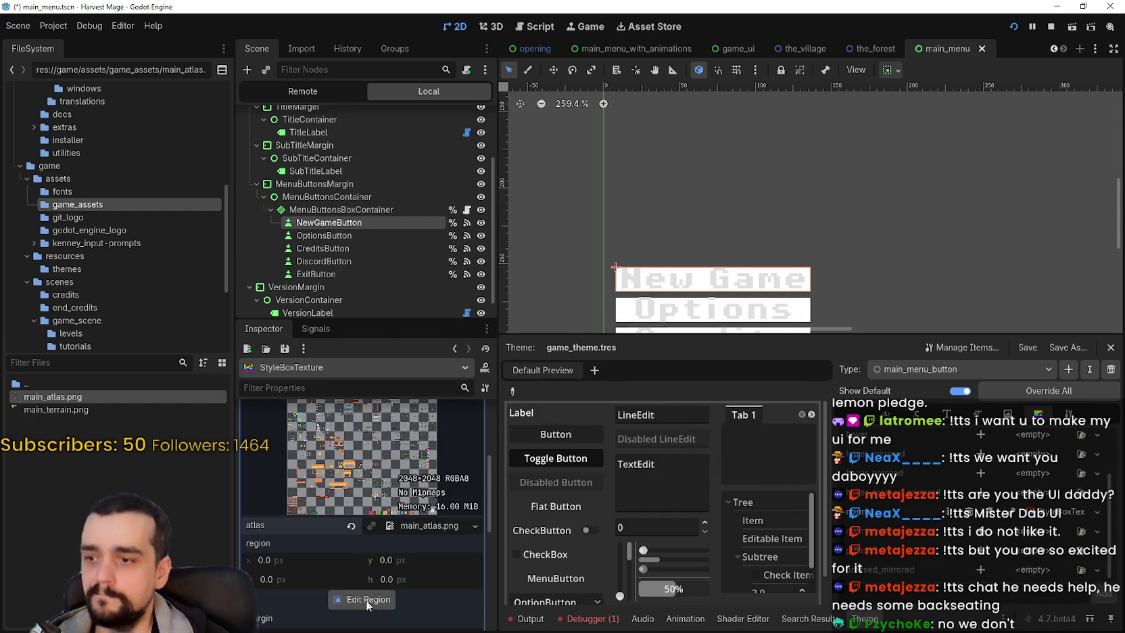
{"action": "left_click", "coordinate": [365, 600]}
{"action": "scroll", "coordinate": [653, 271], "scroll_direction": "up", "scroll_amount": 2}
Step: Pan the atlas to the button tiles and set region Snap Mode to an 8 px Grid Snap
{"action": "scroll", "coordinate": [654, 270], "scroll_direction": "down", "scroll_amount": 2}
{"action": "scroll", "coordinate": [527, 405], "scroll_direction": "down", "scroll_amount": 5}
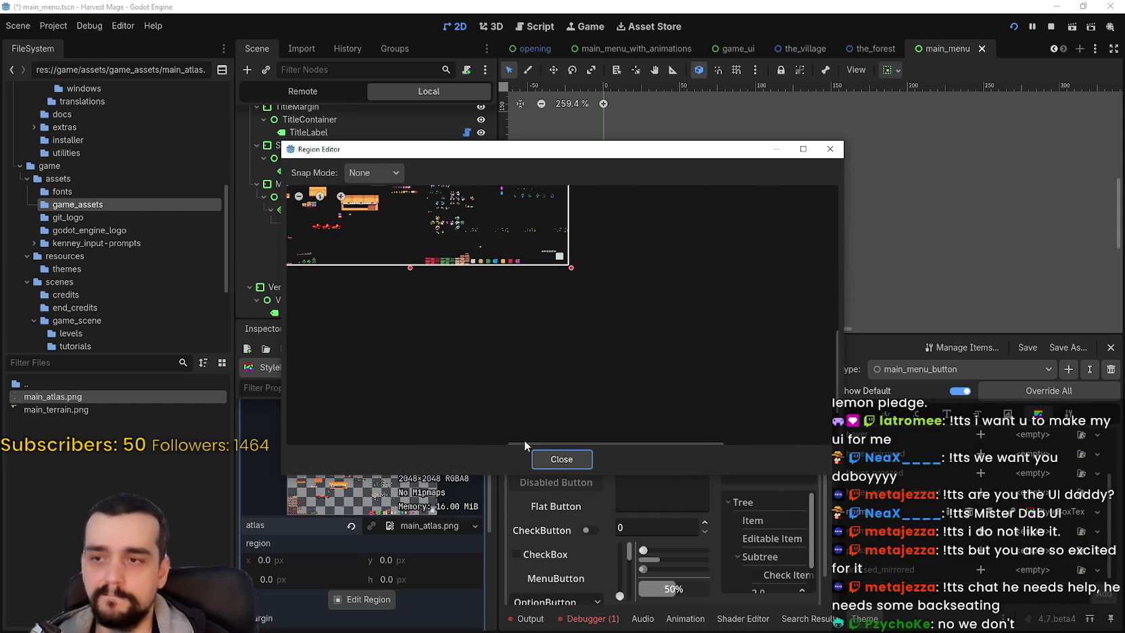
{"action": "scroll", "coordinate": [461, 231], "scroll_direction": "up", "scroll_amount": 6}
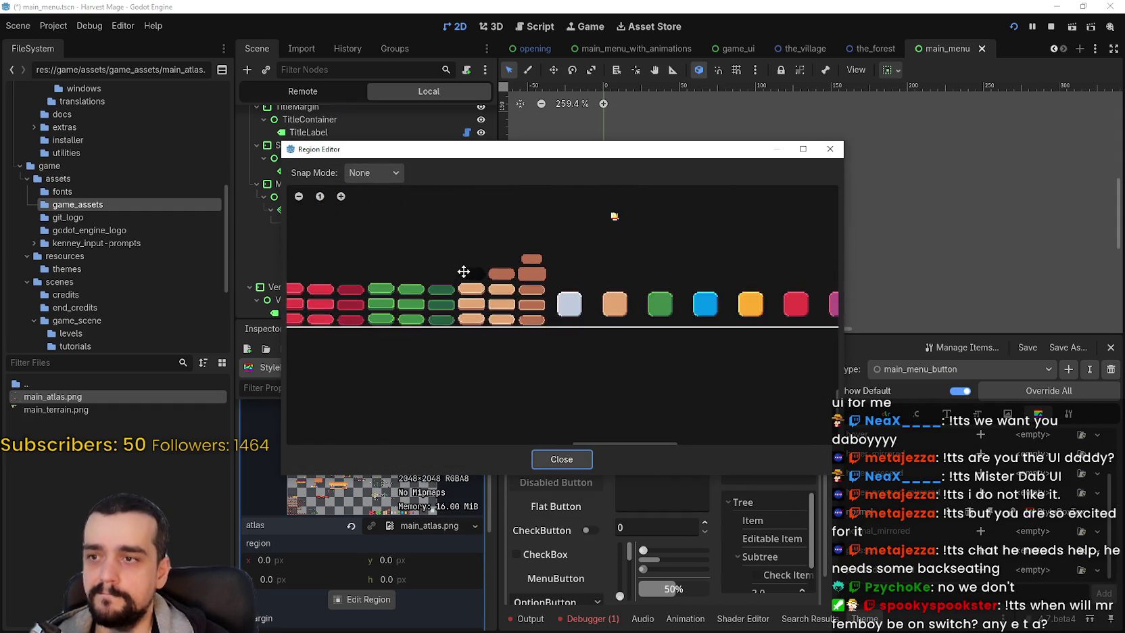
{"action": "scroll", "coordinate": [472, 286], "scroll_direction": "up", "scroll_amount": 3}
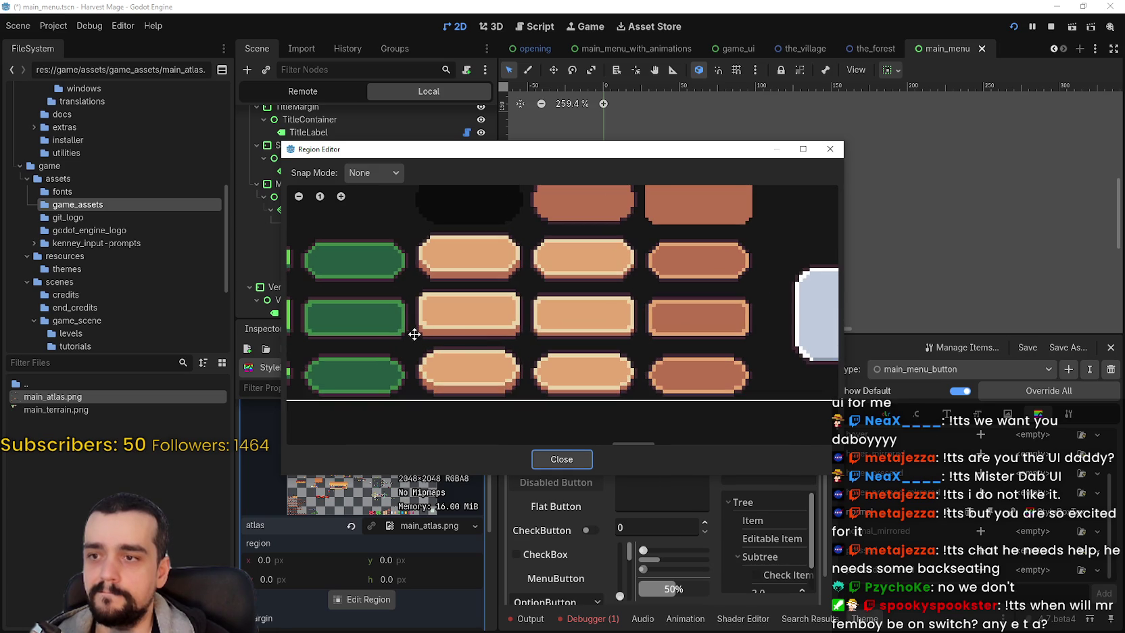
{"action": "scroll", "coordinate": [416, 331], "scroll_direction": "down", "scroll_amount": 5}
{"action": "scroll", "coordinate": [682, 354], "scroll_direction": "up", "scroll_amount": 2}
{"action": "scroll", "coordinate": [697, 373], "scroll_direction": "down", "scroll_amount": 2}
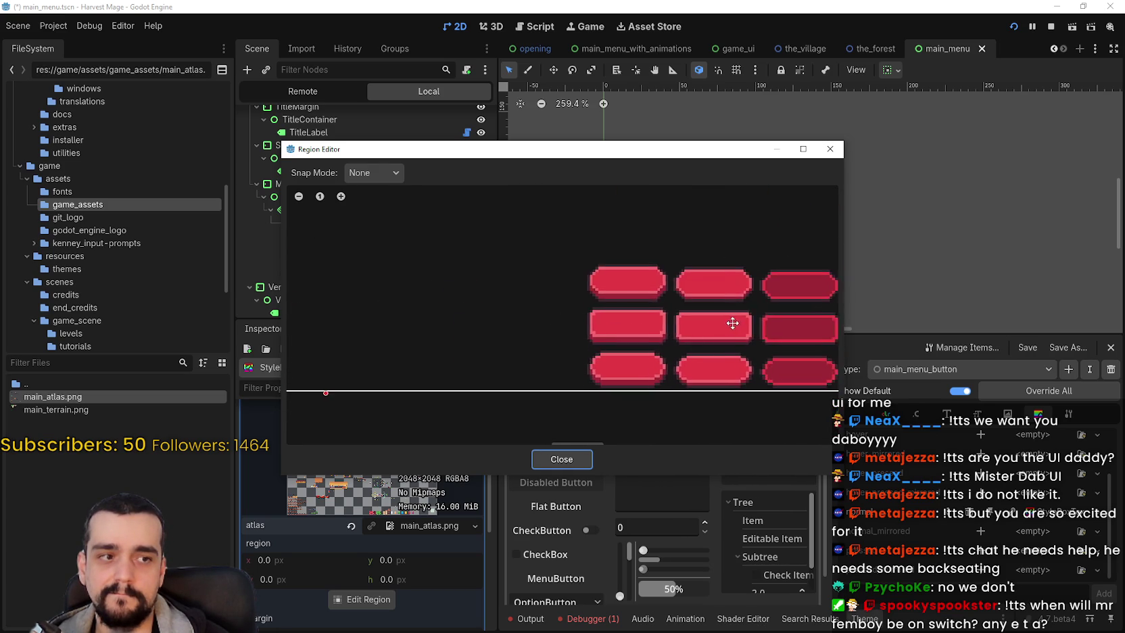
{"action": "mouse_move", "coordinate": [672, 361]}
{"action": "left_mouse_down"}
{"action": "mouse_move", "coordinate": [520, 238]}
{"action": "mouse_move", "coordinate": [494, 289]}
{"action": "mouse_move", "coordinate": [325, 178]}
{"action": "left_mouse_up"}
{"action": "left_click", "coordinate": [373, 172]}
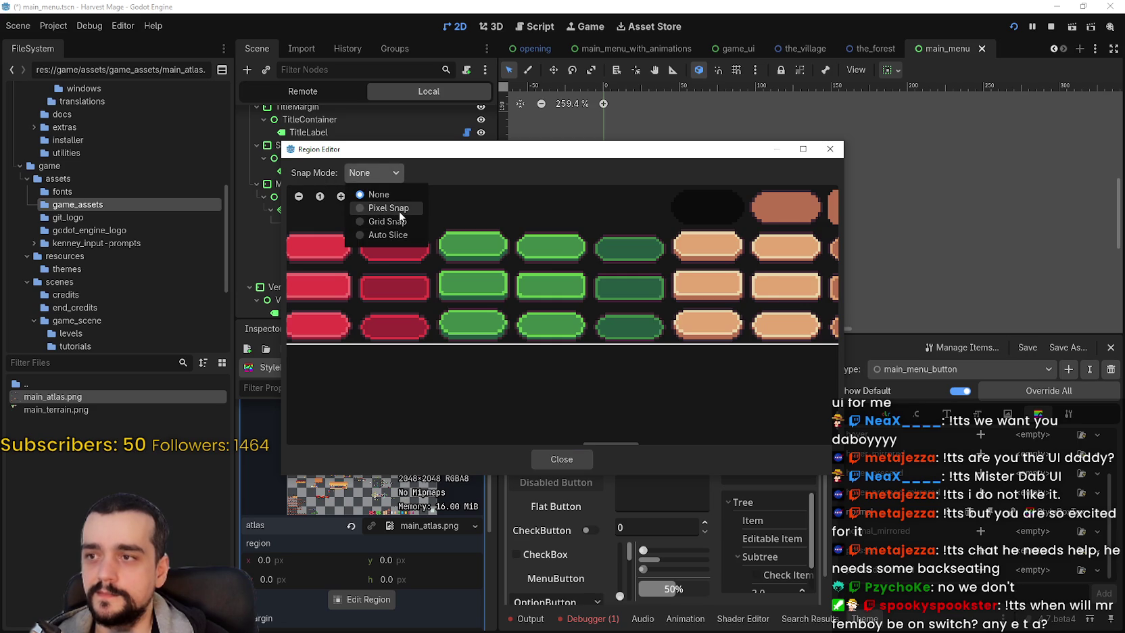
{"action": "left_click", "coordinate": [399, 210]}
{"action": "left_click", "coordinate": [356, 175]}
{"action": "left_click", "coordinate": [394, 235]}
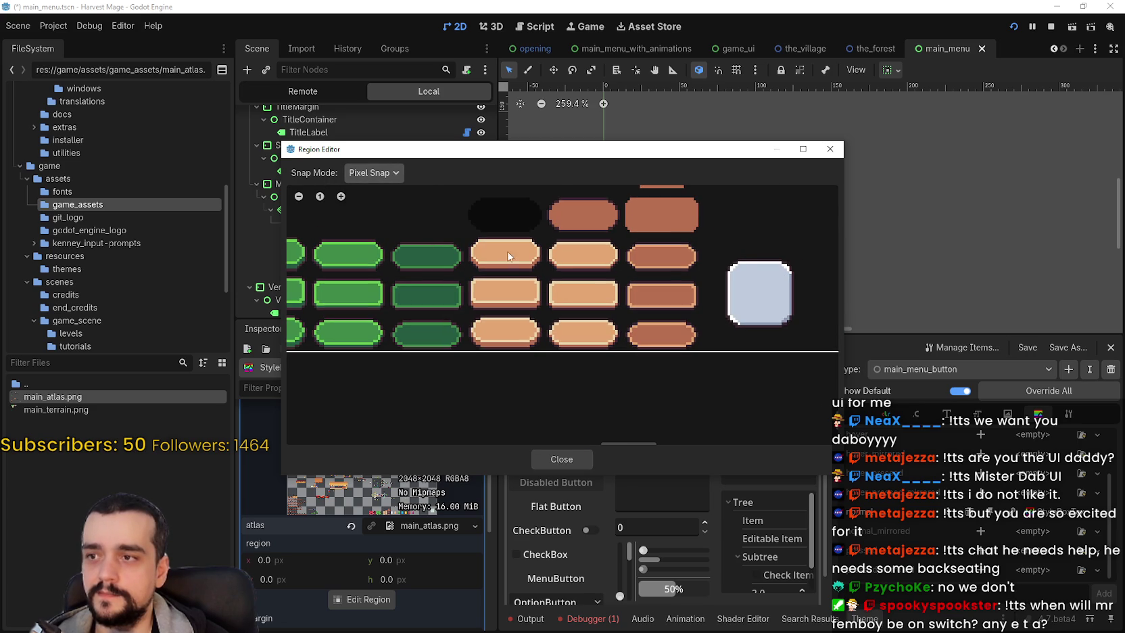
{"action": "left_click", "coordinate": [376, 173]}
{"action": "left_click", "coordinate": [387, 221]}
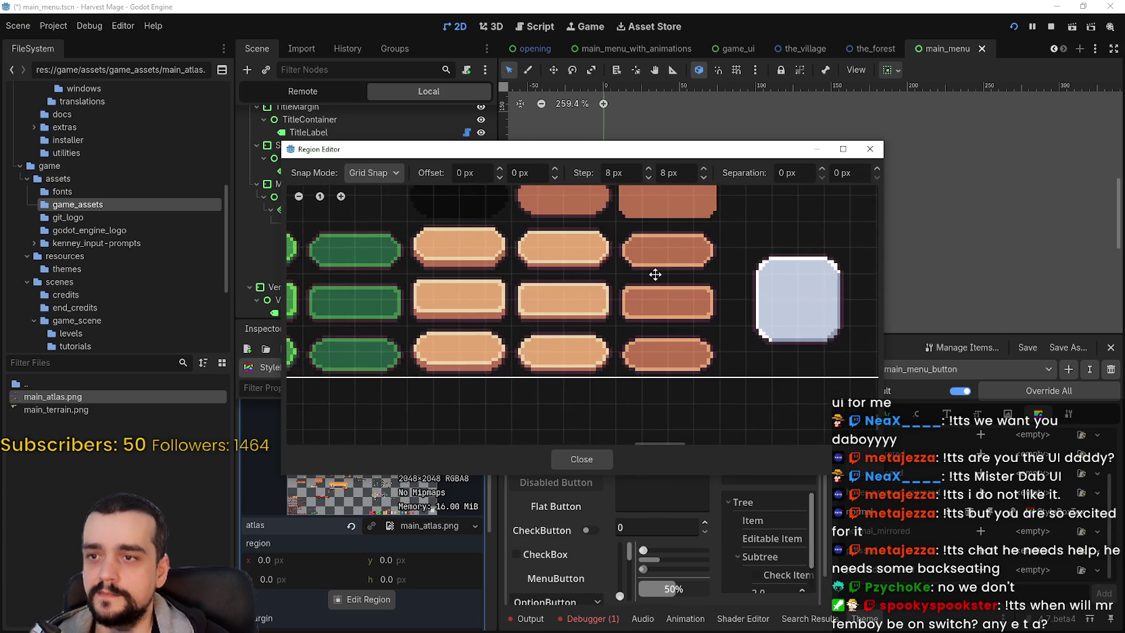
{"action": "left_click_drag", "start_coordinate": [750, 273], "coordinate": [507, 268]}
{"action": "scroll", "coordinate": [623, 267], "scroll_direction": "up", "scroll_amount": 2}
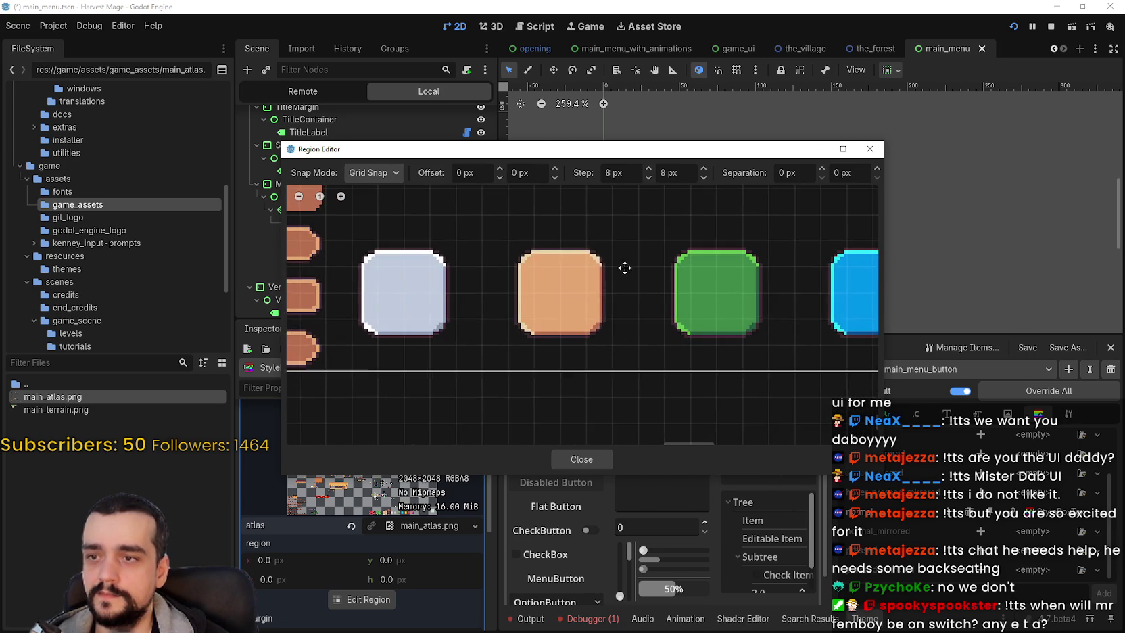
{"action": "scroll", "coordinate": [524, 251], "scroll_direction": "up", "scroll_amount": 1}
{"action": "left_click", "coordinate": [358, 176]}
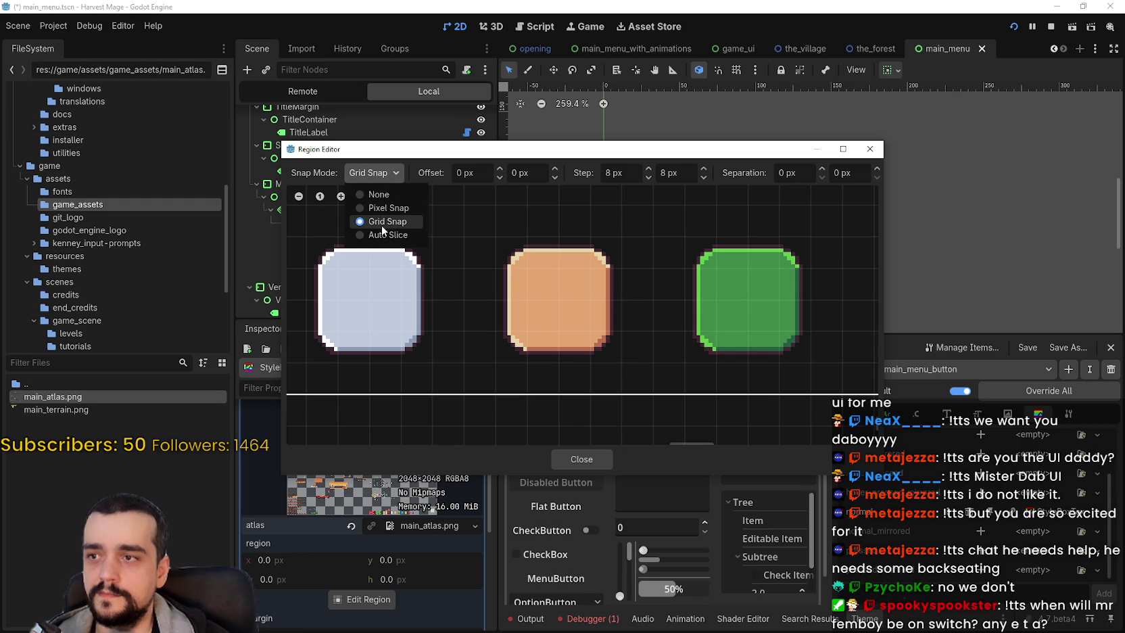
{"action": "left_click", "coordinate": [449, 204]}
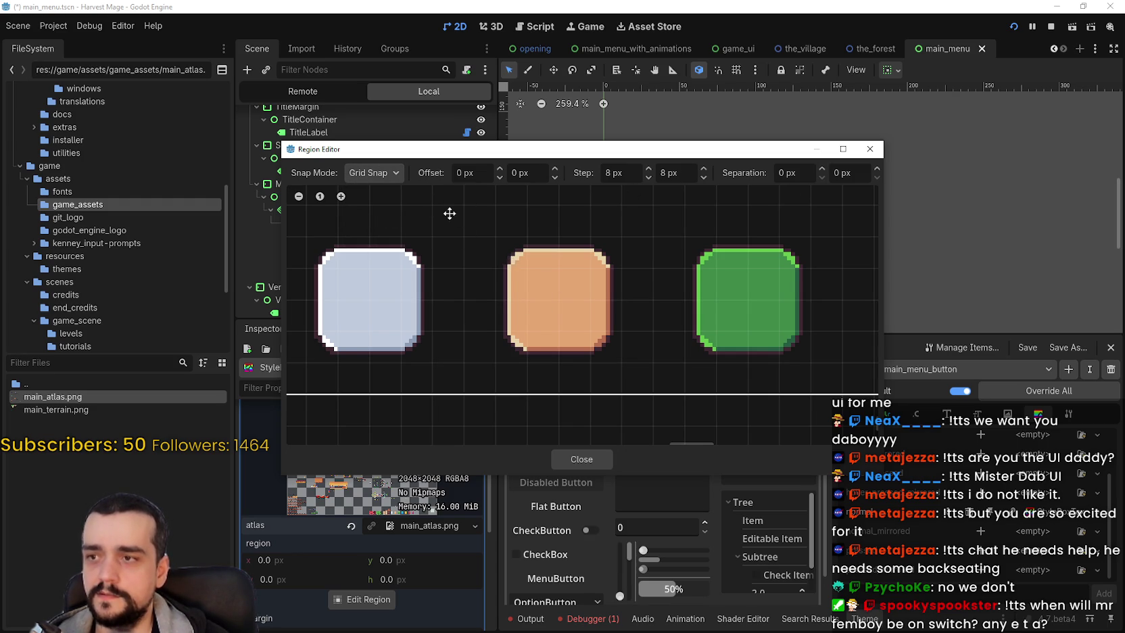
Step: Drag a rough region toward the orange square tile, toggling snapping off and back to grid
{"action": "scroll", "coordinate": [449, 213], "scroll_direction": "down", "scroll_amount": 1}
{"action": "mouse_move", "coordinate": [482, 240]}
{"action": "left_mouse_down"}
{"action": "mouse_move", "coordinate": [497, 257]}
{"action": "mouse_move", "coordinate": [500, 245]}
{"action": "left_mouse_up"}
{"action": "scroll", "coordinate": [500, 244], "scroll_direction": "down", "scroll_amount": 4}
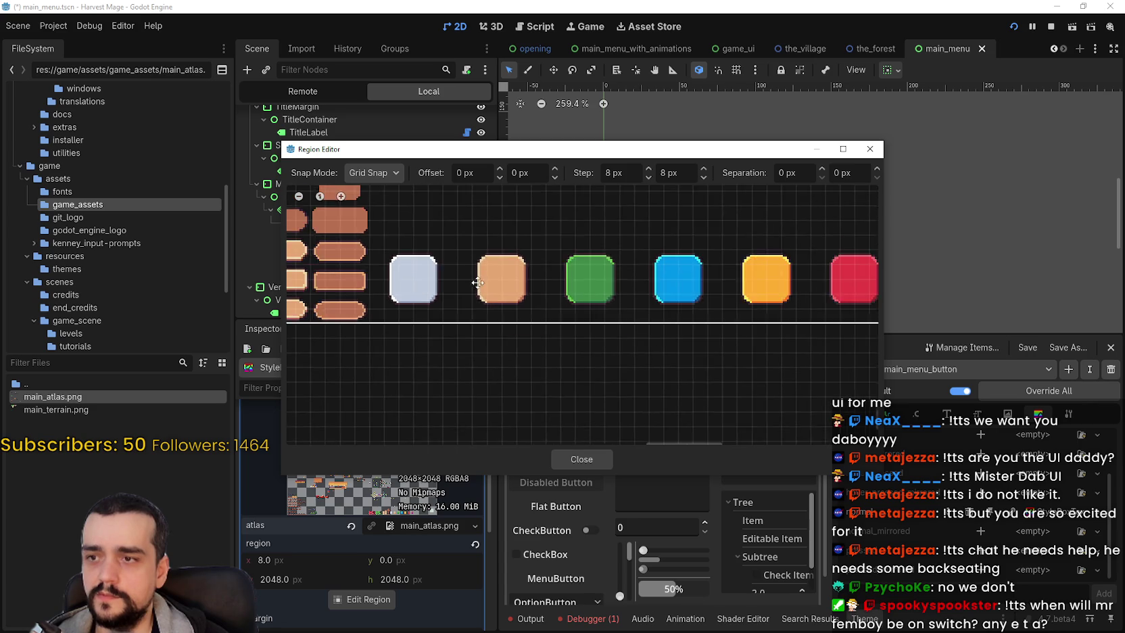
{"action": "left_click", "coordinate": [382, 177]}
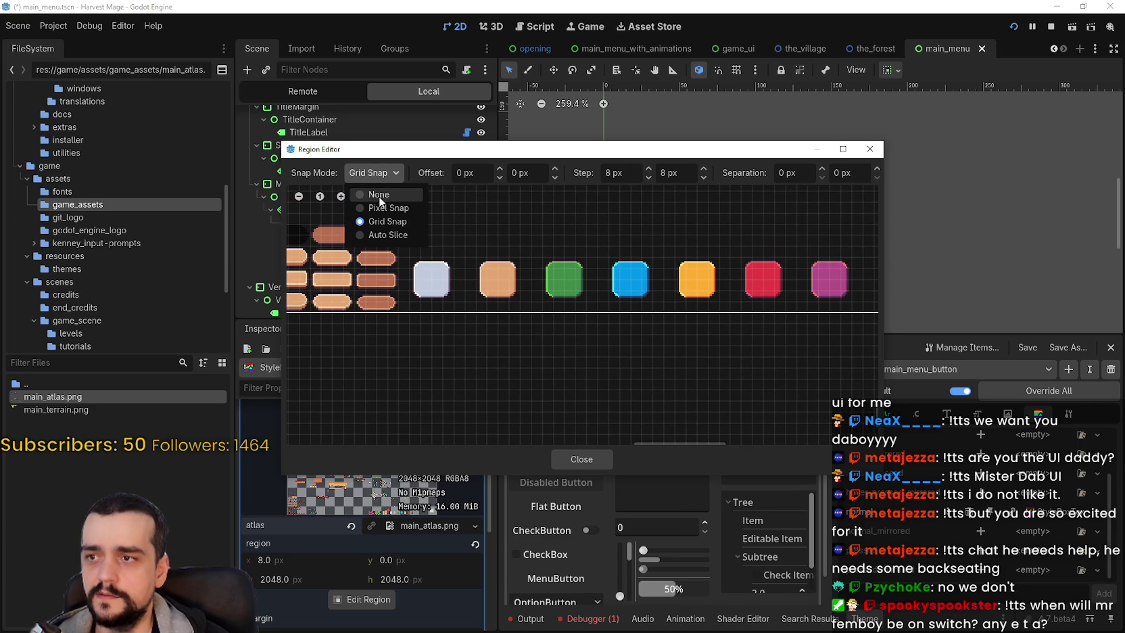
{"action": "left_click", "coordinate": [378, 195]}
{"action": "scroll", "coordinate": [474, 254], "scroll_direction": "up", "scroll_amount": 3}
{"action": "scroll", "coordinate": [476, 253], "scroll_direction": "down", "scroll_amount": 6}
{"action": "scroll", "coordinate": [480, 253], "scroll_direction": "down", "scroll_amount": 8}
{"action": "scroll", "coordinate": [556, 272], "scroll_direction": "down", "scroll_amount": 4}
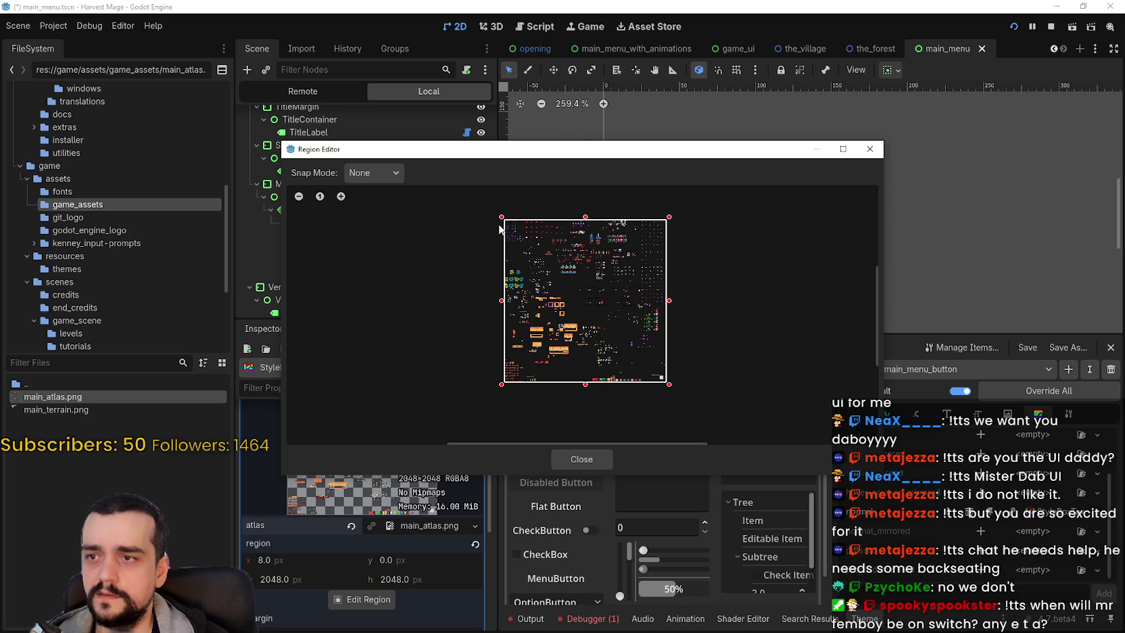
{"action": "left_click_drag", "start_coordinate": [499, 217], "coordinate": [611, 373]}
{"action": "scroll", "coordinate": [666, 399], "scroll_direction": "up", "scroll_amount": 6}
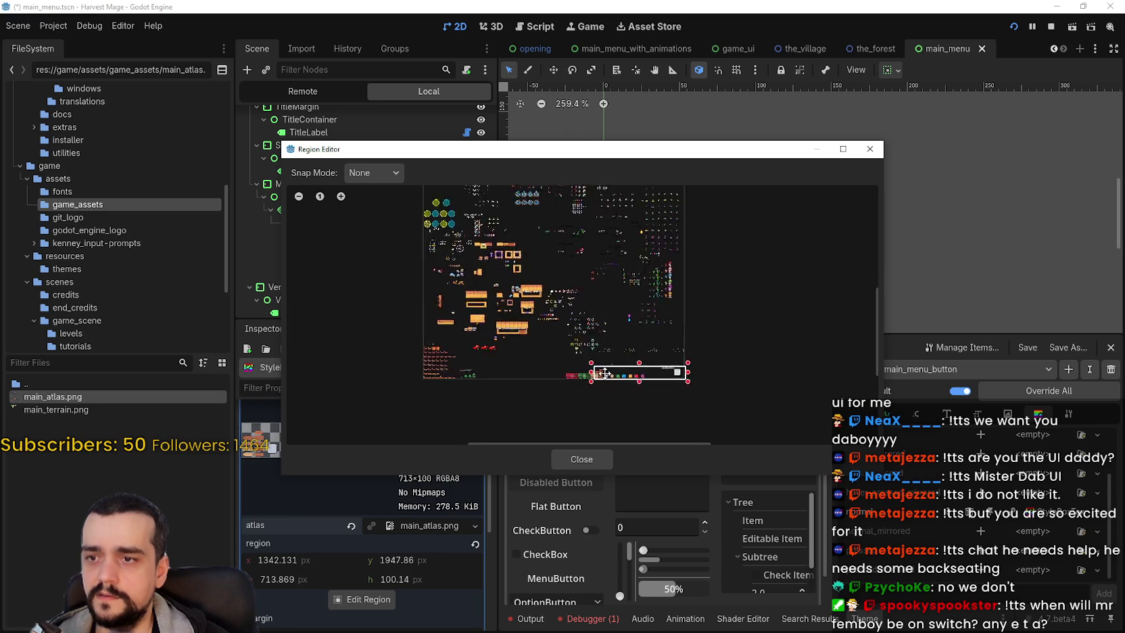
{"action": "scroll", "coordinate": [676, 395], "scroll_direction": "up", "scroll_amount": 5}
{"action": "left_click", "coordinate": [374, 172]}
{"action": "left_click", "coordinate": [387, 221]}
Step: Resize the region to exactly 32×32 px around the orange square at 1464, 2008
{"action": "left_click_drag", "start_coordinate": [803, 370], "coordinate": [370, 370]}
{"action": "scroll", "coordinate": [744, 284], "scroll_direction": "up", "scroll_amount": 6}
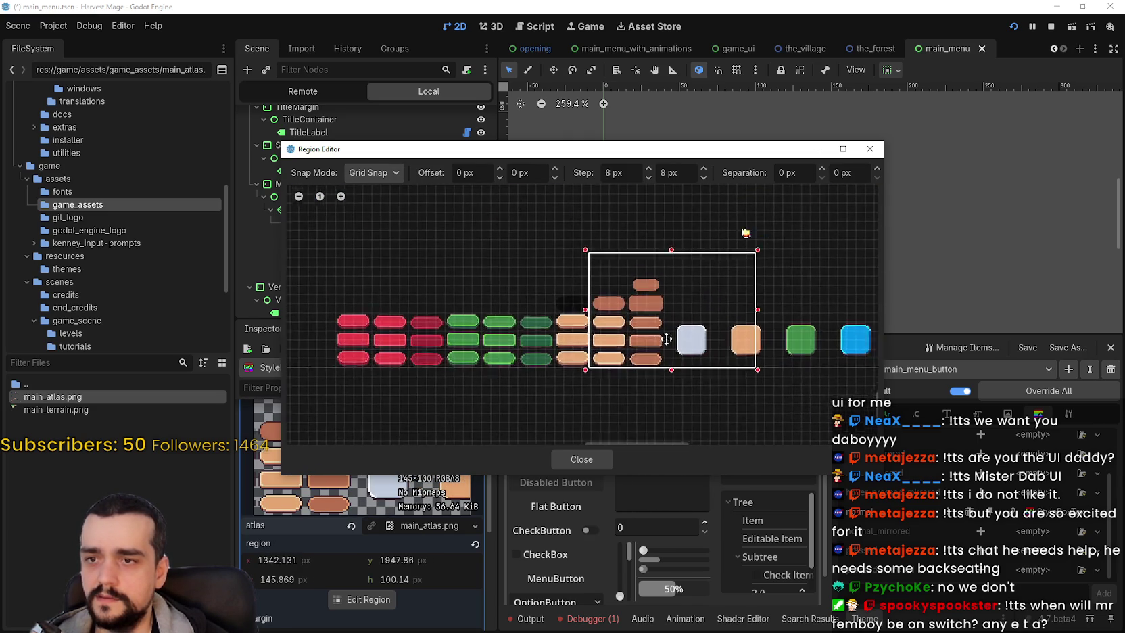
{"action": "mouse_move", "coordinate": [457, 244]}
{"action": "left_mouse_down"}
{"action": "mouse_move", "coordinate": [595, 282]}
{"action": "mouse_move", "coordinate": [655, 332]}
{"action": "left_mouse_up"}
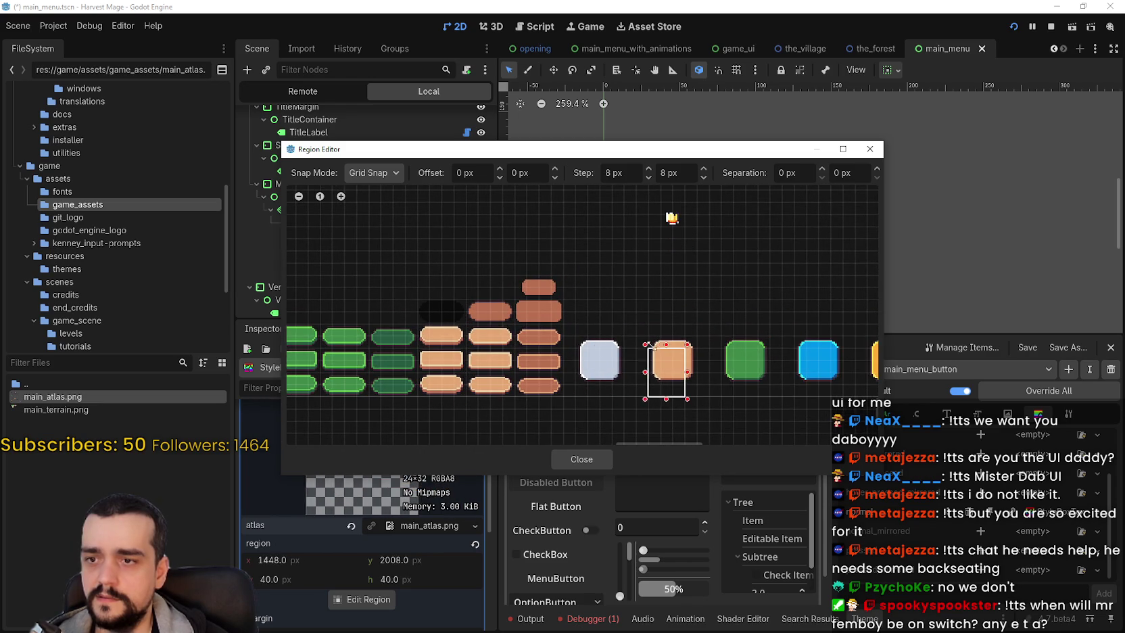
{"action": "scroll", "coordinate": [686, 366], "scroll_direction": "up", "scroll_amount": 3}
{"action": "left_click_drag", "start_coordinate": [686, 370], "coordinate": [703, 370]}
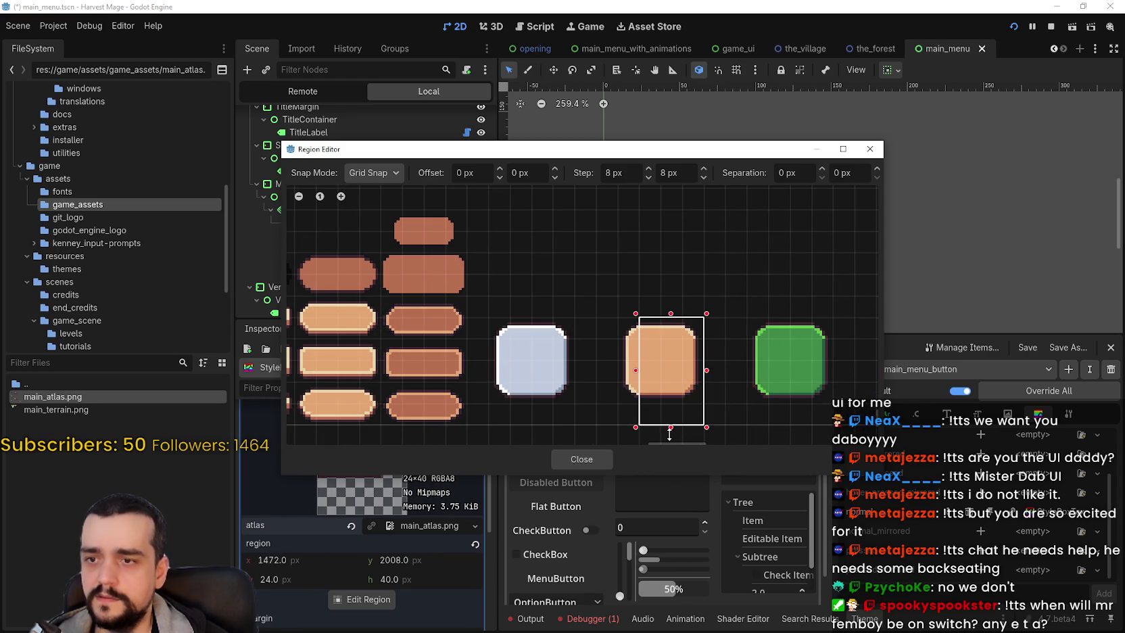
{"action": "left_click_drag", "start_coordinate": [677, 425], "coordinate": [678, 404]}
{"action": "left_click_drag", "start_coordinate": [637, 360], "coordinate": [615, 362]}
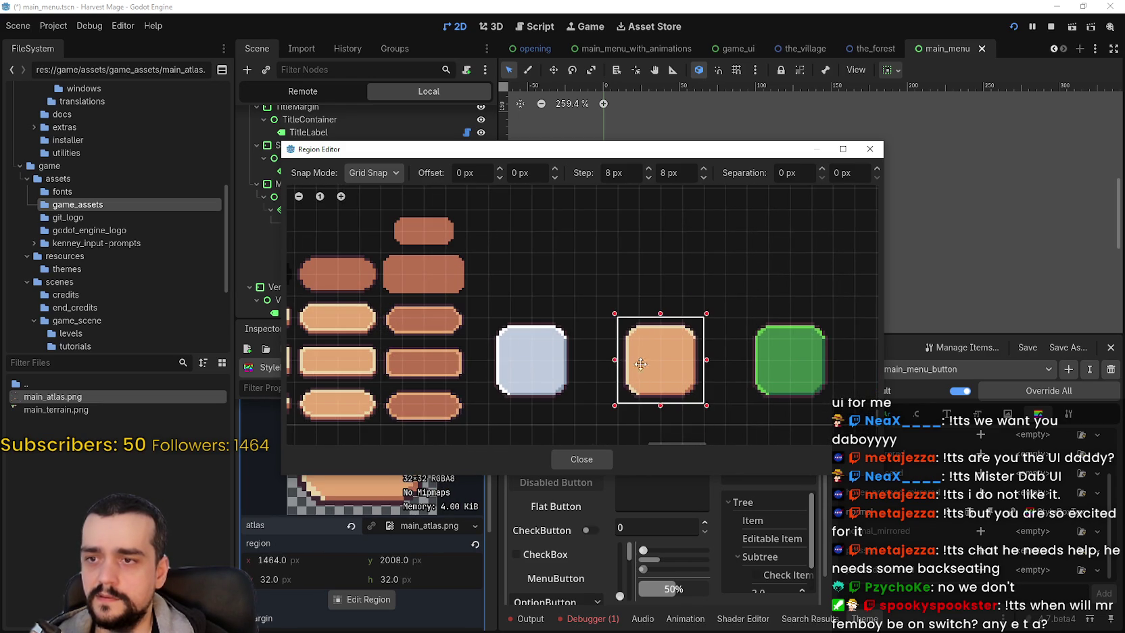
{"action": "scroll", "coordinate": [621, 368], "scroll_direction": "up", "scroll_amount": 2}
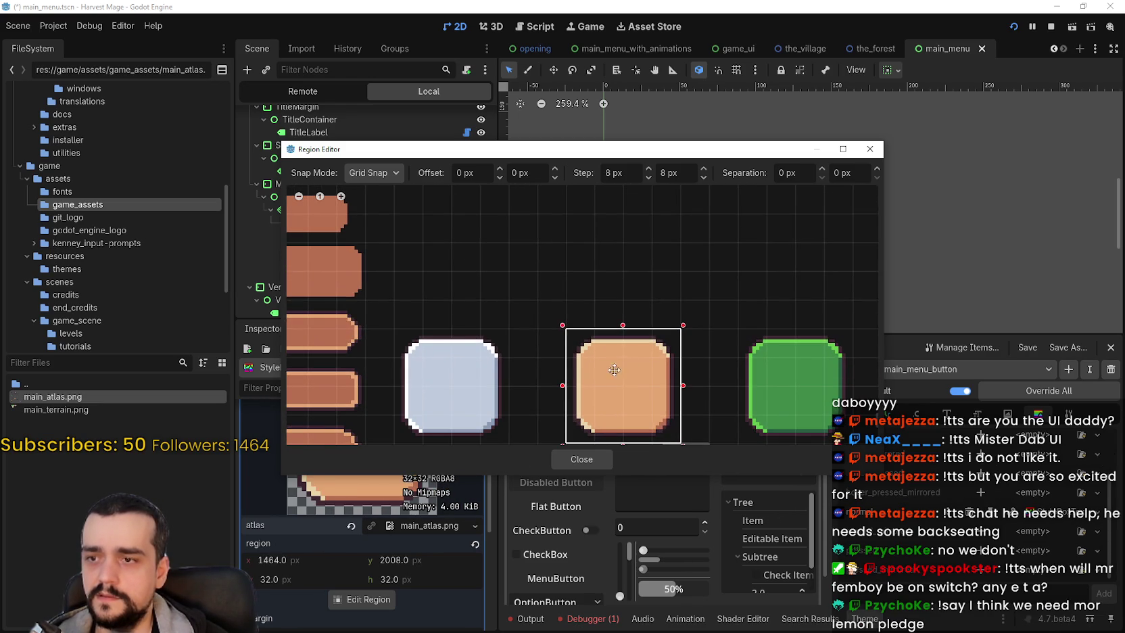
{"action": "scroll", "coordinate": [627, 371], "scroll_direction": "up", "scroll_amount": 5}
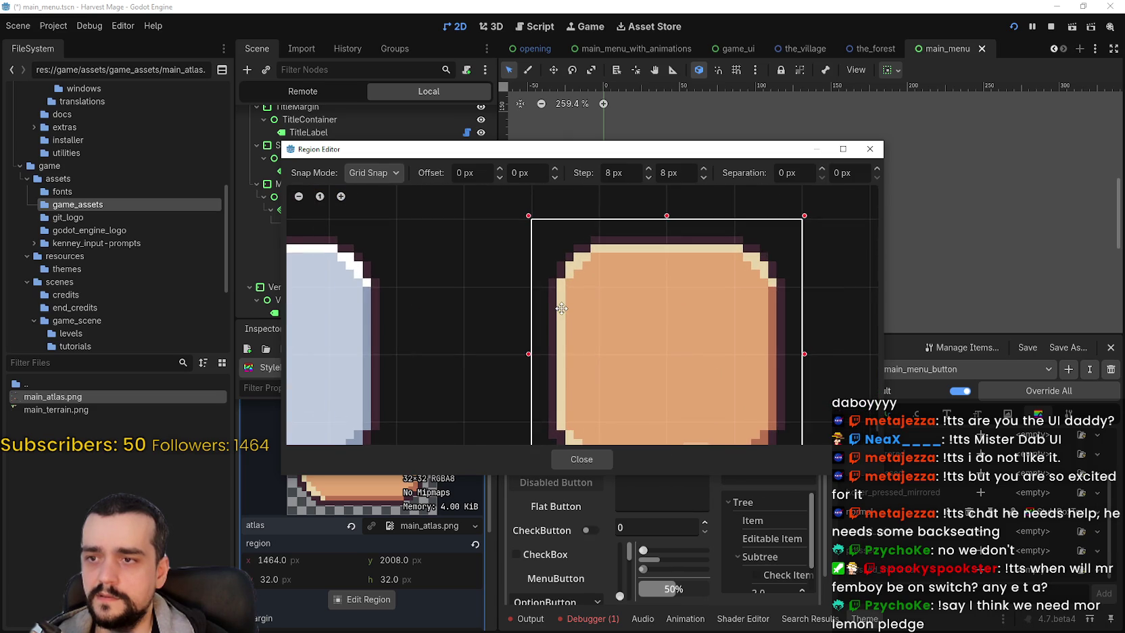
{"action": "scroll", "coordinate": [561, 308], "scroll_direction": "down", "scroll_amount": 3}
{"action": "scroll", "coordinate": [561, 308], "scroll_direction": "up", "scroll_amount": 2}
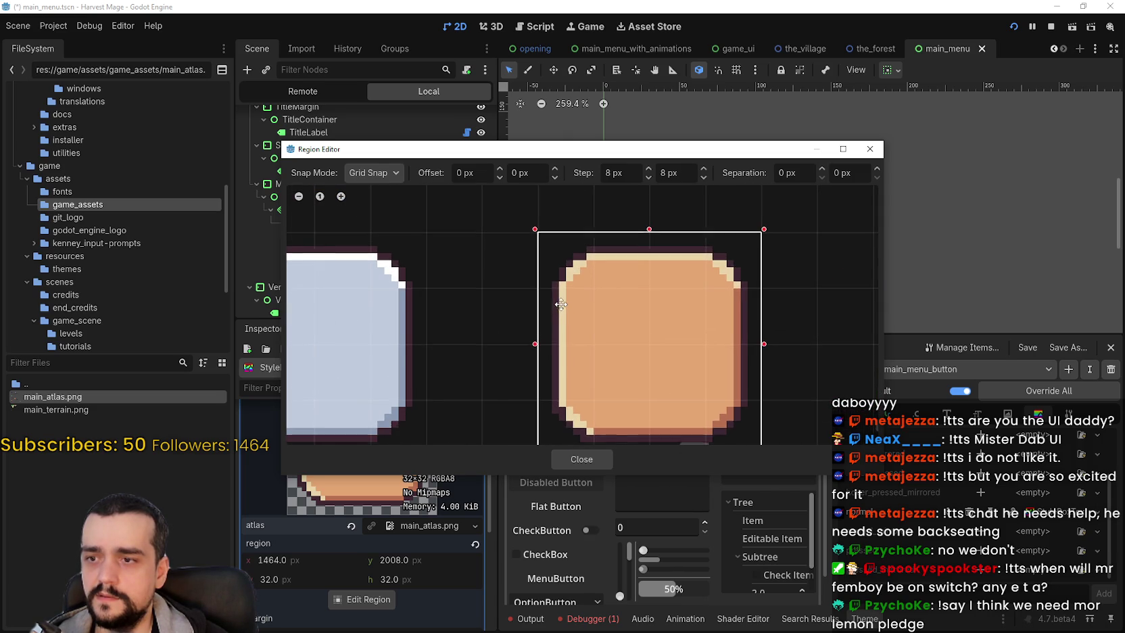
{"action": "mouse_move", "coordinate": [636, 141]}
{"action": "left_mouse_down"}
{"action": "mouse_move", "coordinate": [636, 242]}
{"action": "mouse_move", "coordinate": [636, 144]}
{"action": "left_mouse_up"}
{"action": "scroll", "coordinate": [627, 352], "scroll_direction": "down", "scroll_amount": 3}
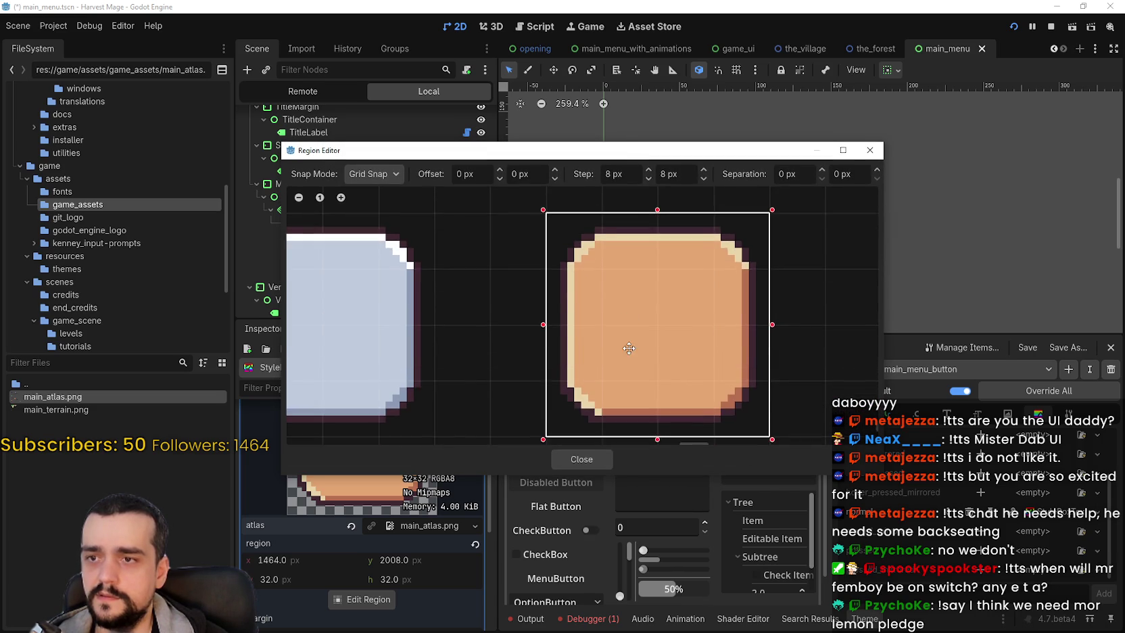
Step: Keep grid snapping on and close the Region Editor, returning to the stylebox properties
{"action": "left_click", "coordinate": [370, 175]}
{"action": "left_click", "coordinate": [374, 221]}
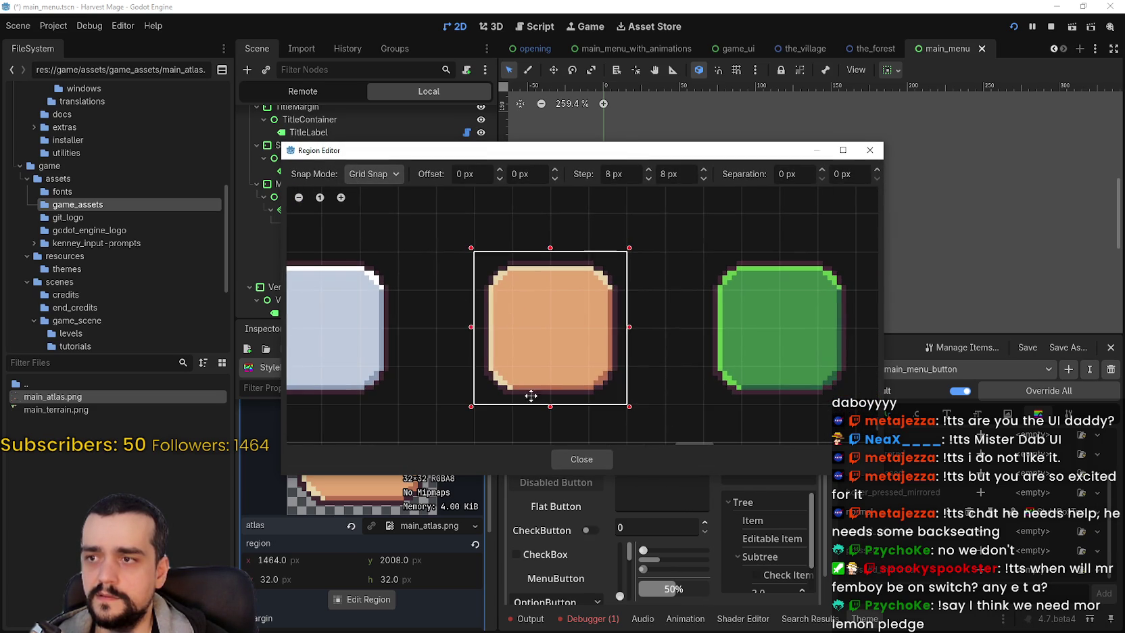
{"action": "left_click", "coordinate": [596, 459]}
{"action": "left_click", "coordinate": [425, 501]}
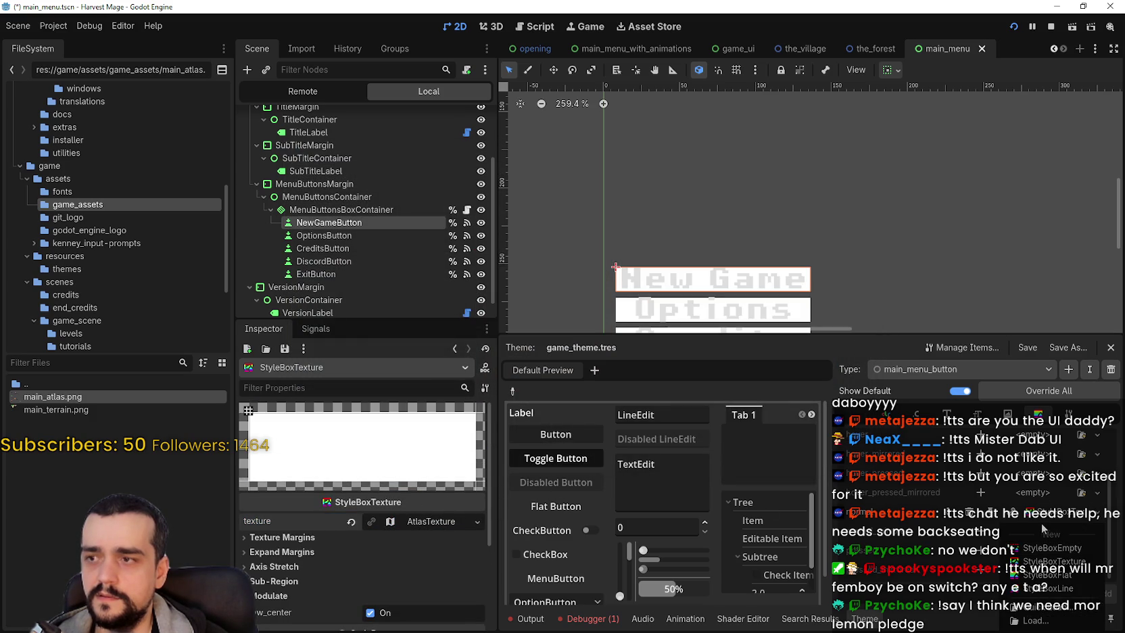
Step: Open the NewGameButton's normal StyleBoxTexture in the sub-region and margin editor
{"action": "left_click", "coordinate": [334, 223]}
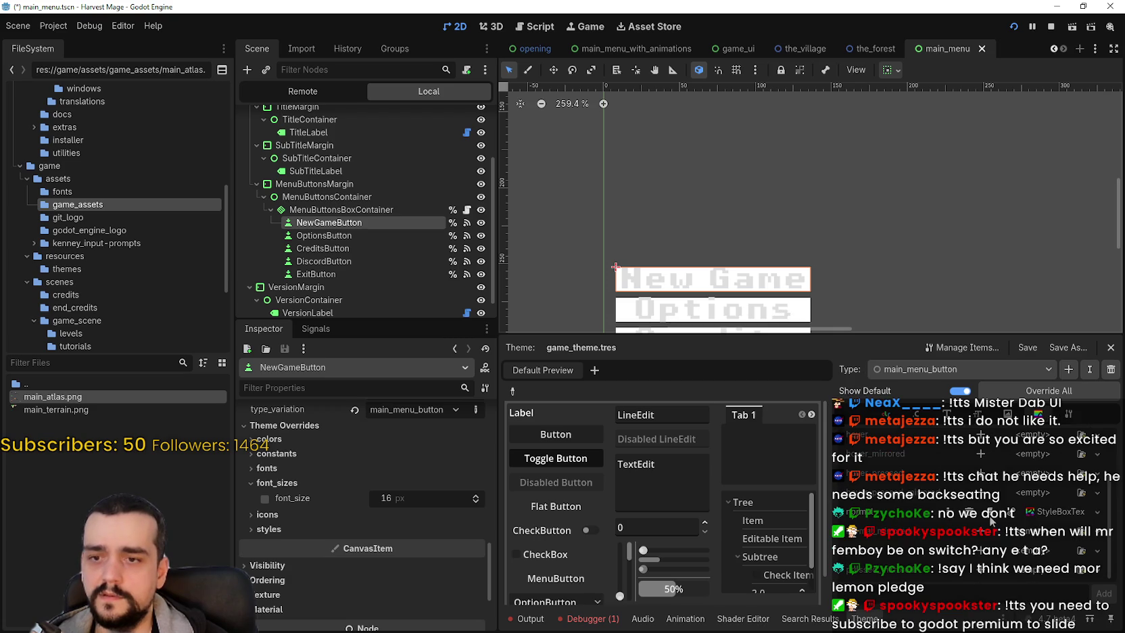
{"action": "left_click", "coordinate": [1041, 550]}
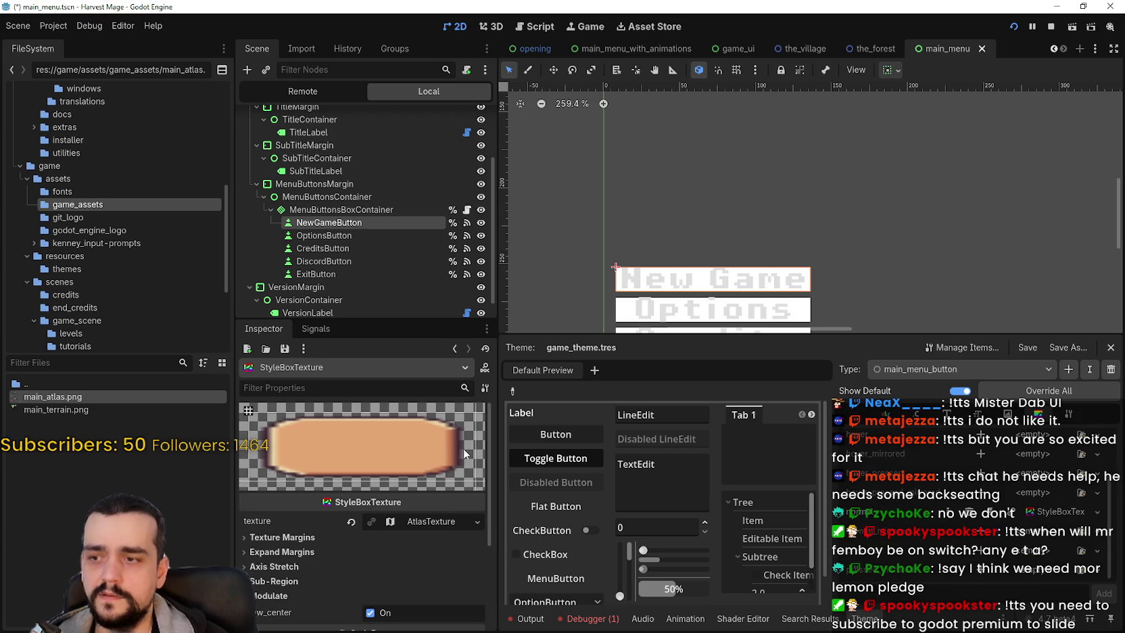
{"action": "scroll", "coordinate": [317, 569], "scroll_direction": "down", "scroll_amount": 3}
{"action": "left_click", "coordinate": [285, 448]}
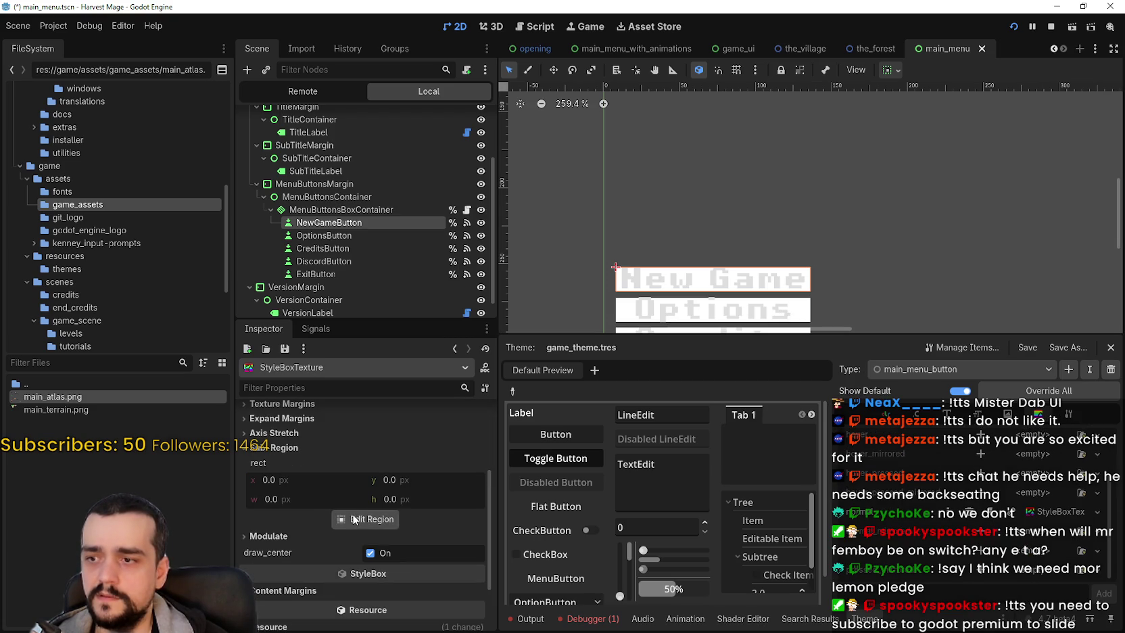
{"action": "left_click", "coordinate": [354, 519]}
Step: With pixel snapping, set the bottom, left and right texture margins for stretching
{"action": "left_click", "coordinate": [352, 173]}
{"action": "left_click", "coordinate": [365, 210]}
{"action": "scroll", "coordinate": [670, 242], "scroll_direction": "up", "scroll_amount": 2}
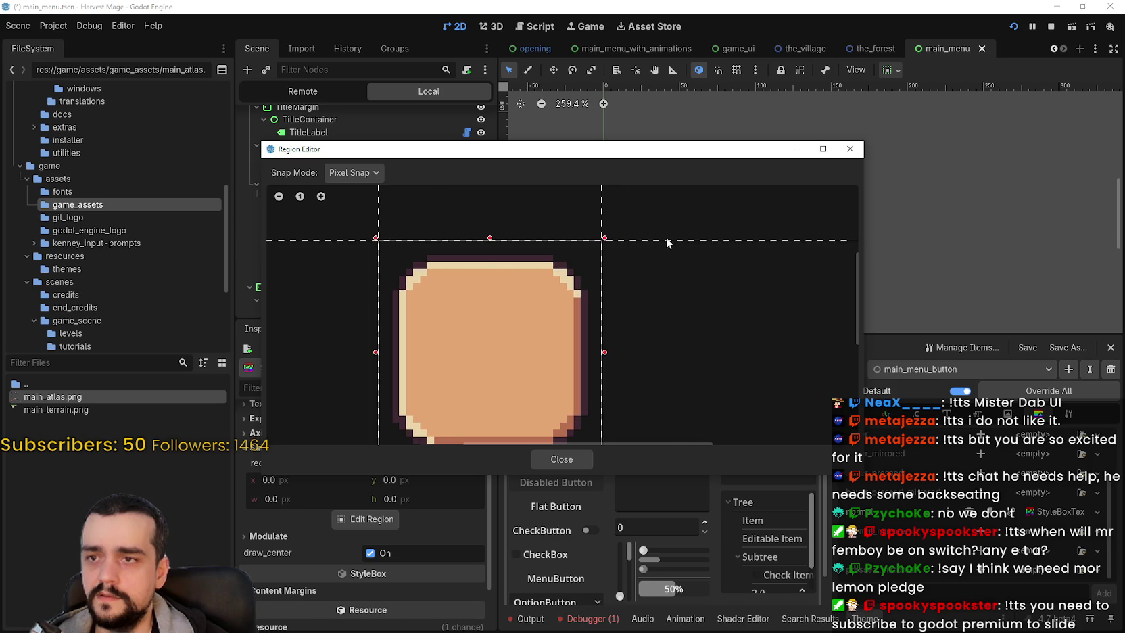
{"action": "mouse_move", "coordinate": [608, 157]}
{"action": "left_mouse_down"}
{"action": "mouse_move", "coordinate": [693, 464]}
{"action": "mouse_move", "coordinate": [690, 214]}
{"action": "left_mouse_up"}
{"action": "scroll", "coordinate": [740, 419], "scroll_direction": "down", "scroll_amount": 2}
{"action": "left_click_drag", "start_coordinate": [752, 461], "coordinate": [754, 426]}
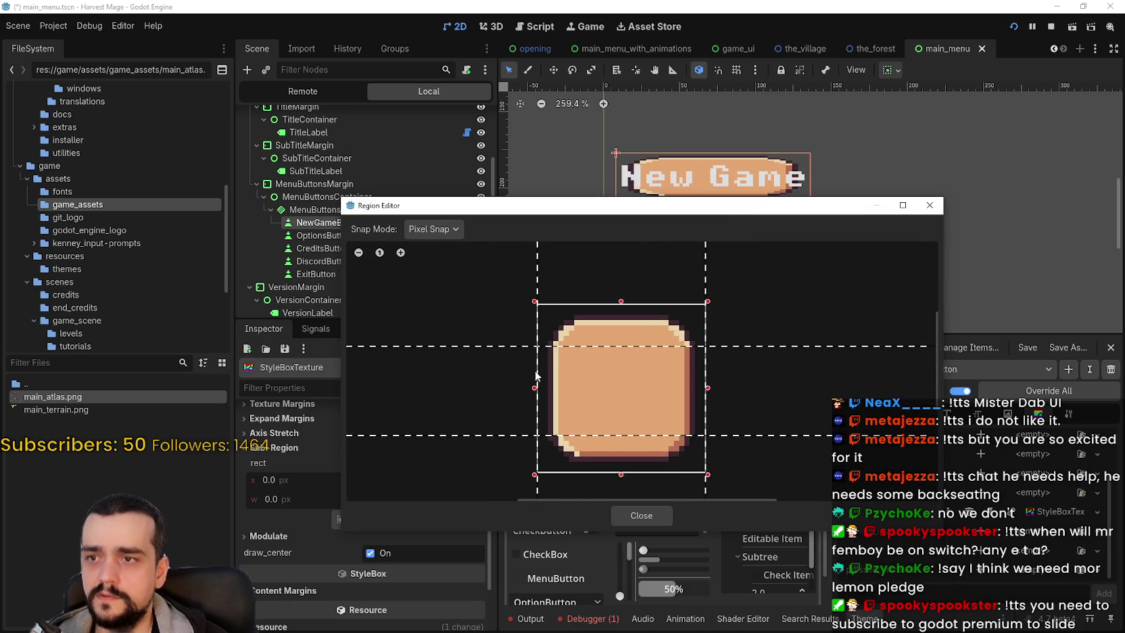
{"action": "scroll", "coordinate": [536, 376], "scroll_direction": "up", "scroll_amount": 1}
{"action": "left_click_drag", "start_coordinate": [533, 278], "coordinate": [579, 283]}
{"action": "left_click_drag", "start_coordinate": [721, 266], "coordinate": [680, 269]}
{"action": "mouse_move", "coordinate": [739, 212]}
{"action": "left_mouse_down"}
{"action": "mouse_move", "coordinate": [763, 479]}
{"action": "mouse_move", "coordinate": [755, 215]}
{"action": "left_mouse_up"}
{"action": "scroll", "coordinate": [752, 443], "scroll_direction": "up", "scroll_amount": 2}
{"action": "left_click", "coordinate": [660, 507]}
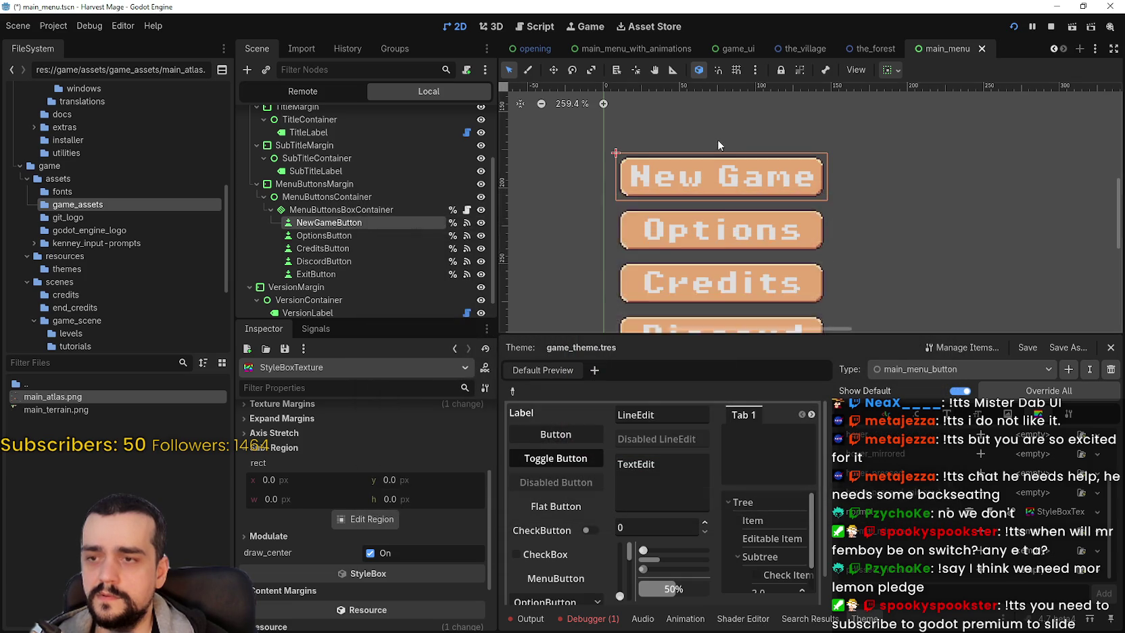
Step: Save the main_menu scene
{"action": "scroll", "coordinate": [713, 203], "scroll_direction": "up", "scroll_amount": 1}
{"action": "key", "text": "ctrl+s"}
{"action": "scroll", "coordinate": [711, 204], "scroll_direction": "up", "scroll_amount": 1}
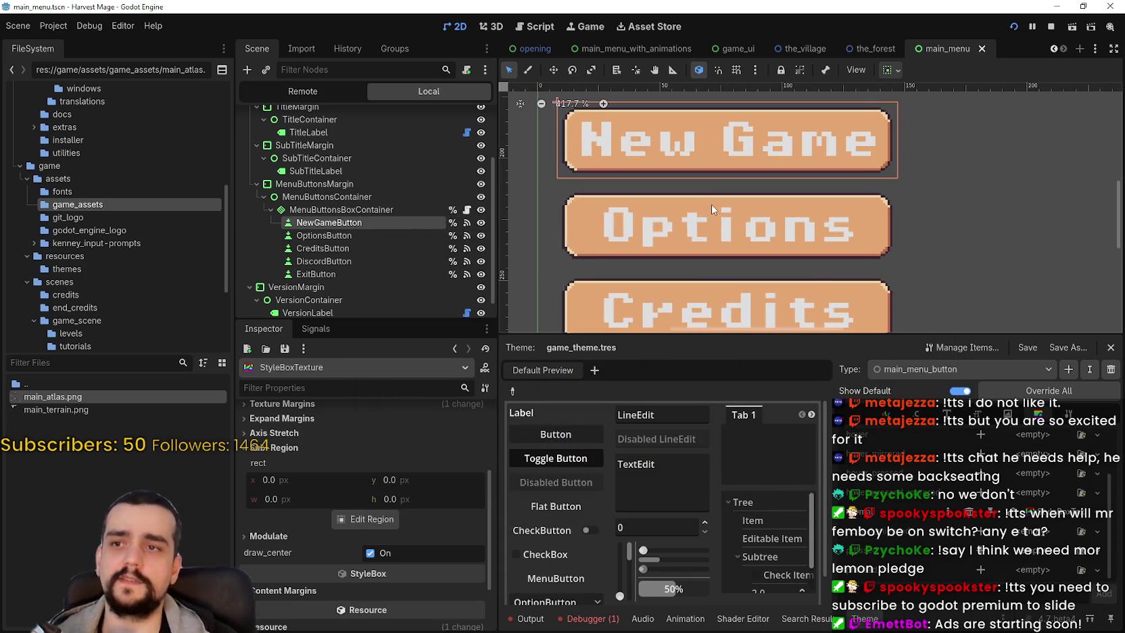
{"action": "scroll", "coordinate": [712, 204], "scroll_direction": "down", "scroll_amount": 2}
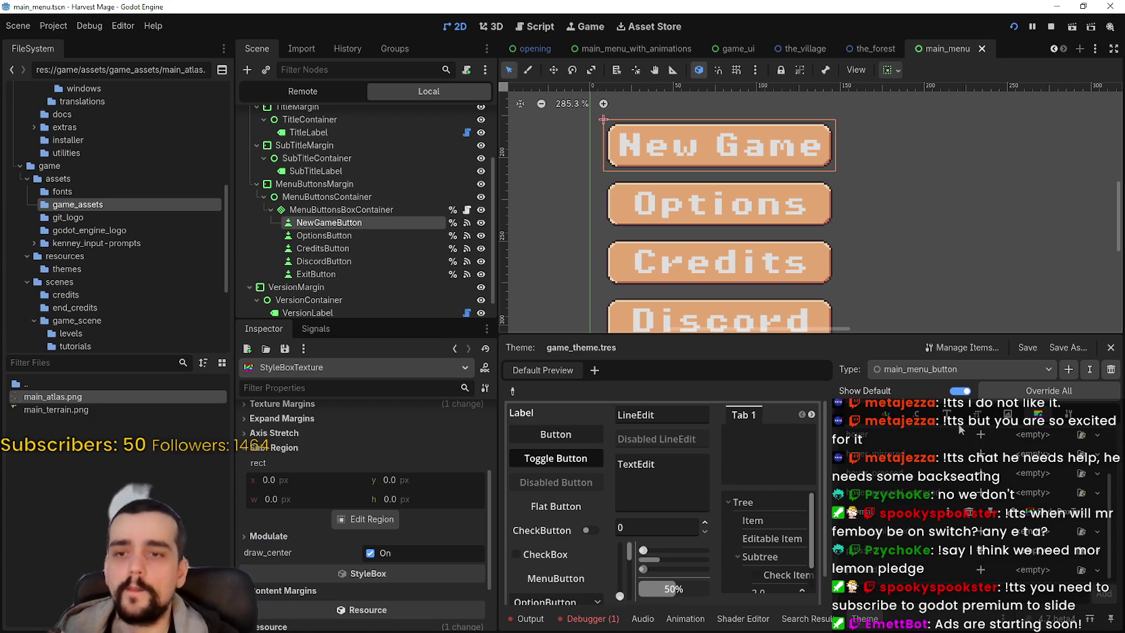
{"action": "scroll", "coordinate": [891, 253], "scroll_direction": "down", "scroll_amount": 5}
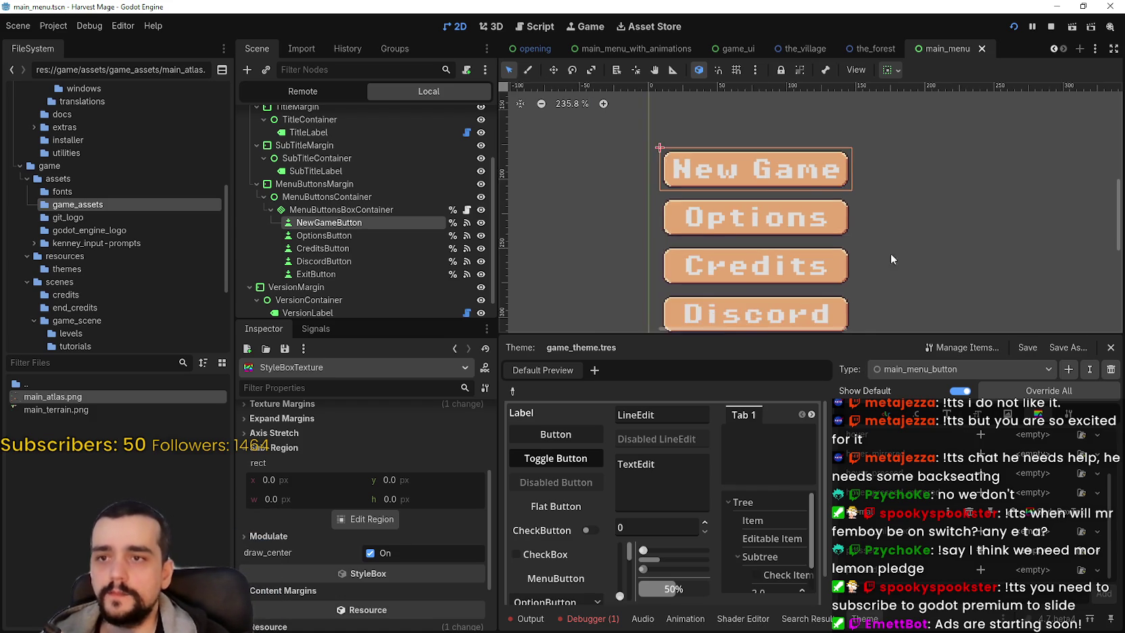
{"action": "scroll", "coordinate": [782, 196], "scroll_direction": "up", "scroll_amount": 4}
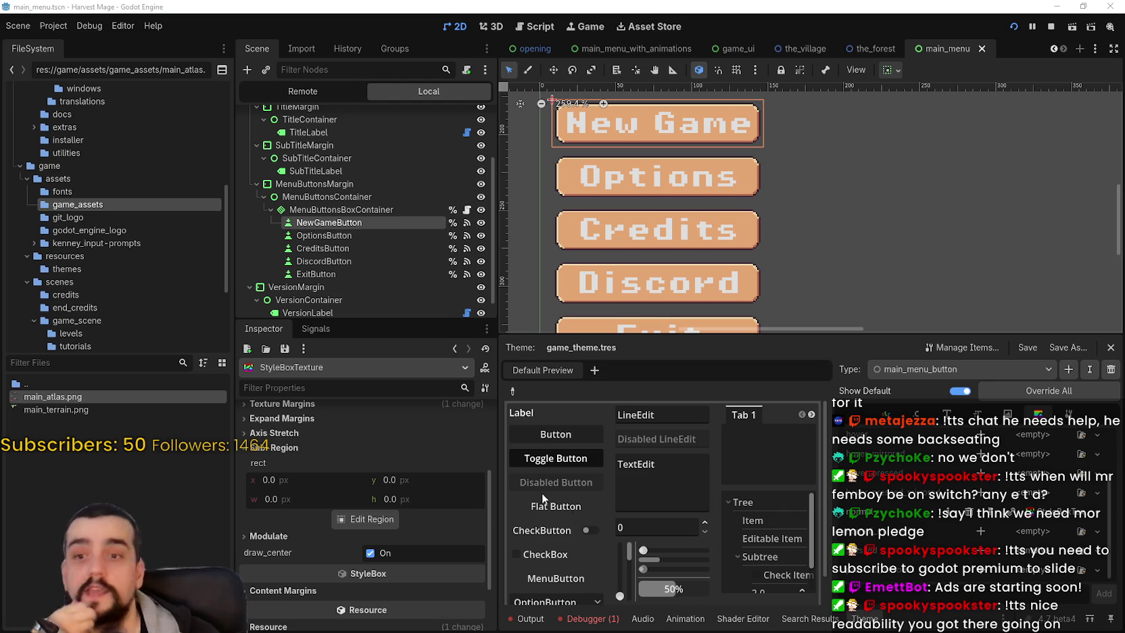
Step: Show the main_menu_button's PixelOperator8-Bold.ttf font from its Font items in the Inspector
{"action": "left_click", "coordinate": [977, 414]}
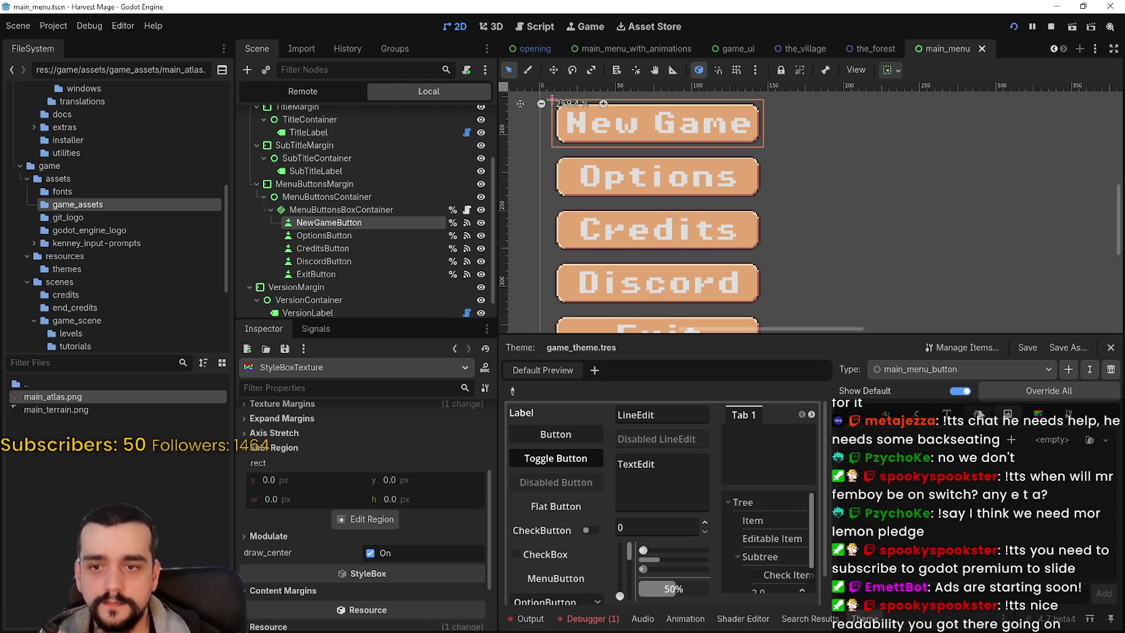
{"action": "left_click", "coordinate": [947, 414]}
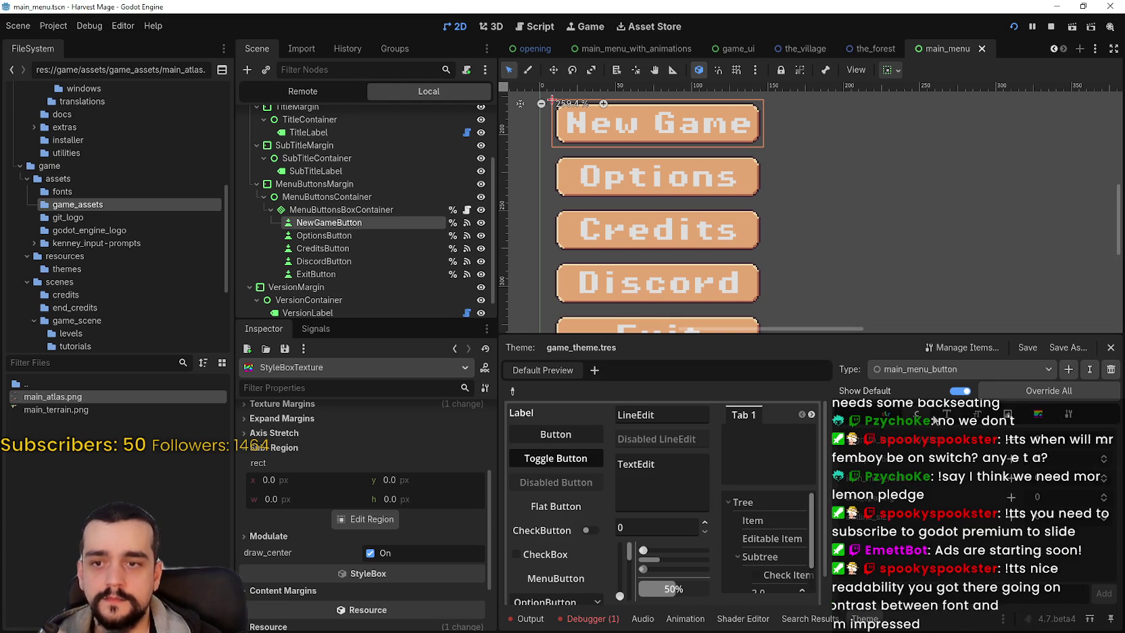
{"action": "left_click", "coordinate": [1059, 446]}
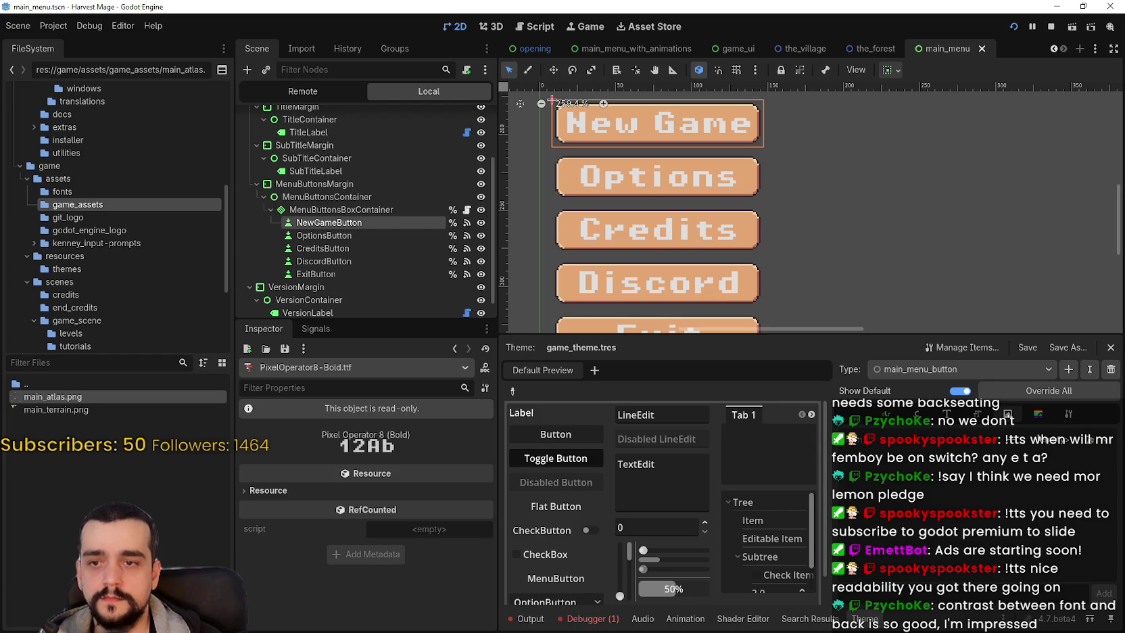
Step: Look through the main_menu_button's StyleBox, Font and Font Size items
{"action": "left_click", "coordinate": [1038, 414]}
{"action": "scroll", "coordinate": [1037, 482], "scroll_direction": "down", "scroll_amount": 3}
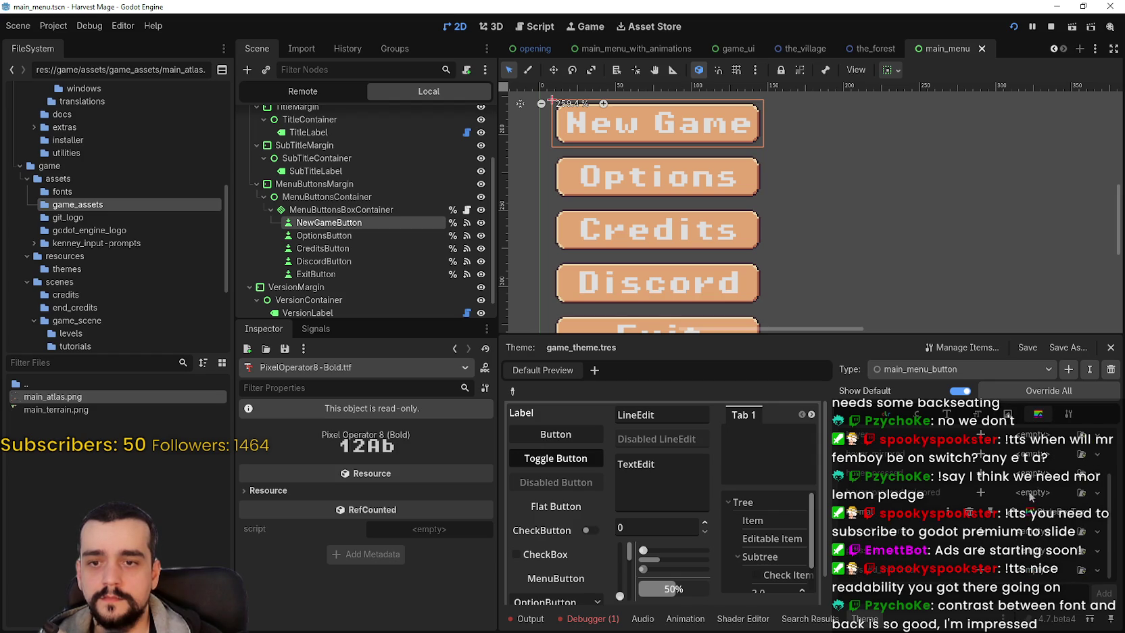
{"action": "scroll", "coordinate": [1031, 496], "scroll_direction": "up", "scroll_amount": 3}
{"action": "left_click", "coordinate": [946, 414]}
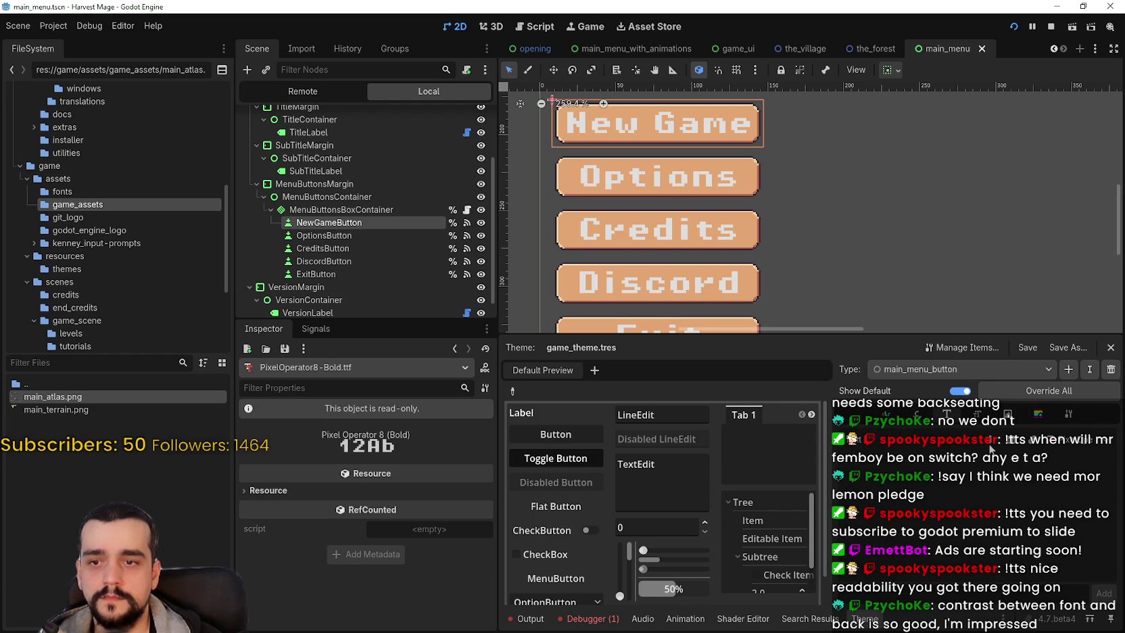
{"action": "left_click", "coordinate": [976, 422]}
{"action": "left_click", "coordinate": [946, 419]}
Step: Add a font_color override in the Color tab and open its colour picker
{"action": "left_click", "coordinate": [892, 413]}
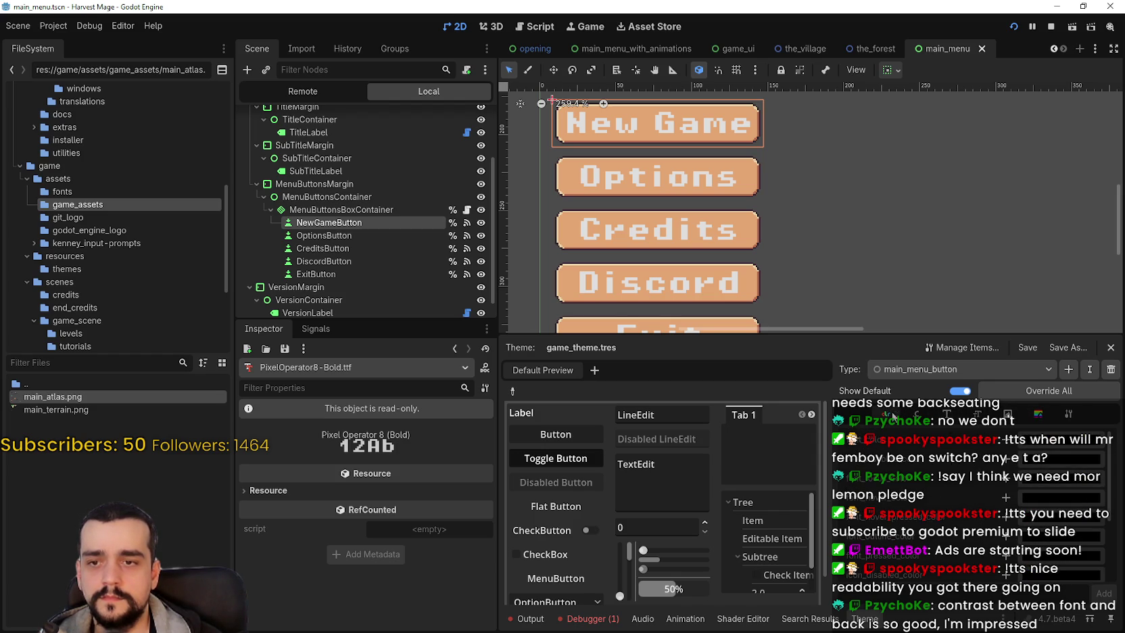
{"action": "left_click", "coordinate": [1007, 440]}
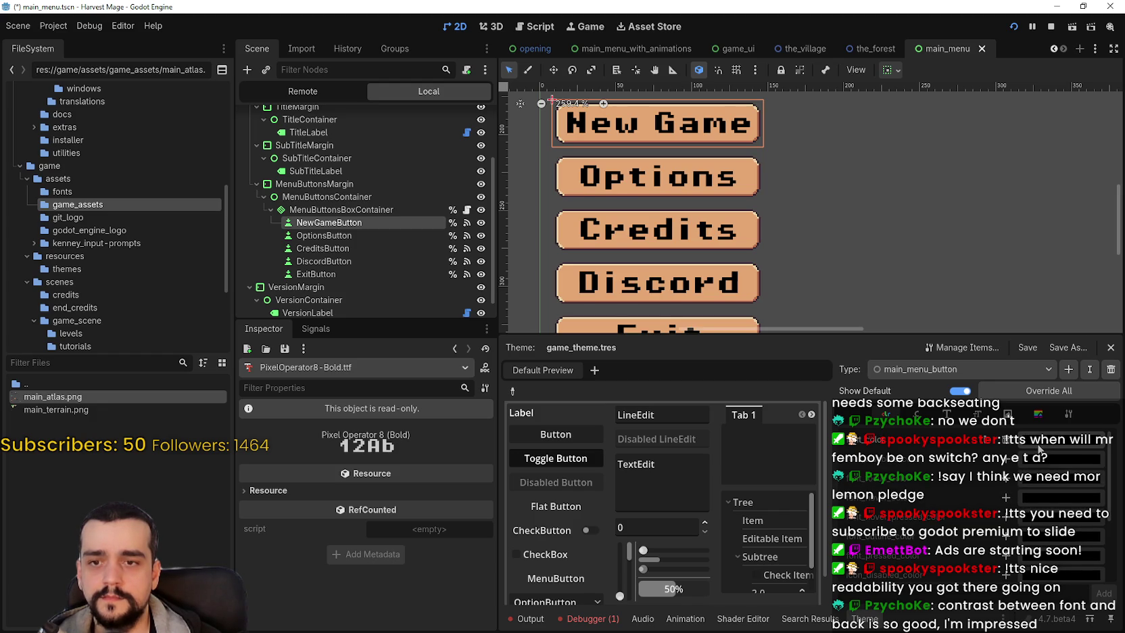
{"action": "left_click", "coordinate": [1039, 445]}
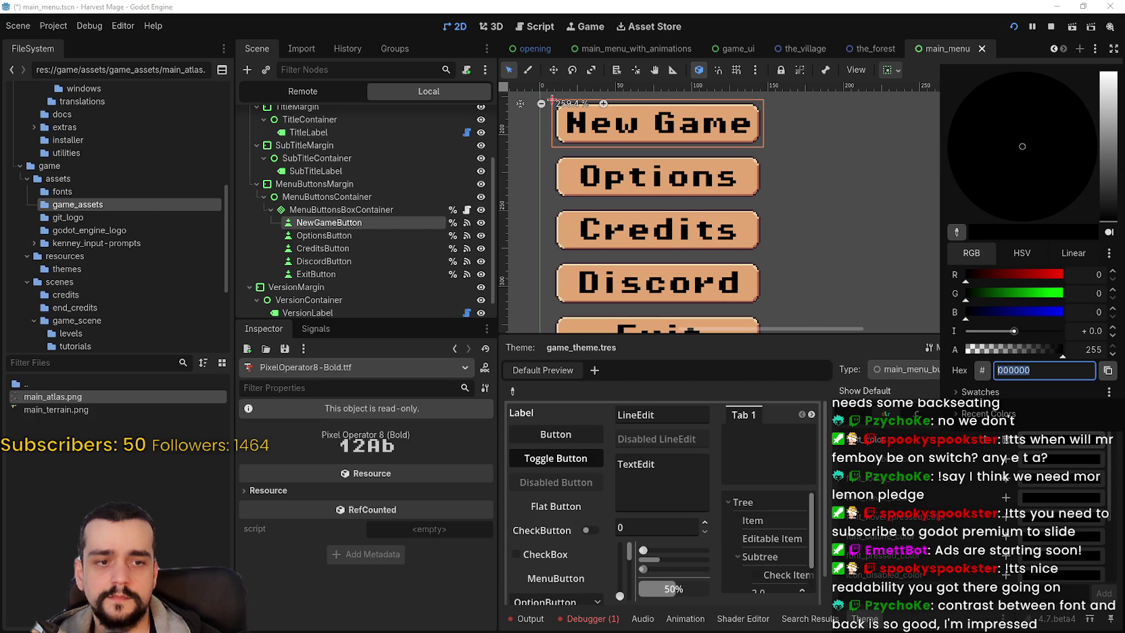
{"action": "scroll", "coordinate": [522, 337], "scroll_direction": "down", "scroll_amount": 3}
{"action": "scroll", "coordinate": [522, 336], "scroll_direction": "up", "scroll_amount": 3}
{"action": "scroll", "coordinate": [521, 337], "scroll_direction": "up", "scroll_amount": 2}
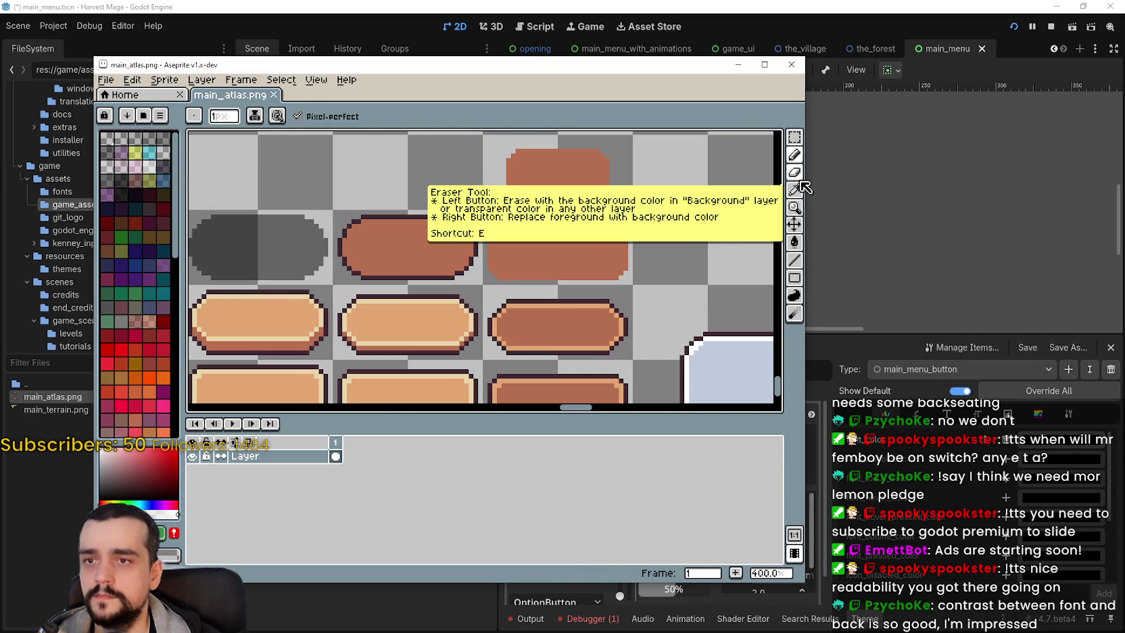
Step: With Aseprite's Eyedropper, sample the brown from a tan button sprite in main_atlas.png
{"action": "left_click", "coordinate": [796, 190]}
{"action": "scroll", "coordinate": [589, 304], "scroll_direction": "down", "scroll_amount": 3}
{"action": "mouse_move", "coordinate": [595, 317]}
{"action": "left_mouse_down"}
{"action": "mouse_move", "coordinate": [709, 277]}
{"action": "mouse_move", "coordinate": [757, 281]}
{"action": "left_mouse_up"}
{"action": "scroll", "coordinate": [454, 280], "scroll_direction": "down", "scroll_amount": 3}
{"action": "left_click_drag", "start_coordinate": [454, 279], "coordinate": [436, 284]}
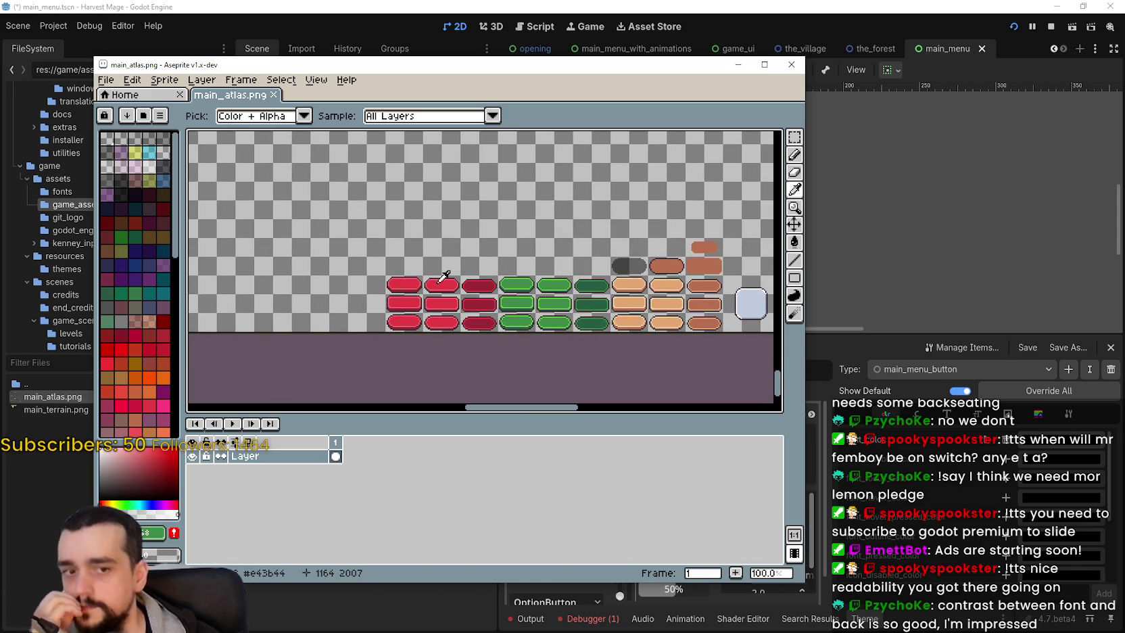
{"action": "scroll", "coordinate": [477, 281], "scroll_direction": "down", "scroll_amount": 3}
{"action": "scroll", "coordinate": [616, 458], "scroll_direction": "up", "scroll_amount": 2}
{"action": "scroll", "coordinate": [710, 290], "scroll_direction": "down", "scroll_amount": 2}
{"action": "scroll", "coordinate": [639, 380], "scroll_direction": "up", "scroll_amount": 5}
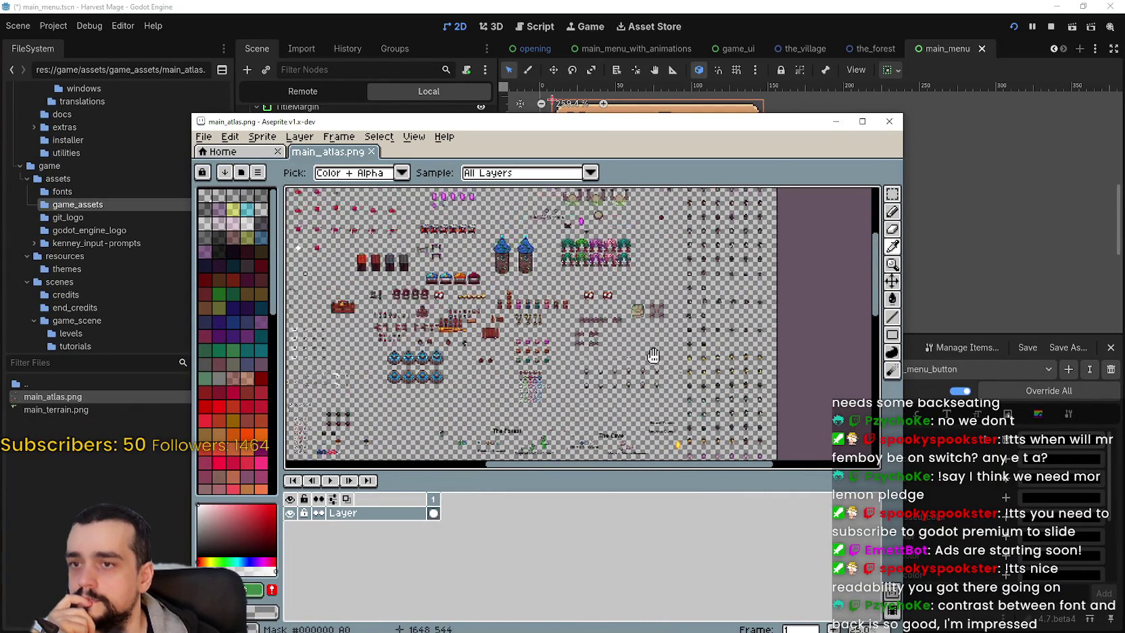
{"action": "scroll", "coordinate": [640, 379], "scroll_direction": "up", "scroll_amount": 4}
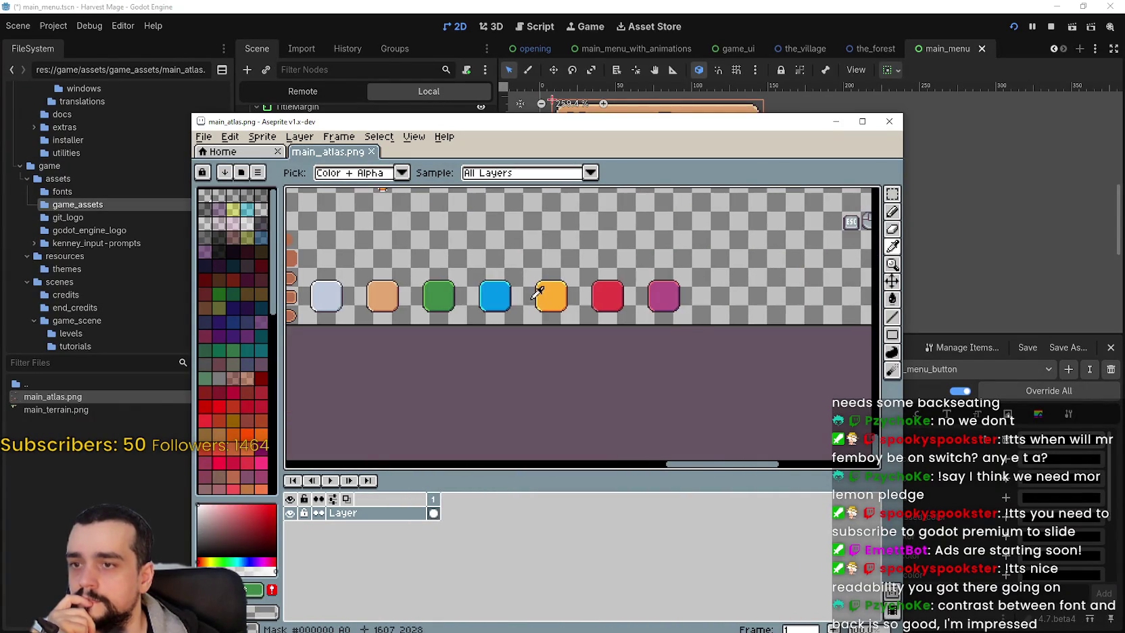
{"action": "scroll", "coordinate": [674, 303], "scroll_direction": "down", "scroll_amount": 2}
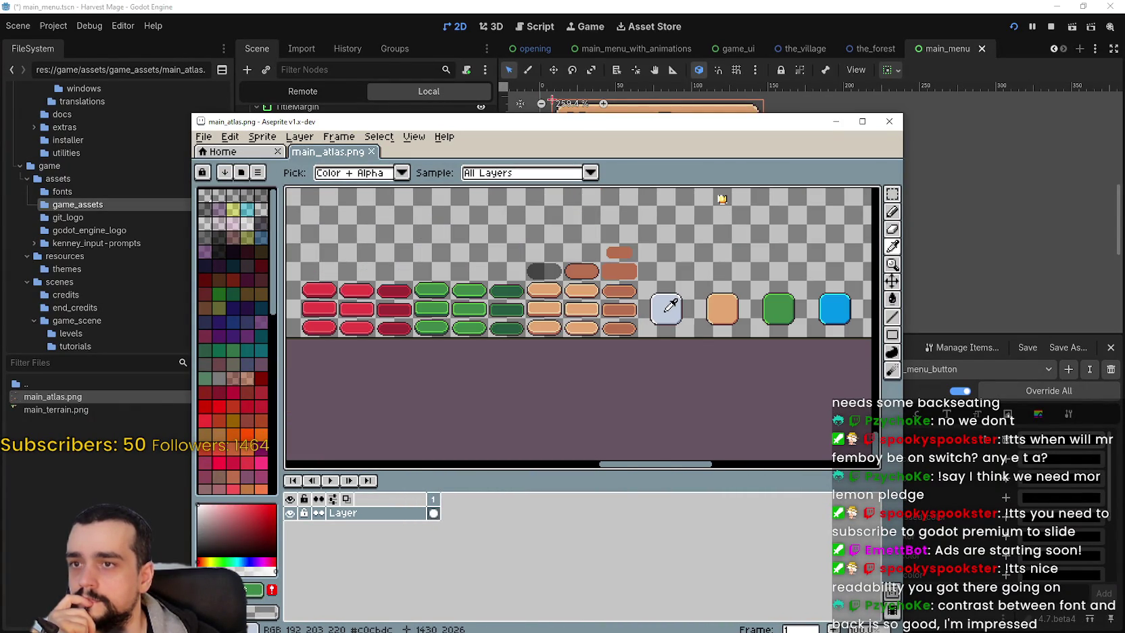
{"action": "scroll", "coordinate": [600, 292], "scroll_direction": "up", "scroll_amount": 4}
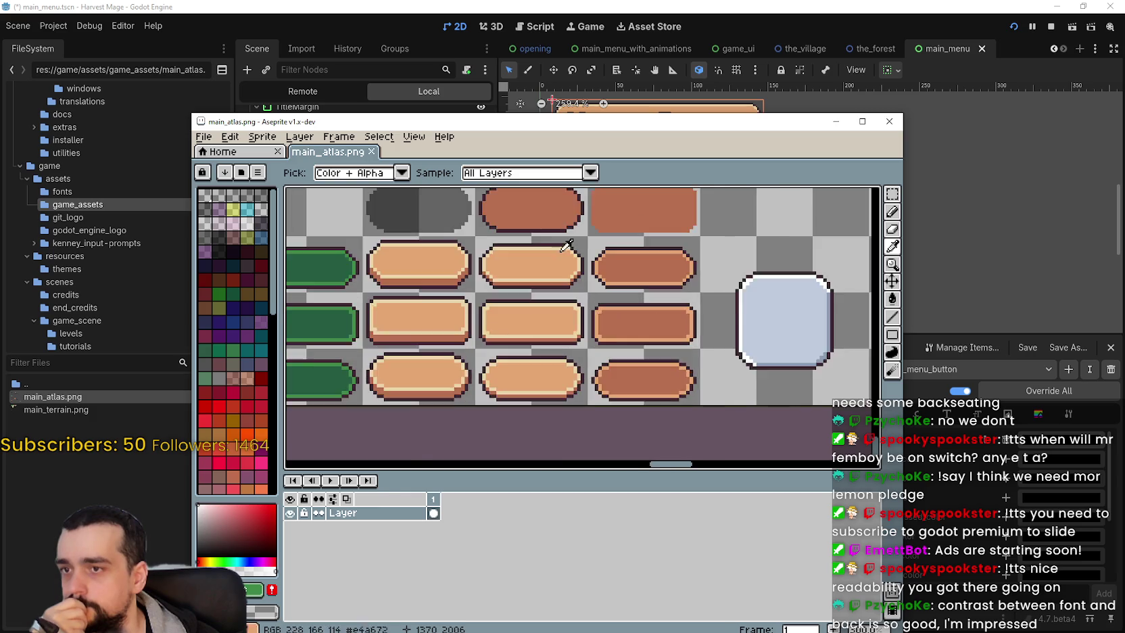
{"action": "mouse_move", "coordinate": [544, 217]}
{"action": "left_mouse_down"}
{"action": "mouse_move", "coordinate": [564, 303]}
{"action": "mouse_move", "coordinate": [545, 189]}
{"action": "mouse_move", "coordinate": [697, 199]}
{"action": "left_mouse_up"}
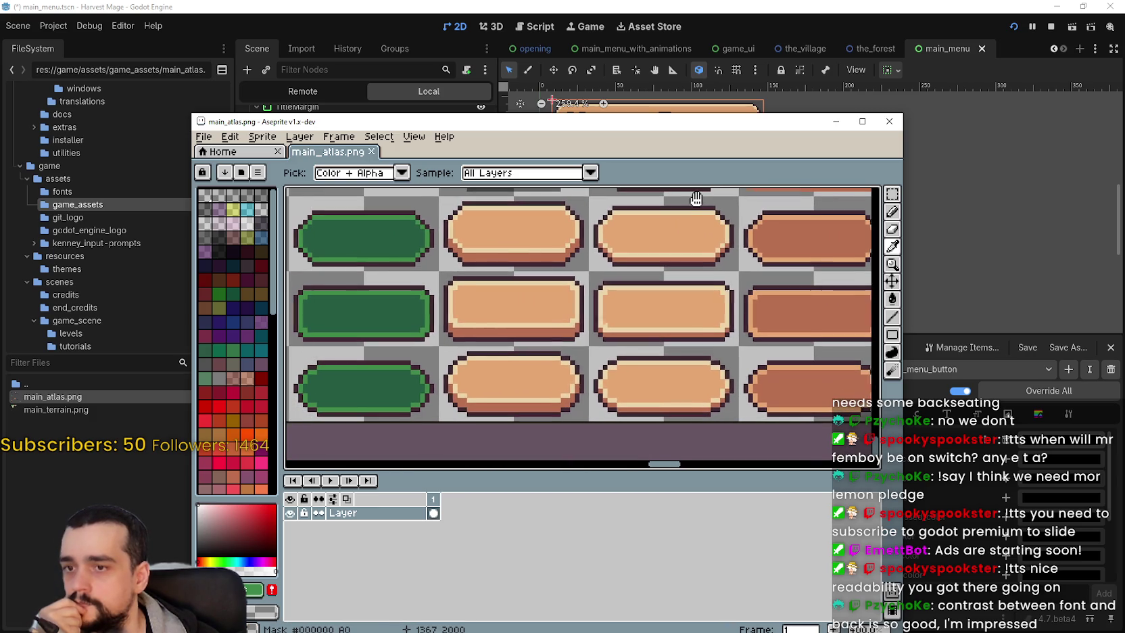
{"action": "scroll", "coordinate": [607, 270], "scroll_direction": "up", "scroll_amount": 3}
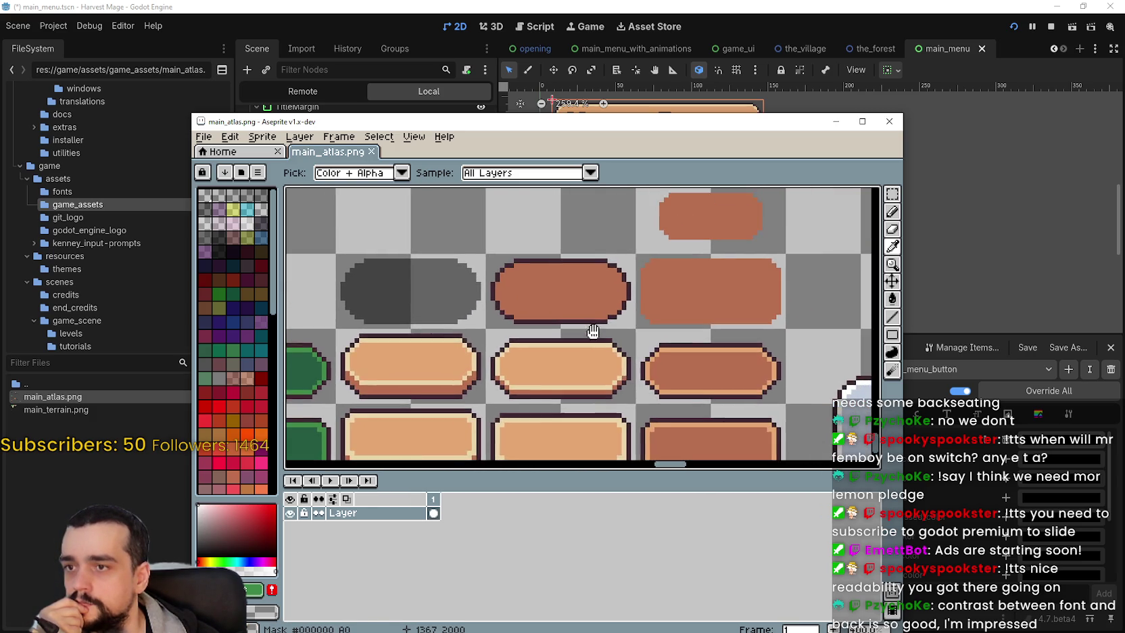
{"action": "left_click", "coordinate": [609, 301]}
Step: Copy the brown's hex code and take it to Godot's font colour picker
{"action": "scroll", "coordinate": [608, 297], "scroll_direction": "down", "scroll_amount": 3}
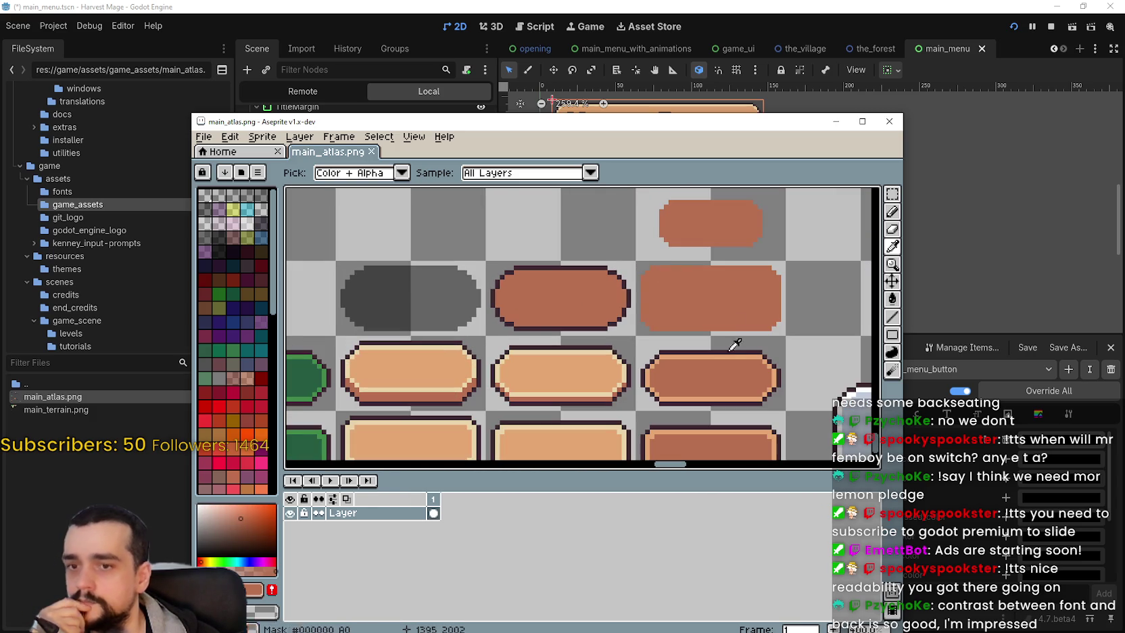
{"action": "left_click_drag", "start_coordinate": [625, 124], "coordinate": [659, 78]}
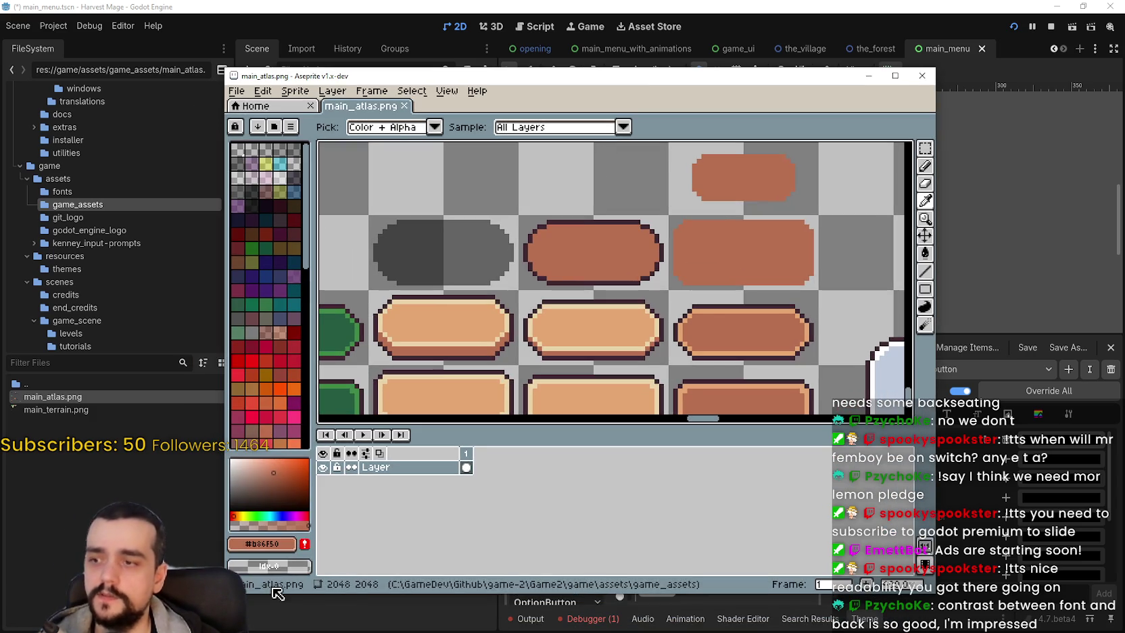
{"action": "left_click", "coordinate": [267, 543]}
{"action": "double_click", "coordinate": [410, 451]}
{"action": "key", "text": "ctrl+c"}
{"action": "left_click", "coordinate": [1039, 446]}
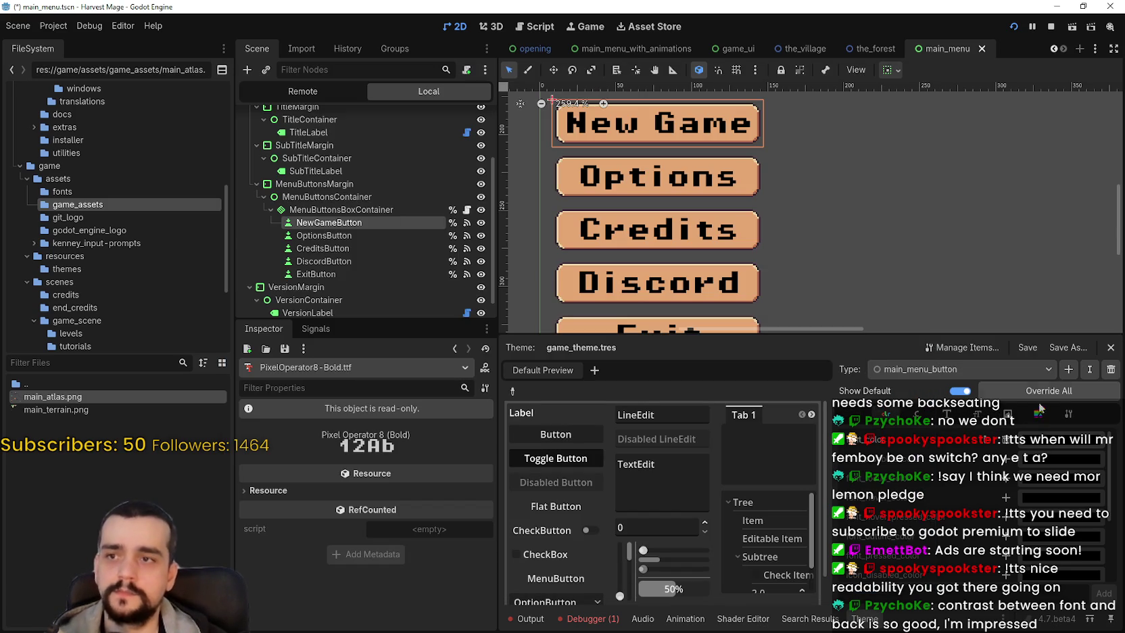
{"action": "left_click", "coordinate": [638, 435]}
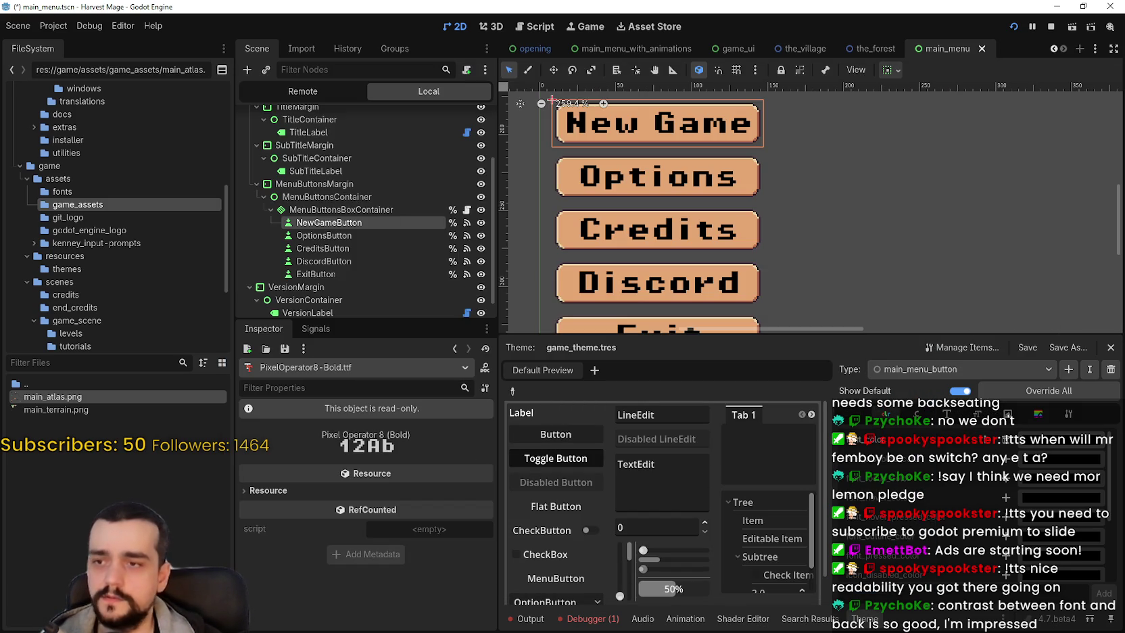
Step: Back in Aseprite, recopy the #b86f50 hex code and return to Godot's font colour picker
{"action": "key", "text": "alt+Tab"}
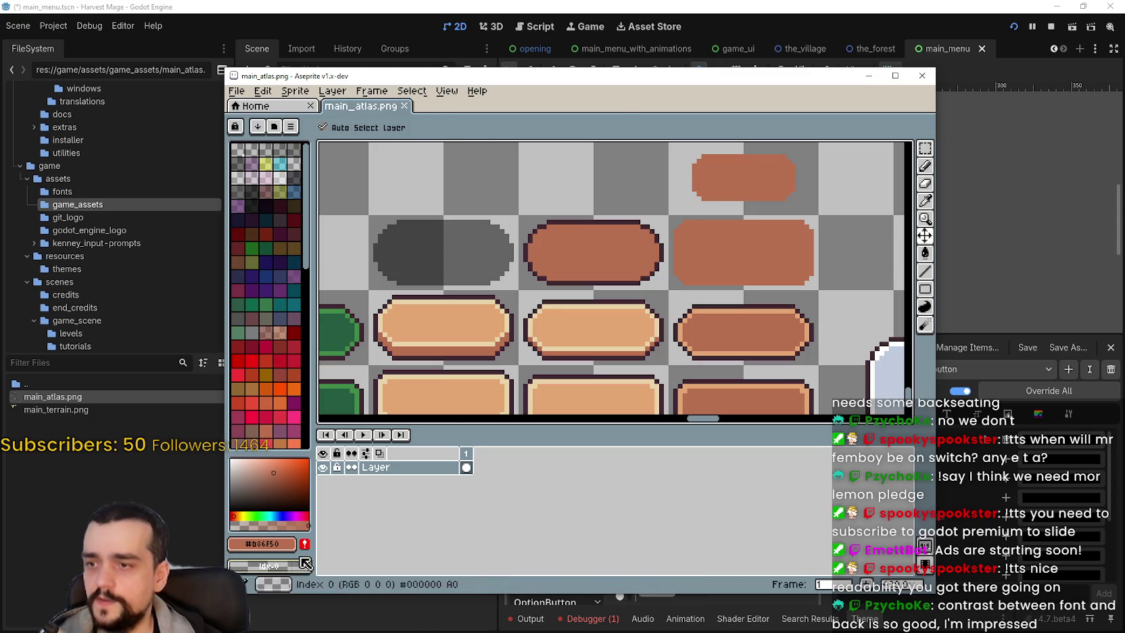
{"action": "key", "text": "i"}
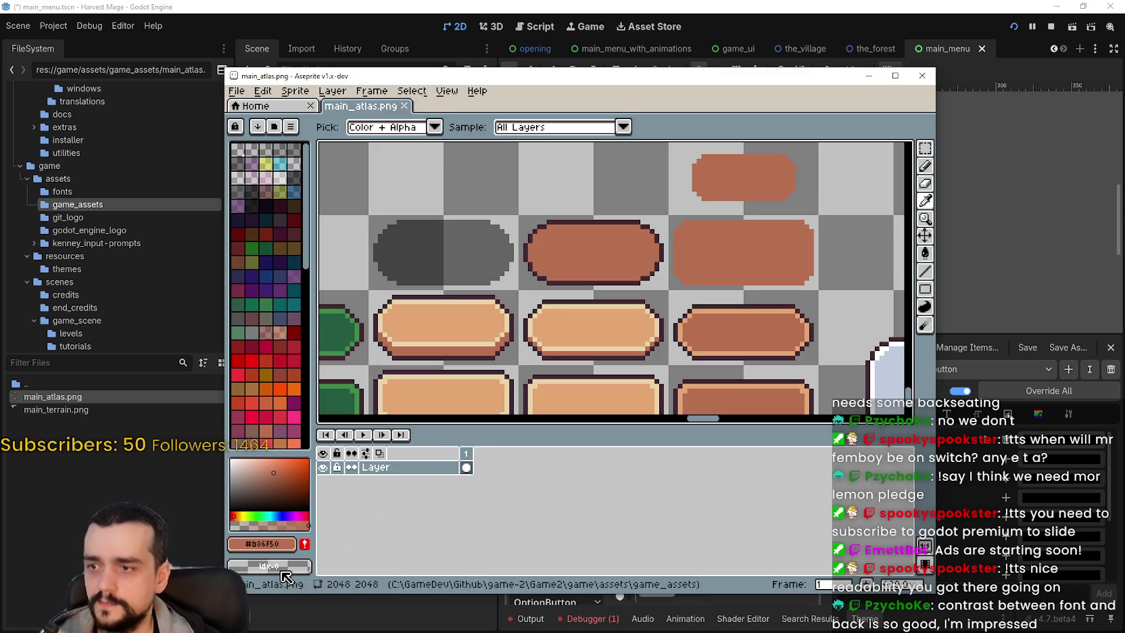
{"action": "left_click", "coordinate": [262, 543]}
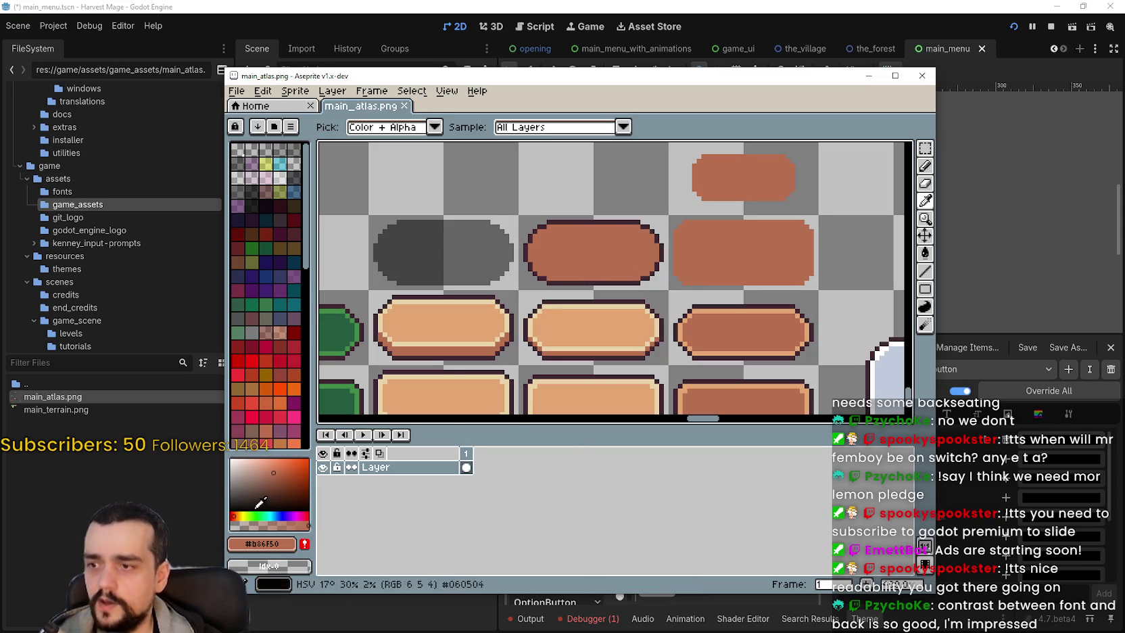
{"action": "left_click", "coordinate": [262, 544]}
{"action": "left_click", "coordinate": [258, 548]}
{"action": "double_click", "coordinate": [414, 452]}
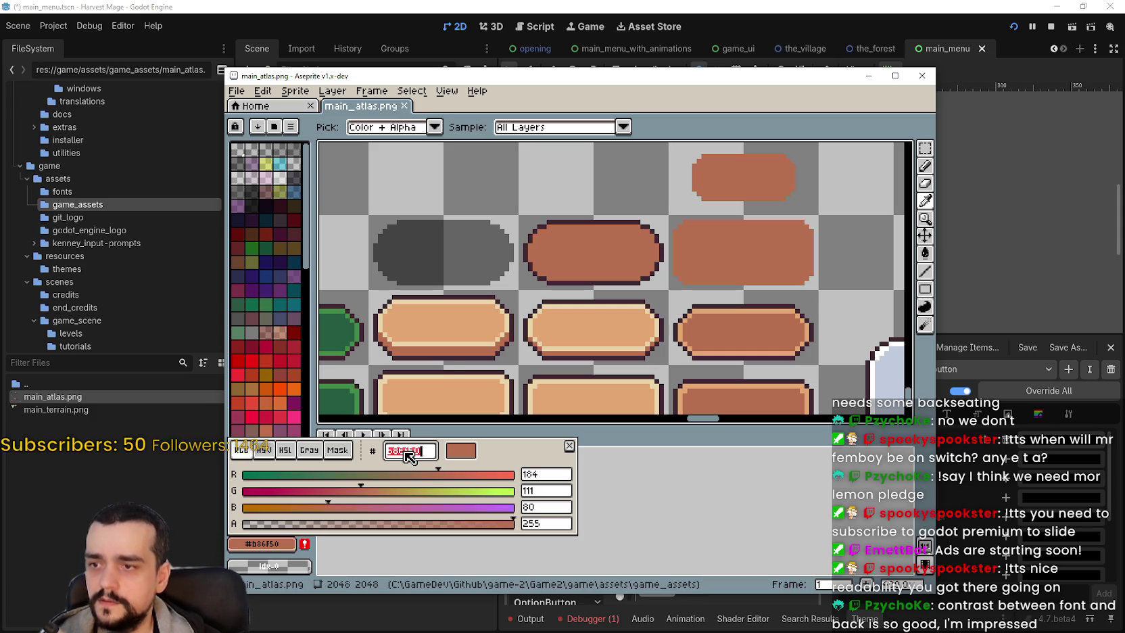
{"action": "key", "text": "ctrl+c"}
{"action": "key", "text": "Escape"}
{"action": "key", "text": "alt+Tab"}
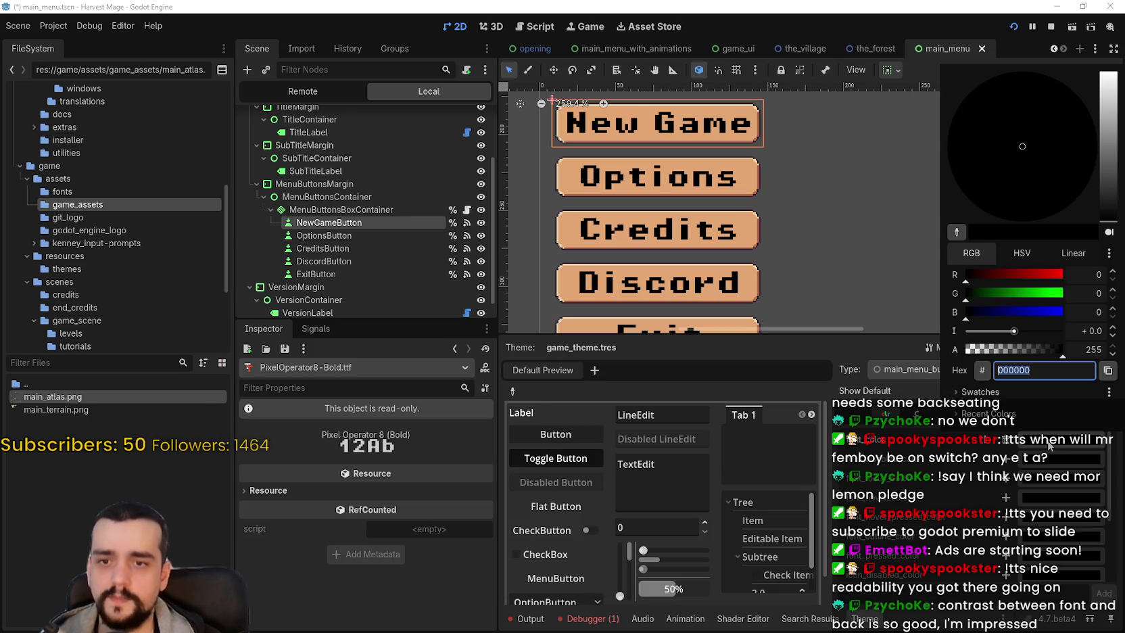
Step: Apply brown #b86f50 as the button font colour, save the scene, and test-run the main menu
{"action": "left_click", "coordinate": [803, 250]}
{"action": "scroll", "coordinate": [787, 234], "scroll_direction": "down", "scroll_amount": 3}
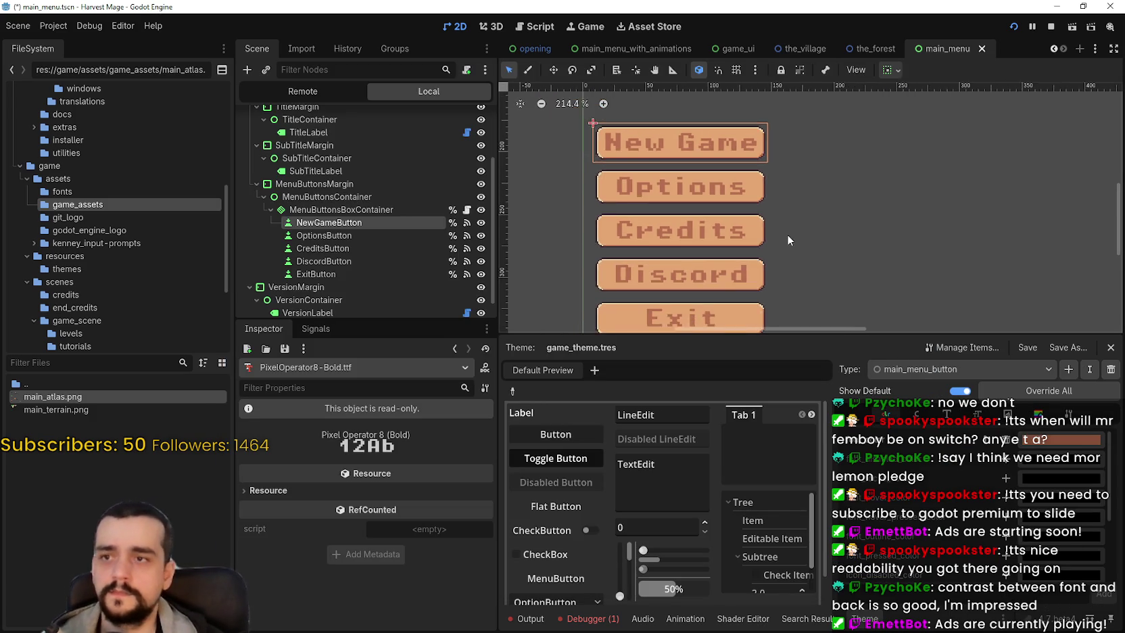
{"action": "key", "text": "ctrl+s"}
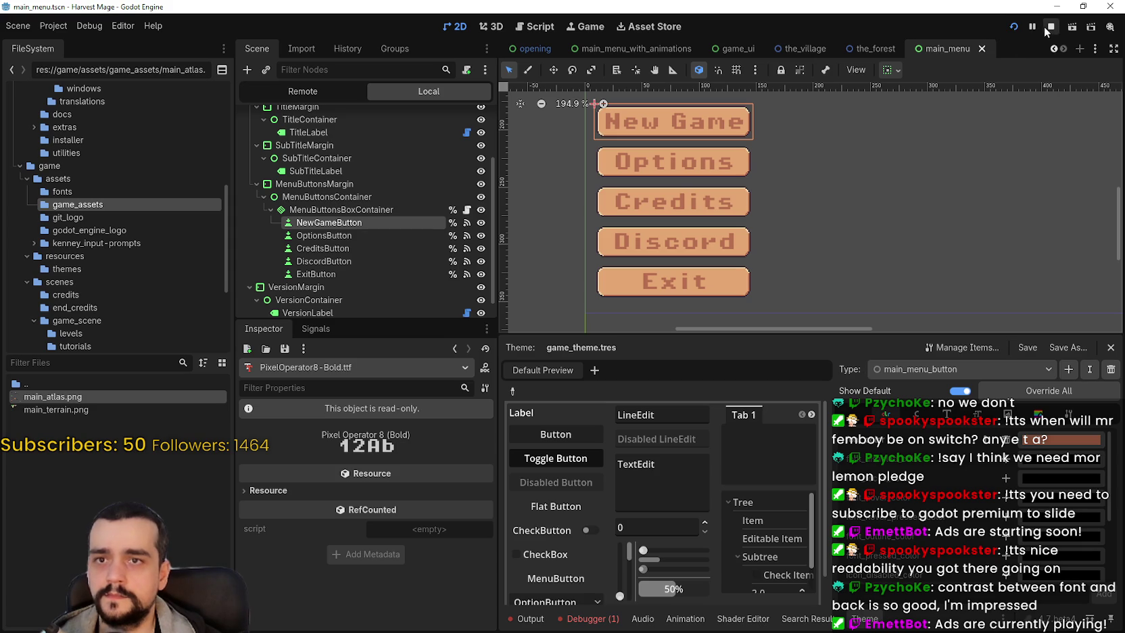
{"action": "left_click", "coordinate": [1050, 28]}
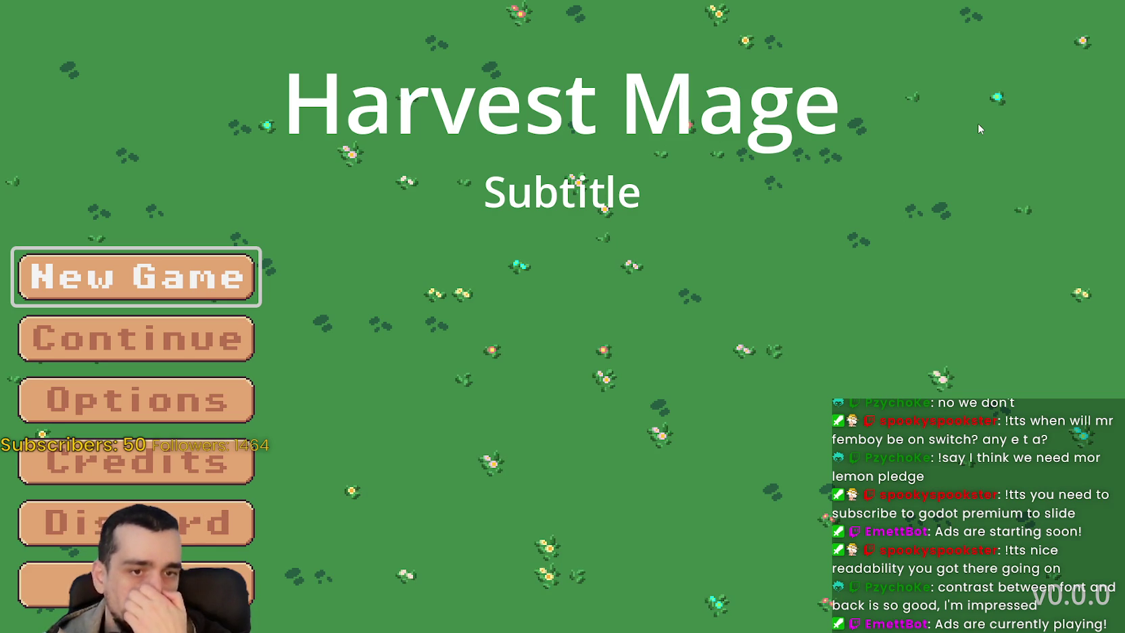
{"action": "key", "text": "alt+Tab"}
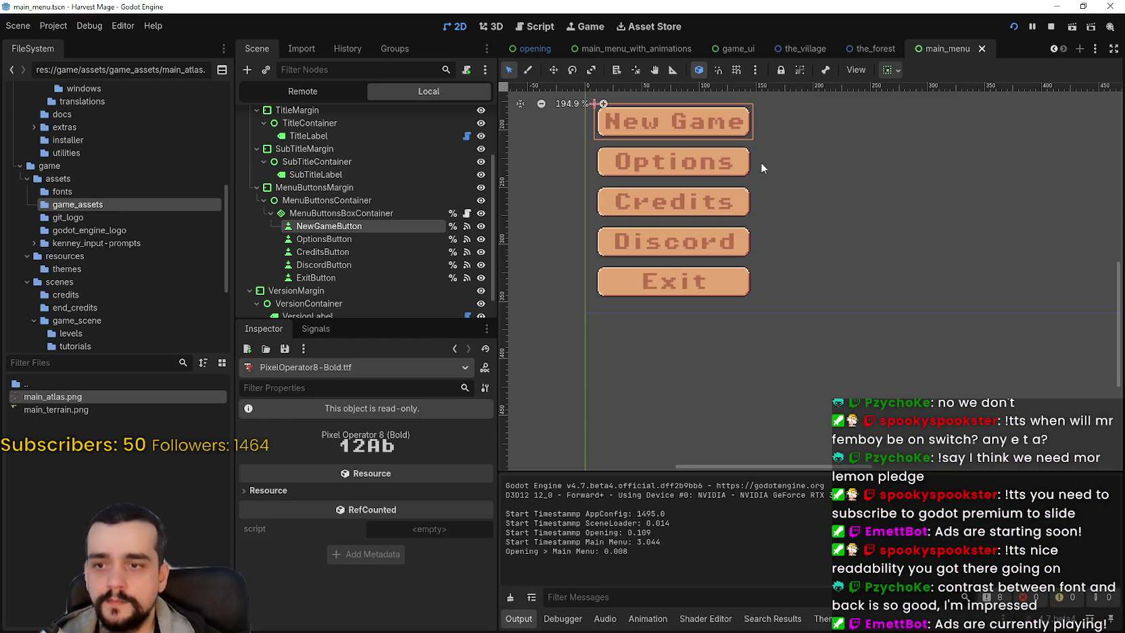
Step: Override a main_menu_button item in game_theme.tres and test-run the menu
{"action": "scroll", "coordinate": [831, 264], "scroll_direction": "down", "scroll_amount": 2}
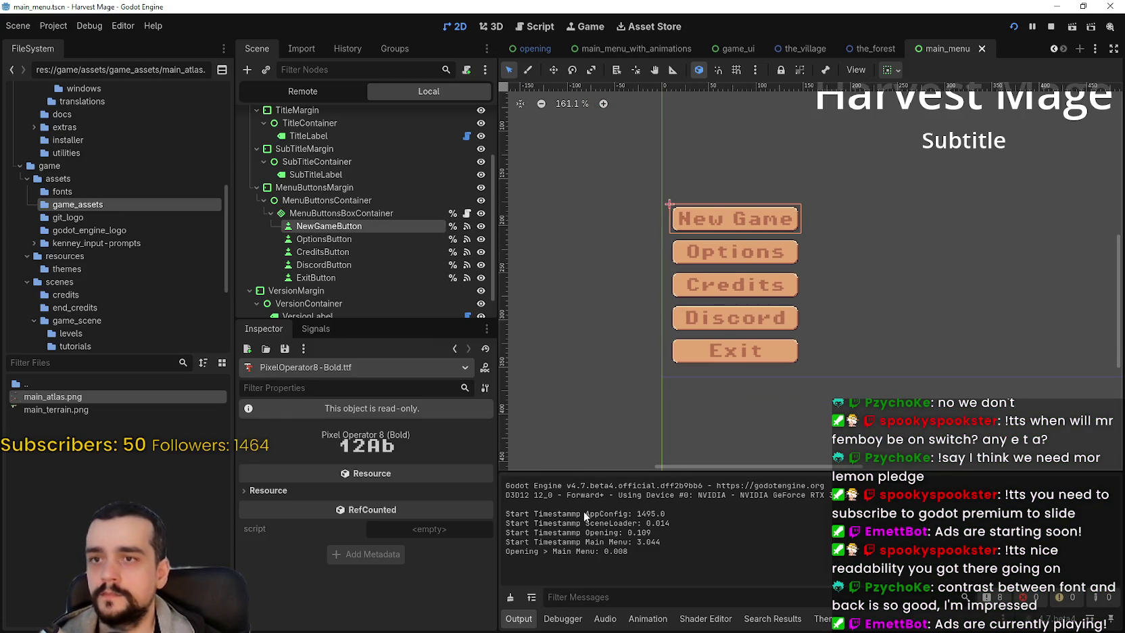
{"action": "left_click", "coordinate": [827, 618]}
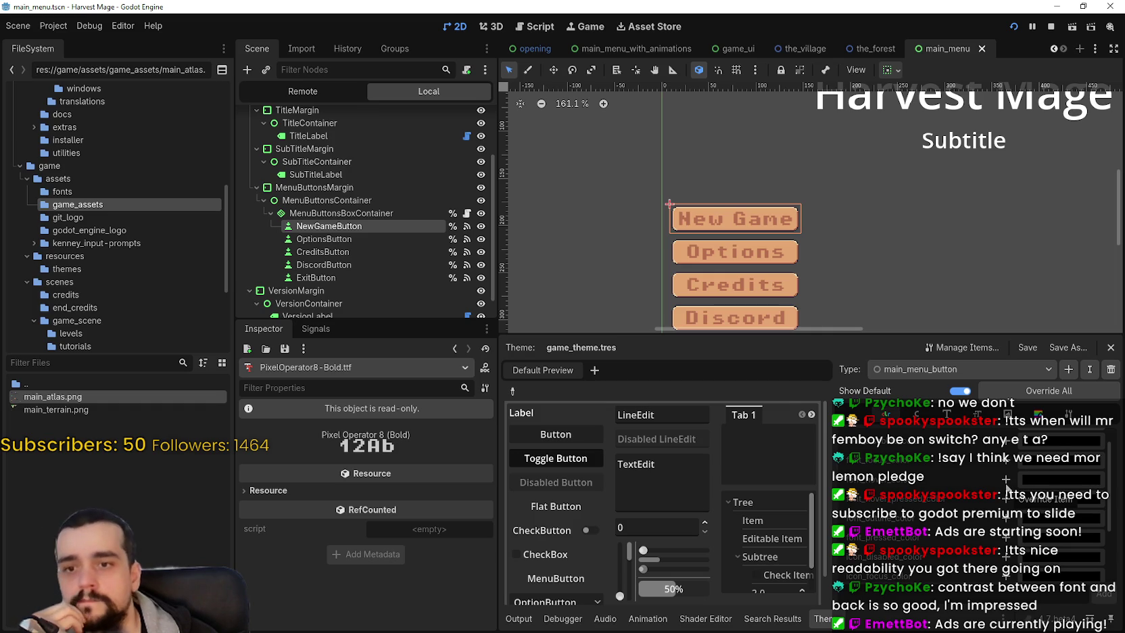
{"action": "left_click", "coordinate": [1006, 496]}
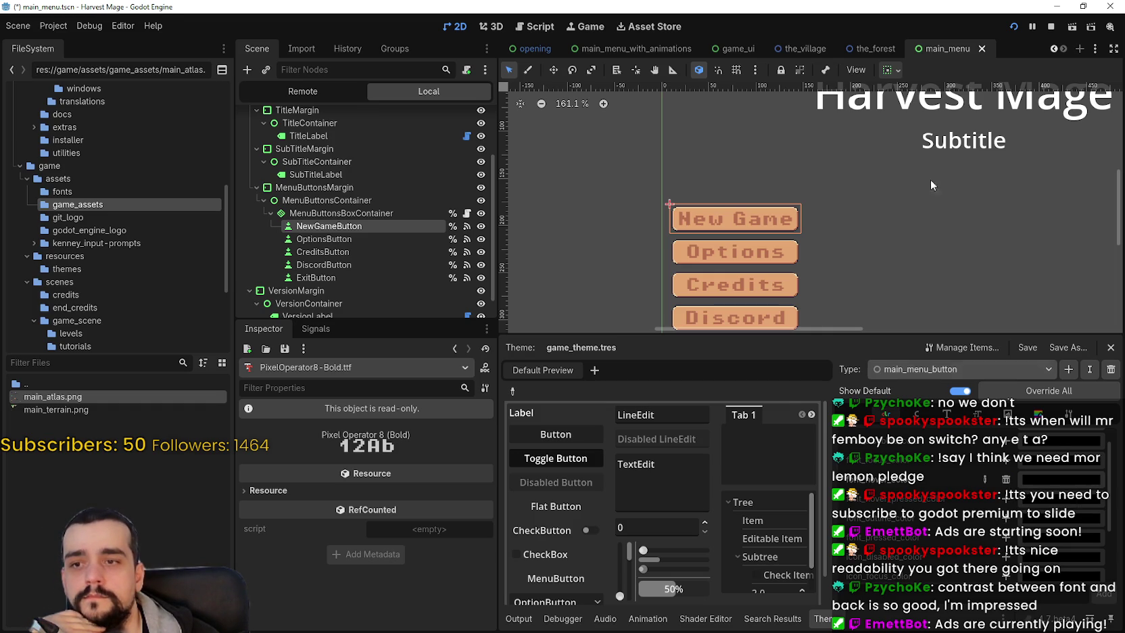
{"action": "left_click", "coordinate": [1051, 26]}
{"action": "left_click", "coordinate": [1012, 27]}
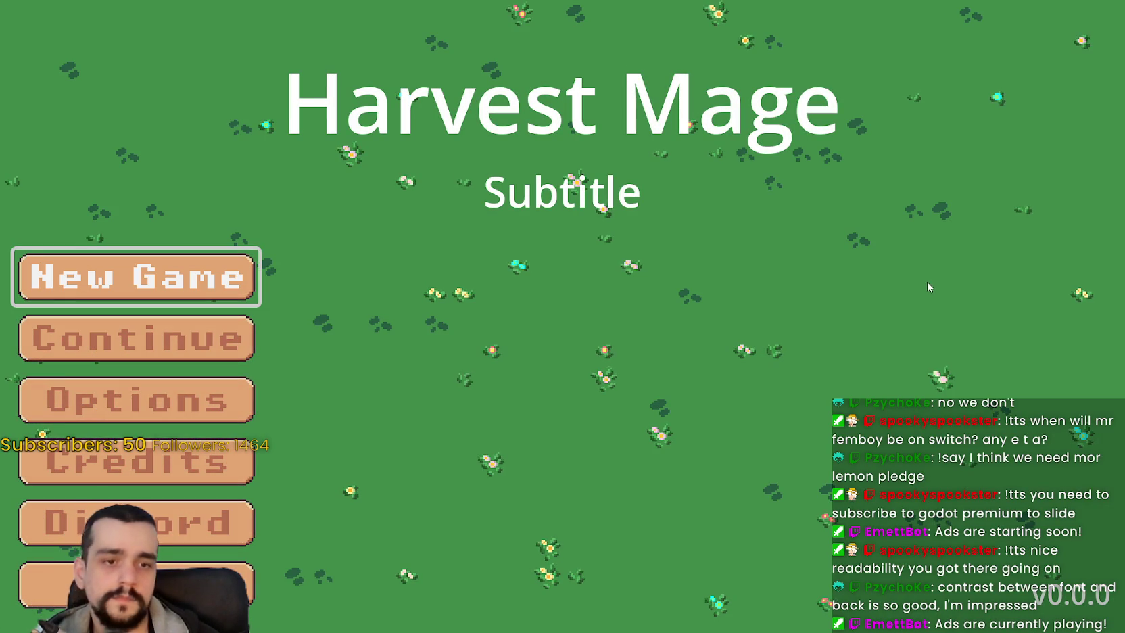
{"action": "key", "text": "F8"}
Step: Remove the main_menu_button theme override and run the menu again to check
{"action": "left_click", "coordinate": [822, 618]}
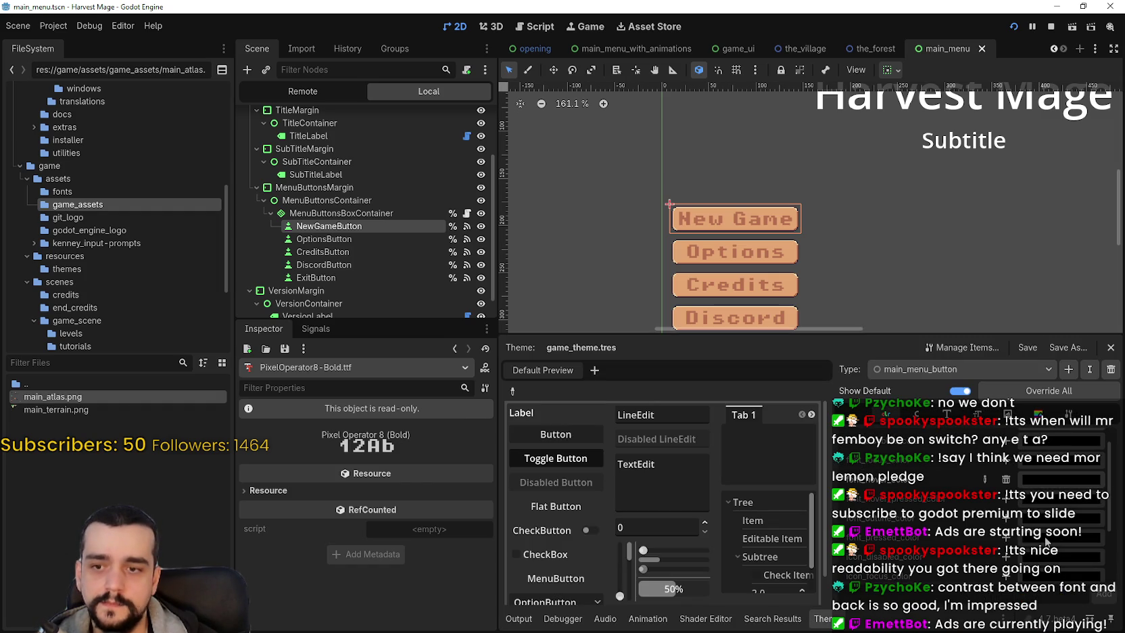
{"action": "left_click", "coordinate": [1006, 480]}
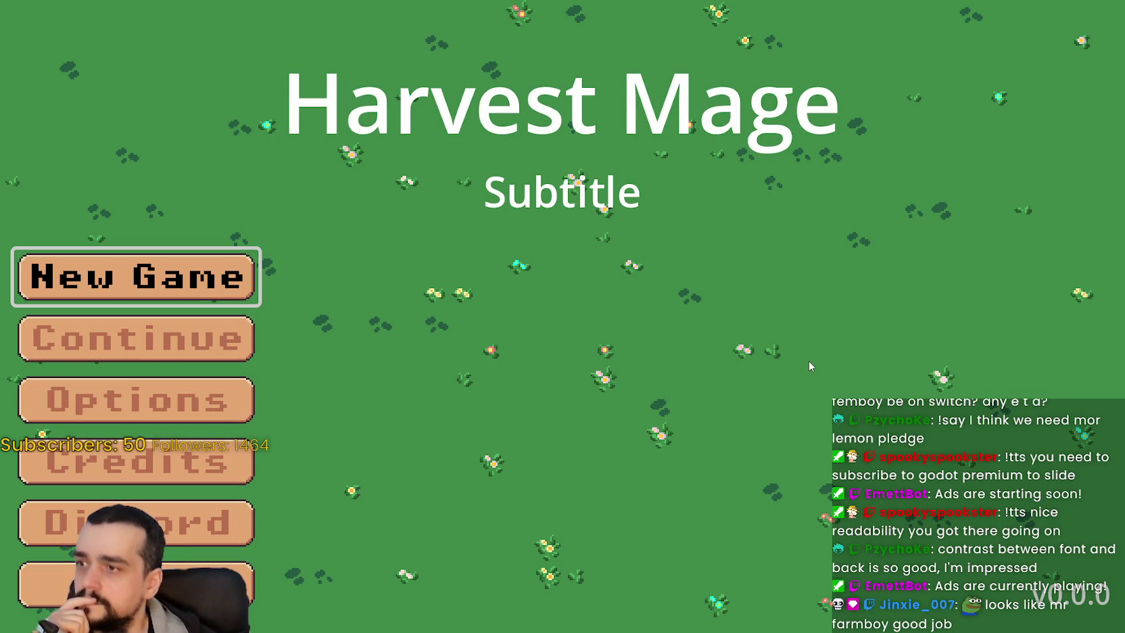
{"action": "key", "text": "F8"}
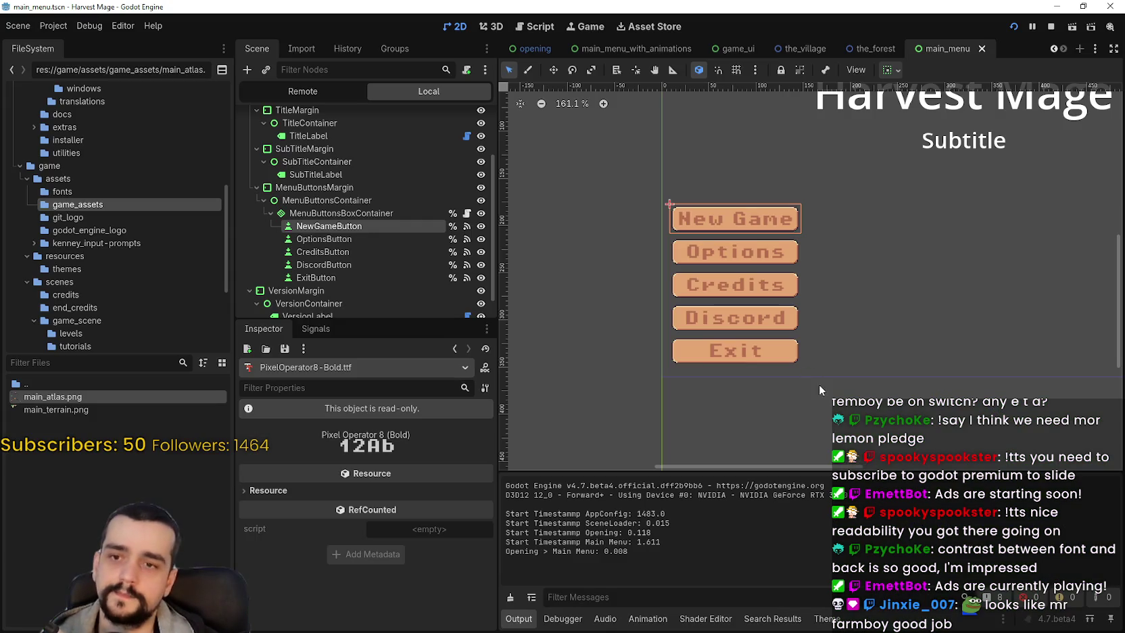
Step: Set a main_menu_button theme colour to salmon b86f50 and save the scene
{"action": "left_click", "coordinate": [826, 618]}
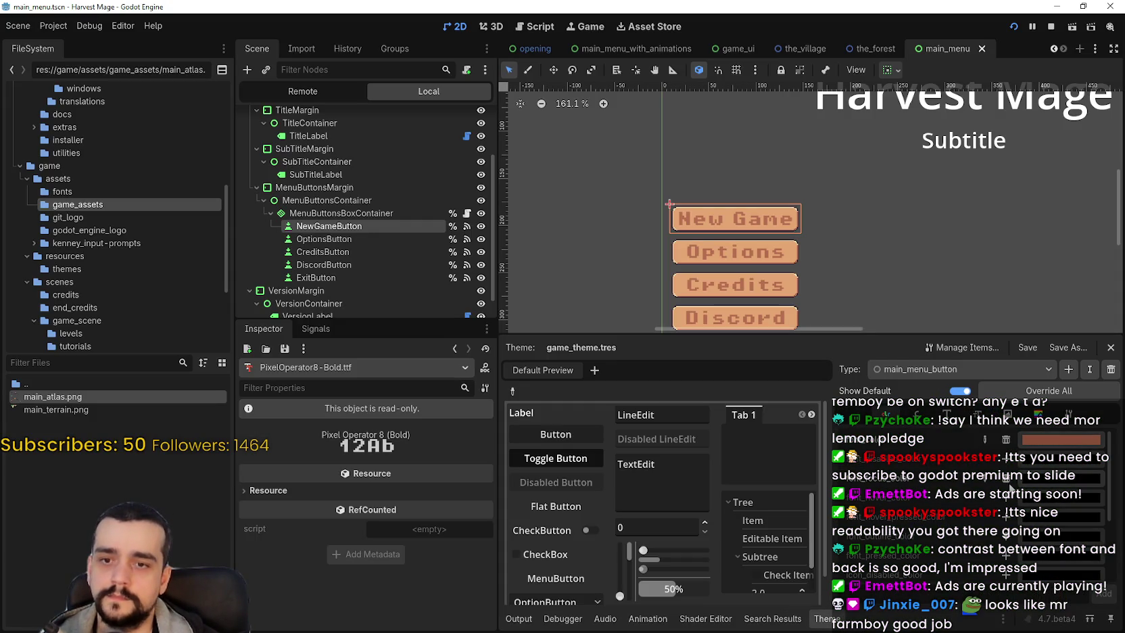
{"action": "left_click", "coordinate": [1052, 441]}
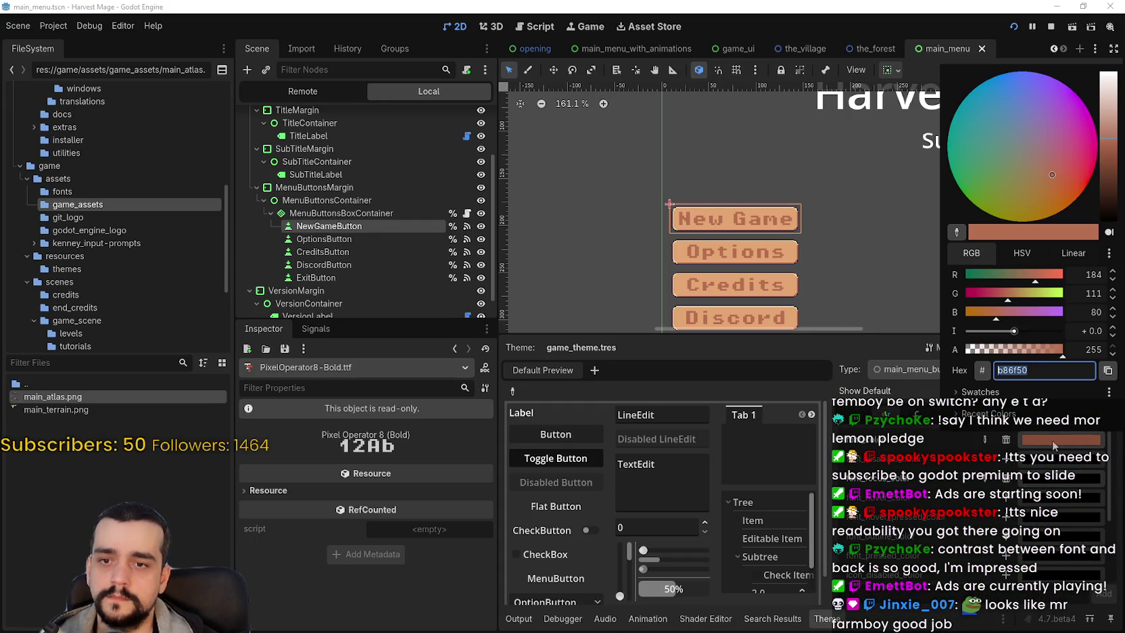
{"action": "left_click", "coordinate": [1051, 484]}
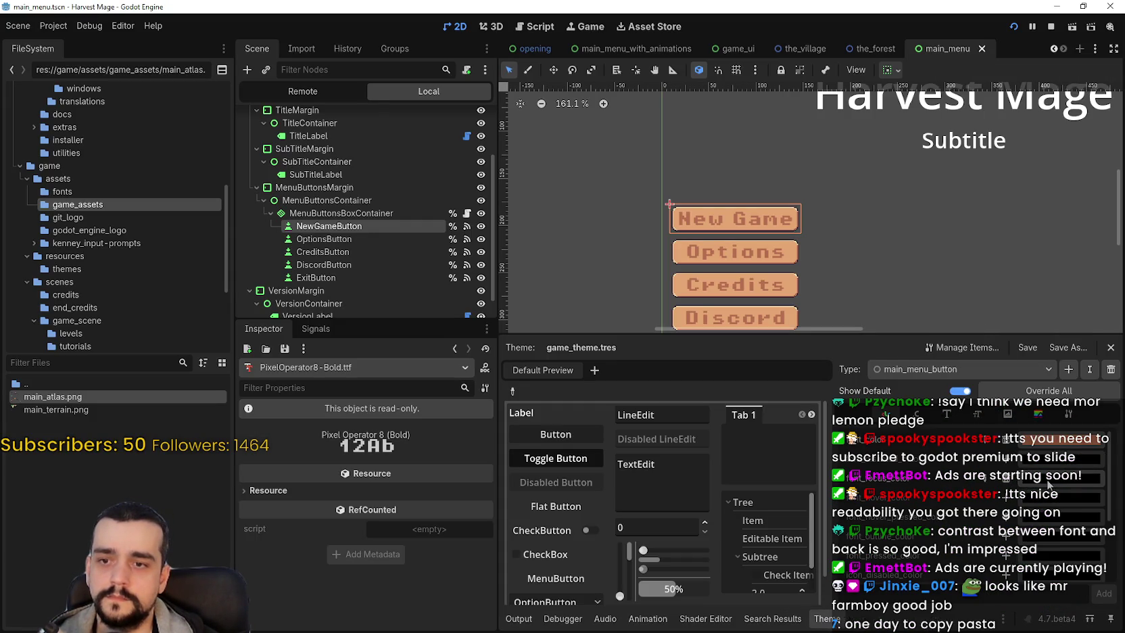
{"action": "left_click", "coordinate": [1051, 484]}
{"action": "key", "text": "Return"}
{"action": "key", "text": "ctrl+s"}
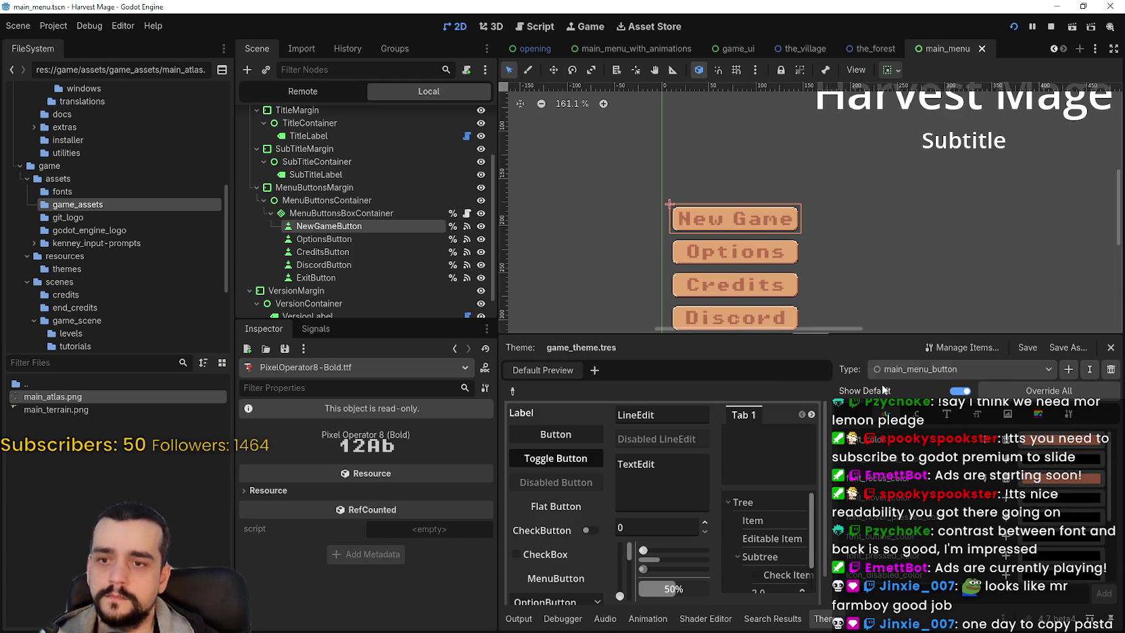
Step: Override an empty main_menu_button stylebox slot with a New StyleBoxTexture
{"action": "scroll", "coordinate": [963, 502], "scroll_direction": "down", "scroll_amount": 1}
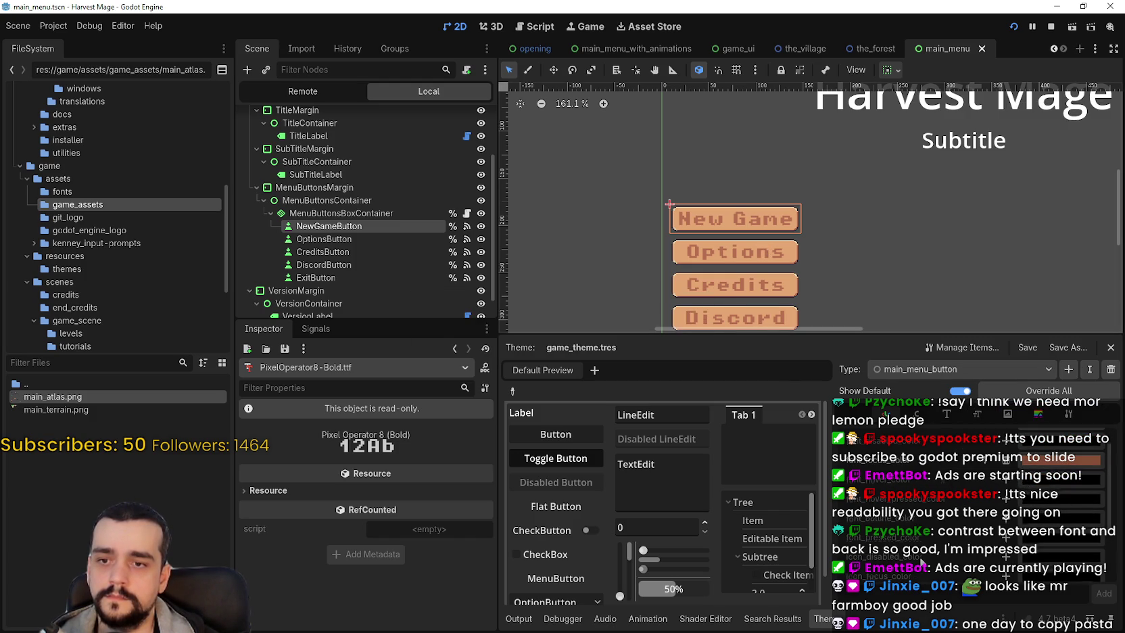
{"action": "scroll", "coordinate": [921, 560], "scroll_direction": "down", "scroll_amount": 2}
{"action": "left_click", "coordinate": [1038, 414]}
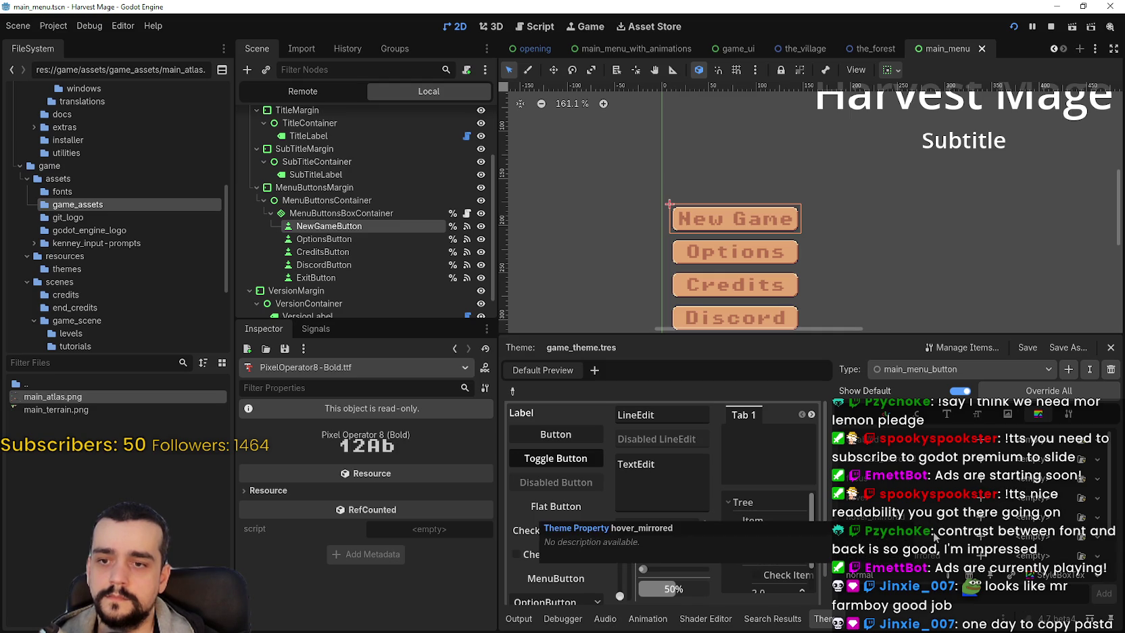
{"action": "left_click", "coordinate": [1044, 499]}
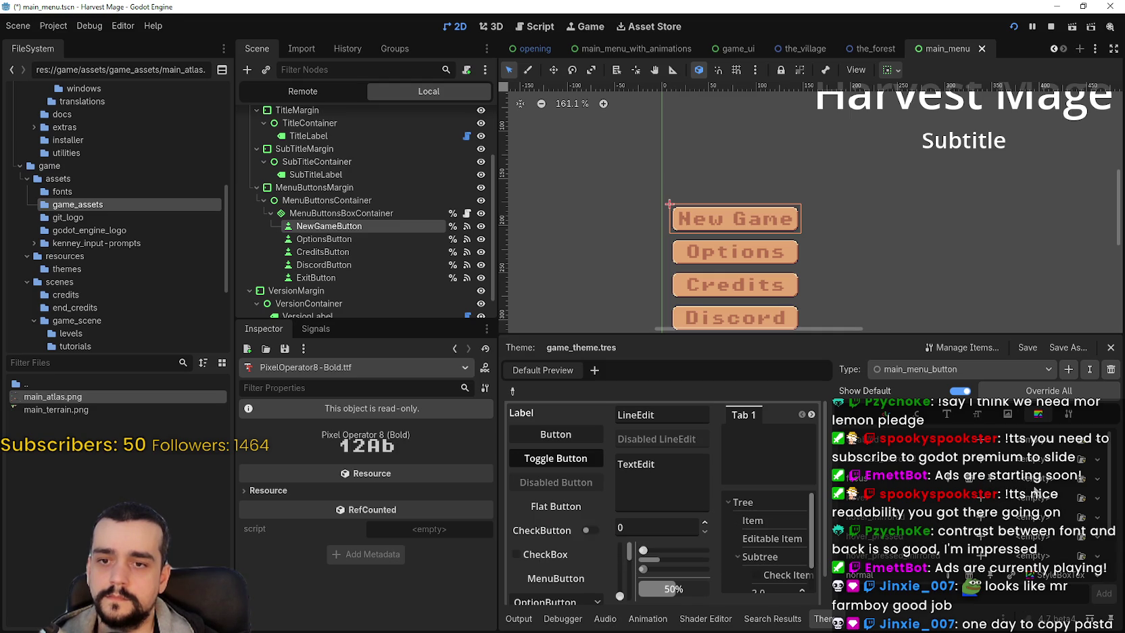
{"action": "left_click", "coordinate": [1032, 481]}
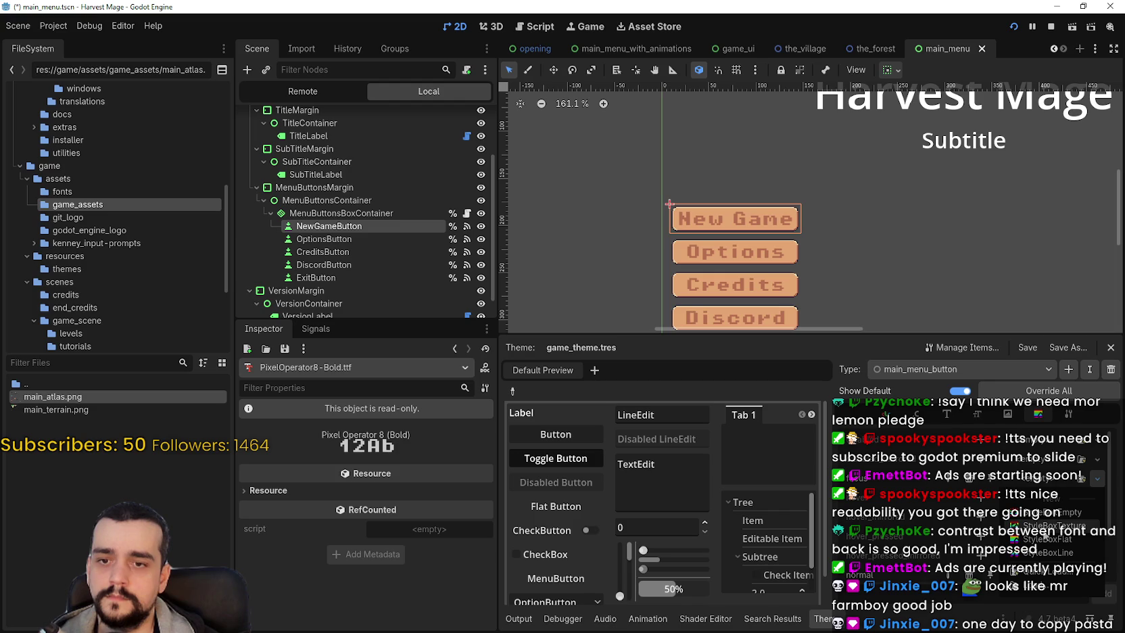
{"action": "left_click", "coordinate": [1041, 526]}
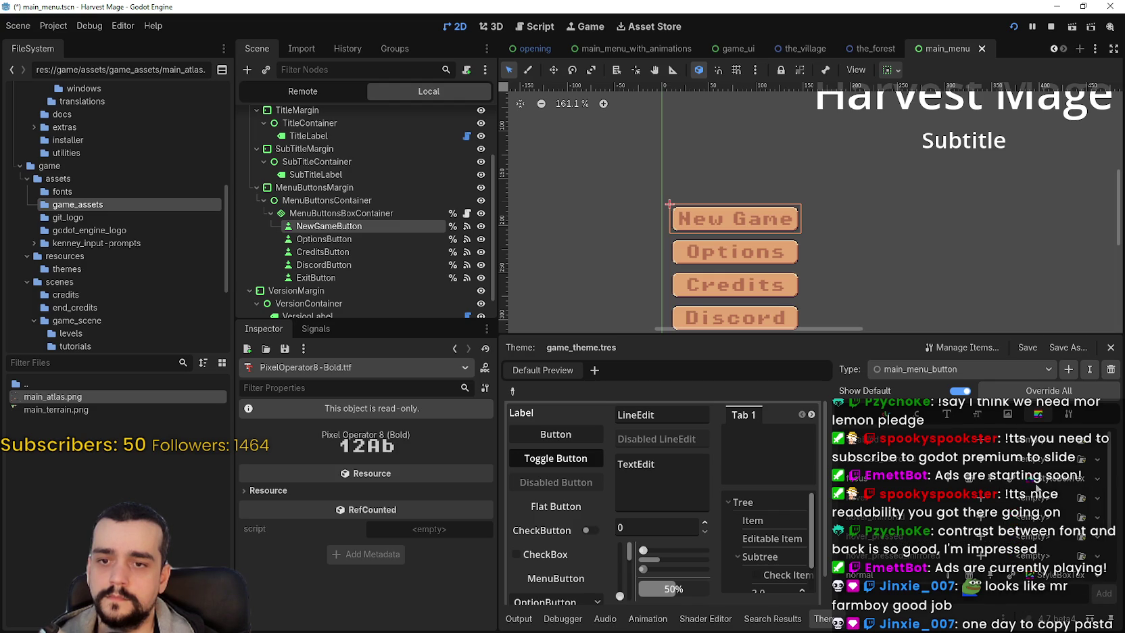
Step: Inspect the new StyleBoxTexture's texture options without choosing one, leaving the texture empty
{"action": "left_click", "coordinate": [404, 519]}
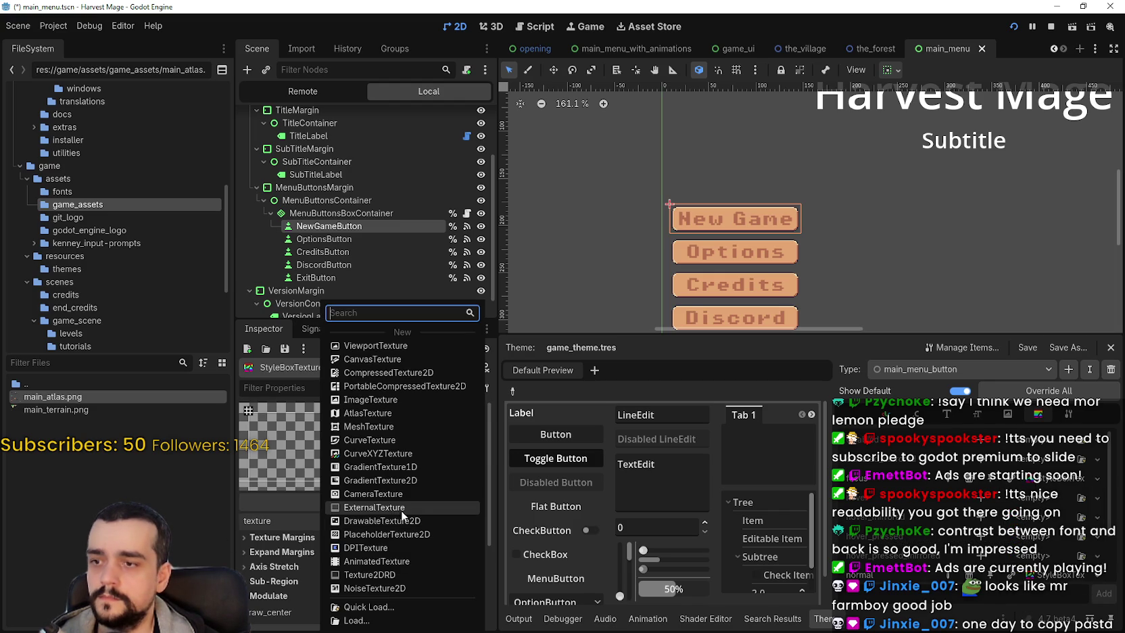
{"action": "key", "text": "Escape"}
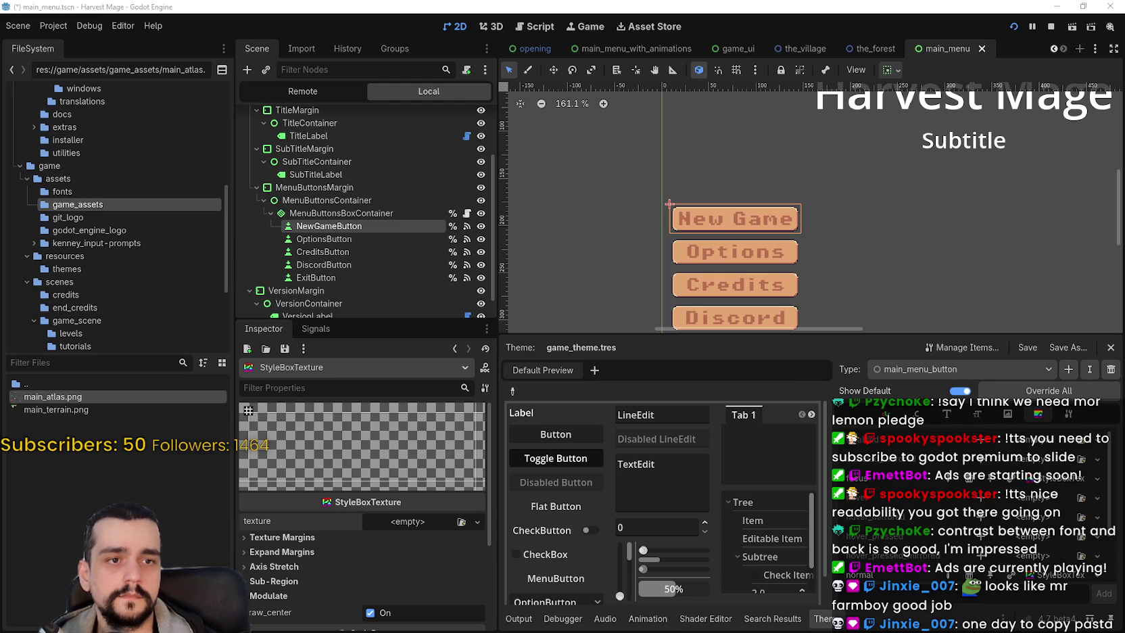
{"action": "scroll", "coordinate": [484, 267], "scroll_direction": "down", "scroll_amount": 3}
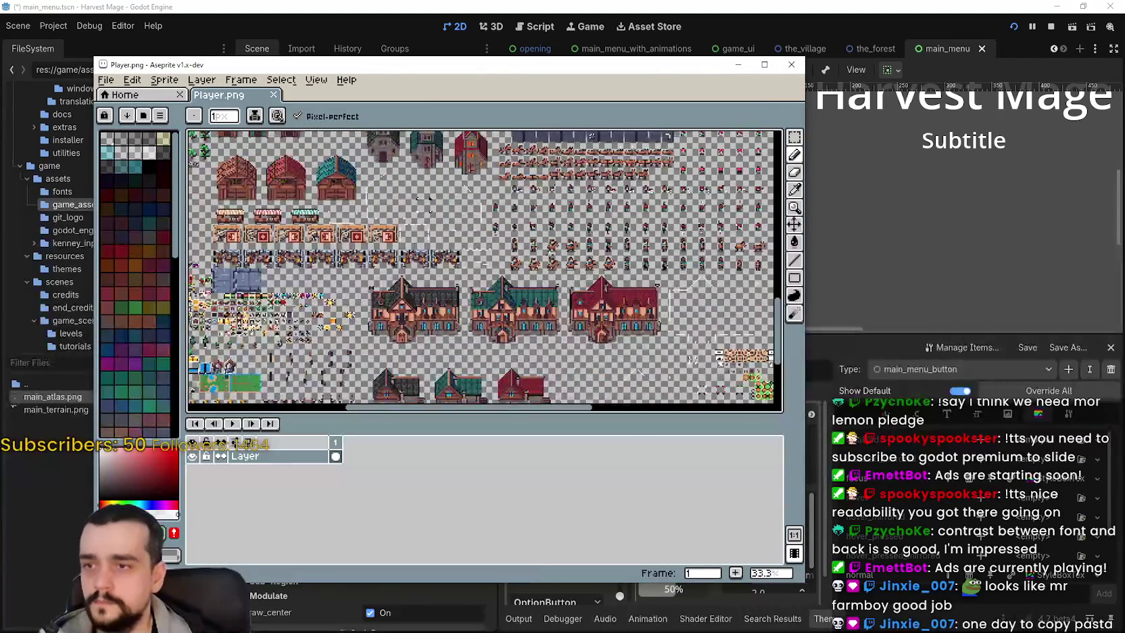
Step: Maximise Aseprite and marquee-select the corner-bracket frame sprite block on the sheet
{"action": "scroll", "coordinate": [484, 267], "scroll_direction": "up", "scroll_amount": 6}
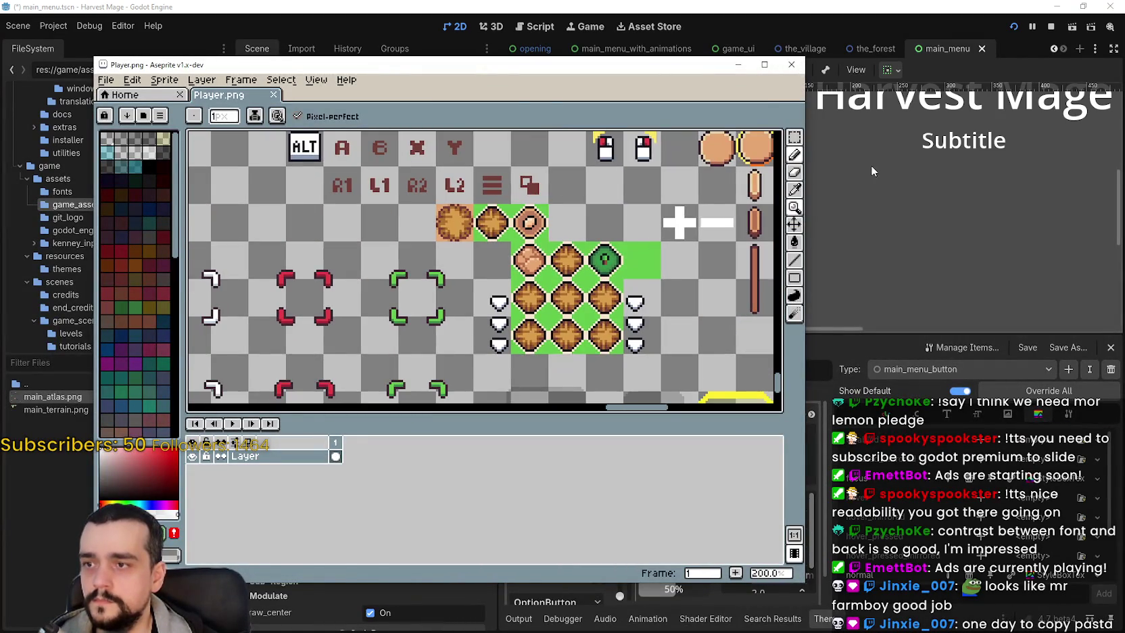
{"action": "left_click", "coordinate": [764, 65]}
{"action": "scroll", "coordinate": [575, 205], "scroll_direction": "down", "scroll_amount": 2}
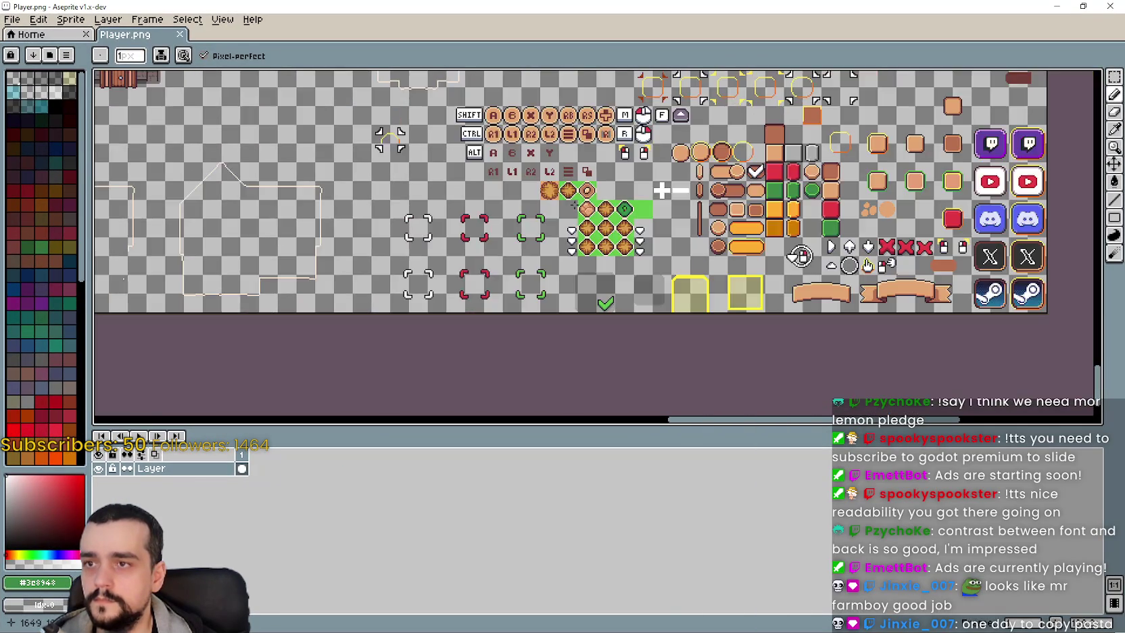
{"action": "scroll", "coordinate": [574, 204], "scroll_direction": "up", "scroll_amount": 4}
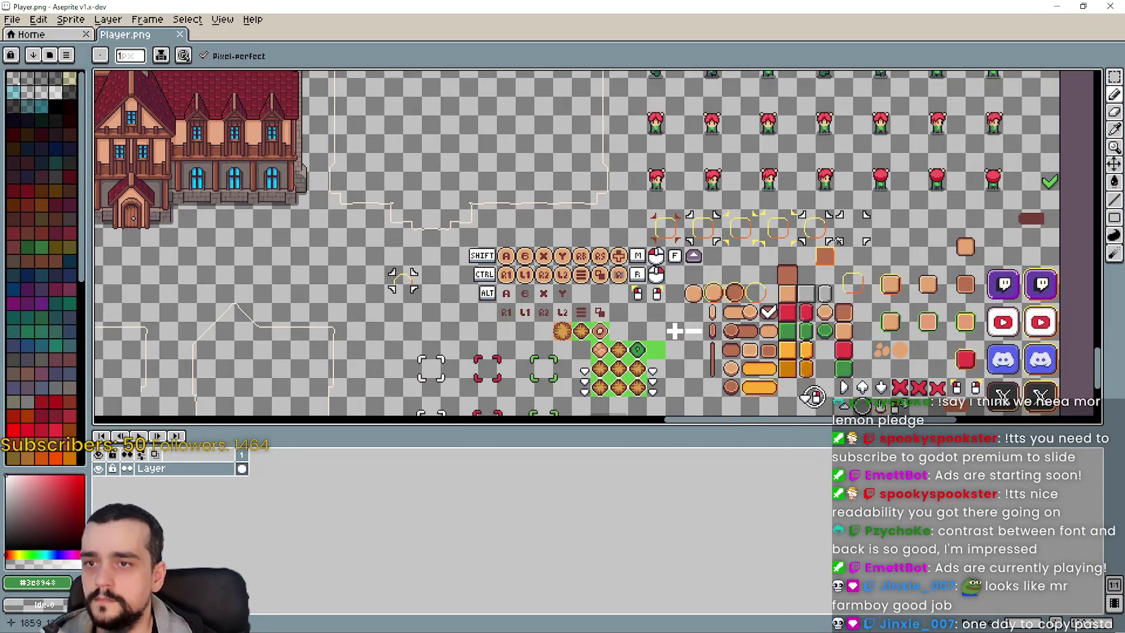
{"action": "scroll", "coordinate": [881, 206], "scroll_direction": "up", "scroll_amount": 3}
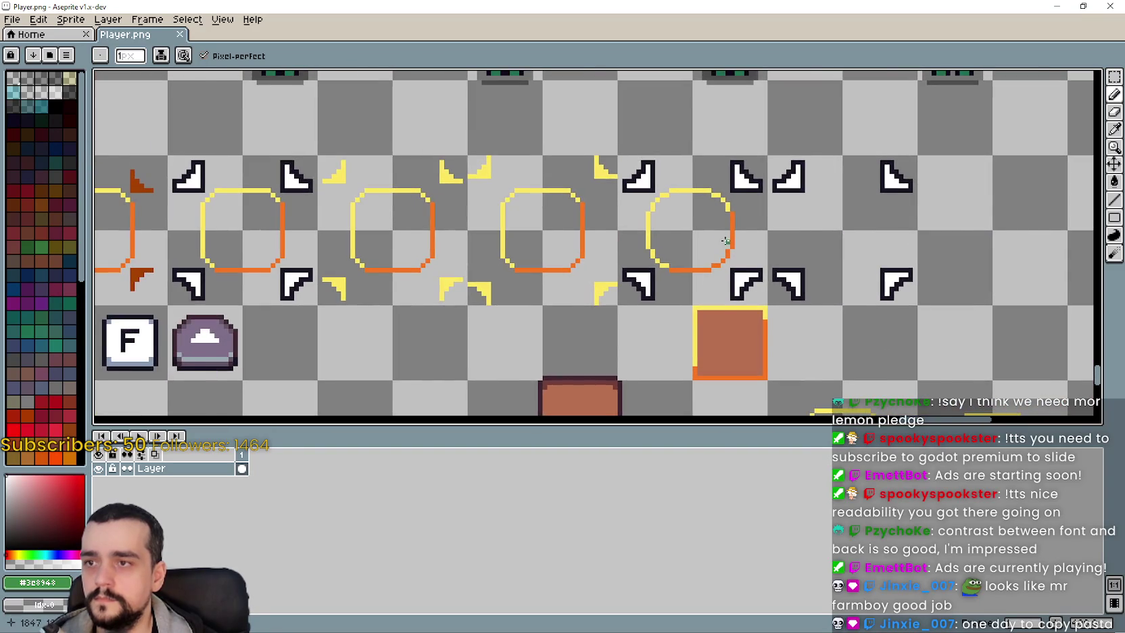
{"action": "scroll", "coordinate": [878, 227], "scroll_direction": "down", "scroll_amount": 1}
{"action": "scroll", "coordinate": [877, 227], "scroll_direction": "right", "scroll_amount": 3}
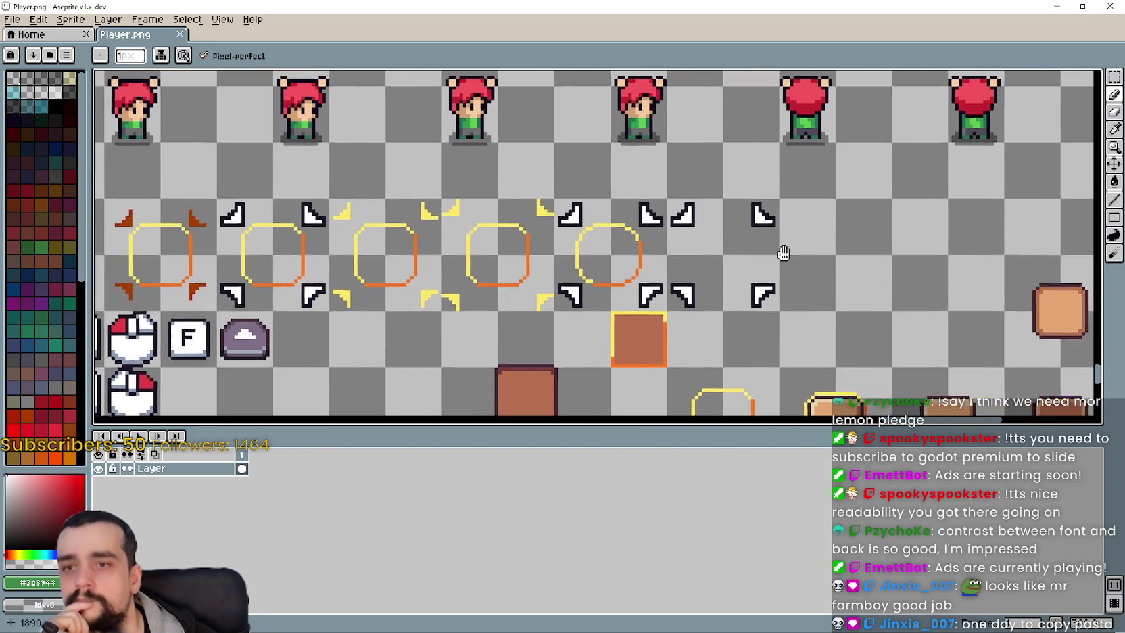
{"action": "left_click", "coordinate": [1114, 76]}
{"action": "scroll", "coordinate": [592, 255], "scroll_direction": "right", "scroll_amount": 2}
{"action": "left_click_drag", "start_coordinate": [605, 230], "coordinate": [682, 311]}
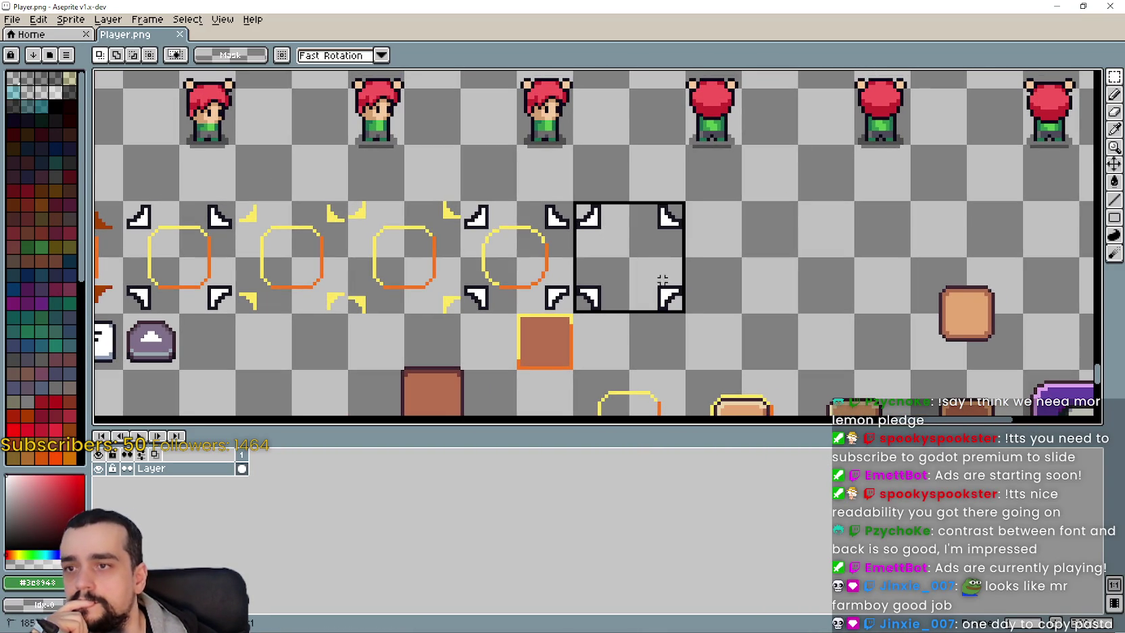
Step: Move the selection over the fifth and second ring sprites to gauge their region, then minimise Aseprite
{"action": "scroll", "coordinate": [743, 292], "scroll_direction": "left", "scroll_amount": 7}
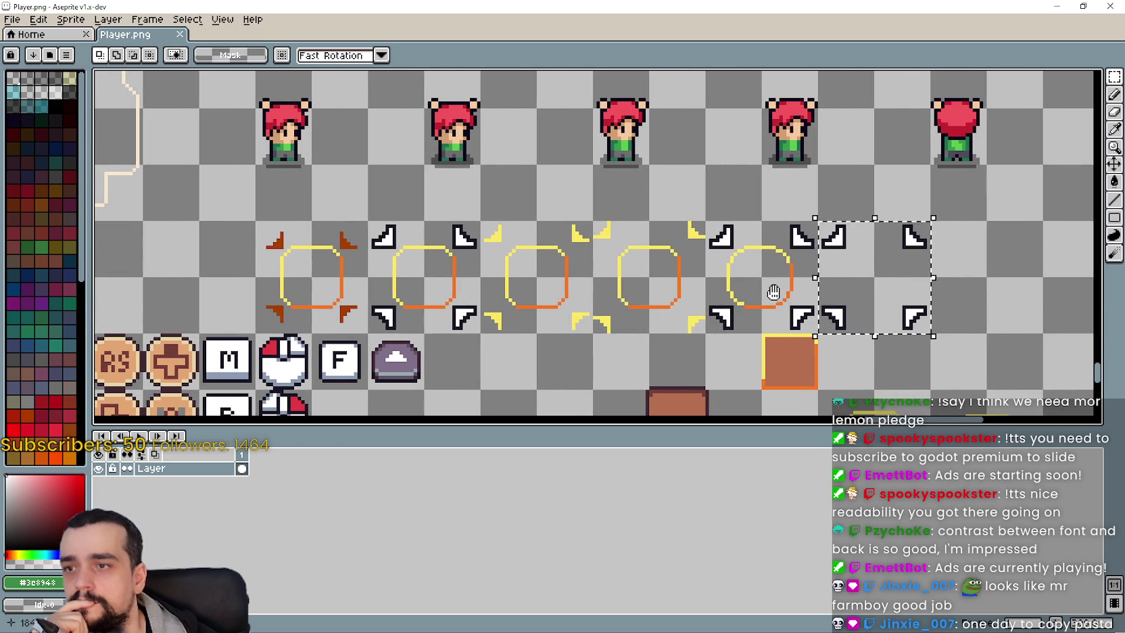
{"action": "scroll", "coordinate": [744, 298], "scroll_direction": "left", "scroll_amount": 2}
{"action": "scroll", "coordinate": [627, 325], "scroll_direction": "down", "scroll_amount": 1}
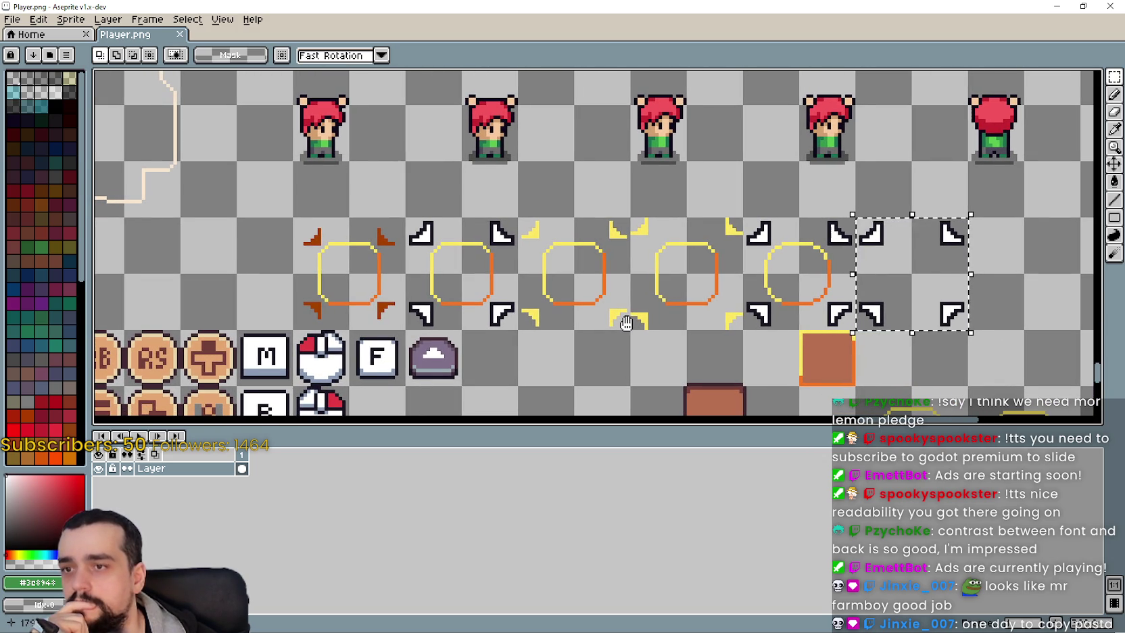
{"action": "scroll", "coordinate": [740, 234], "scroll_direction": "down", "scroll_amount": 1}
{"action": "left_click_drag", "start_coordinate": [740, 234], "coordinate": [815, 300]}
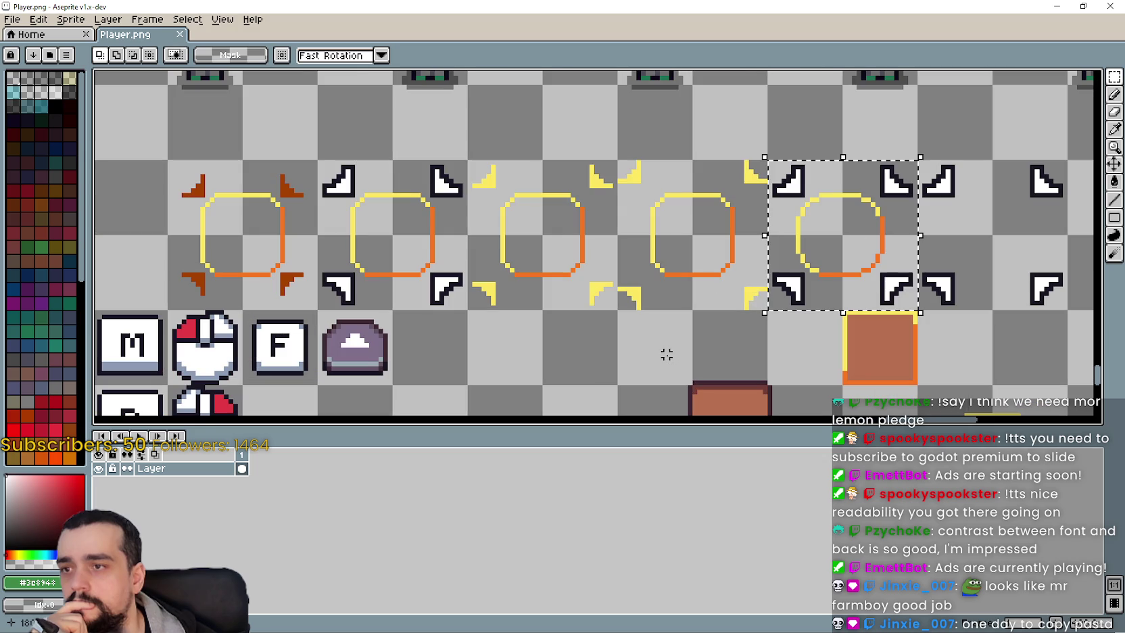
{"action": "scroll", "coordinate": [666, 354], "scroll_direction": "up", "scroll_amount": 1}
{"action": "scroll", "coordinate": [660, 345], "scroll_direction": "down", "scroll_amount": 1}
{"action": "mouse_move", "coordinate": [401, 204]}
{"action": "left_mouse_down"}
{"action": "mouse_move", "coordinate": [518, 322]}
{"action": "mouse_move", "coordinate": [607, 284]}
{"action": "mouse_move", "coordinate": [730, 129]}
{"action": "mouse_move", "coordinate": [568, 227]}
{"action": "left_mouse_up"}
{"action": "scroll", "coordinate": [588, 203], "scroll_direction": "down", "scroll_amount": 1}
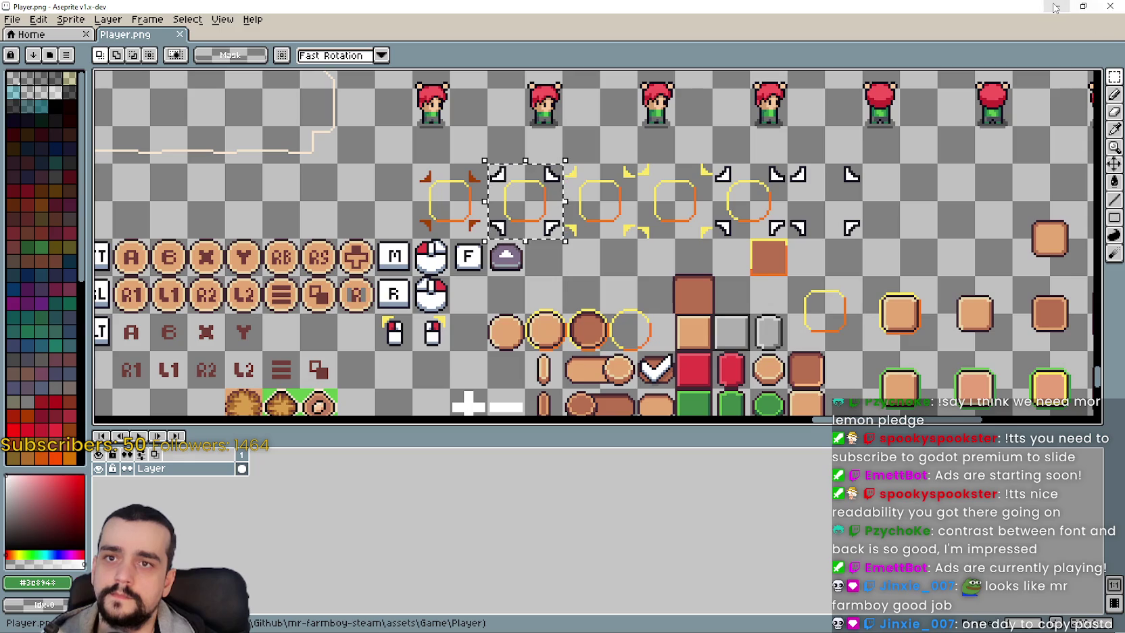
{"action": "left_click", "coordinate": [1056, 6]}
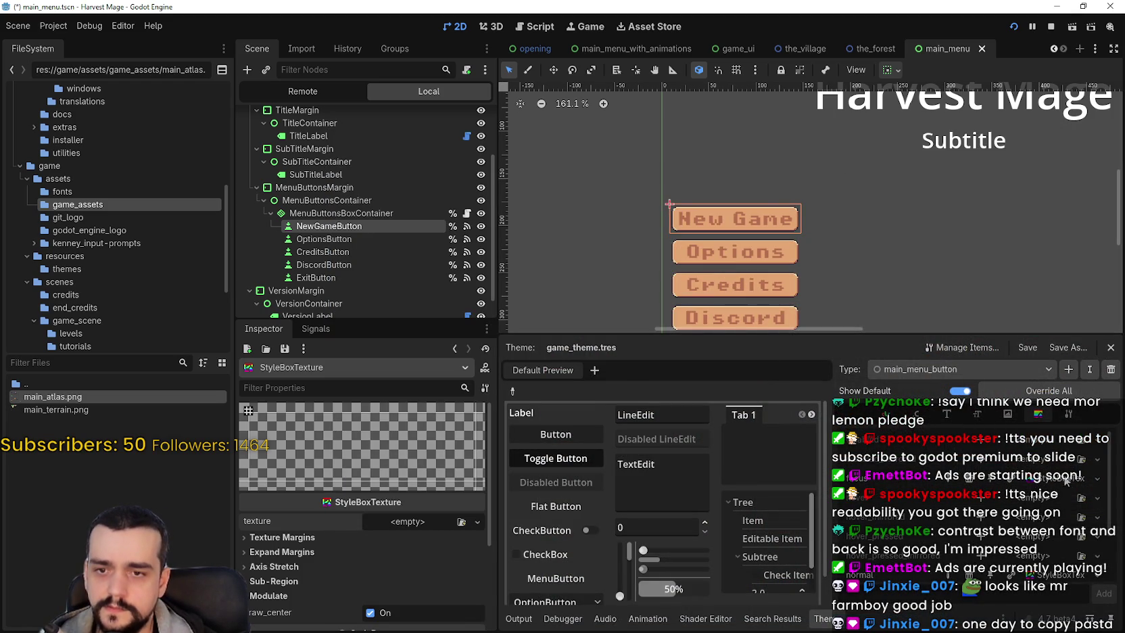
{"action": "scroll", "coordinate": [358, 552], "scroll_direction": "down", "scroll_amount": 2}
{"action": "scroll", "coordinate": [357, 540], "scroll_direction": "up", "scroll_amount": 2}
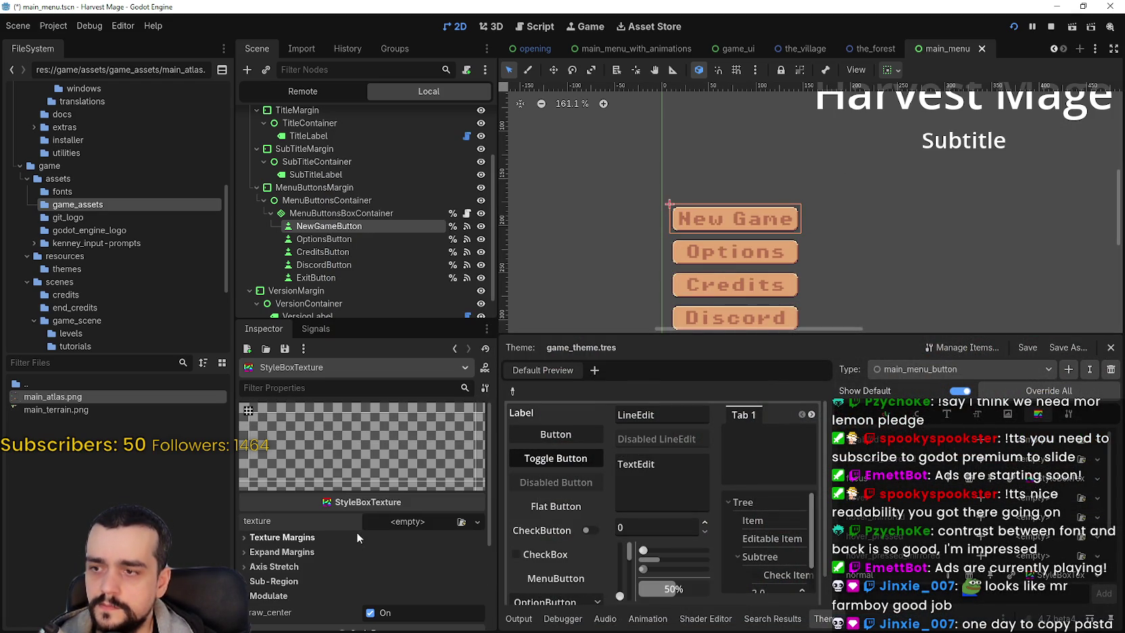
{"action": "left_click", "coordinate": [408, 521]}
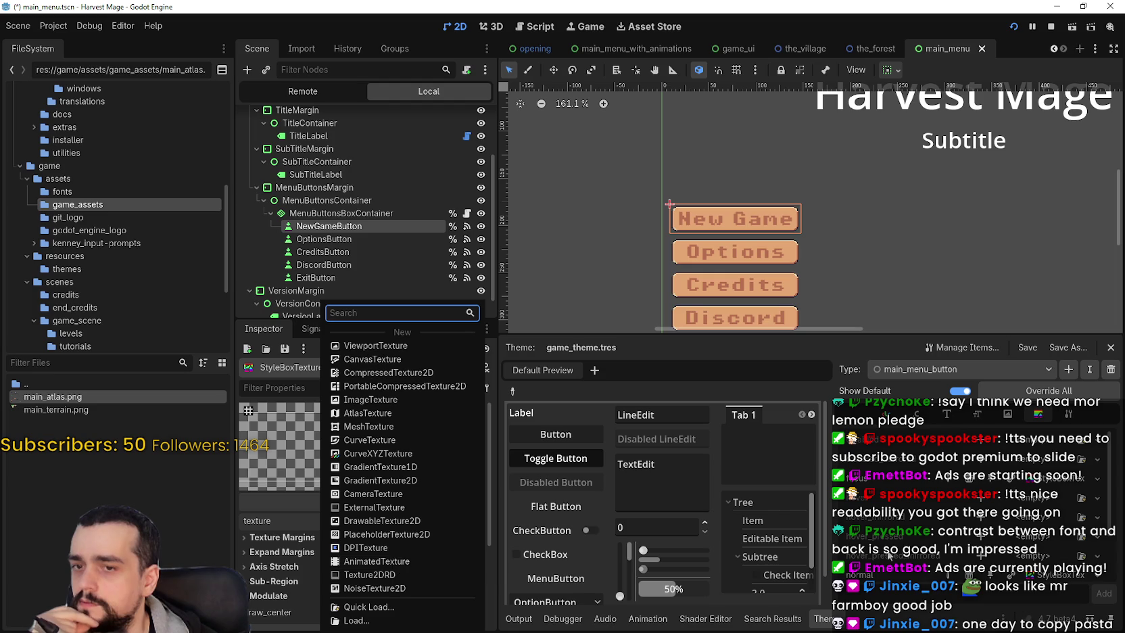
{"action": "left_click", "coordinate": [1094, 482]}
{"action": "left_click", "coordinate": [1094, 482]}
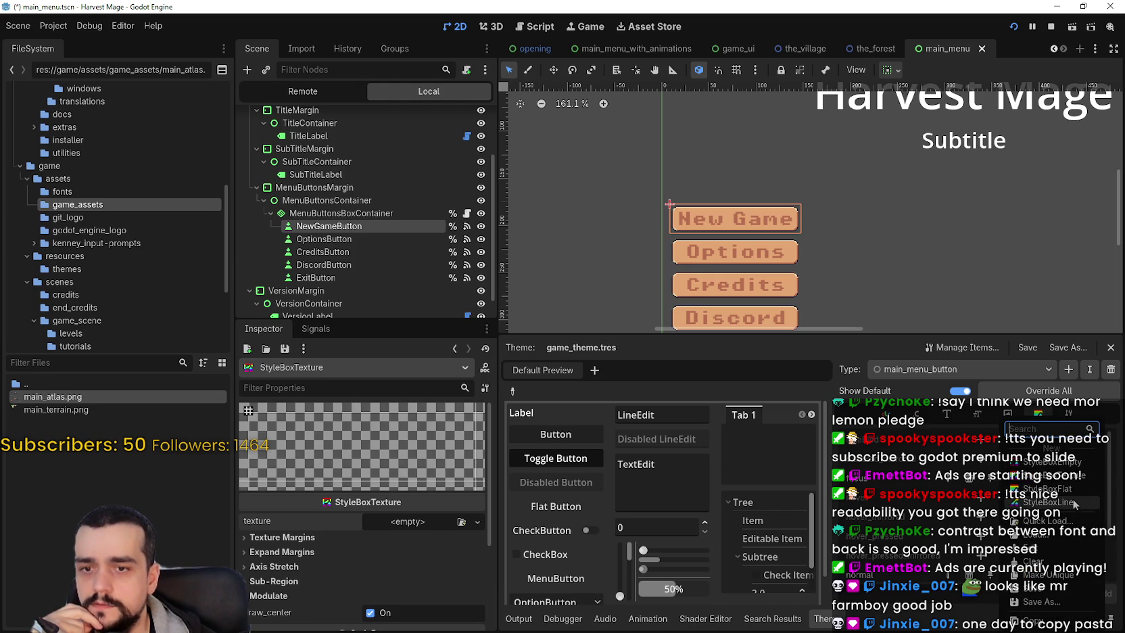
{"action": "key", "text": "Escape"}
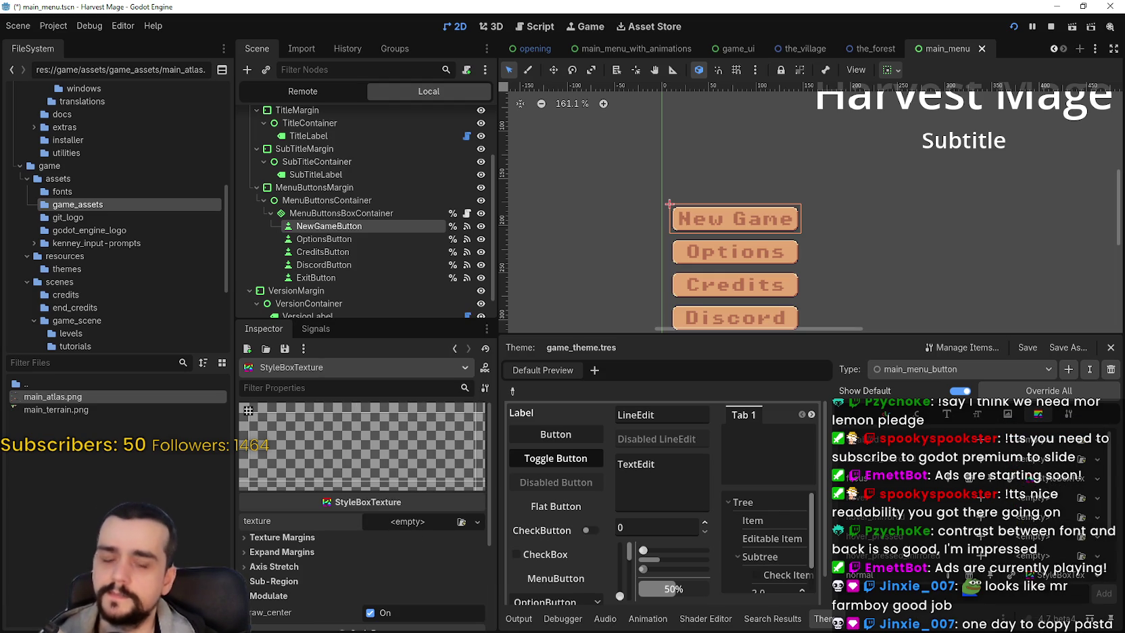
Step: Paste the 32×32 focus frame into main_atlas.png at 1261, 1965 and save the atlas
{"action": "scroll", "coordinate": [591, 303], "scroll_direction": "down", "scroll_amount": 4}
{"action": "scroll", "coordinate": [590, 304], "scroll_direction": "up", "scroll_amount": 1}
{"action": "scroll", "coordinate": [590, 304], "scroll_direction": "up", "scroll_amount": 3}
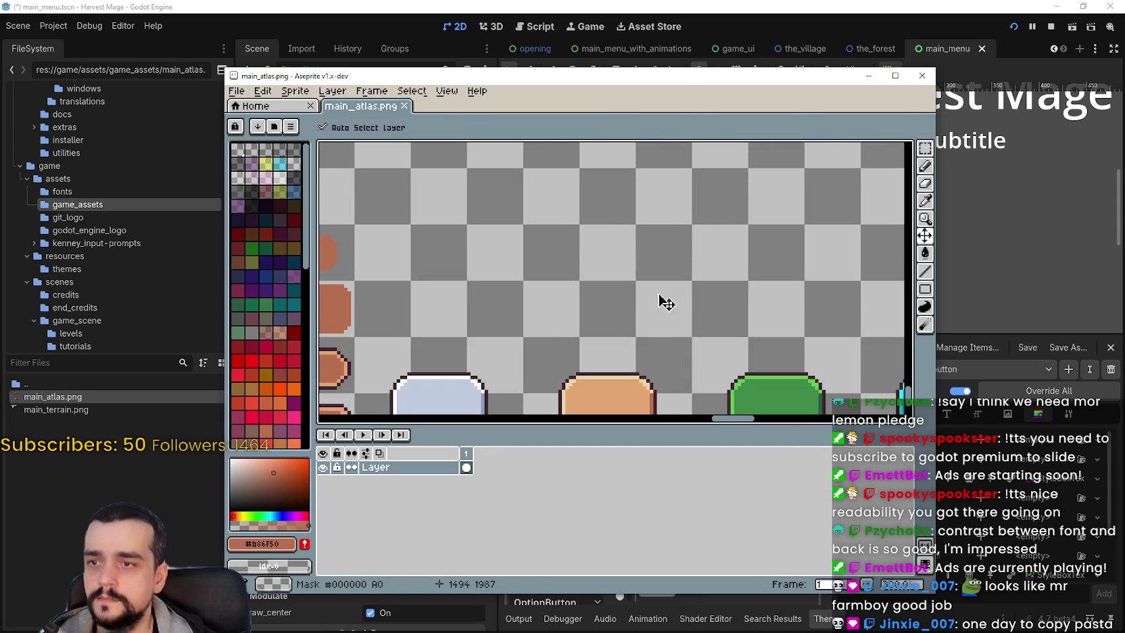
{"action": "key", "text": "ctrl+v"}
{"action": "scroll", "coordinate": [618, 297], "scroll_direction": "down", "scroll_amount": 2}
{"action": "mouse_move", "coordinate": [618, 298]}
{"action": "left_mouse_down"}
{"action": "mouse_move", "coordinate": [801, 301]}
{"action": "mouse_move", "coordinate": [575, 302]}
{"action": "mouse_move", "coordinate": [646, 314]}
{"action": "left_mouse_up"}
{"action": "scroll", "coordinate": [801, 302], "scroll_direction": "down", "scroll_amount": 2}
{"action": "scroll", "coordinate": [575, 303], "scroll_direction": "up", "scroll_amount": 3}
{"action": "key", "text": "Return"}
{"action": "key", "text": "ctrl+s"}
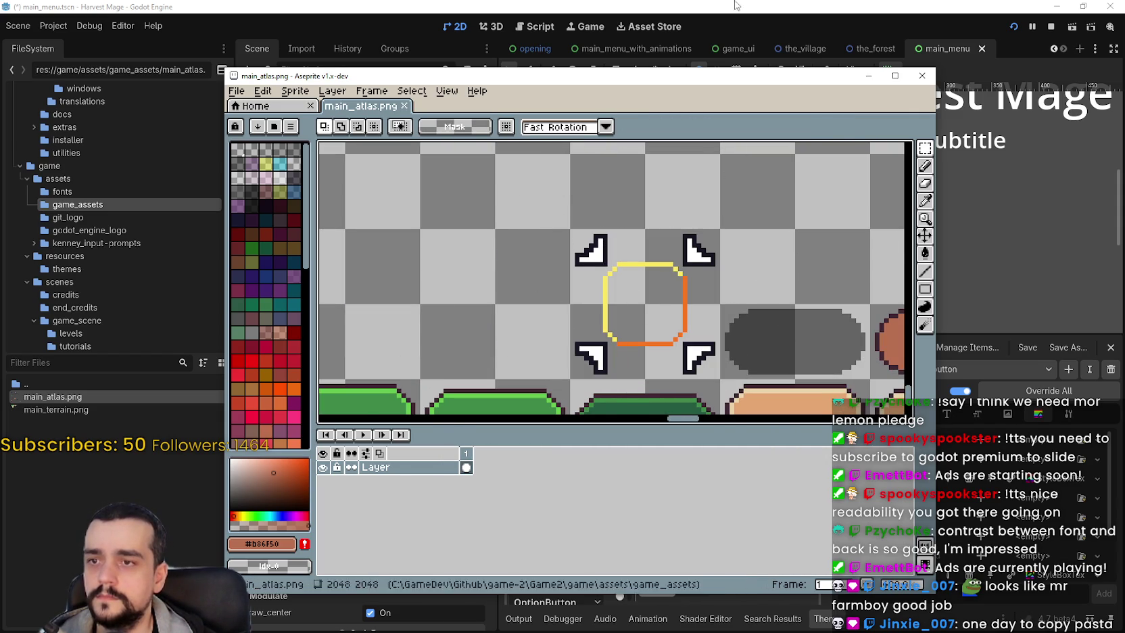
{"action": "key", "text": "alt+Tab"}
{"action": "scroll", "coordinate": [631, 493], "scroll_direction": "down", "scroll_amount": 1}
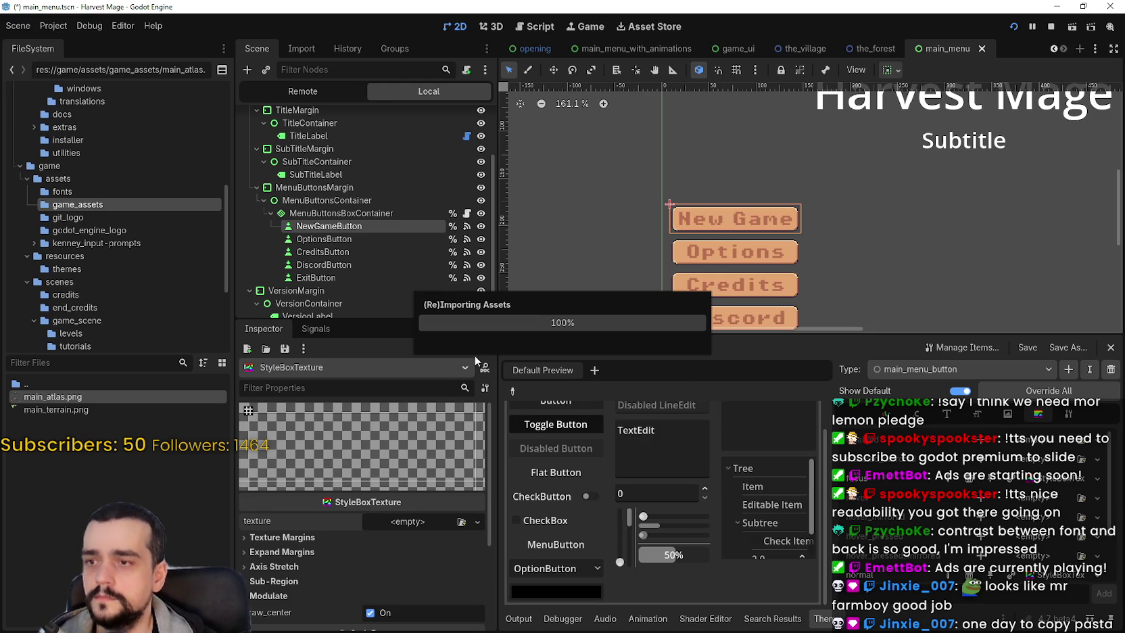
Step: Let Godot reimport the updated main_atlas.png, then revisit the StyleBoxTexture's empty texture slot
{"action": "left_click", "coordinate": [48, 26]}
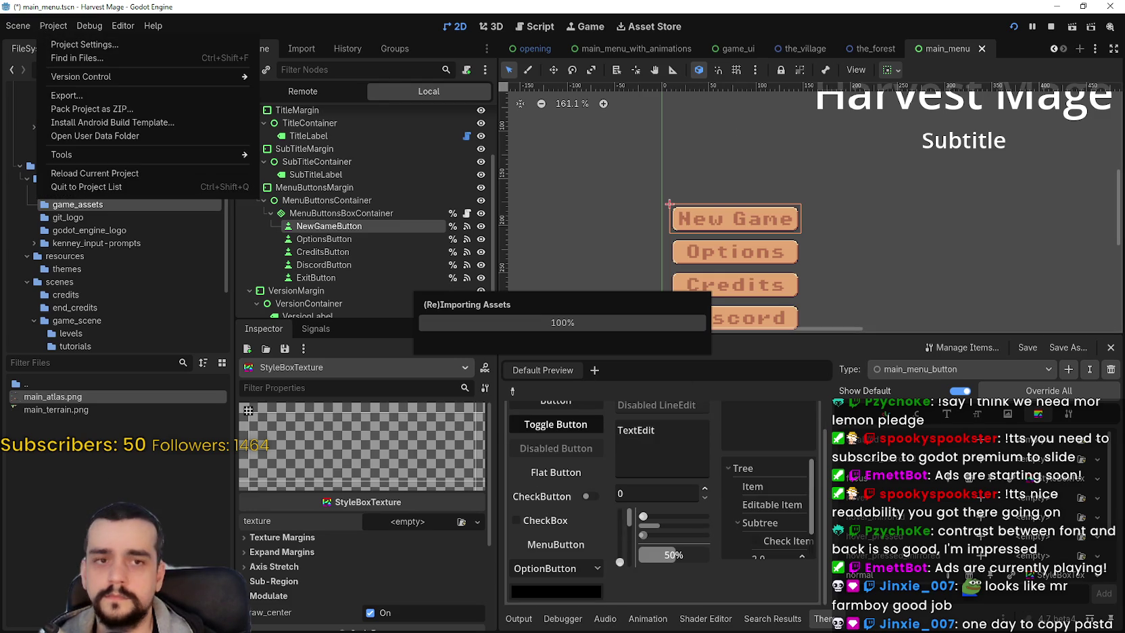
{"action": "key", "text": "Escape"}
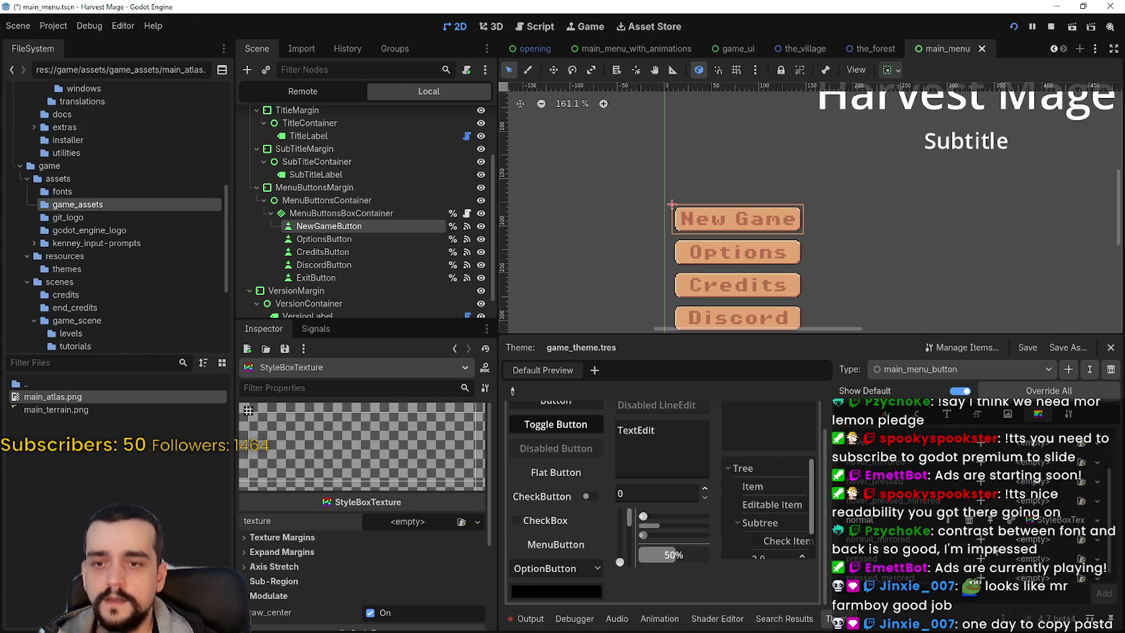
{"action": "scroll", "coordinate": [890, 484], "scroll_direction": "up", "scroll_amount": 3}
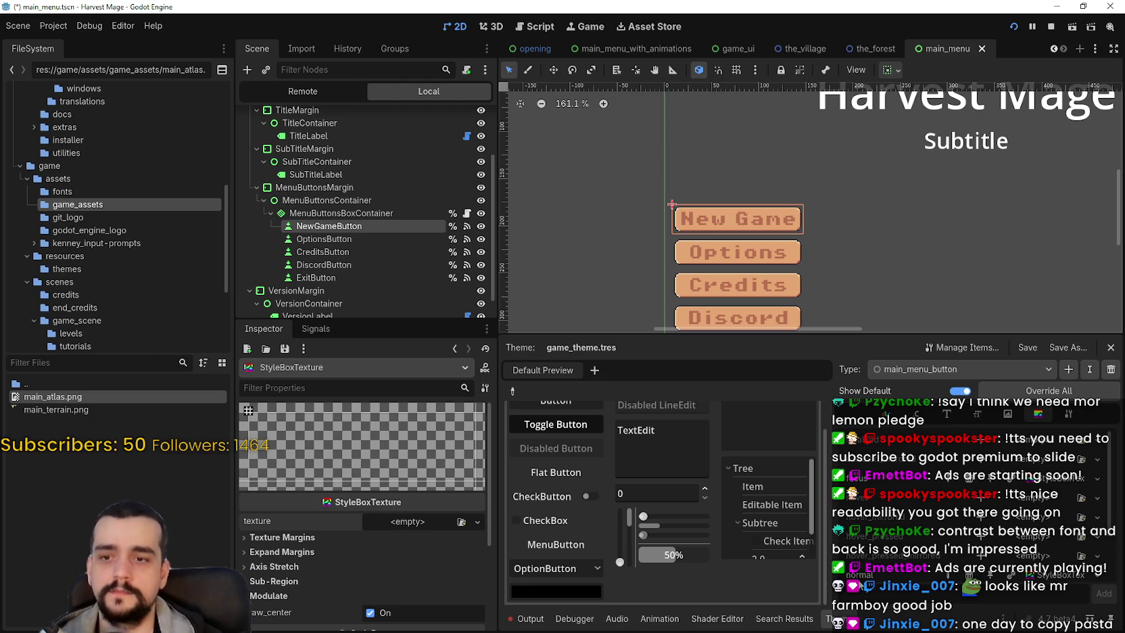
{"action": "left_click", "coordinate": [403, 522]}
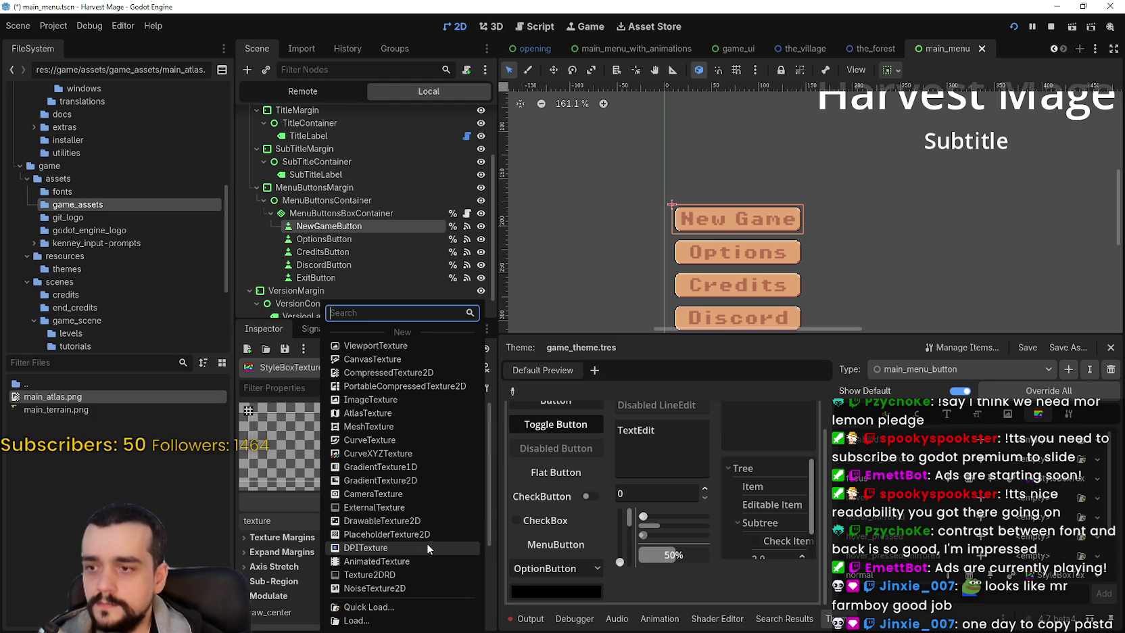
Step: Give the StyleBoxTexture a New AtlasTexture using main_atlas.png as its atlas
{"action": "left_click", "coordinate": [378, 412]}
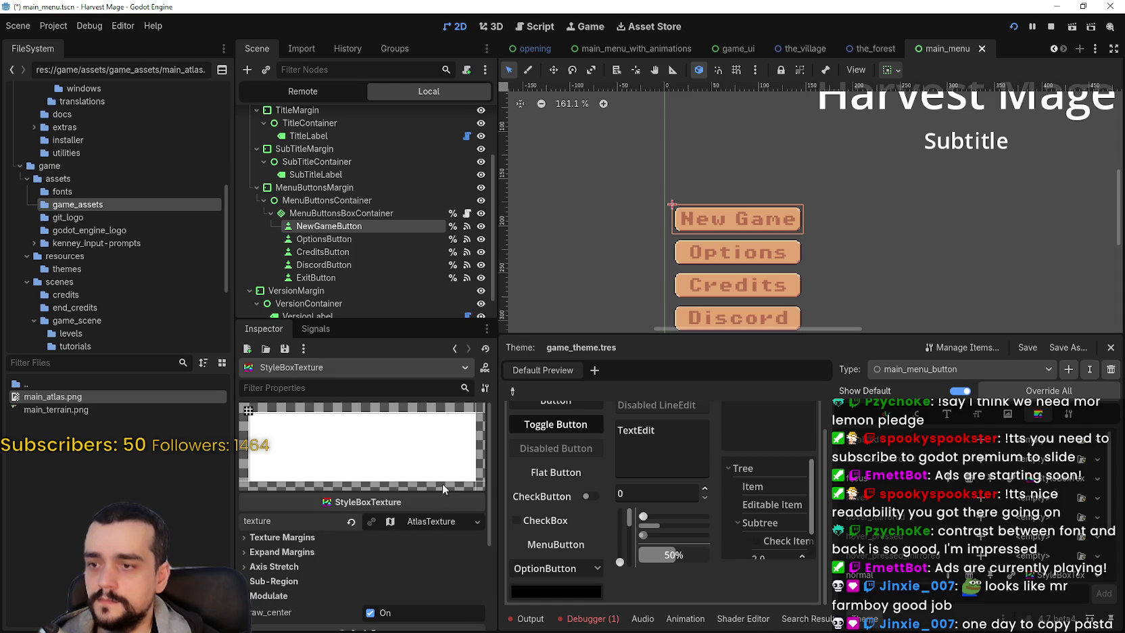
{"action": "left_click", "coordinate": [429, 521]}
{"action": "scroll", "coordinate": [384, 576], "scroll_direction": "down", "scroll_amount": 1}
{"action": "left_click", "coordinate": [404, 581]}
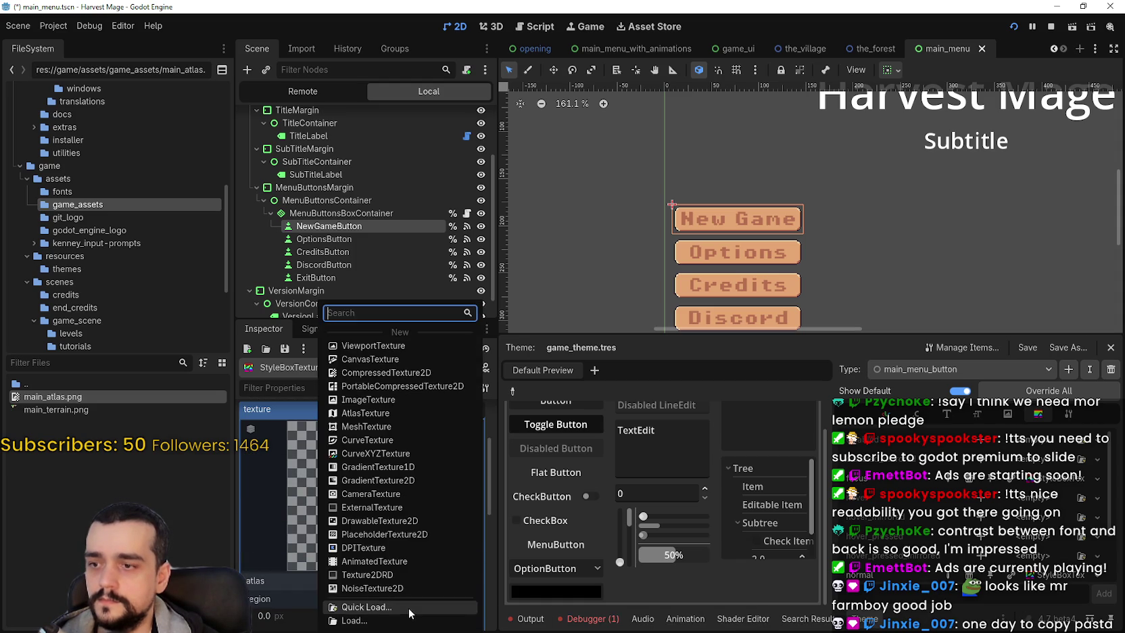
{"action": "left_click", "coordinate": [399, 602]}
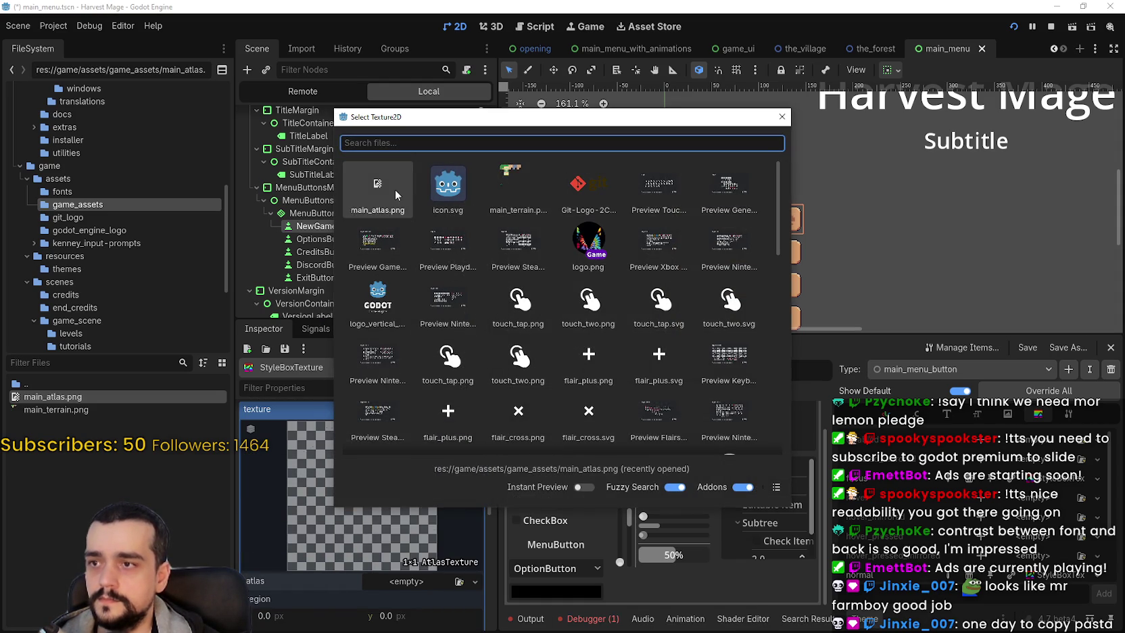
{"action": "double_click", "coordinate": [396, 195]}
{"action": "scroll", "coordinate": [379, 595], "scroll_direction": "down", "scroll_amount": 1}
Step: In the region editor, try 8 px then pixel snapping and roughly place the region on the bottom sprite strip
{"action": "left_click", "coordinate": [364, 620]}
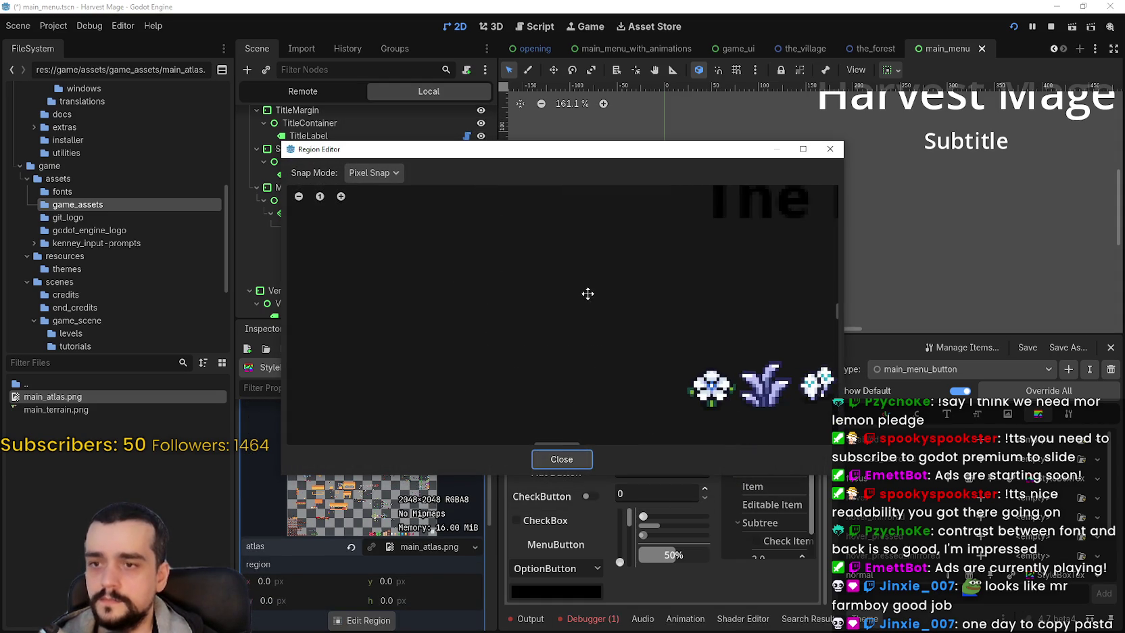
{"action": "left_click", "coordinate": [372, 173]}
{"action": "left_click", "coordinate": [380, 222]}
{"action": "scroll", "coordinate": [634, 310], "scroll_direction": "down", "scroll_amount": 8}
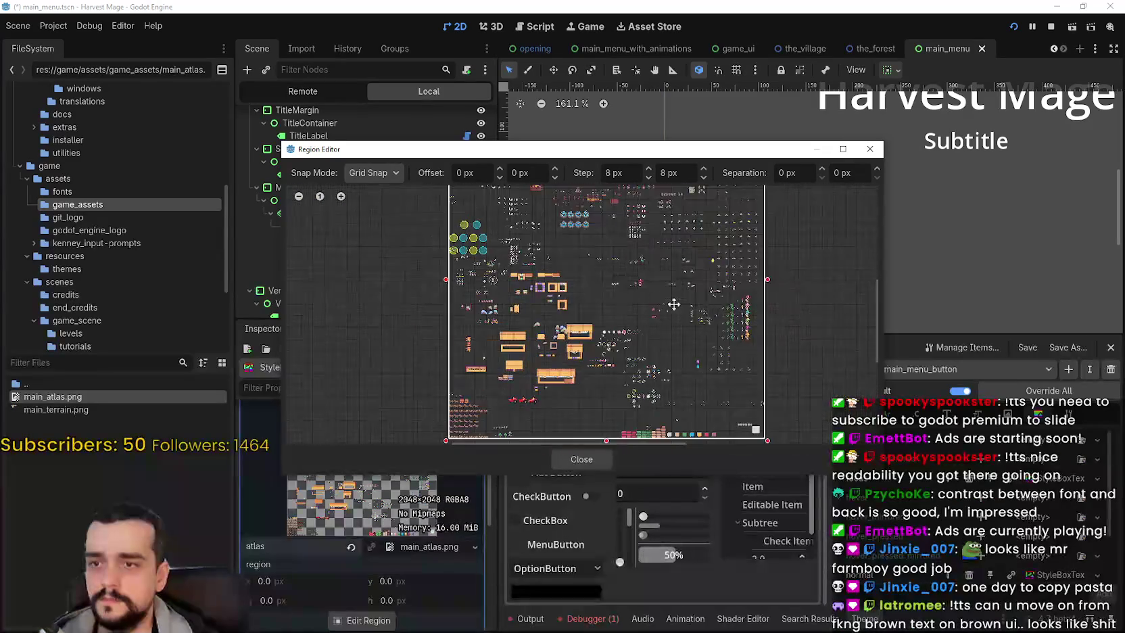
{"action": "left_click", "coordinate": [372, 172]}
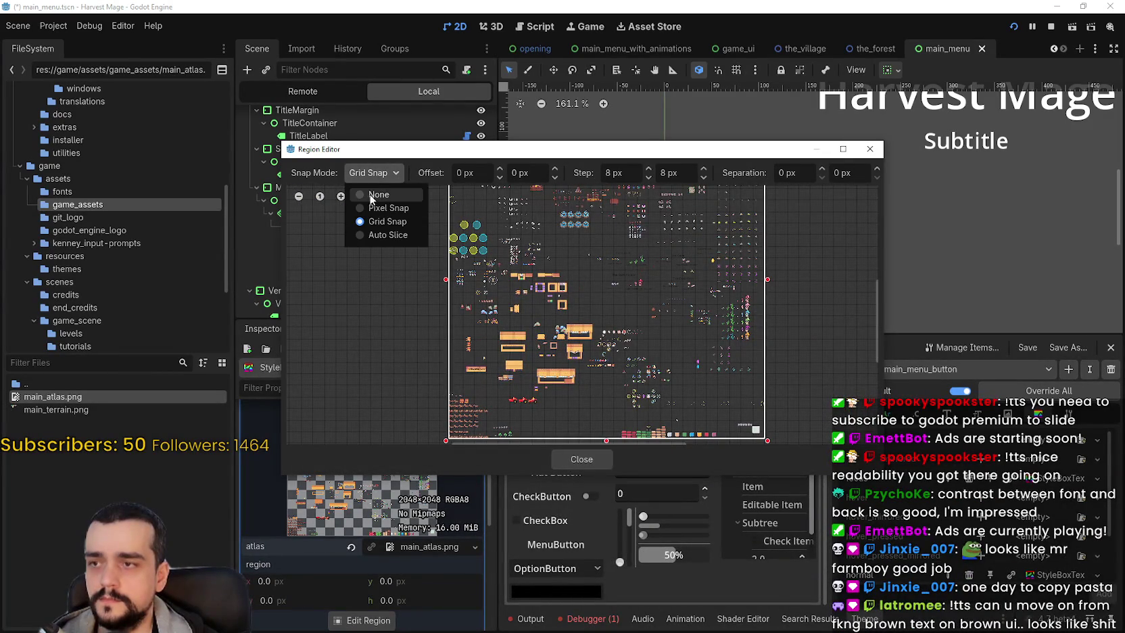
{"action": "left_click", "coordinate": [379, 208]}
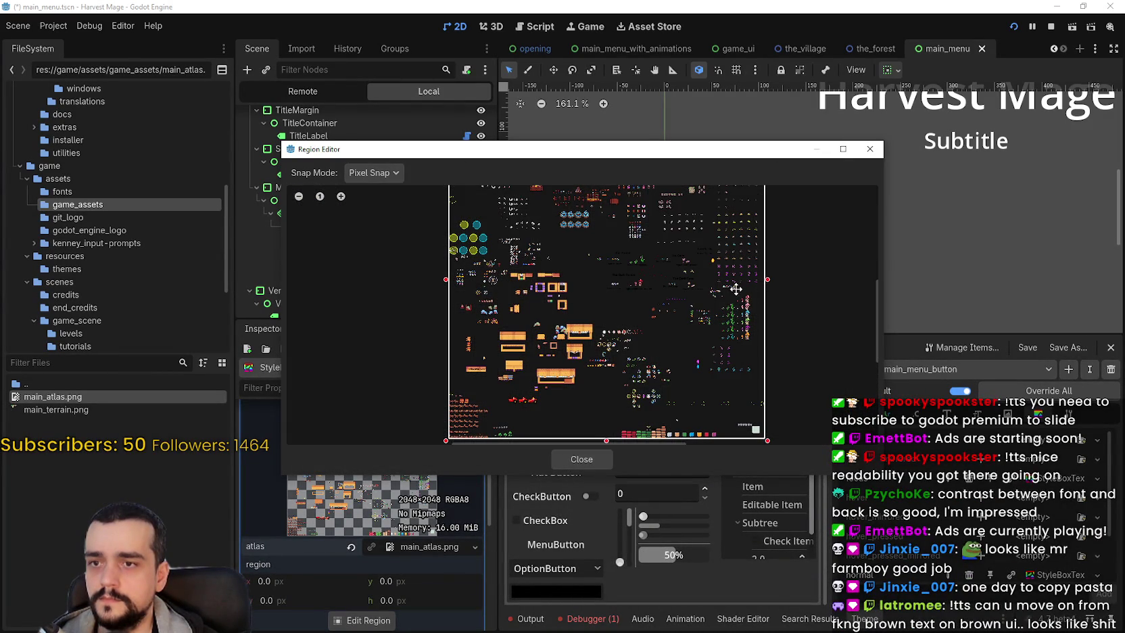
{"action": "mouse_move", "coordinate": [655, 370]}
{"action": "left_mouse_down"}
{"action": "mouse_move", "coordinate": [689, 396]}
{"action": "mouse_move", "coordinate": [685, 294]}
{"action": "left_mouse_up"}
{"action": "scroll", "coordinate": [676, 355], "scroll_direction": "down", "scroll_amount": 2}
{"action": "mouse_move", "coordinate": [770, 196]}
{"action": "left_mouse_down"}
{"action": "mouse_move", "coordinate": [753, 323]}
{"action": "mouse_move", "coordinate": [730, 388]}
{"action": "left_mouse_up"}
{"action": "left_click_drag", "start_coordinate": [545, 402], "coordinate": [660, 402]}
{"action": "scroll", "coordinate": [649, 379], "scroll_direction": "up", "scroll_amount": 5}
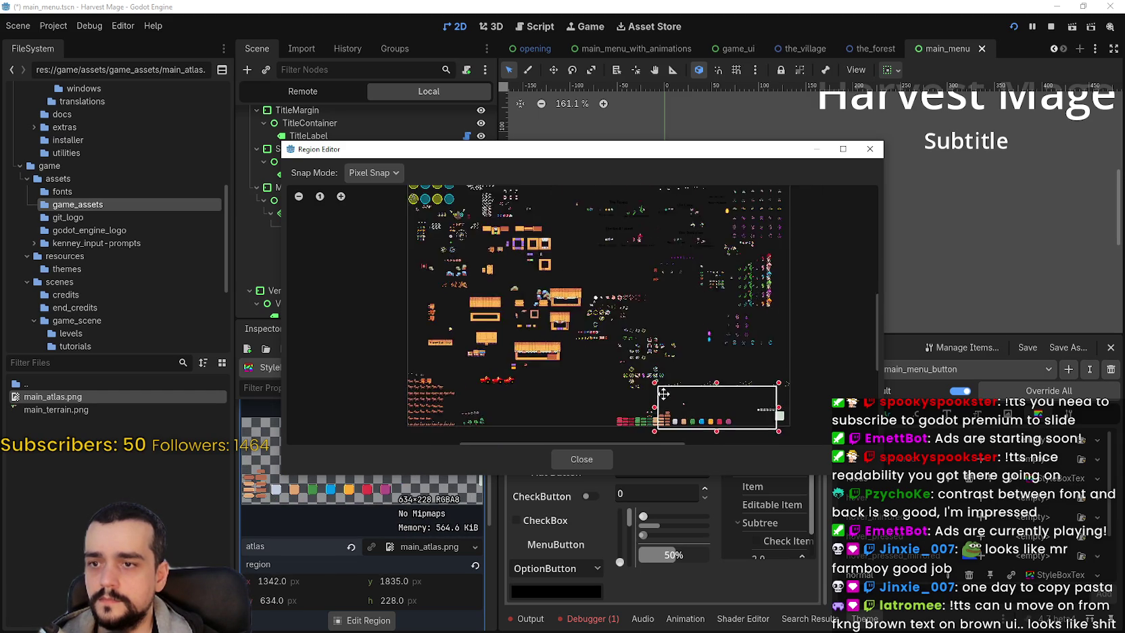
{"action": "scroll", "coordinate": [619, 336], "scroll_direction": "up", "scroll_amount": 3}
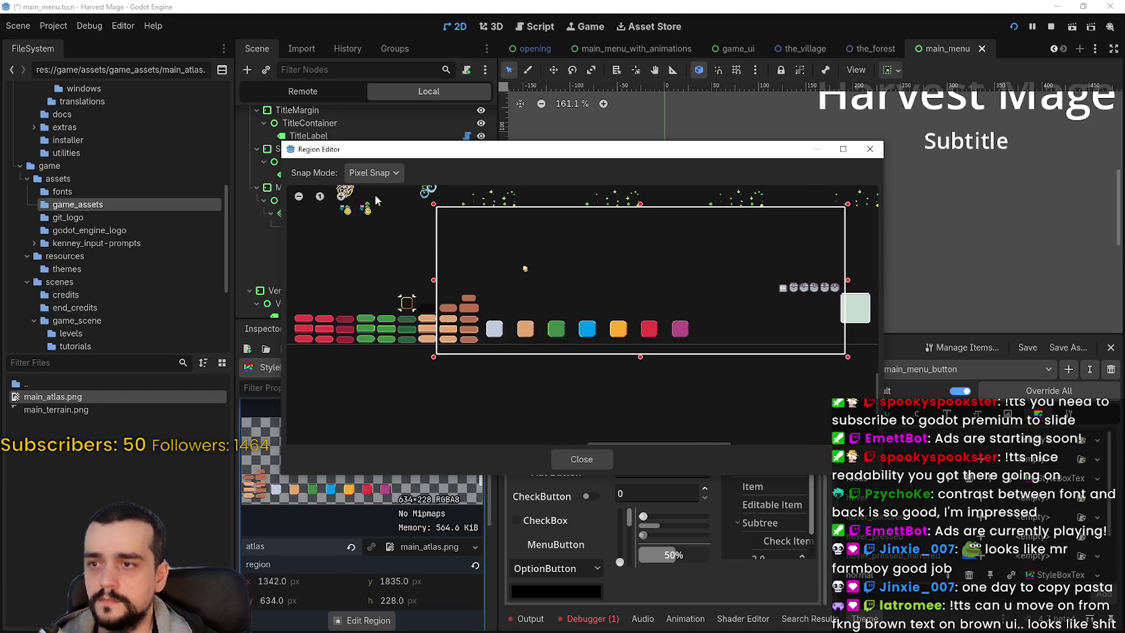
Step: With grid snap, fit the region to the 32×32 focus frame at 1280, 1968
{"action": "left_click", "coordinate": [372, 172]}
{"action": "left_click", "coordinate": [370, 221]}
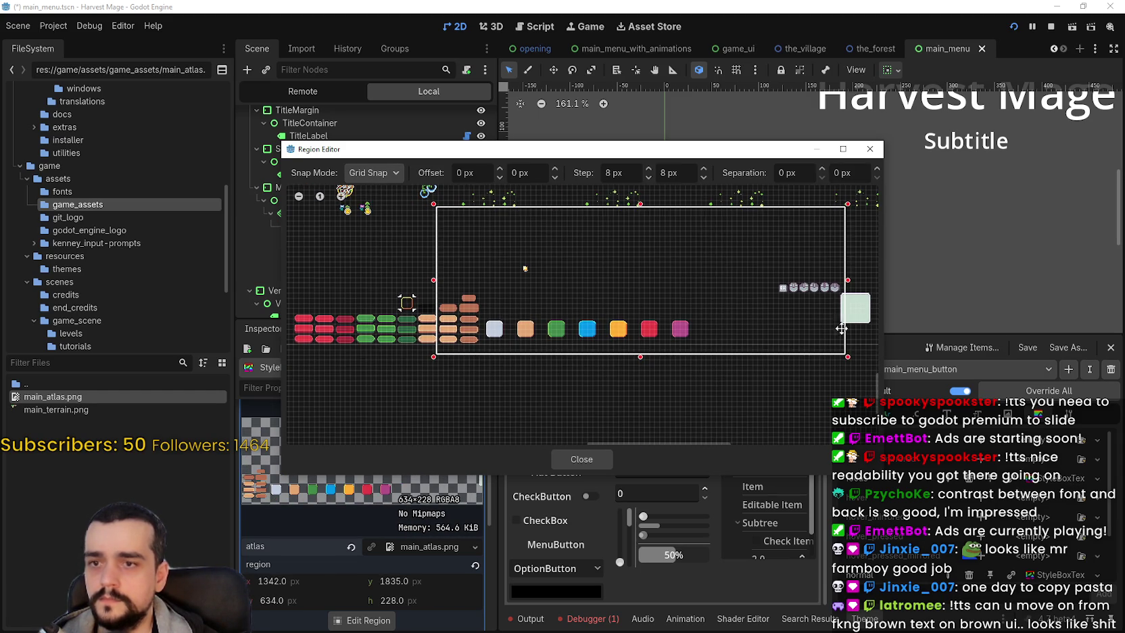
{"action": "scroll", "coordinate": [849, 355], "scroll_direction": "up", "scroll_amount": 1}
{"action": "mouse_move", "coordinate": [850, 355]}
{"action": "left_mouse_down"}
{"action": "mouse_move", "coordinate": [542, 349]}
{"action": "mouse_move", "coordinate": [601, 255]}
{"action": "left_mouse_up"}
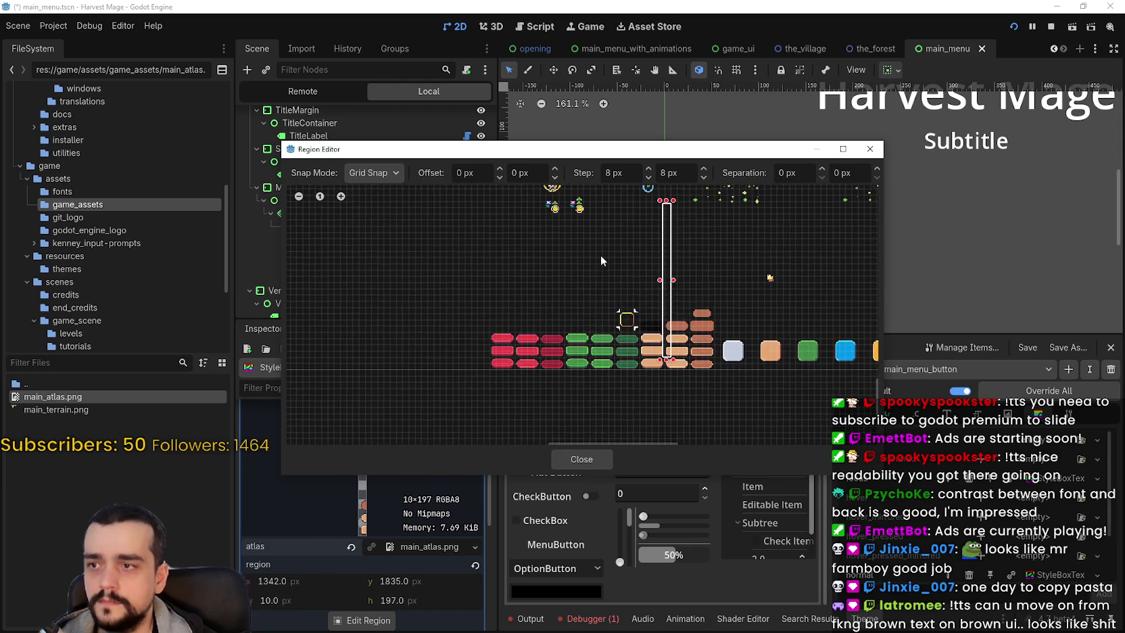
{"action": "scroll", "coordinate": [703, 290], "scroll_direction": "up", "scroll_amount": 2}
{"action": "mouse_move", "coordinate": [664, 292]}
{"action": "left_mouse_down"}
{"action": "mouse_move", "coordinate": [569, 293]}
{"action": "mouse_move", "coordinate": [592, 292]}
{"action": "left_mouse_up"}
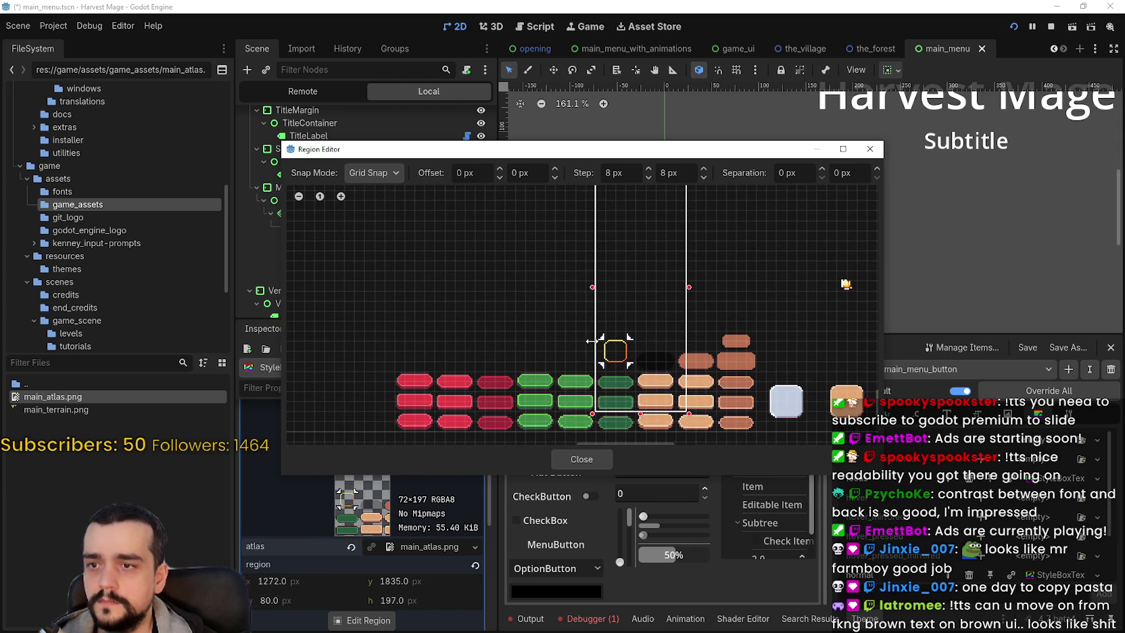
{"action": "scroll", "coordinate": [649, 271], "scroll_direction": "down", "scroll_amount": 1}
{"action": "left_click_drag", "start_coordinate": [668, 295], "coordinate": [668, 434]}
{"action": "scroll", "coordinate": [685, 360], "scroll_direction": "down", "scroll_amount": 3}
{"action": "scroll", "coordinate": [685, 361], "scroll_direction": "up", "scroll_amount": 2}
{"action": "left_click_drag", "start_coordinate": [709, 356], "coordinate": [654, 314]}
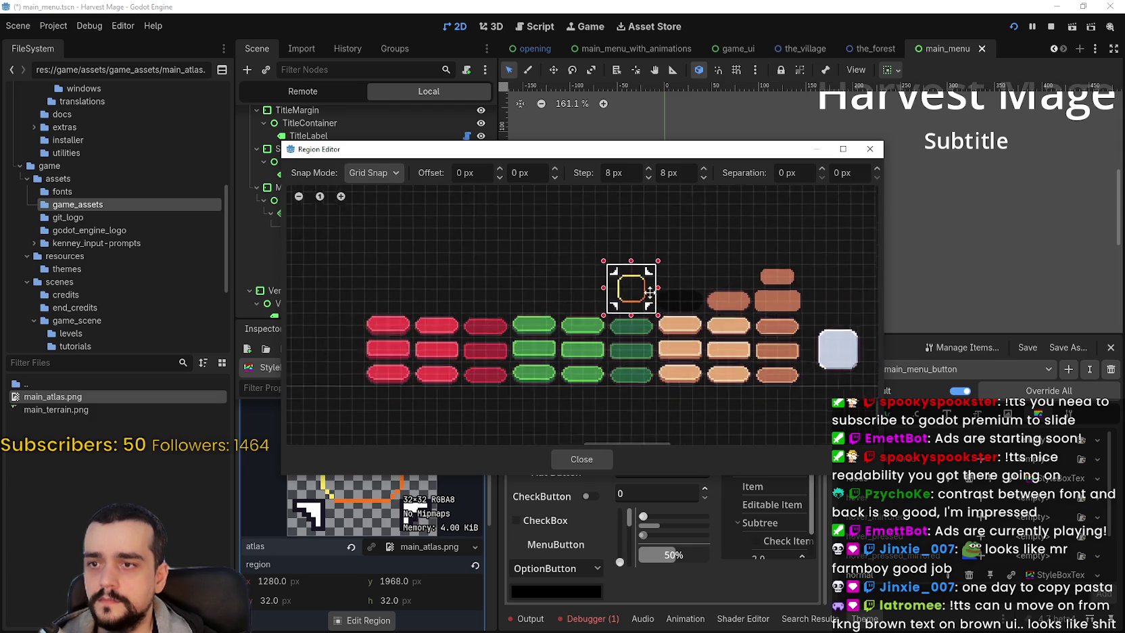
Step: Pan the region editor along the atlas to view the sprites and menu buttons
{"action": "scroll", "coordinate": [564, 253], "scroll_direction": "up", "scroll_amount": 2}
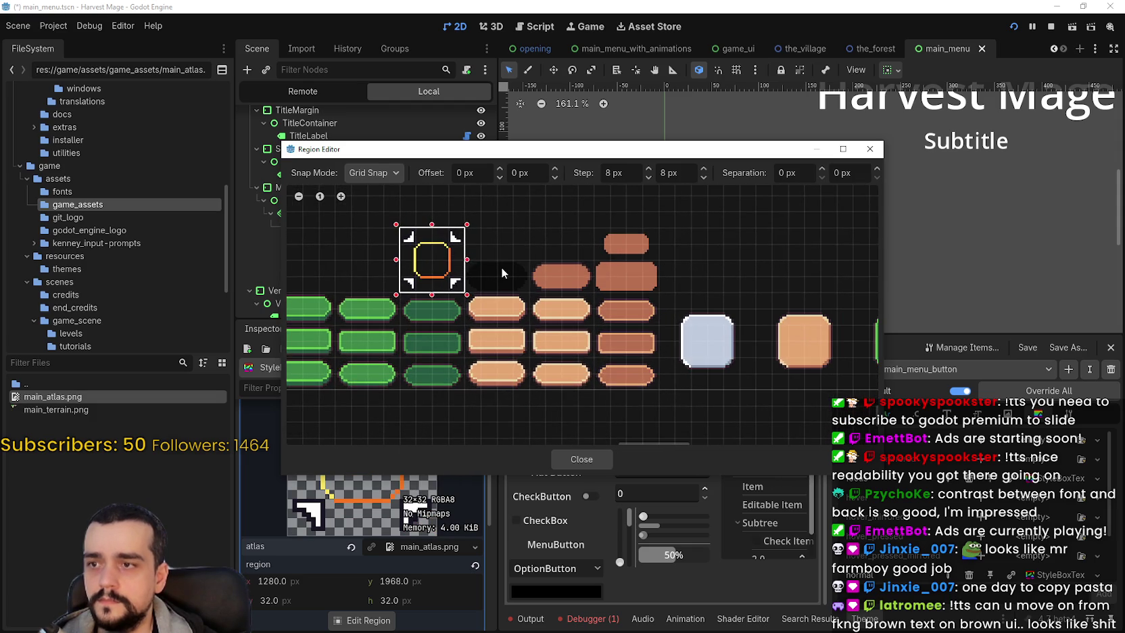
{"action": "scroll", "coordinate": [490, 269], "scroll_direction": "down", "scroll_amount": 2}
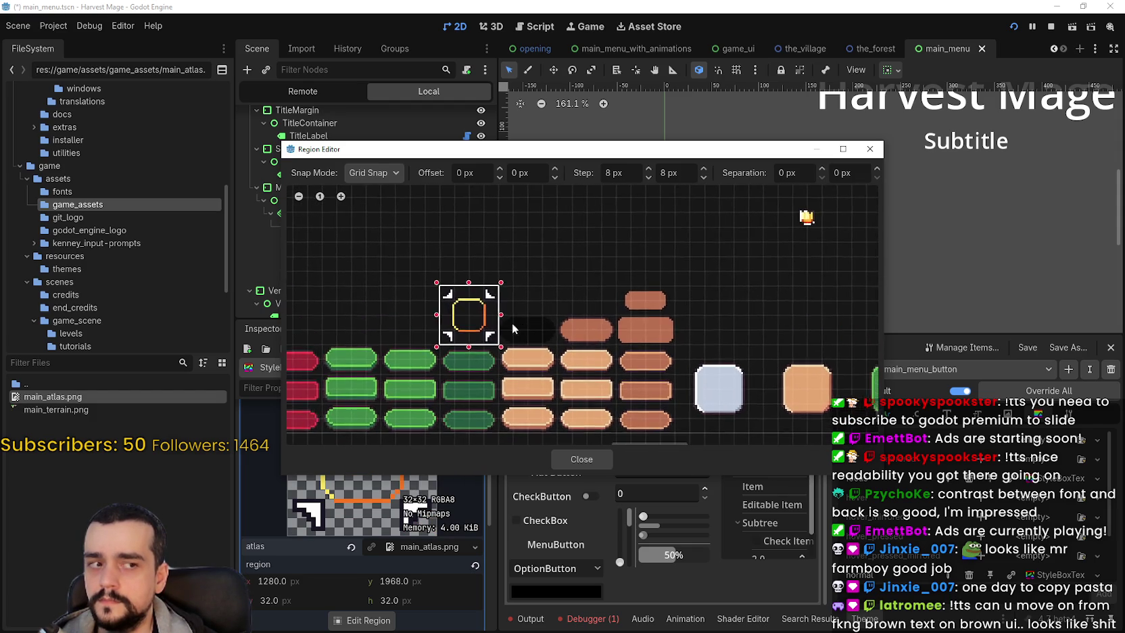
{"action": "scroll", "coordinate": [527, 310], "scroll_direction": "down", "scroll_amount": 2}
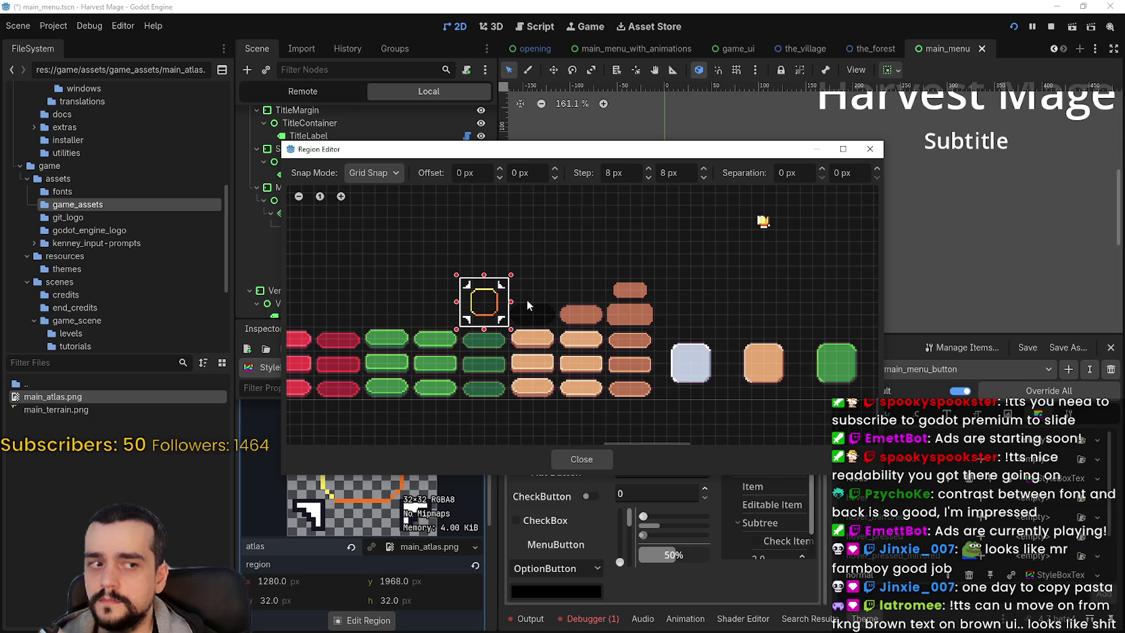
{"action": "scroll", "coordinate": [541, 302], "scroll_direction": "up", "scroll_amount": 3}
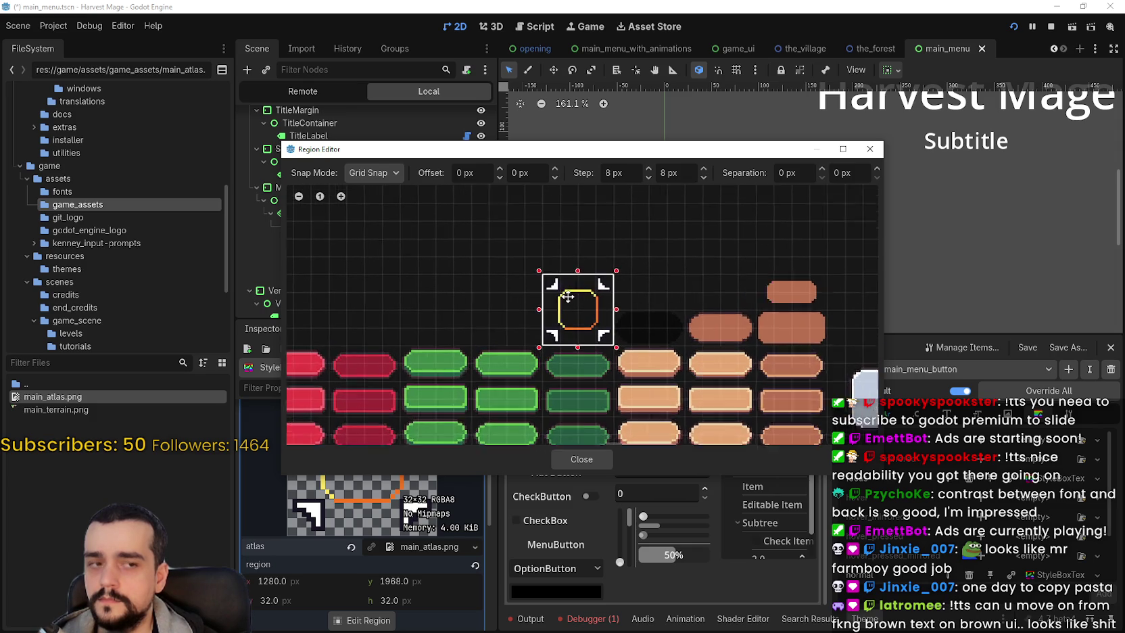
{"action": "scroll", "coordinate": [568, 297], "scroll_direction": "up", "scroll_amount": 1}
{"action": "scroll", "coordinate": [563, 298], "scroll_direction": "down", "scroll_amount": 4}
{"action": "left_click_drag", "start_coordinate": [808, 361], "coordinate": [506, 299]}
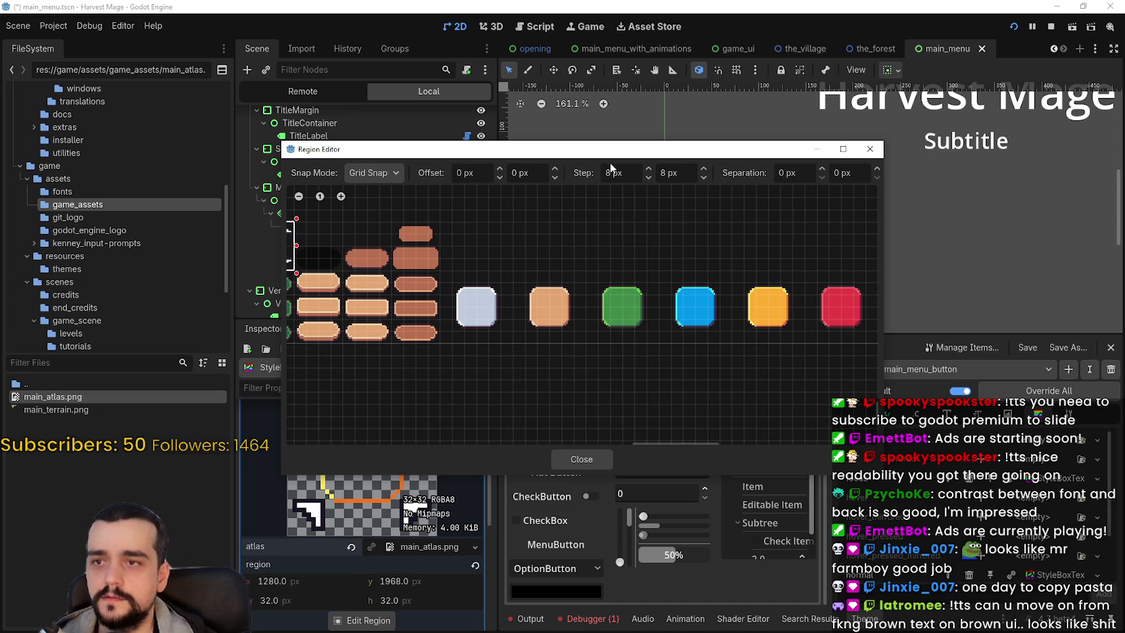
{"action": "mouse_move", "coordinate": [612, 149]}
{"action": "left_mouse_down"}
{"action": "mouse_move", "coordinate": [703, 406]}
{"action": "mouse_move", "coordinate": [712, 397]}
{"action": "left_mouse_up"}
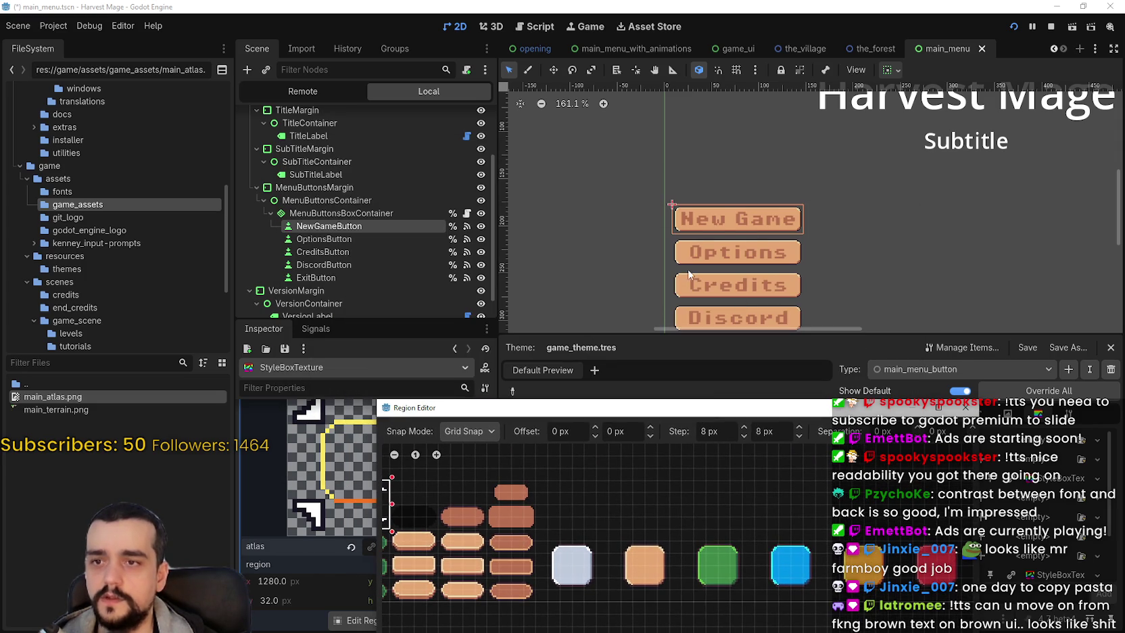
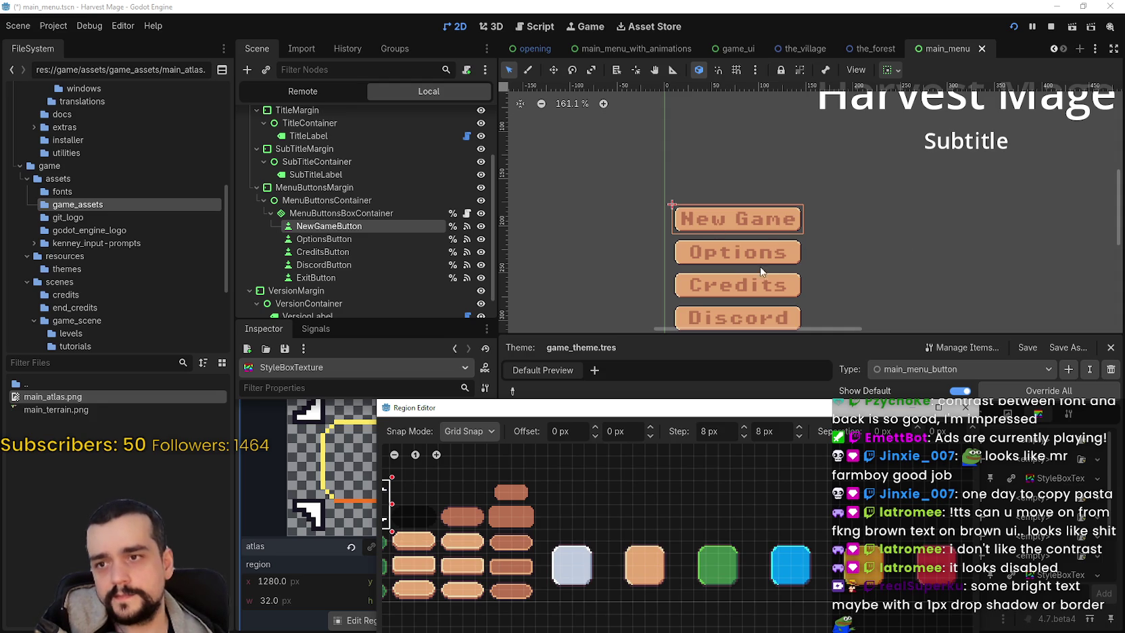
Step: Close the atlas region view and expand the stylebox's Expand Margins, Axis Stretch and Sub-Region sections
{"action": "left_click_drag", "start_coordinate": [571, 409], "coordinate": [664, 308]}
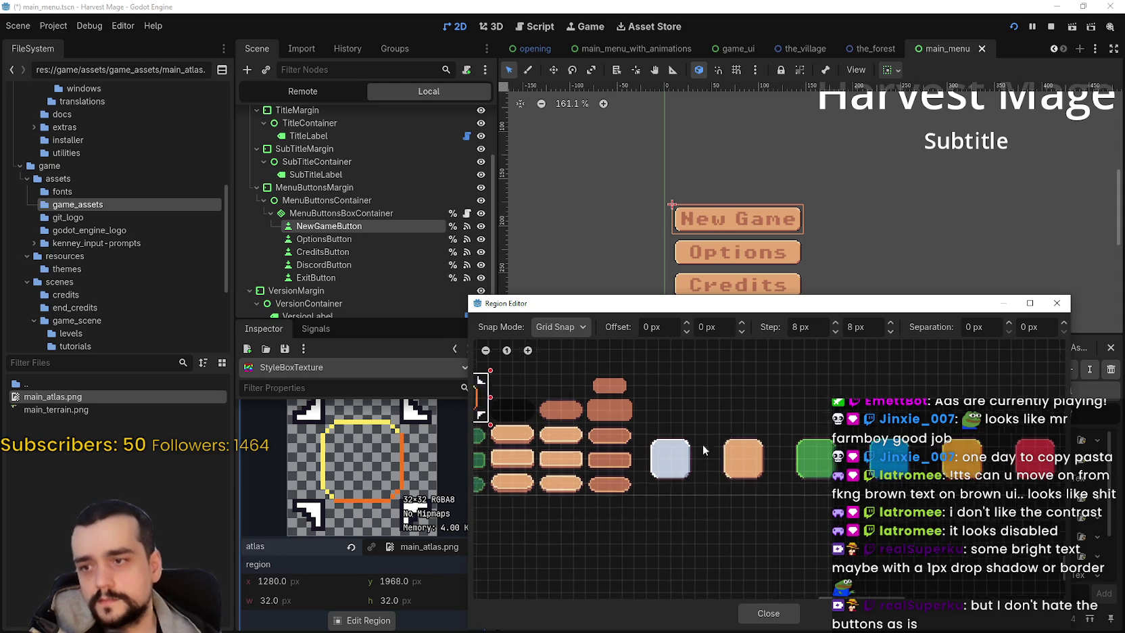
{"action": "left_click", "coordinate": [779, 614]}
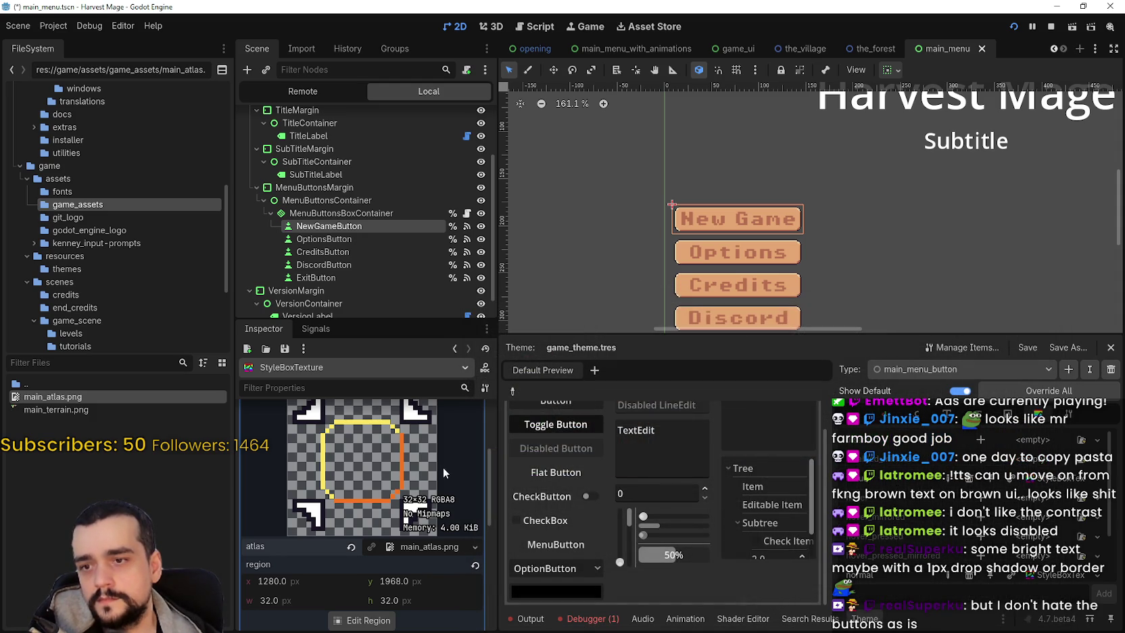
{"action": "scroll", "coordinate": [439, 469], "scroll_direction": "down", "scroll_amount": 5}
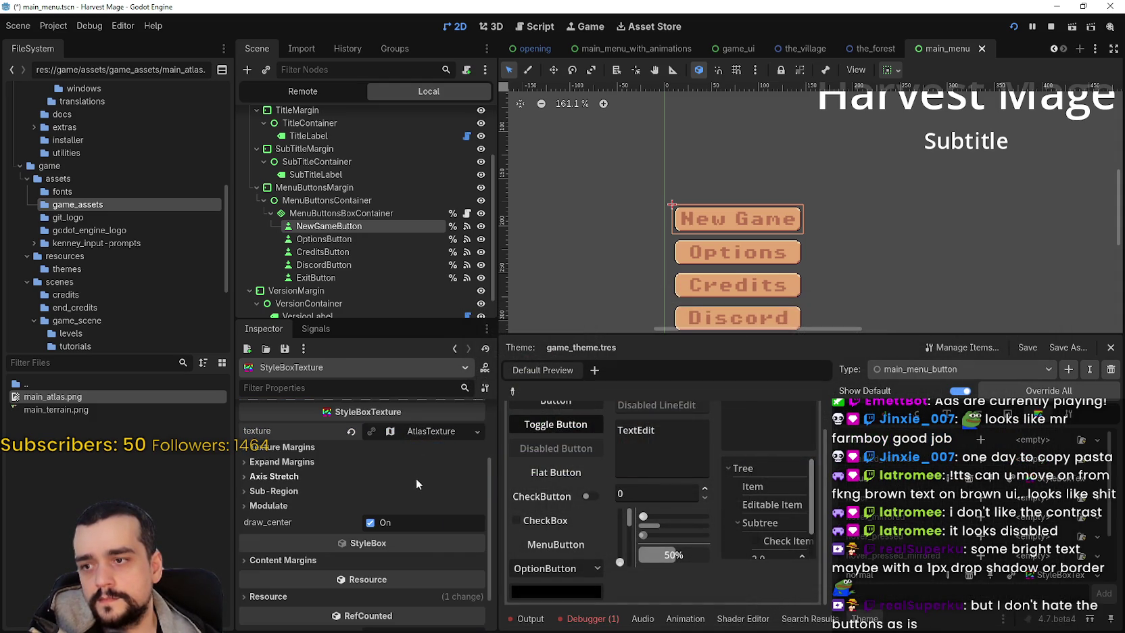
{"action": "left_click", "coordinate": [316, 462]}
{"action": "scroll", "coordinate": [343, 509], "scroll_direction": "down", "scroll_amount": 1}
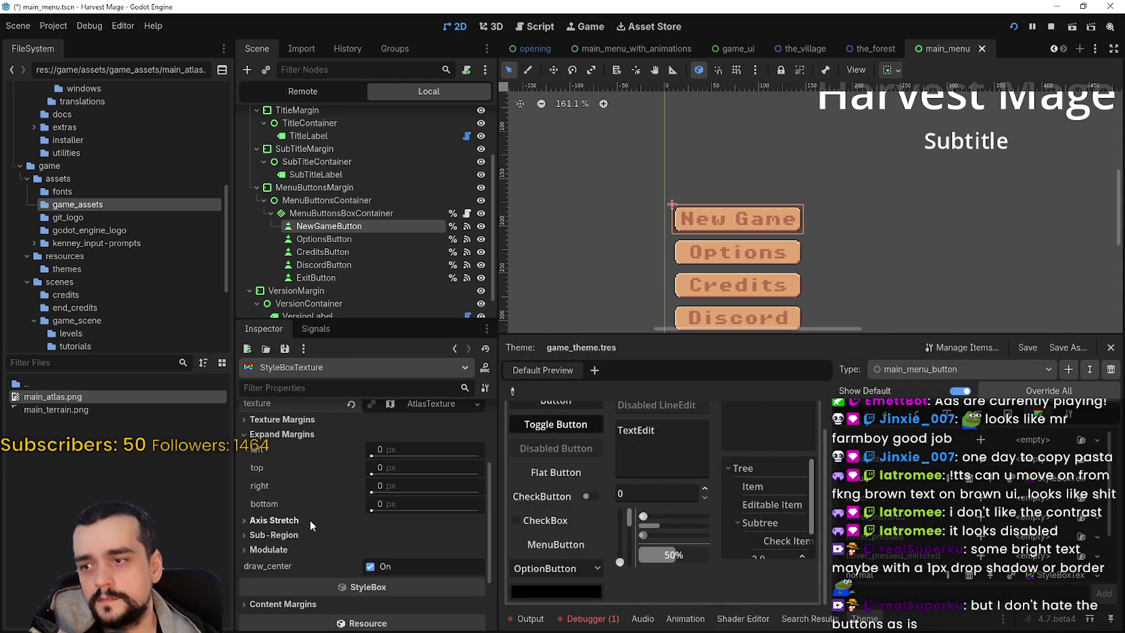
{"action": "left_click", "coordinate": [311, 521]}
{"action": "left_click", "coordinate": [285, 462]}
Step: Set the stylebox region editor's snap mode to Pixel Snap, then close the editor
{"action": "left_click", "coordinate": [376, 530]}
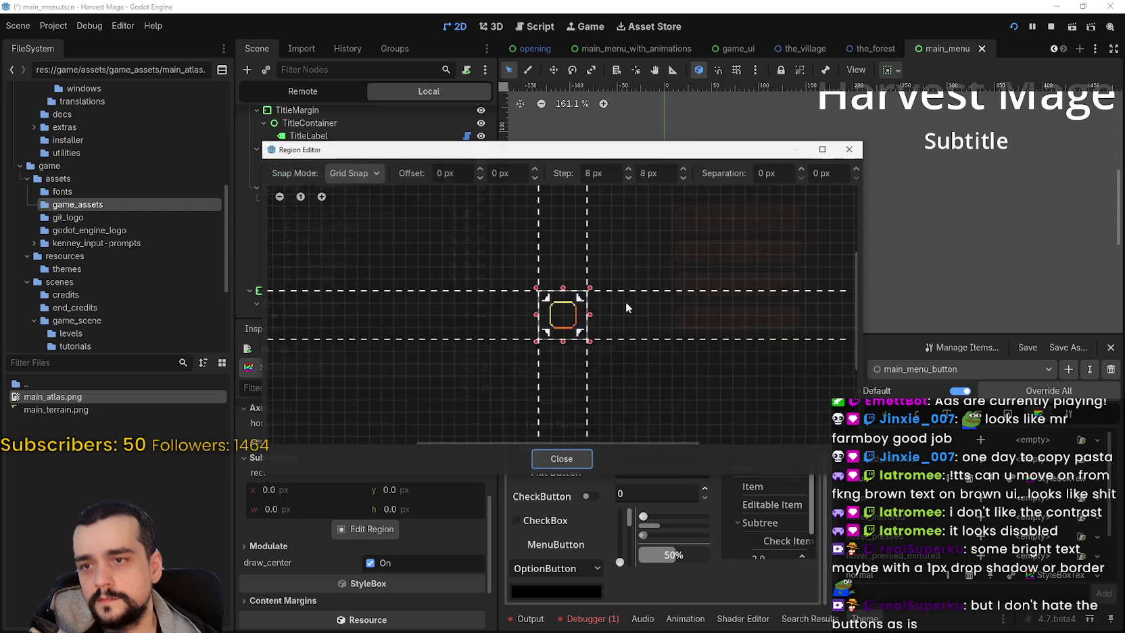
{"action": "scroll", "coordinate": [626, 304], "scroll_direction": "up", "scroll_amount": 3}
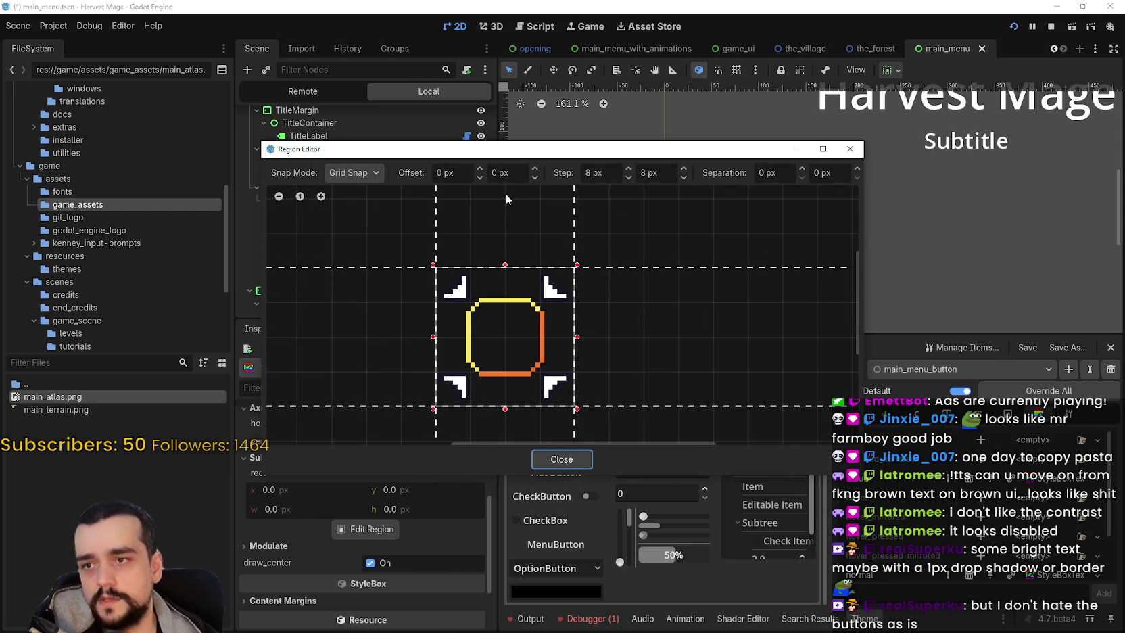
{"action": "left_click", "coordinate": [374, 169]}
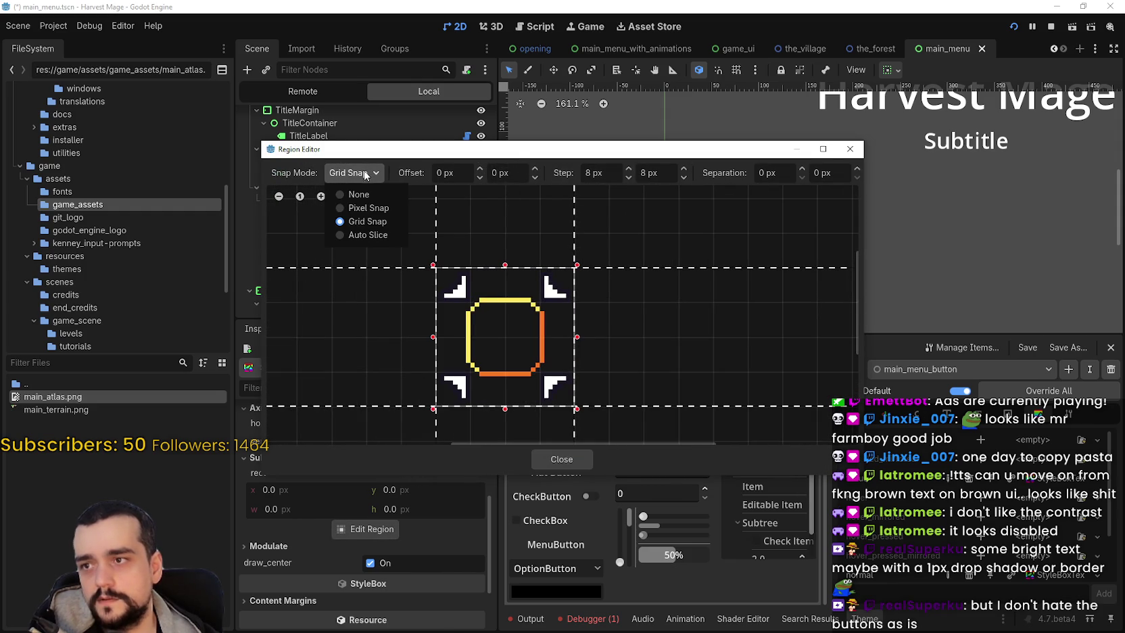
{"action": "left_click", "coordinate": [369, 208]}
{"action": "left_click", "coordinate": [558, 458]}
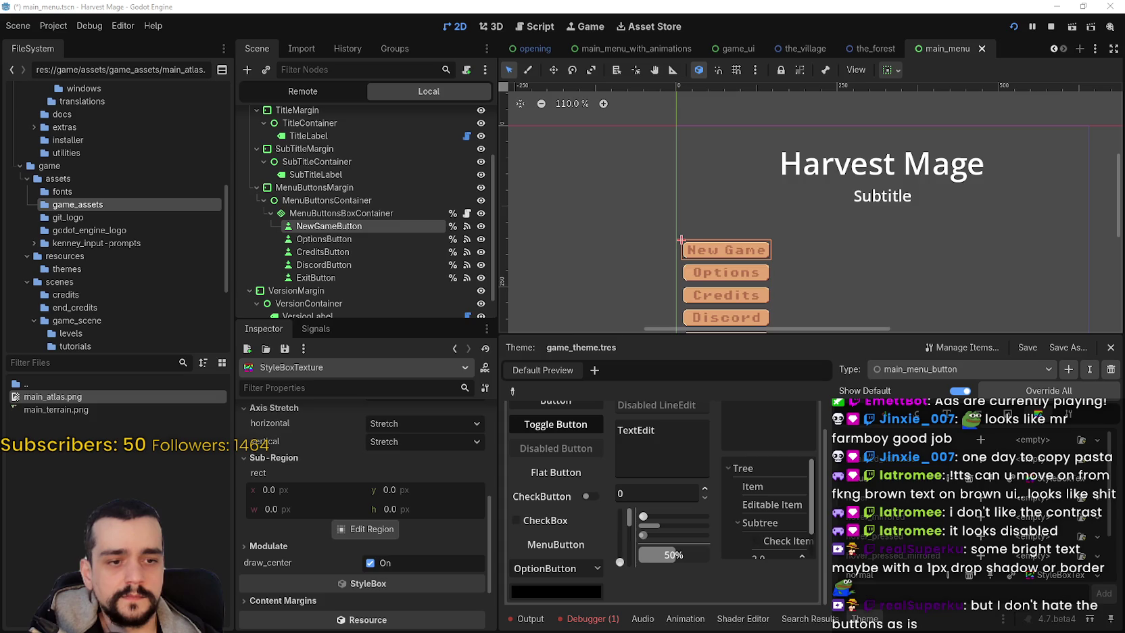
Step: Switch to Aseprite to view the main_atlas.png sprite sheet
{"action": "key", "text": "alt+Tab"}
{"action": "scroll", "coordinate": [684, 315], "scroll_direction": "down", "scroll_amount": 3}
{"action": "scroll", "coordinate": [684, 315], "scroll_direction": "down", "scroll_amount": 2}
{"action": "scroll", "coordinate": [604, 245], "scroll_direction": "right", "scroll_amount": 5}
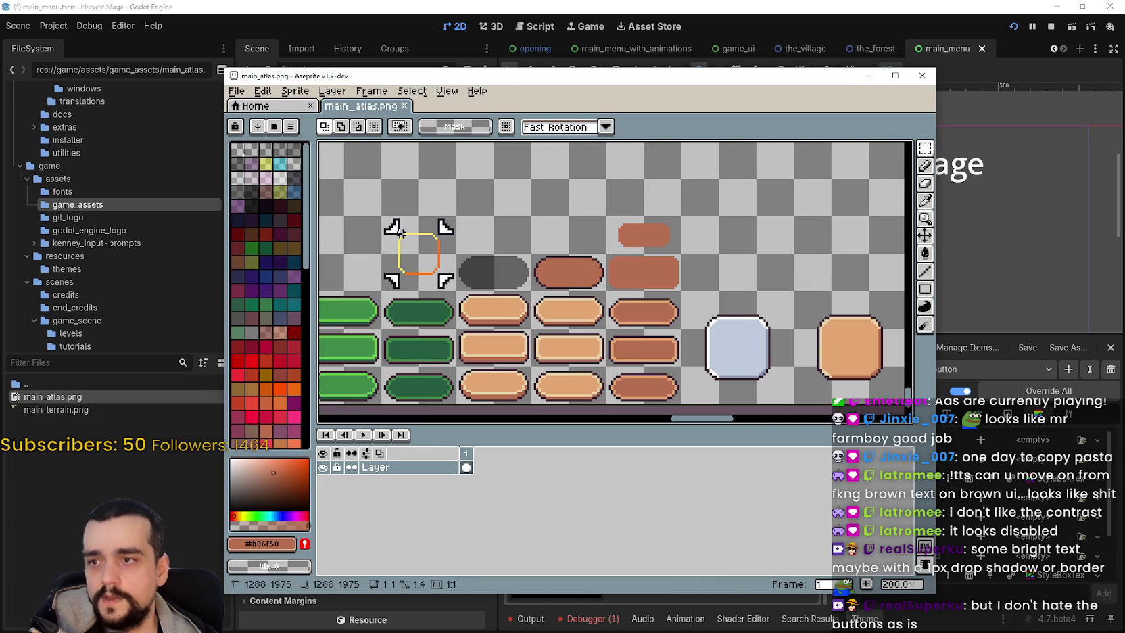
Step: Copy the 48x48 orange button tile to a spot above the button row
{"action": "scroll", "coordinate": [651, 259], "scroll_direction": "down", "scroll_amount": 1}
{"action": "scroll", "coordinate": [651, 259], "scroll_direction": "up", "scroll_amount": 2}
{"action": "scroll", "coordinate": [444, 264], "scroll_direction": "left", "scroll_amount": 5}
{"action": "mouse_move", "coordinate": [536, 313]}
{"action": "left_mouse_down"}
{"action": "mouse_move", "coordinate": [588, 244]}
{"action": "mouse_move", "coordinate": [610, 251]}
{"action": "mouse_move", "coordinate": [539, 324]}
{"action": "left_mouse_up"}
{"action": "scroll", "coordinate": [539, 323], "scroll_direction": "down", "scroll_amount": 3}
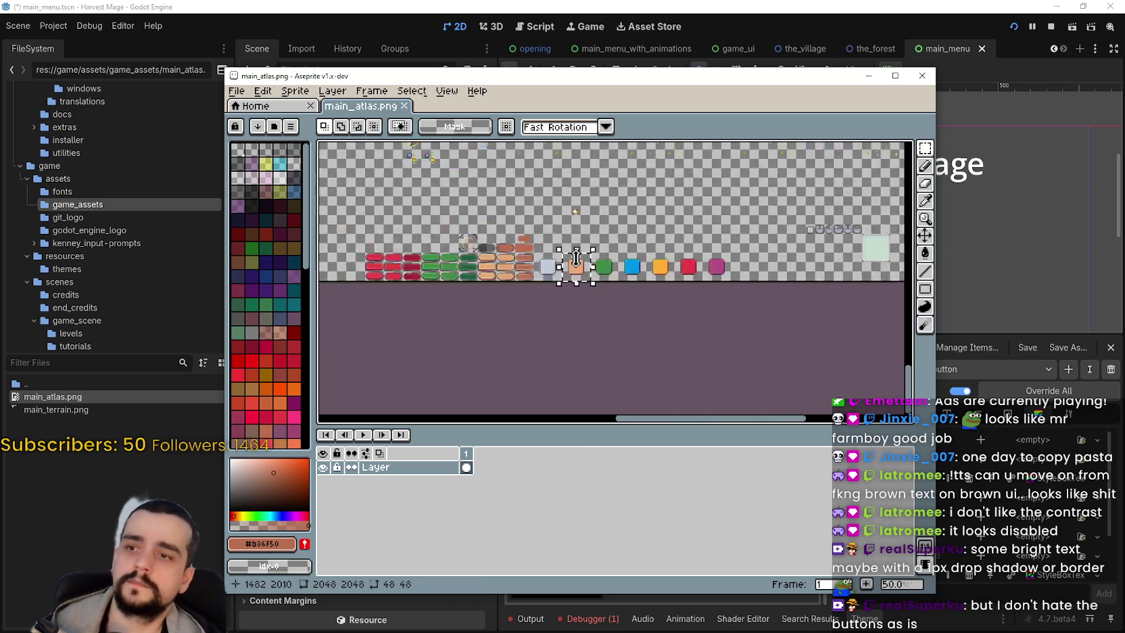
{"action": "scroll", "coordinate": [698, 284], "scroll_direction": "up", "scroll_amount": 3}
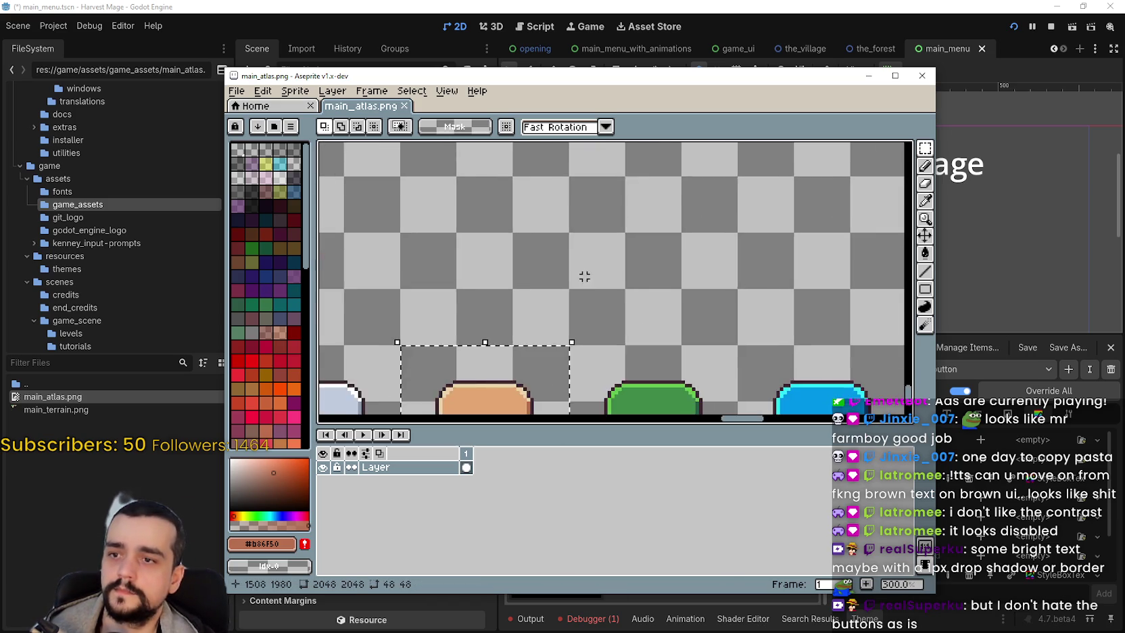
{"action": "left_click_drag", "start_coordinate": [583, 277], "coordinate": [636, 233]}
{"action": "left_click_drag", "start_coordinate": [583, 348], "coordinate": [593, 247]}
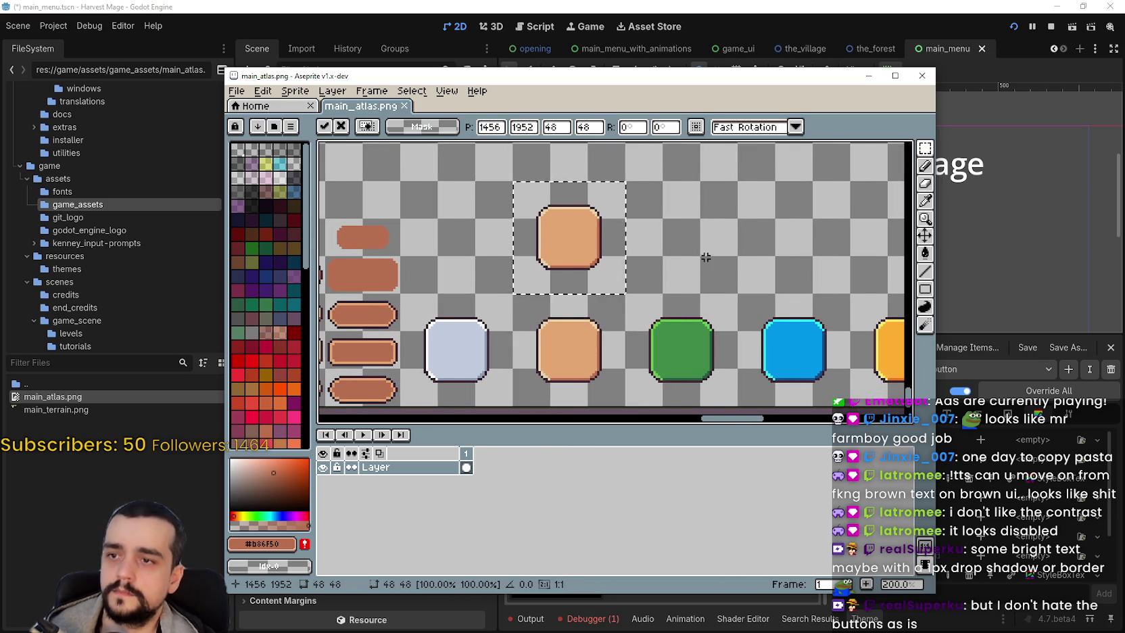
{"action": "scroll", "coordinate": [594, 247], "scroll_direction": "left", "scroll_amount": 5}
{"action": "key", "text": "ctrl+d"}
{"action": "scroll", "coordinate": [487, 282], "scroll_direction": "left", "scroll_amount": 3}
{"action": "scroll", "coordinate": [488, 283], "scroll_direction": "down", "scroll_amount": 1}
Step: Move the 32x32 yellow-orange outline tile next to the copied orange button
{"action": "left_click_drag", "start_coordinate": [488, 317], "coordinate": [410, 238]}
{"action": "left_click_drag", "start_coordinate": [656, 257], "coordinate": [621, 243]}
{"action": "mouse_move", "coordinate": [426, 267]}
{"action": "left_mouse_down"}
{"action": "mouse_move", "coordinate": [820, 263]}
{"action": "mouse_move", "coordinate": [558, 262]}
{"action": "mouse_move", "coordinate": [490, 251]}
{"action": "mouse_move", "coordinate": [514, 274]}
{"action": "mouse_move", "coordinate": [478, 249]}
{"action": "left_mouse_up"}
{"action": "scroll", "coordinate": [820, 262], "scroll_direction": "up", "scroll_amount": 2}
{"action": "scroll", "coordinate": [490, 251], "scroll_direction": "down", "scroll_amount": 2}
{"action": "key", "text": "Return"}
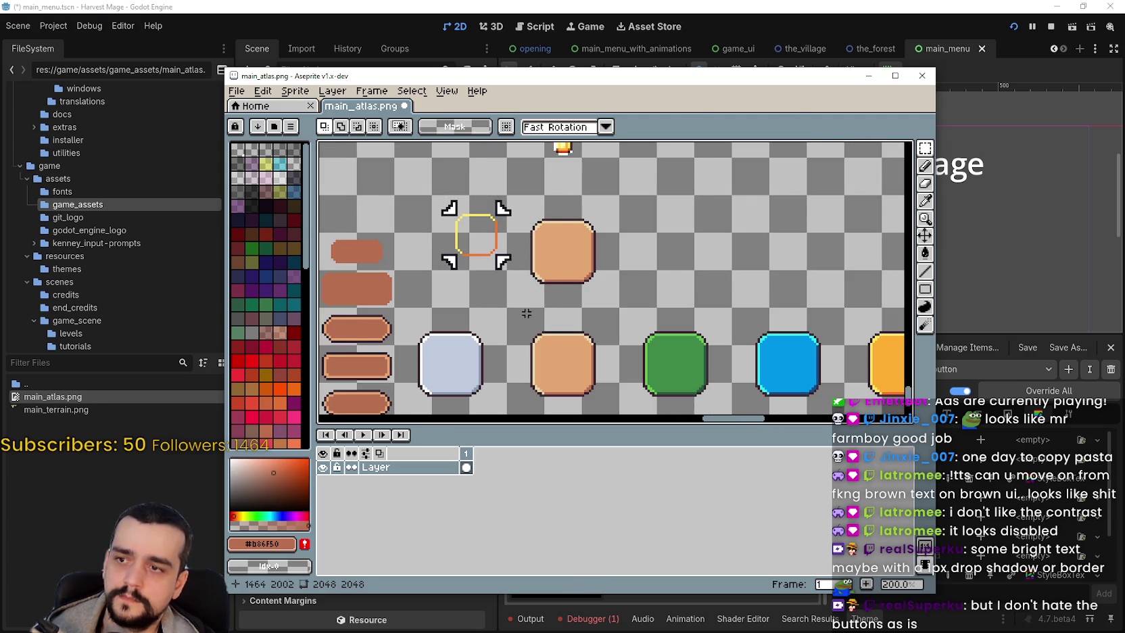
{"action": "scroll", "coordinate": [535, 166], "scroll_direction": "up", "scroll_amount": 2}
Step: Place the outline's top-right corner piece beside the orange button, nudged into position
{"action": "mouse_move", "coordinate": [558, 174]}
{"action": "left_mouse_down"}
{"action": "mouse_move", "coordinate": [427, 244]}
{"action": "mouse_move", "coordinate": [453, 246]}
{"action": "left_mouse_up"}
{"action": "mouse_move", "coordinate": [508, 213]}
{"action": "left_mouse_down"}
{"action": "mouse_move", "coordinate": [706, 213]}
{"action": "mouse_move", "coordinate": [696, 232]}
{"action": "left_mouse_up"}
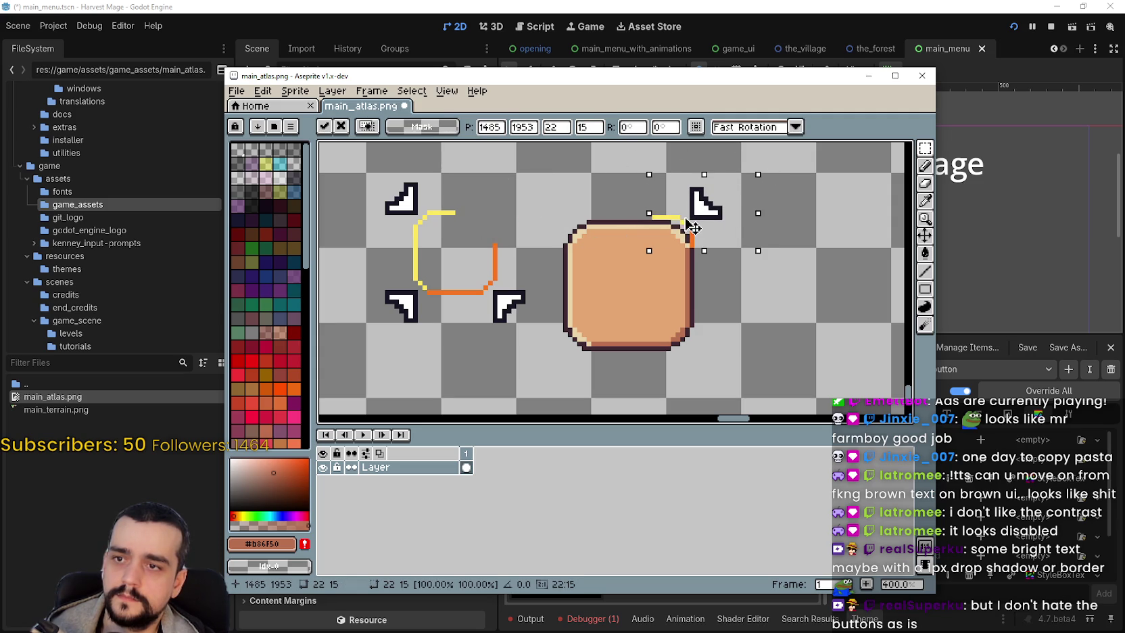
{"action": "scroll", "coordinate": [696, 231], "scroll_direction": "up", "scroll_amount": 2}
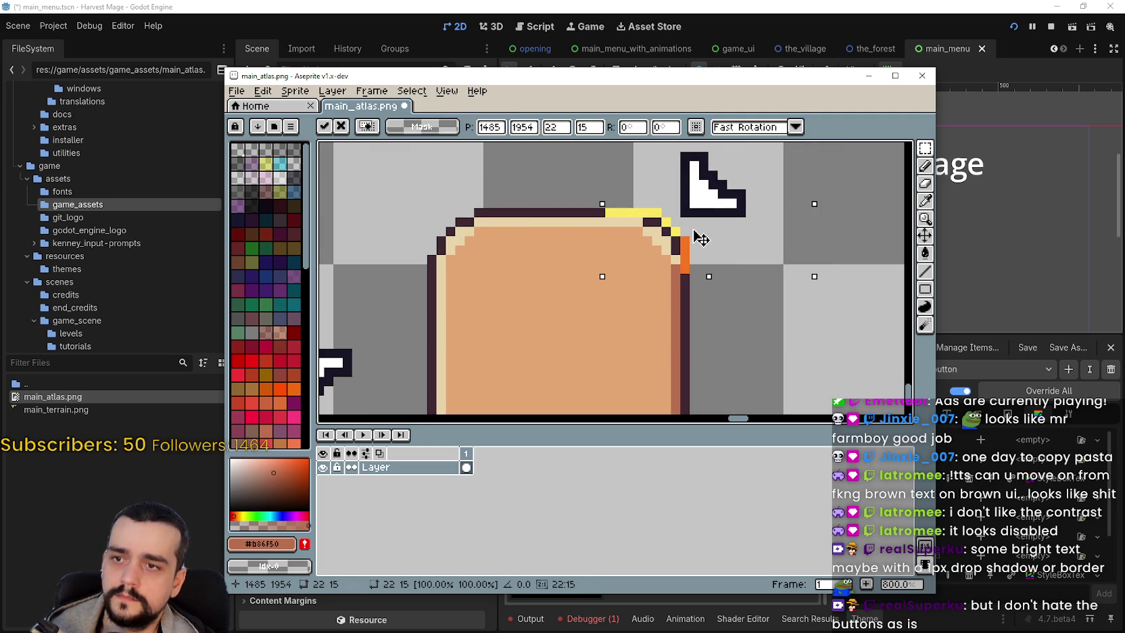
{"action": "mouse_move", "coordinate": [694, 230]}
{"action": "left_mouse_down"}
{"action": "mouse_move", "coordinate": [708, 219]}
{"action": "mouse_move", "coordinate": [701, 229]}
{"action": "left_mouse_up"}
{"action": "scroll", "coordinate": [751, 231], "scroll_direction": "down", "scroll_amount": 5}
{"action": "left_click_drag", "start_coordinate": [725, 215], "coordinate": [737, 215]}
{"action": "scroll", "coordinate": [744, 253], "scroll_direction": "up", "scroll_amount": 3}
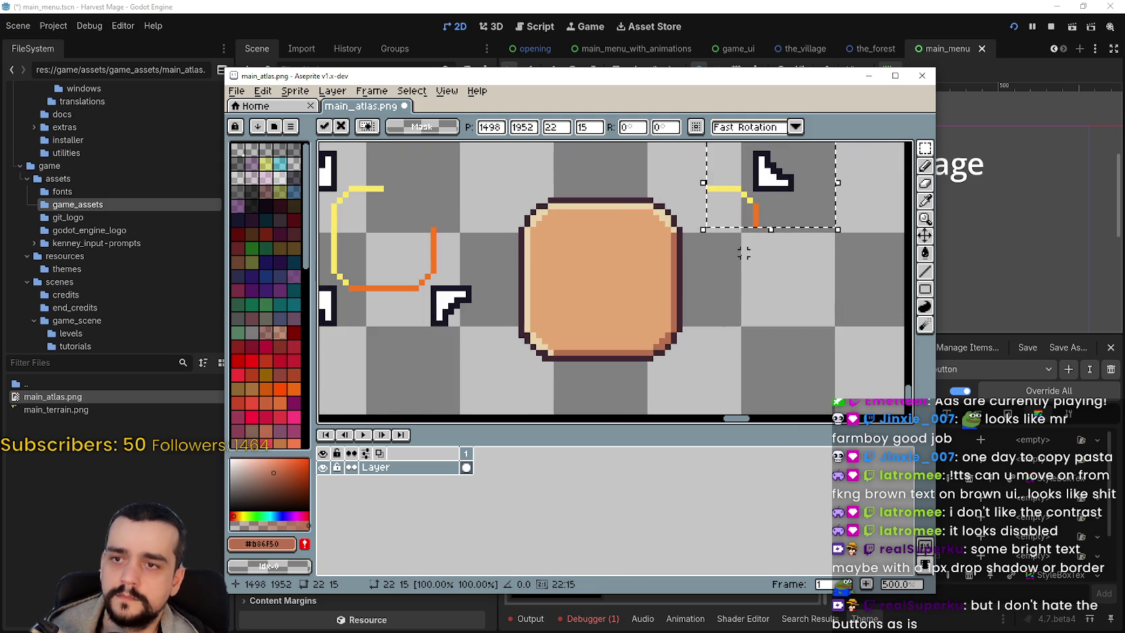
{"action": "left_click", "coordinate": [725, 283]}
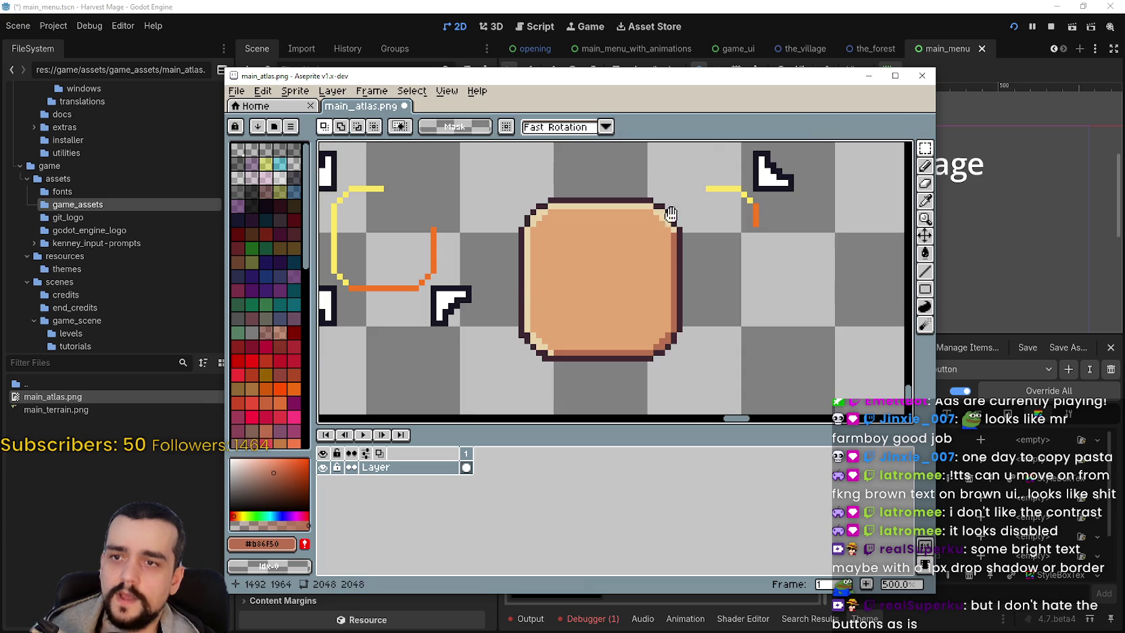
{"action": "scroll", "coordinate": [725, 284], "scroll_direction": "down", "scroll_amount": 2}
{"action": "scroll", "coordinate": [727, 282], "scroll_direction": "up", "scroll_amount": 3}
Step: Pick the yellow #fee761 and draw a yellow line along the button's top
{"action": "key", "text": "i"}
{"action": "left_click", "coordinate": [737, 256]}
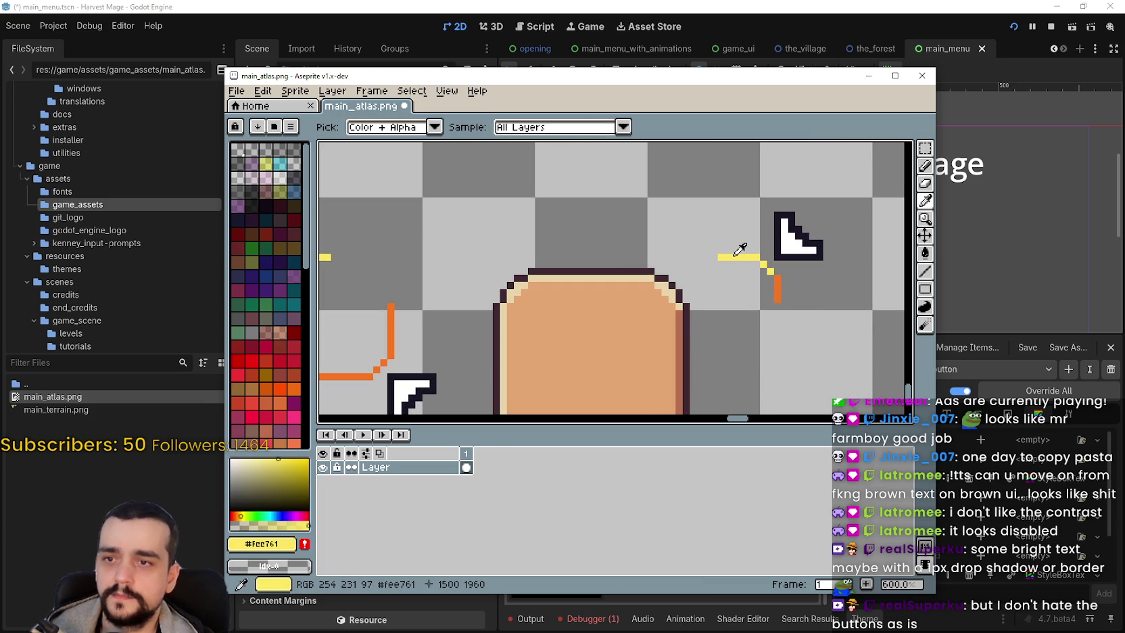
{"action": "left_click", "coordinate": [924, 271]}
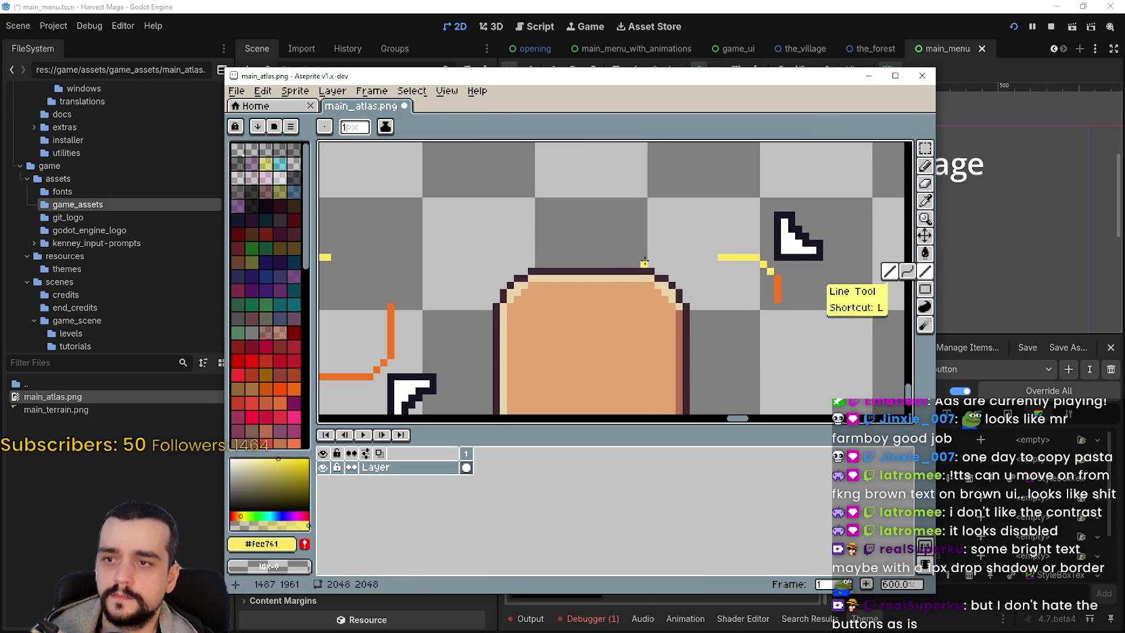
{"action": "mouse_move", "coordinate": [630, 262]}
{"action": "left_mouse_down"}
{"action": "mouse_move", "coordinate": [521, 263]}
{"action": "mouse_move", "coordinate": [533, 264]}
{"action": "left_mouse_up"}
{"action": "scroll", "coordinate": [533, 263], "scroll_direction": "up", "scroll_amount": 3}
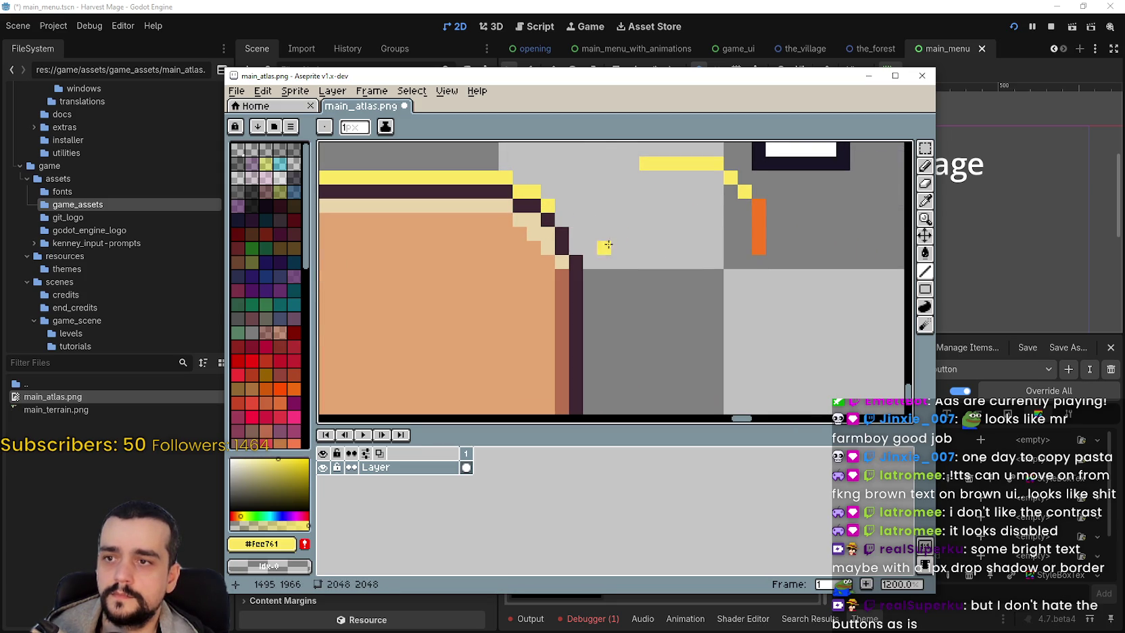
{"action": "scroll", "coordinate": [604, 248], "scroll_direction": "down", "scroll_amount": 4}
Step: Pick the orange #f77622 and draw an orange line down the button's right side
{"action": "left_click", "coordinate": [925, 201]}
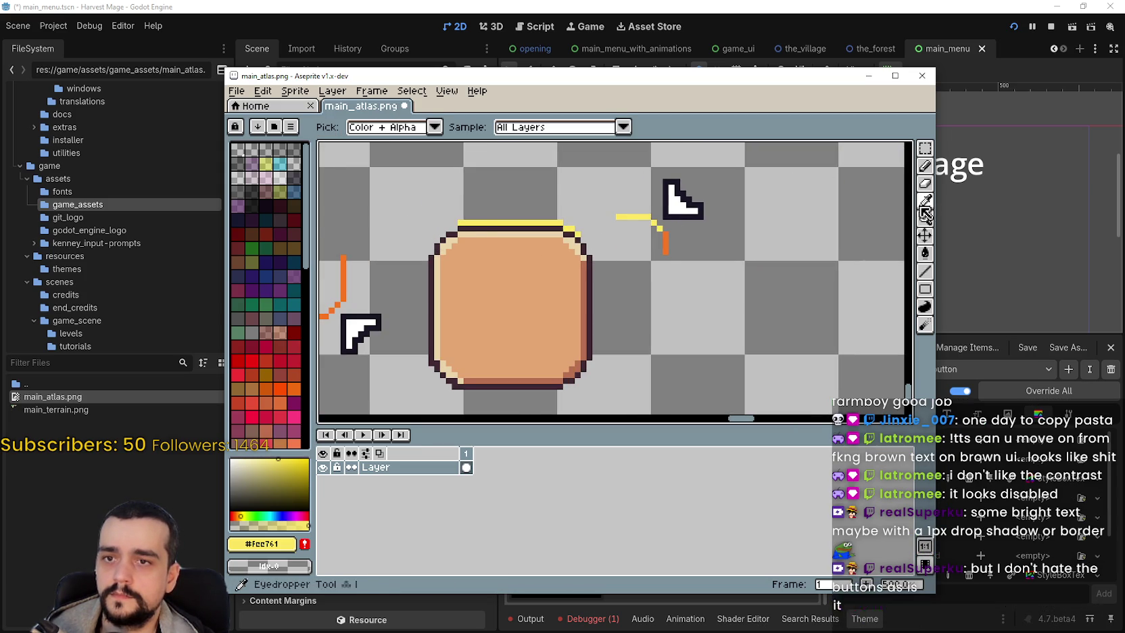
{"action": "scroll", "coordinate": [669, 233], "scroll_direction": "up", "scroll_amount": 1}
{"action": "left_click", "coordinate": [671, 233]}
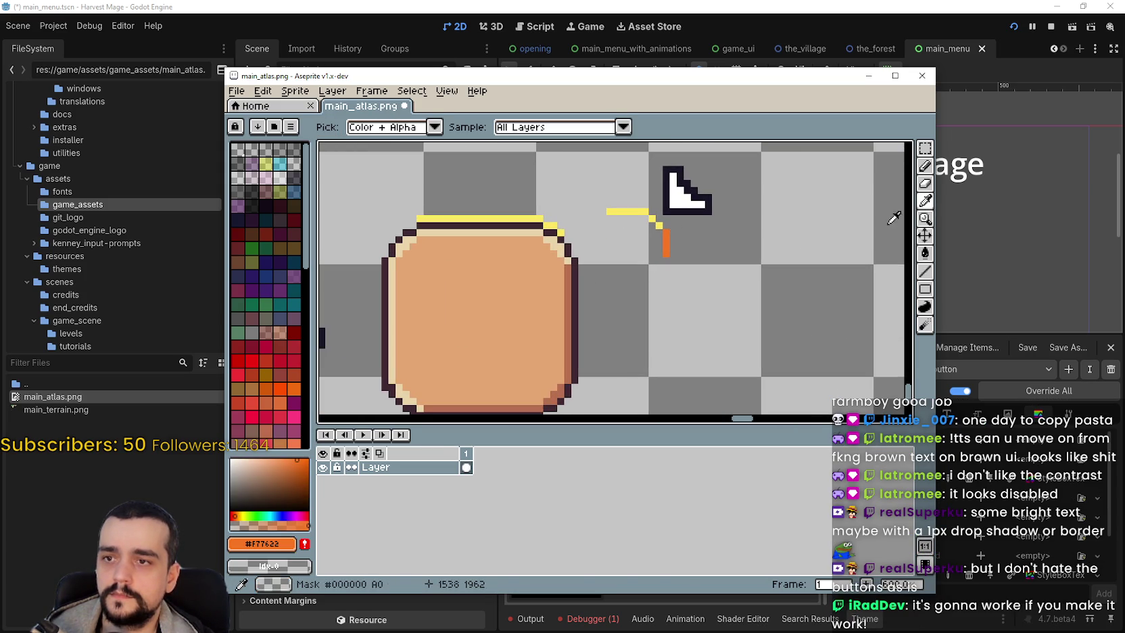
{"action": "key", "text": "l"}
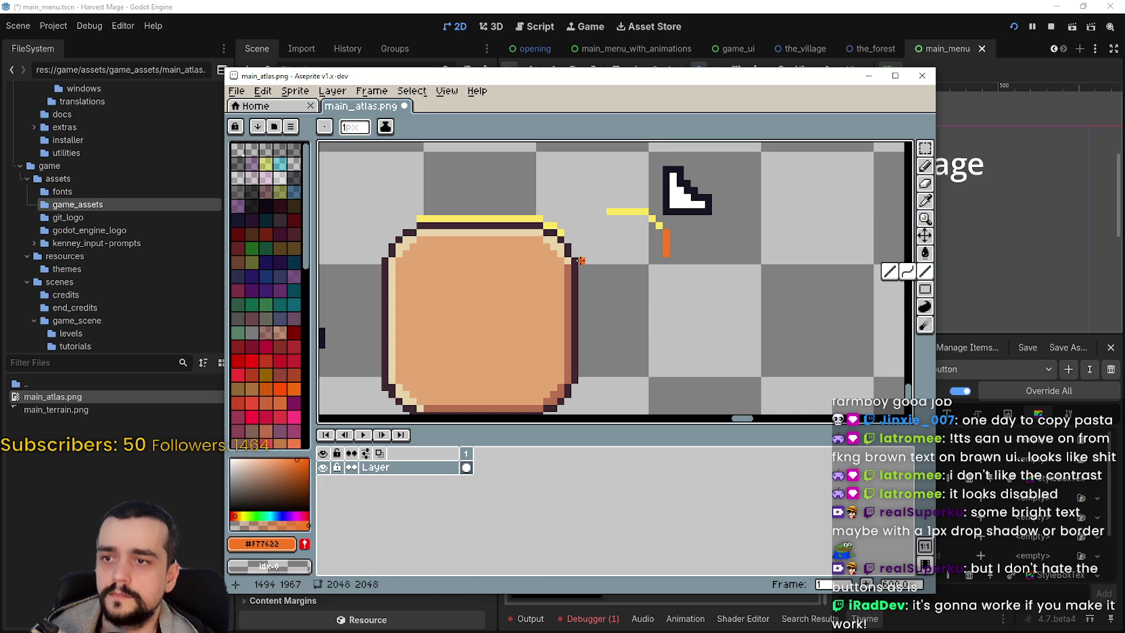
{"action": "left_click_drag", "start_coordinate": [580, 261], "coordinate": [592, 374]}
{"action": "scroll", "coordinate": [588, 368], "scroll_direction": "down", "scroll_amount": 3}
{"action": "scroll", "coordinate": [609, 338], "scroll_direction": "left", "scroll_amount": 3}
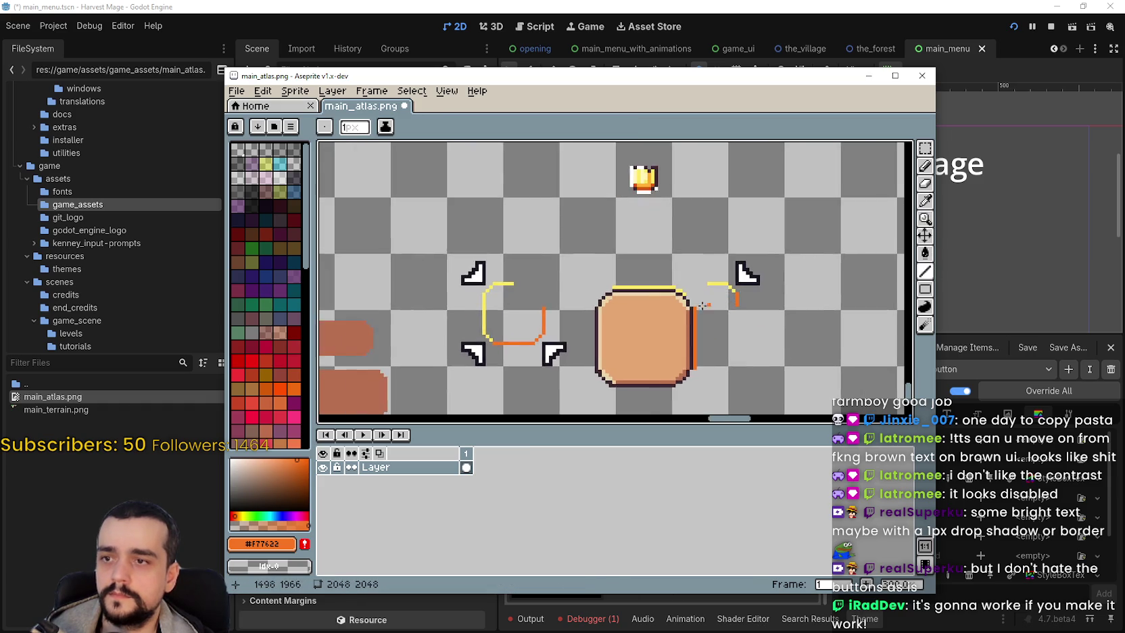
{"action": "scroll", "coordinate": [689, 317], "scroll_direction": "up", "scroll_amount": 3}
Step: Draw a yellow line down the button's left edge plus a yellow corner pixel
{"action": "left_click", "coordinate": [925, 201]}
{"action": "scroll", "coordinate": [640, 253], "scroll_direction": "up", "scroll_amount": 2}
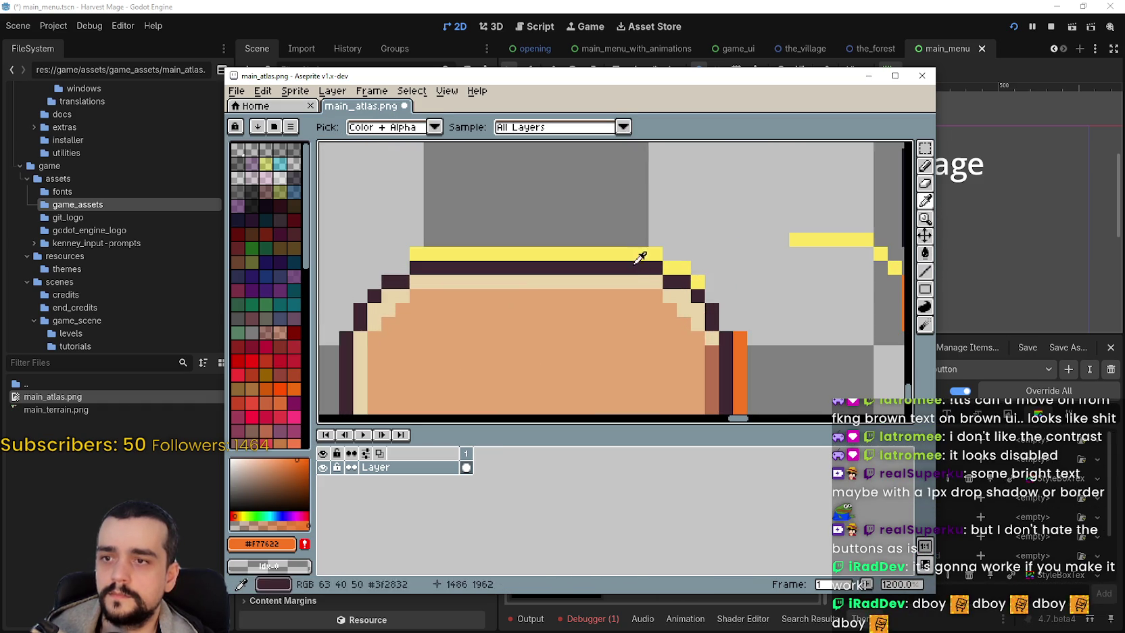
{"action": "left_click", "coordinate": [818, 240]}
{"action": "left_click", "coordinate": [925, 271]}
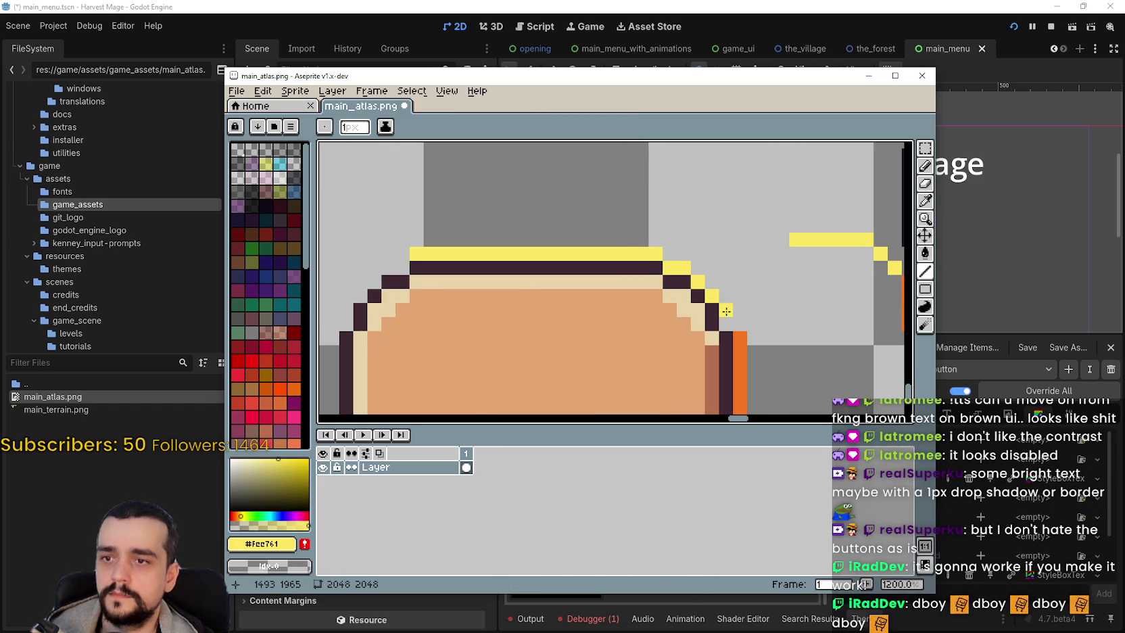
{"action": "scroll", "coordinate": [522, 322], "scroll_direction": "down", "scroll_amount": 3}
{"action": "scroll", "coordinate": [522, 323], "scroll_direction": "down", "scroll_amount": 1}
{"action": "scroll", "coordinate": [593, 272], "scroll_direction": "up", "scroll_amount": 2}
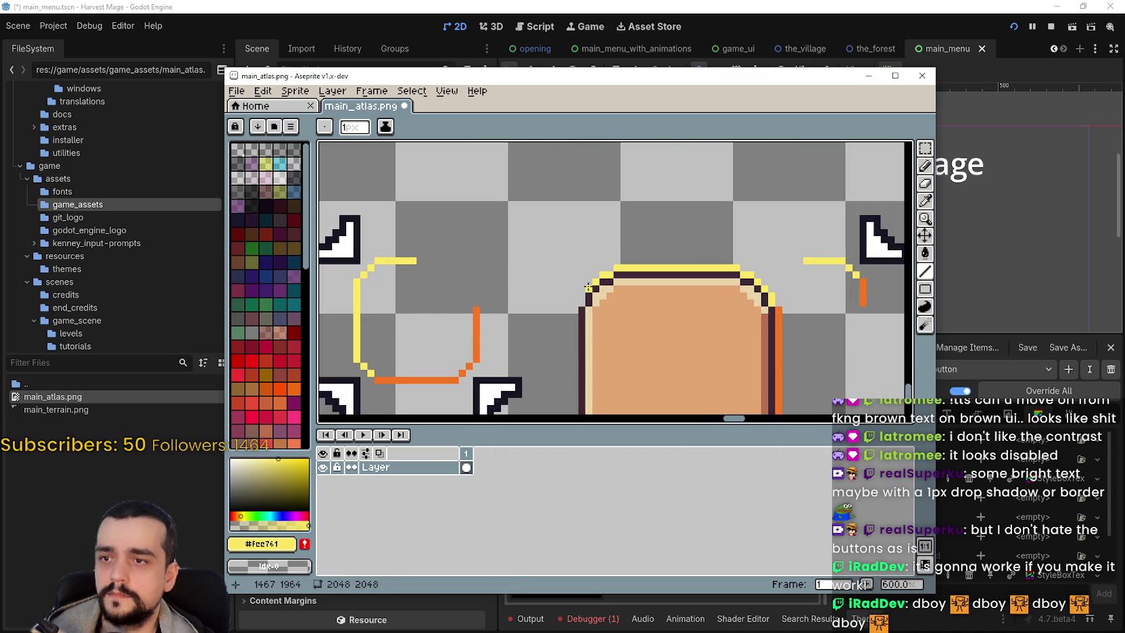
{"action": "scroll", "coordinate": [580, 298], "scroll_direction": "down", "scroll_amount": 2}
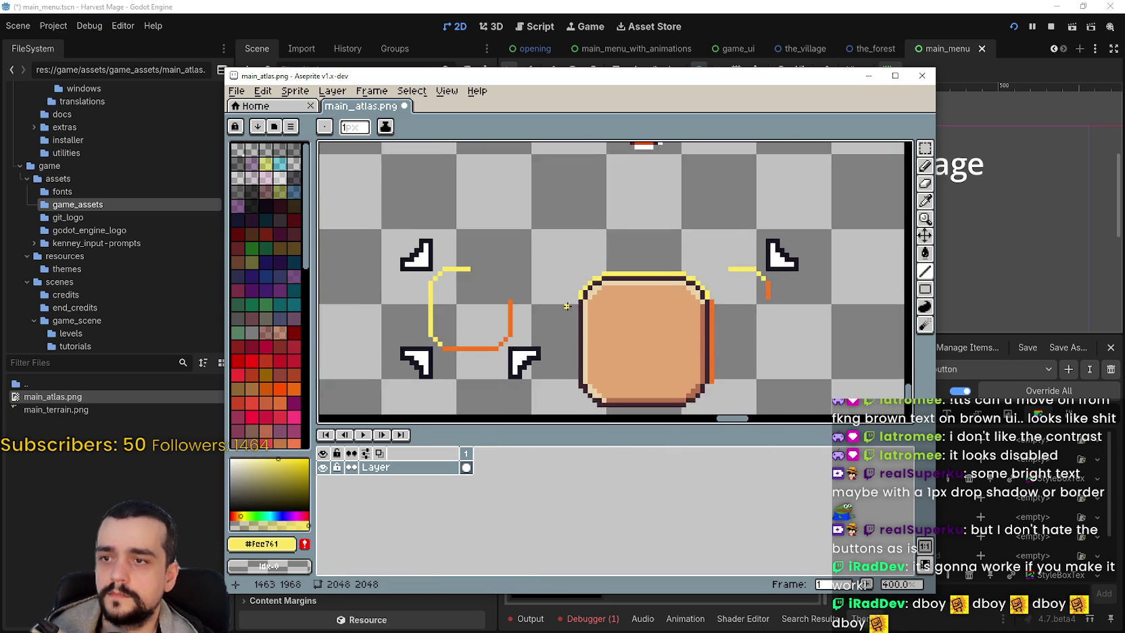
{"action": "left_click_drag", "start_coordinate": [589, 266], "coordinate": [590, 351]}
{"action": "scroll", "coordinate": [591, 349], "scroll_direction": "up", "scroll_amount": 3}
{"action": "left_click", "coordinate": [585, 318]}
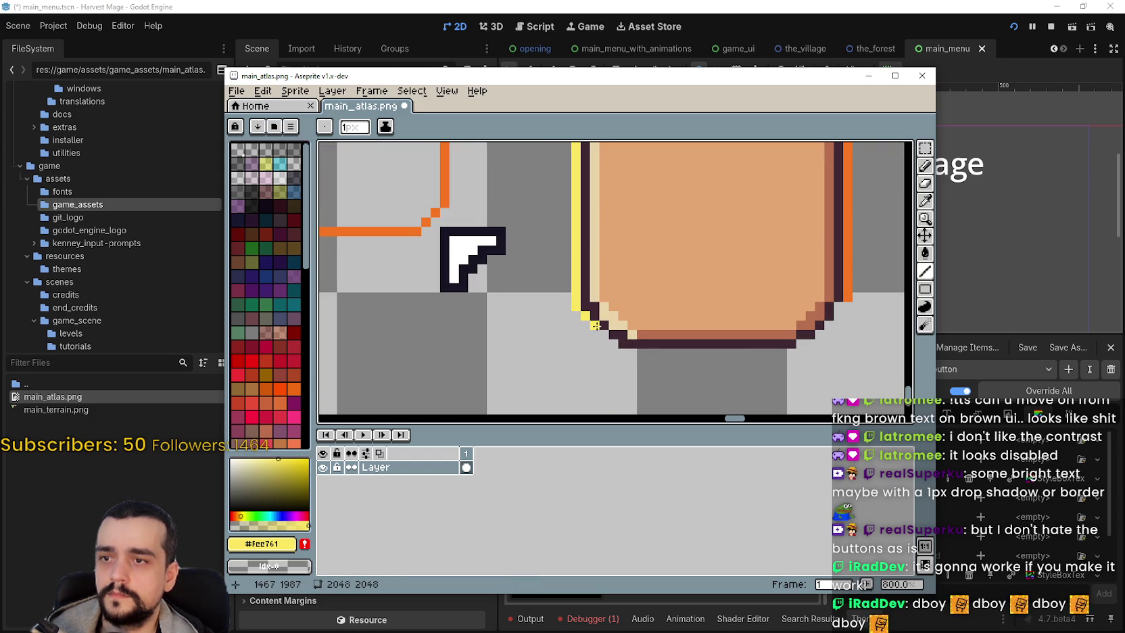
Step: Pick the orange #f77622 again and draw a line under the button's bottom edge
{"action": "scroll", "coordinate": [889, 291], "scroll_direction": "up", "scroll_amount": 1}
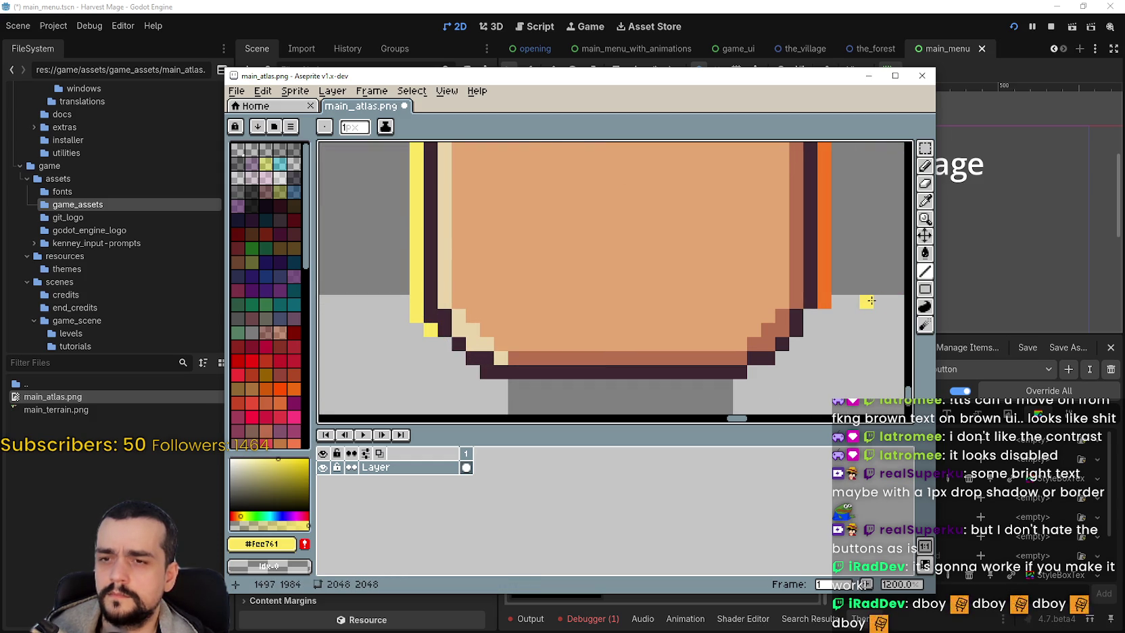
{"action": "scroll", "coordinate": [818, 303], "scroll_direction": "down", "scroll_amount": 1}
{"action": "scroll", "coordinate": [531, 327], "scroll_direction": "down", "scroll_amount": 2}
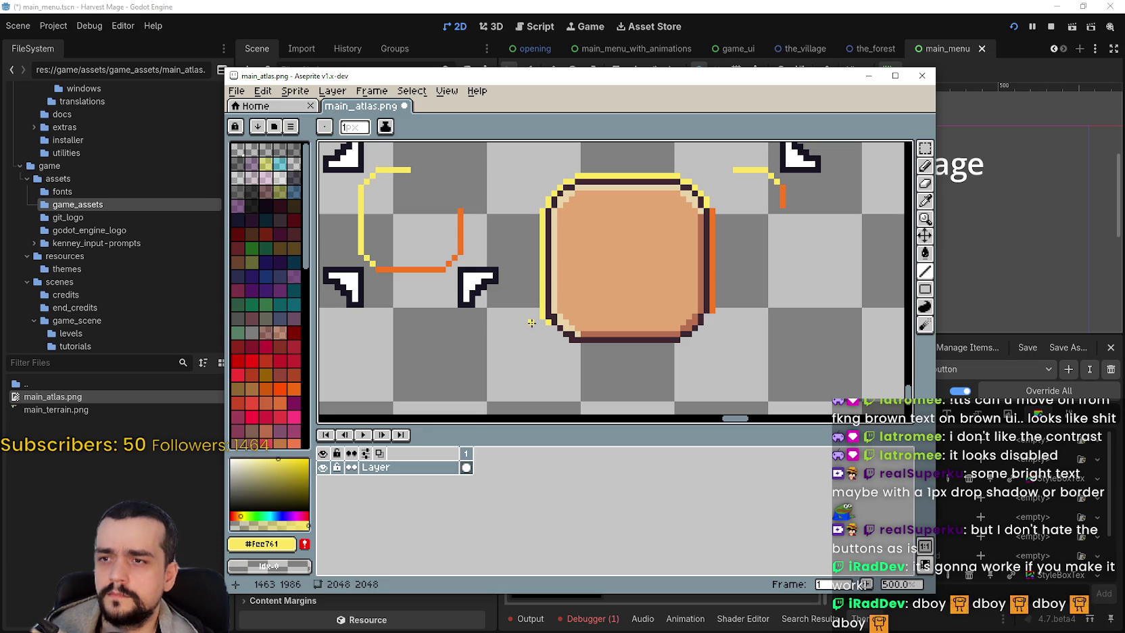
{"action": "scroll", "coordinate": [531, 322], "scroll_direction": "up", "scroll_amount": 2}
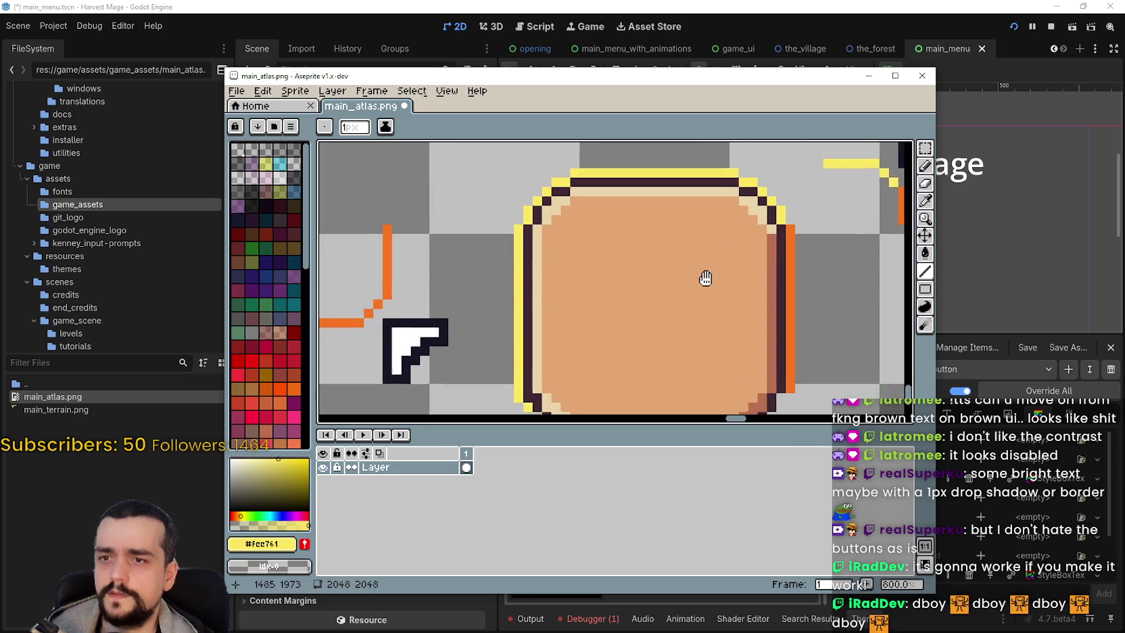
{"action": "scroll", "coordinate": [723, 215], "scroll_direction": "up", "scroll_amount": 1}
{"action": "scroll", "coordinate": [608, 305], "scroll_direction": "right", "scroll_amount": 2}
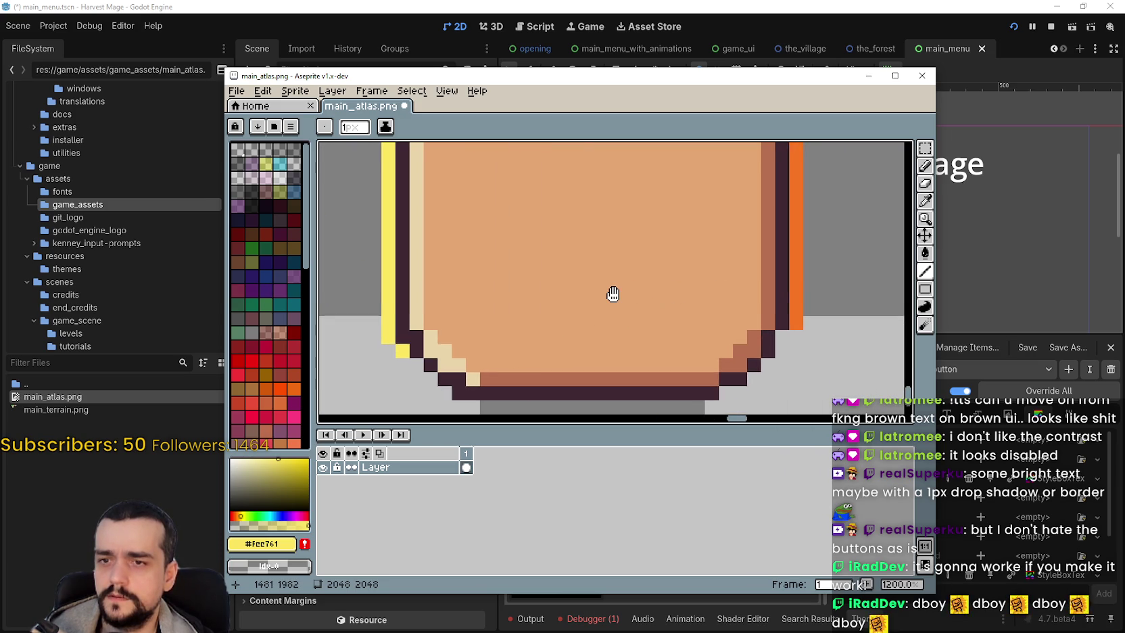
{"action": "mouse_move", "coordinate": [612, 294]}
{"action": "left_mouse_down"}
{"action": "mouse_move", "coordinate": [758, 291]}
{"action": "mouse_move", "coordinate": [545, 300]}
{"action": "left_mouse_up"}
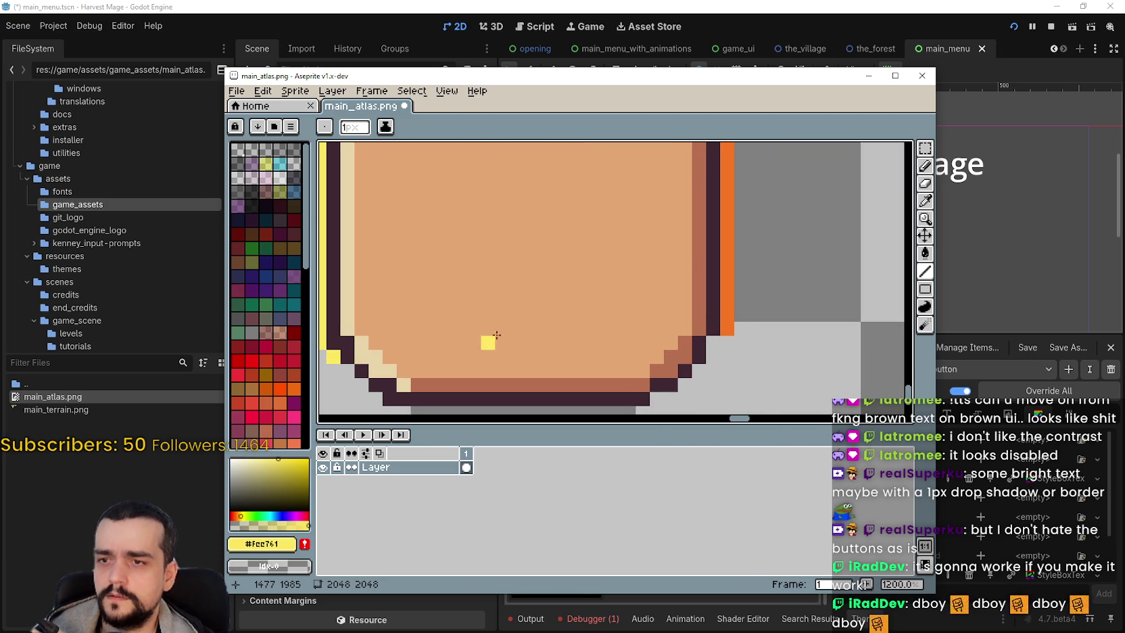
{"action": "scroll", "coordinate": [743, 334], "scroll_direction": "down", "scroll_amount": 2}
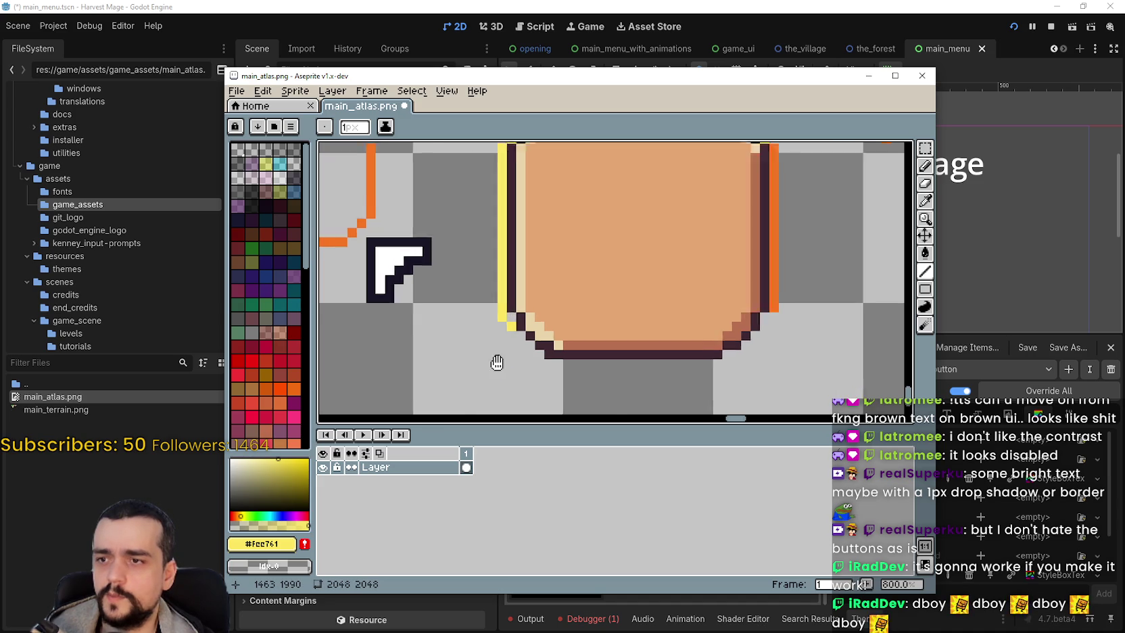
{"action": "scroll", "coordinate": [497, 359], "scroll_direction": "down", "scroll_amount": 1}
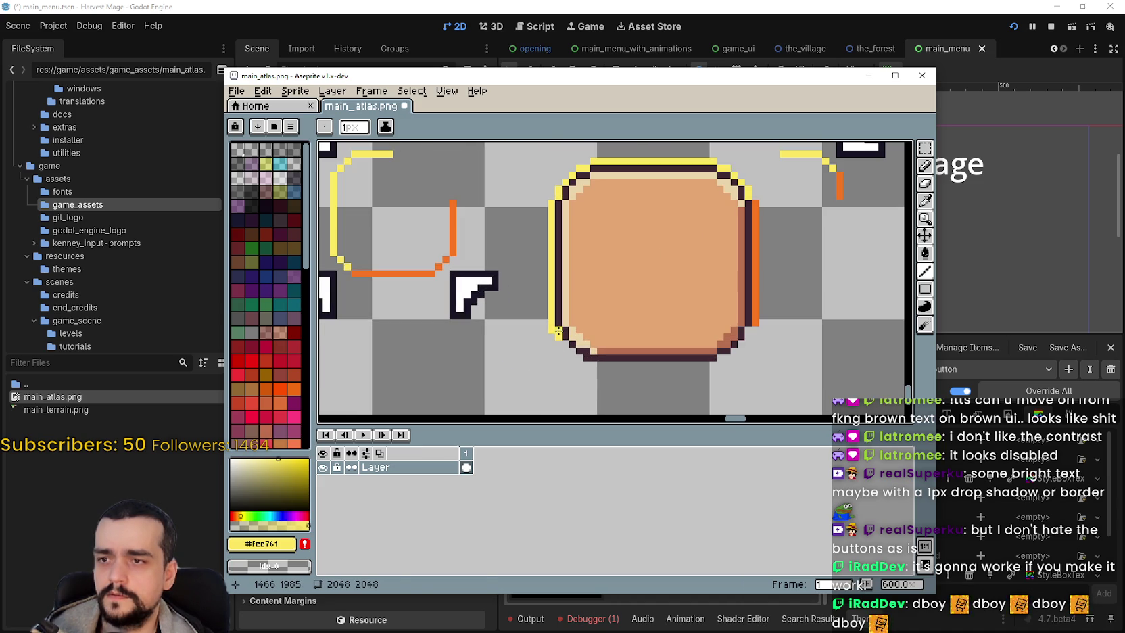
{"action": "scroll", "coordinate": [558, 351], "scroll_direction": "up", "scroll_amount": 3}
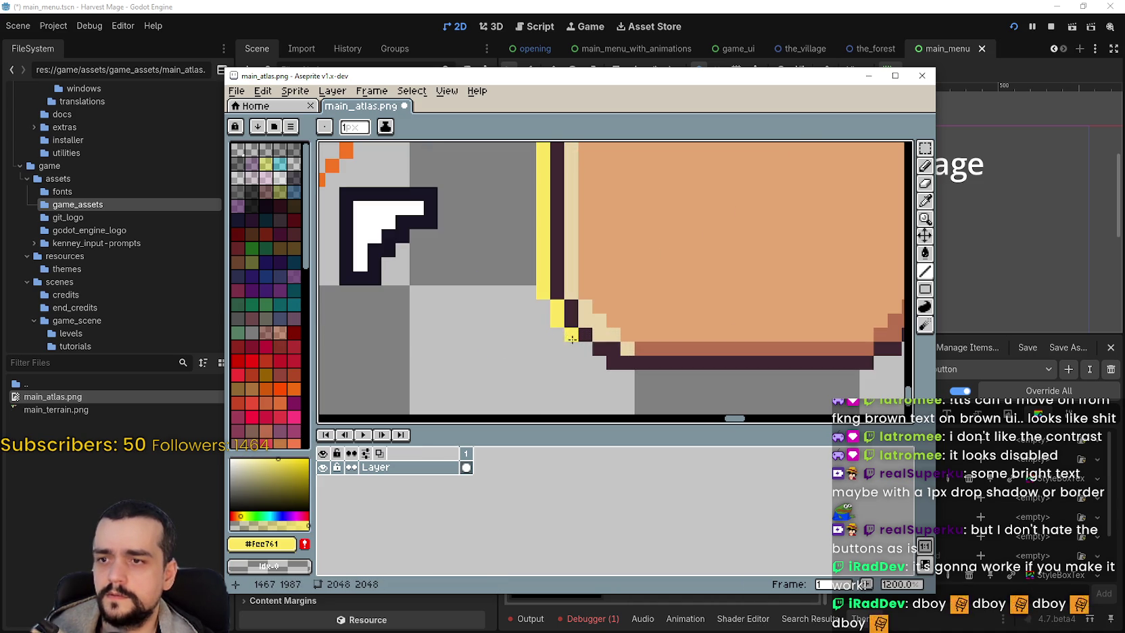
{"action": "scroll", "coordinate": [594, 357], "scroll_direction": "down", "scroll_amount": 4}
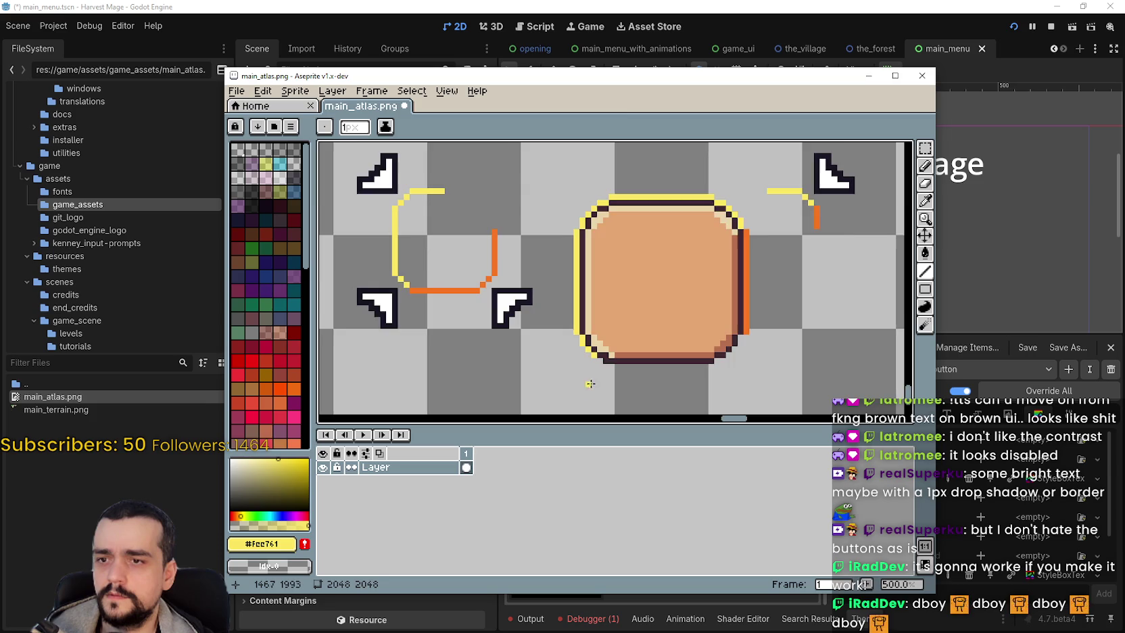
{"action": "scroll", "coordinate": [590, 384], "scroll_direction": "up", "scroll_amount": 2}
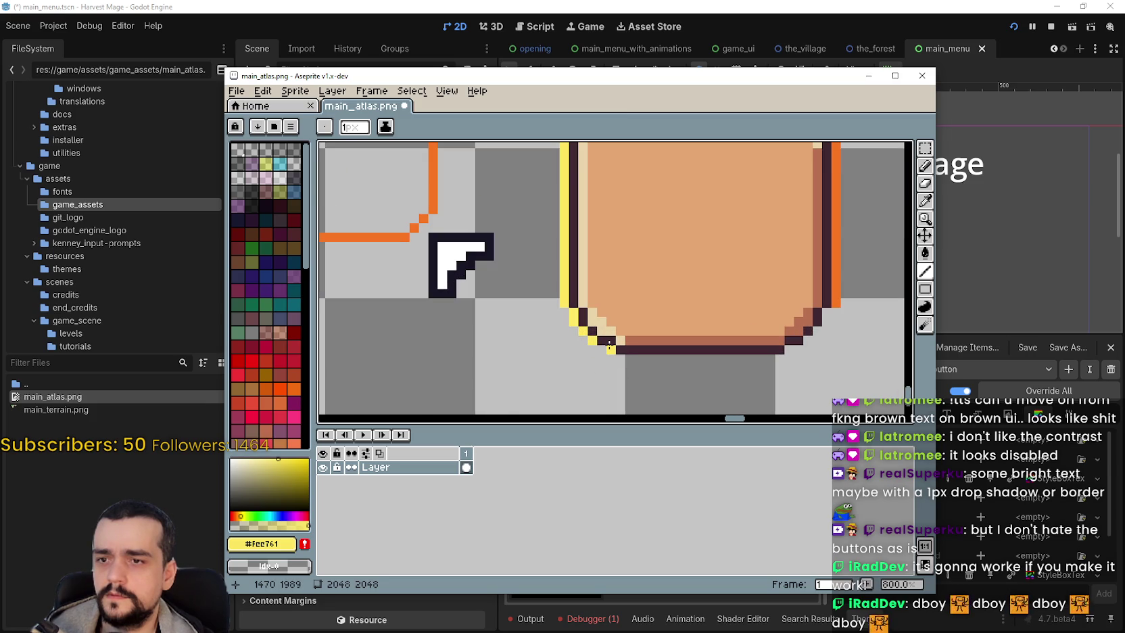
{"action": "scroll", "coordinate": [595, 372], "scroll_direction": "down", "scroll_amount": 2}
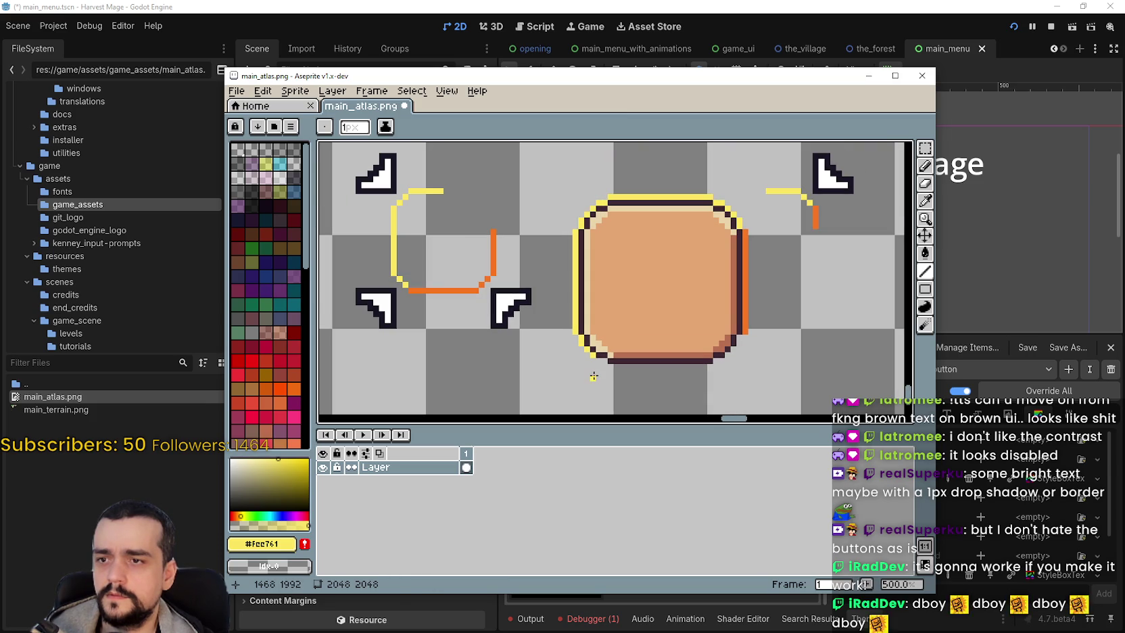
{"action": "mouse_move", "coordinate": [594, 374]}
{"action": "left_mouse_down"}
{"action": "mouse_move", "coordinate": [646, 326]}
{"action": "mouse_move", "coordinate": [676, 143]}
{"action": "left_mouse_up"}
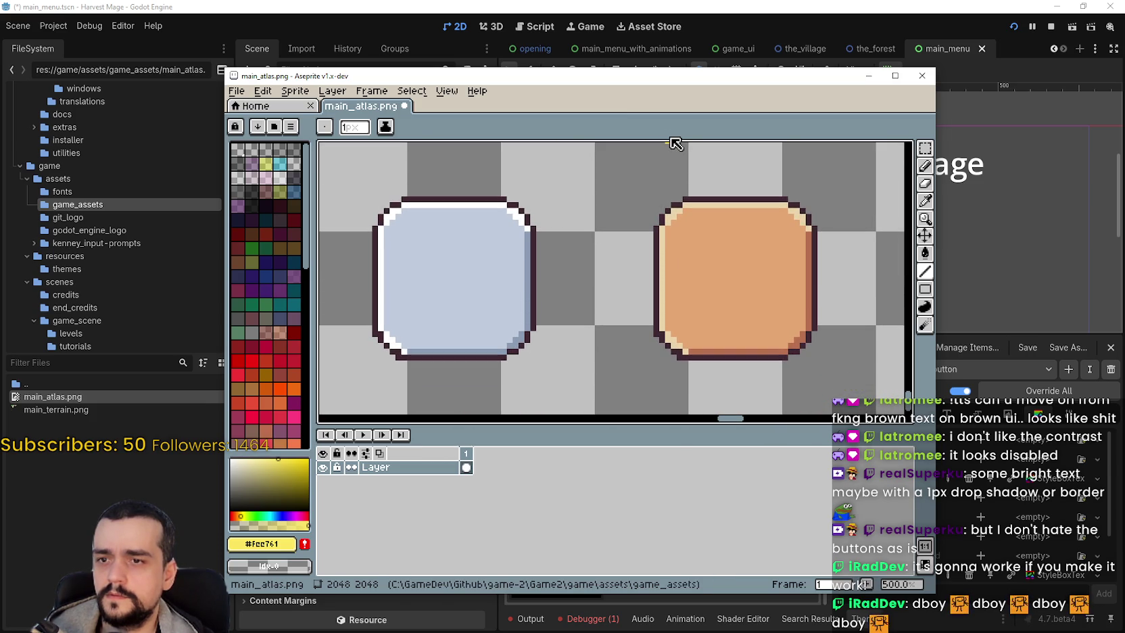
{"action": "mouse_move", "coordinate": [732, 316]}
{"action": "left_mouse_down"}
{"action": "mouse_move", "coordinate": [323, 288]}
{"action": "mouse_move", "coordinate": [521, 279]}
{"action": "mouse_move", "coordinate": [568, 378]}
{"action": "mouse_move", "coordinate": [565, 326]}
{"action": "mouse_move", "coordinate": [519, 291]}
{"action": "mouse_move", "coordinate": [589, 342]}
{"action": "mouse_move", "coordinate": [614, 324]}
{"action": "left_mouse_up"}
{"action": "left_click", "coordinate": [611, 323]}
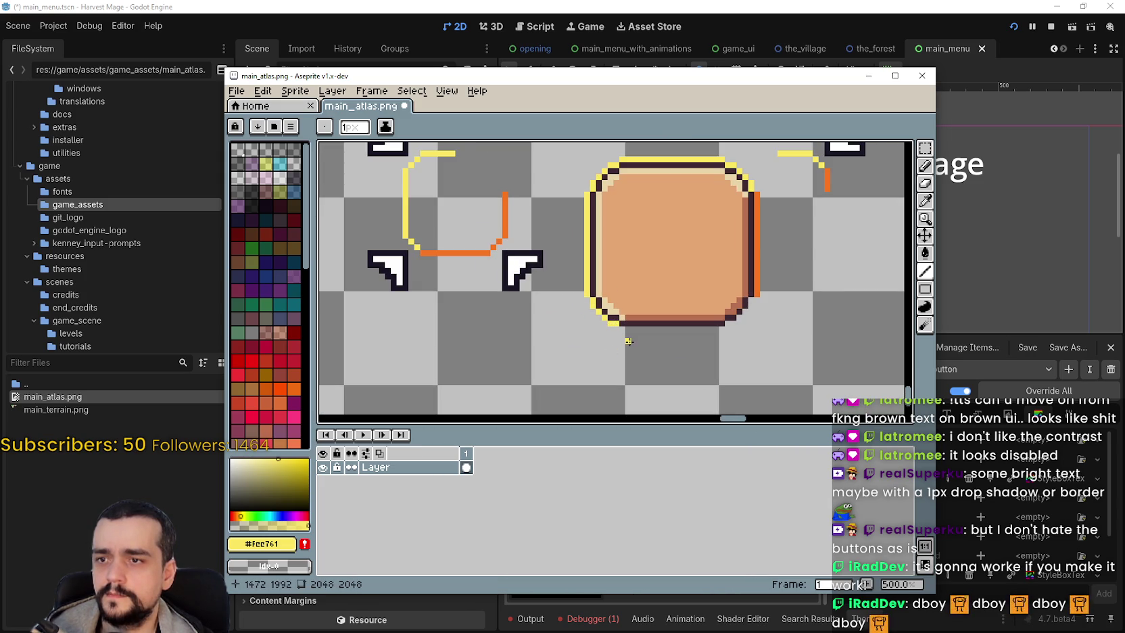
{"action": "key", "text": "i"}
{"action": "scroll", "coordinate": [453, 243], "scroll_direction": "up", "scroll_amount": 4}
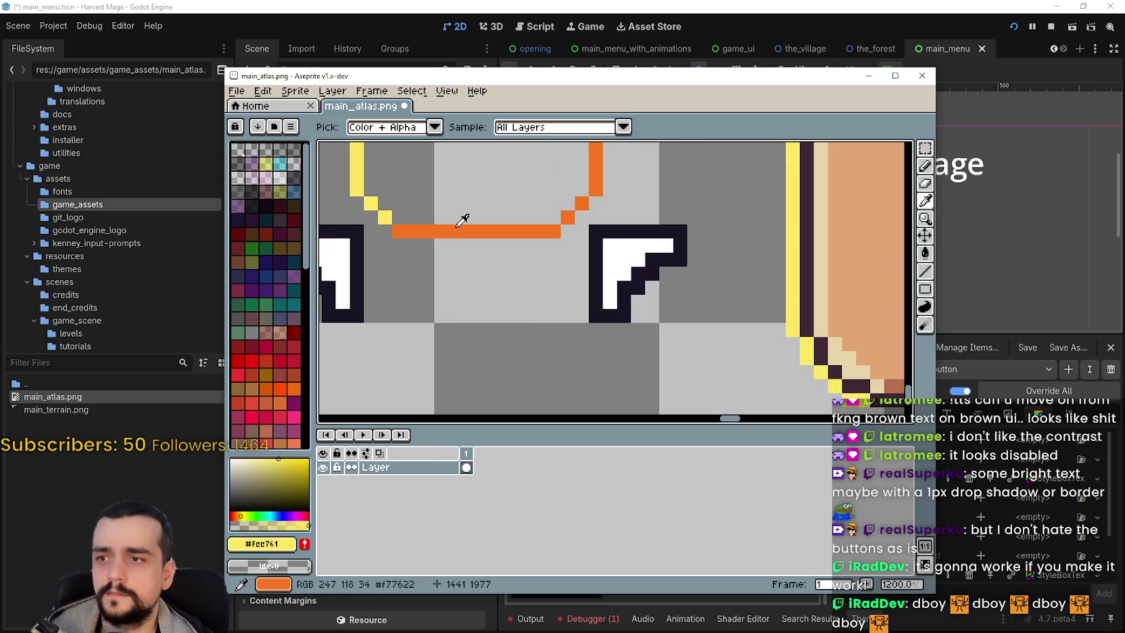
{"action": "left_click", "coordinate": [462, 228]}
{"action": "scroll", "coordinate": [462, 227], "scroll_direction": "down", "scroll_amount": 2}
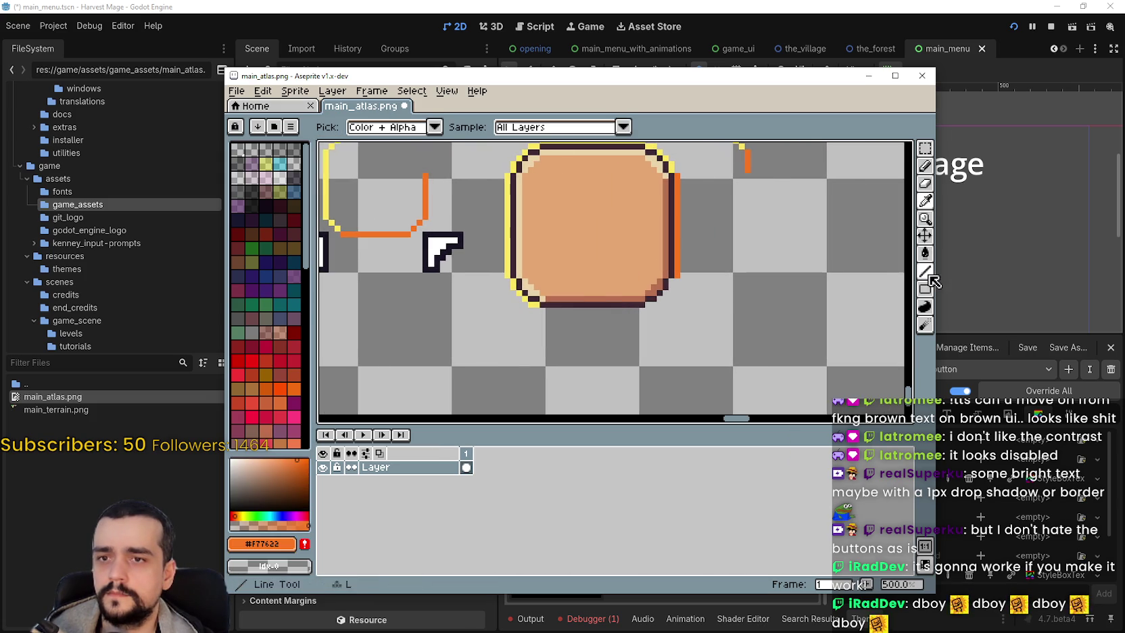
{"action": "key", "text": "l"}
{"action": "mouse_move", "coordinate": [587, 307]}
{"action": "left_mouse_down"}
{"action": "mouse_move", "coordinate": [748, 308]}
{"action": "mouse_move", "coordinate": [781, 283]}
{"action": "left_mouse_up"}
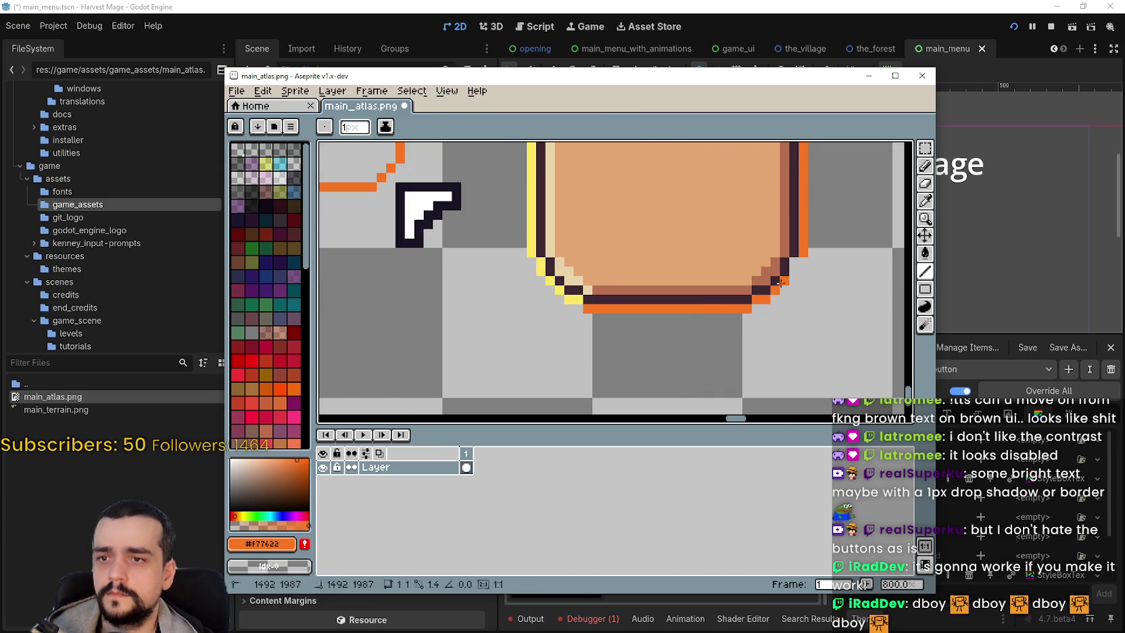
{"action": "scroll", "coordinate": [669, 331], "scroll_direction": "down", "scroll_amount": 4}
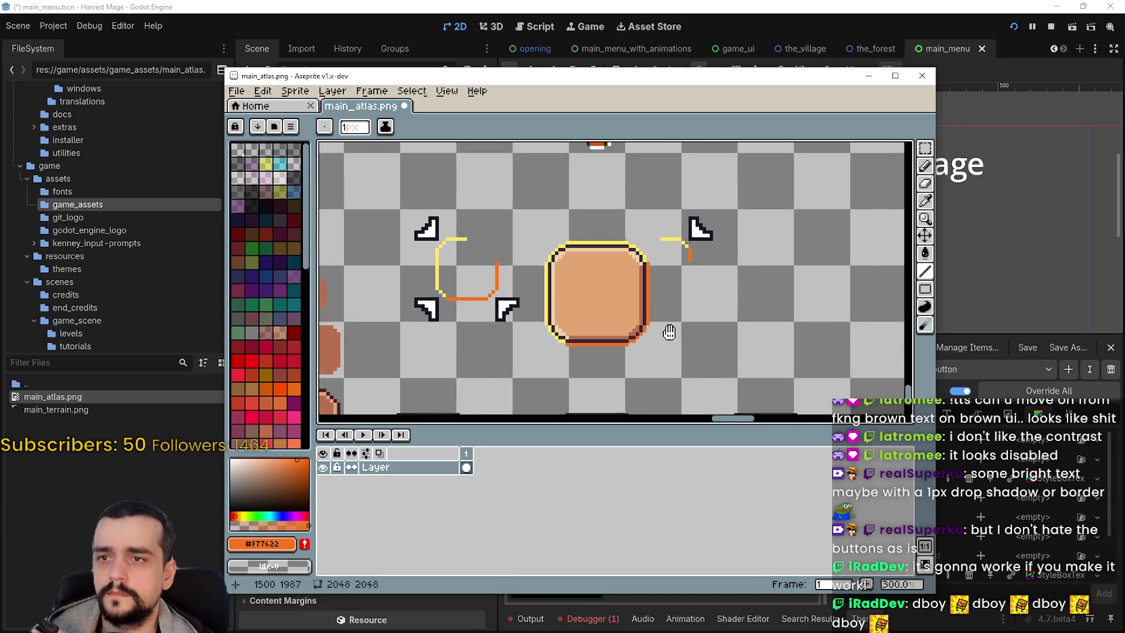
Step: Select the top-right corner piece with the Magic Wand and snug it against the button's corner
{"action": "key", "text": "w"}
{"action": "scroll", "coordinate": [713, 226], "scroll_direction": "down", "scroll_amount": 1}
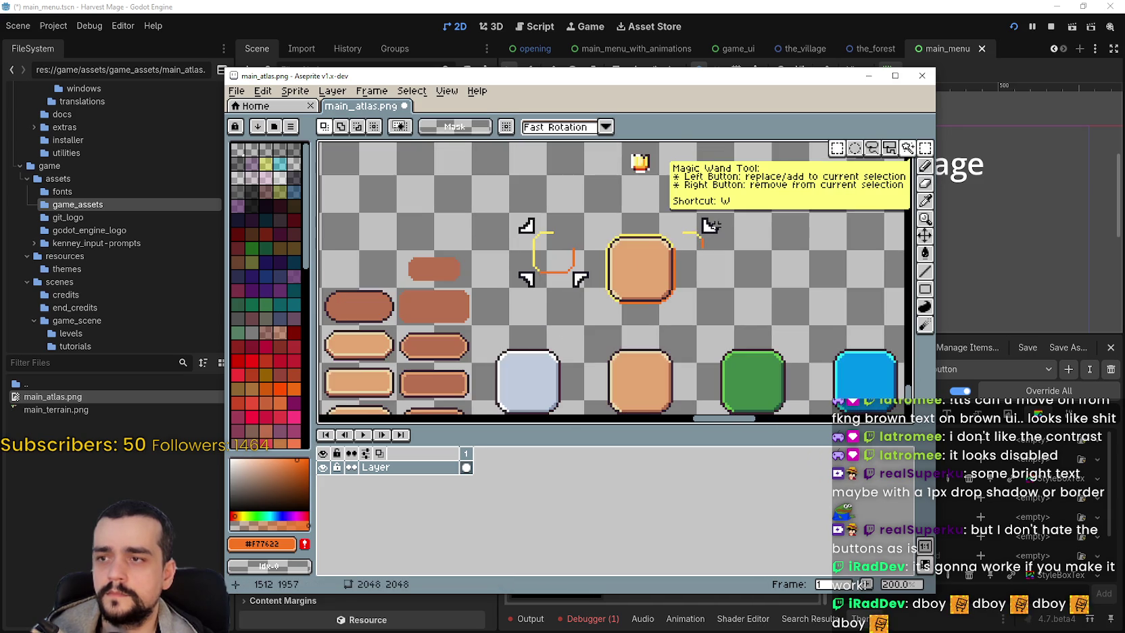
{"action": "scroll", "coordinate": [712, 227], "scroll_direction": "up", "scroll_amount": 1}
{"action": "left_click_drag", "start_coordinate": [679, 229], "coordinate": [720, 260]}
{"action": "scroll", "coordinate": [720, 252], "scroll_direction": "up", "scroll_amount": 2}
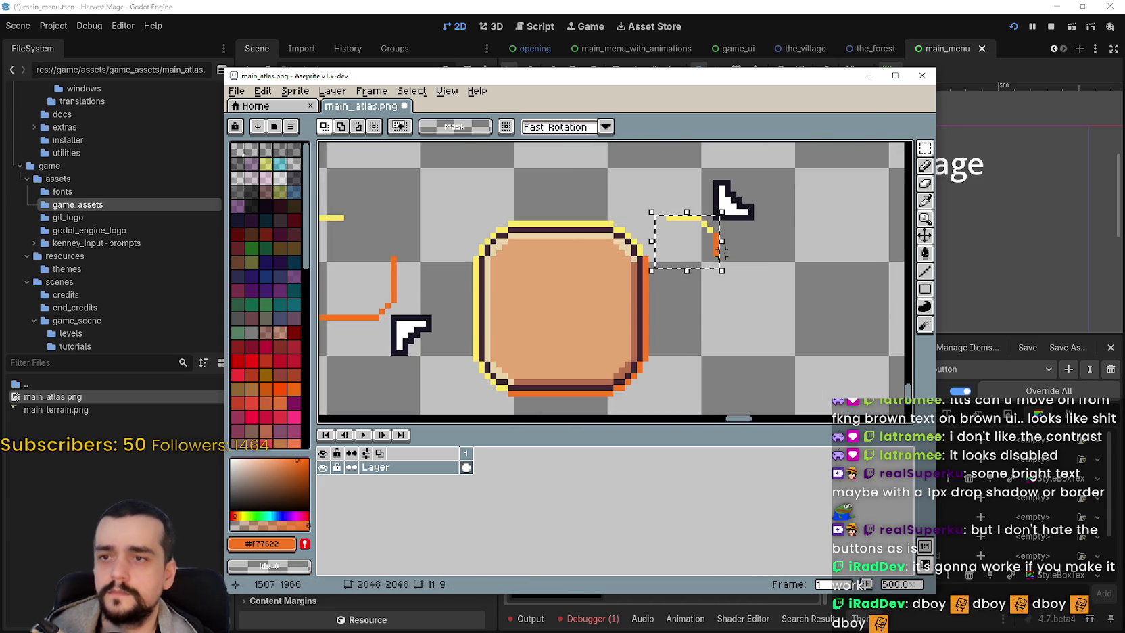
{"action": "scroll", "coordinate": [724, 252], "scroll_direction": "up", "scroll_amount": 1}
{"action": "left_click_drag", "start_coordinate": [648, 186], "coordinate": [691, 217]}
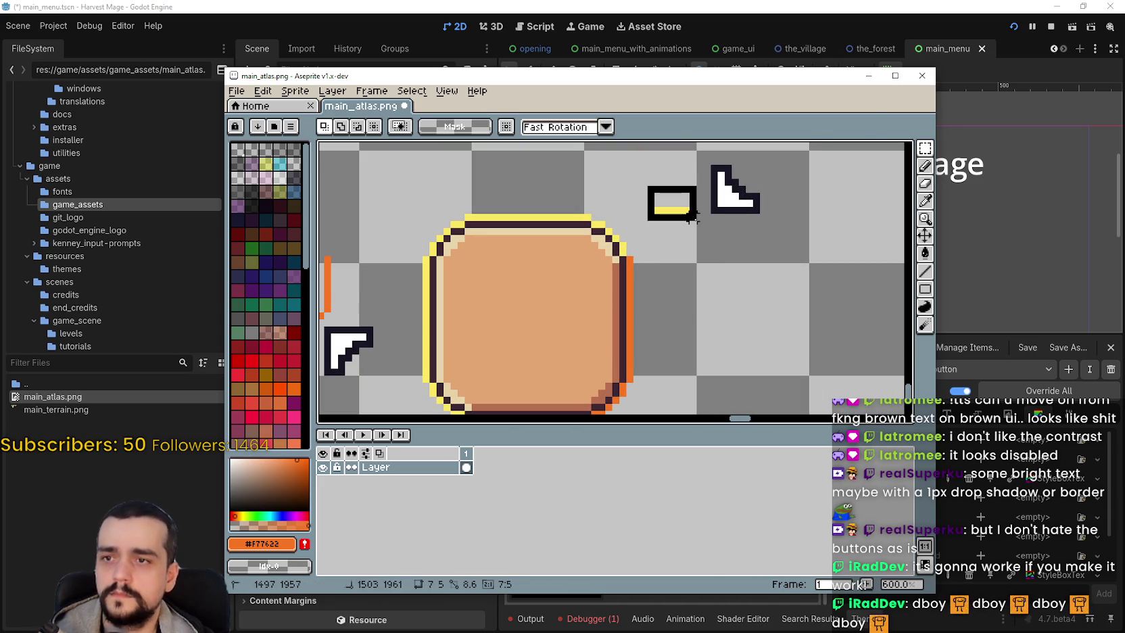
{"action": "mouse_move", "coordinate": [707, 160]}
{"action": "left_mouse_down"}
{"action": "mouse_move", "coordinate": [765, 218]}
{"action": "mouse_move", "coordinate": [673, 219]}
{"action": "left_mouse_up"}
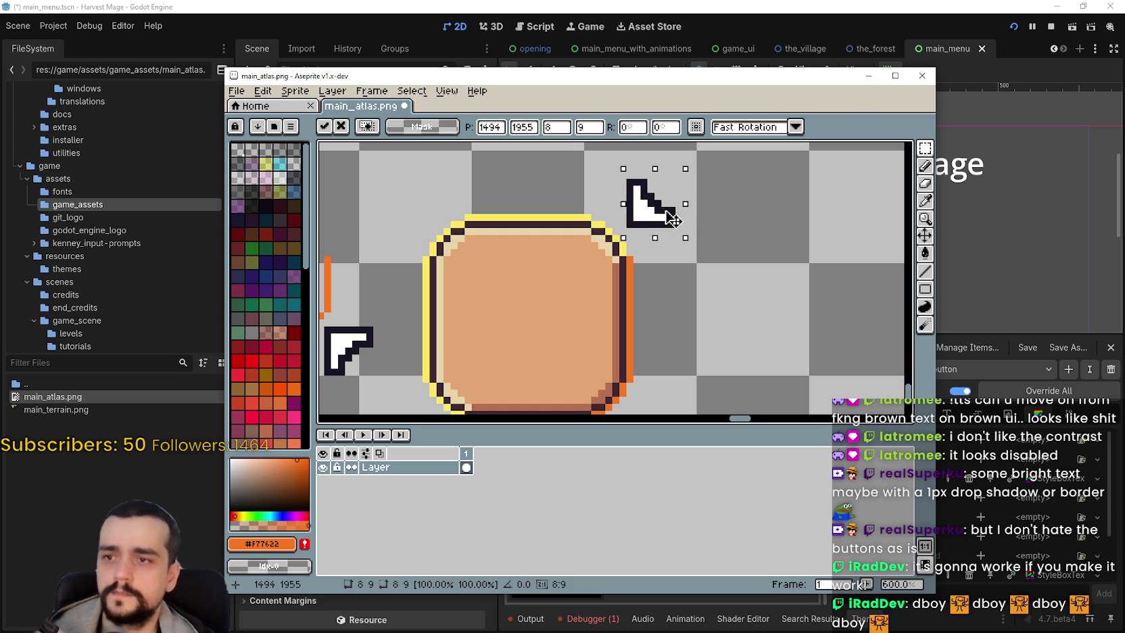
{"action": "scroll", "coordinate": [672, 220], "scroll_direction": "down", "scroll_amount": 2}
{"action": "scroll", "coordinate": [700, 217], "scroll_direction": "up", "scroll_amount": 1}
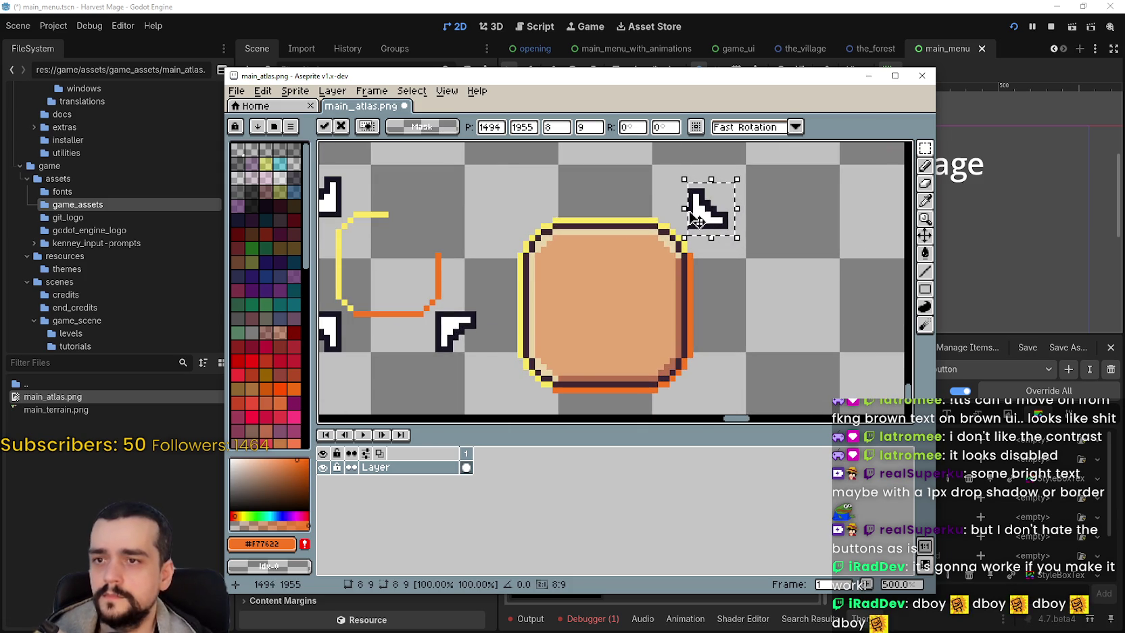
{"action": "left_click_drag", "start_coordinate": [722, 216], "coordinate": [719, 213]}
{"action": "scroll", "coordinate": [718, 215], "scroll_direction": "up", "scroll_amount": 3}
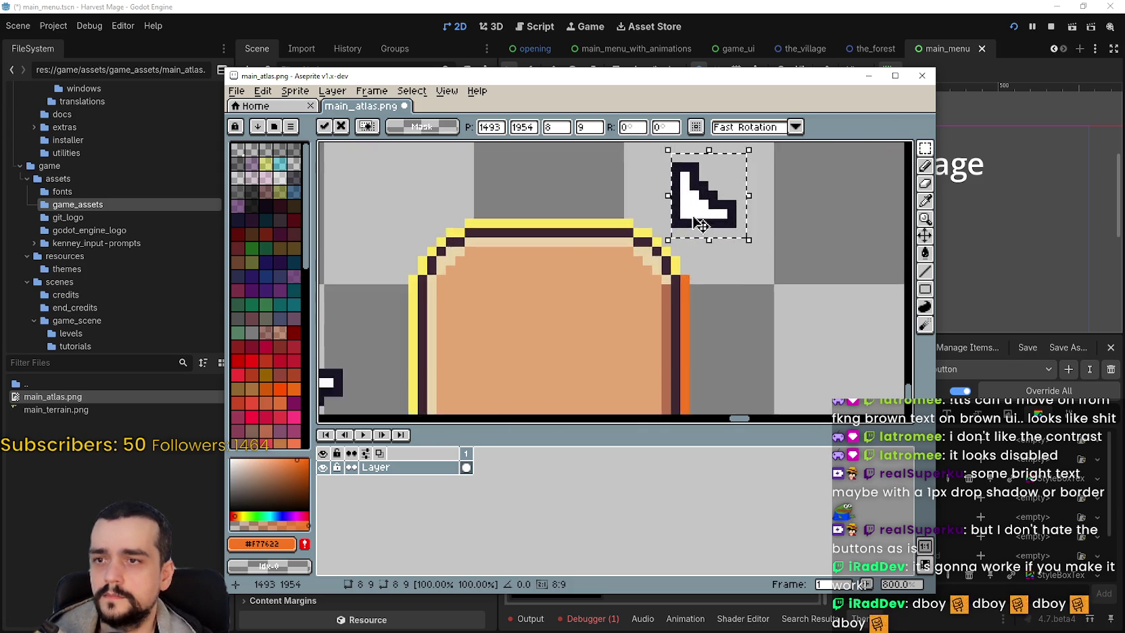
{"action": "scroll", "coordinate": [780, 213], "scroll_direction": "up", "scroll_amount": 3}
{"action": "left_click_drag", "start_coordinate": [762, 242], "coordinate": [759, 259]}
{"action": "scroll", "coordinate": [762, 264], "scroll_direction": "down", "scroll_amount": 5}
{"action": "scroll", "coordinate": [763, 264], "scroll_direction": "down", "scroll_amount": 3}
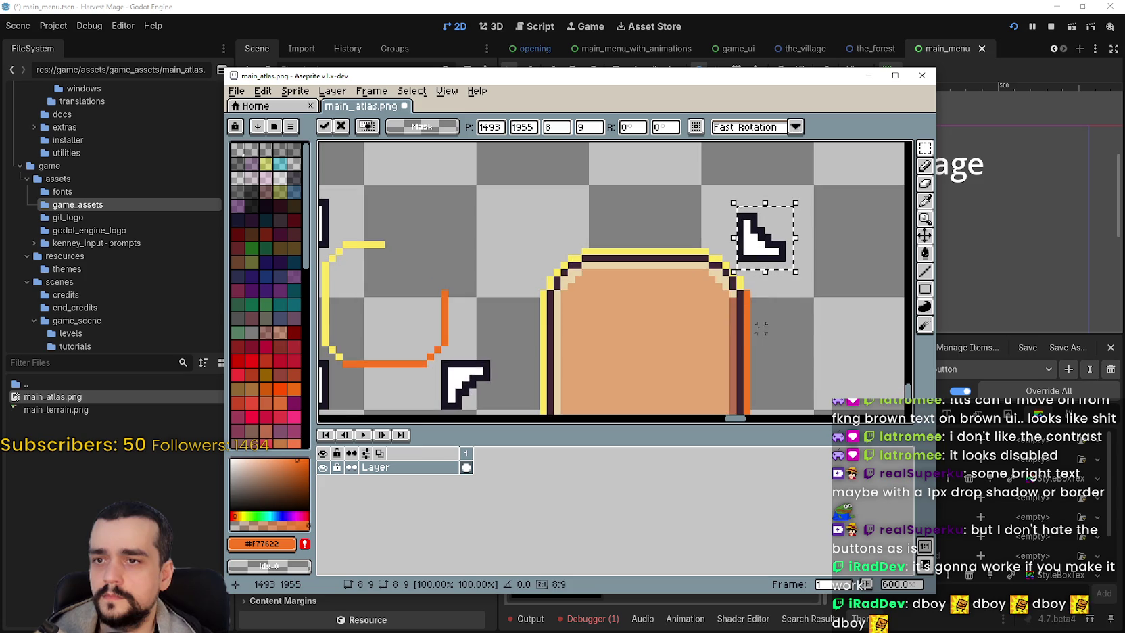
{"action": "key", "text": "ctrl+d"}
Step: Position the top-left, bottom-right and bottom-left corner pieces around the button
{"action": "mouse_move", "coordinate": [382, 146]}
{"action": "left_mouse_down"}
{"action": "mouse_move", "coordinate": [451, 198]}
{"action": "mouse_move", "coordinate": [603, 192]}
{"action": "mouse_move", "coordinate": [607, 201]}
{"action": "left_mouse_up"}
{"action": "scroll", "coordinate": [609, 203], "scroll_direction": "up", "scroll_amount": 4}
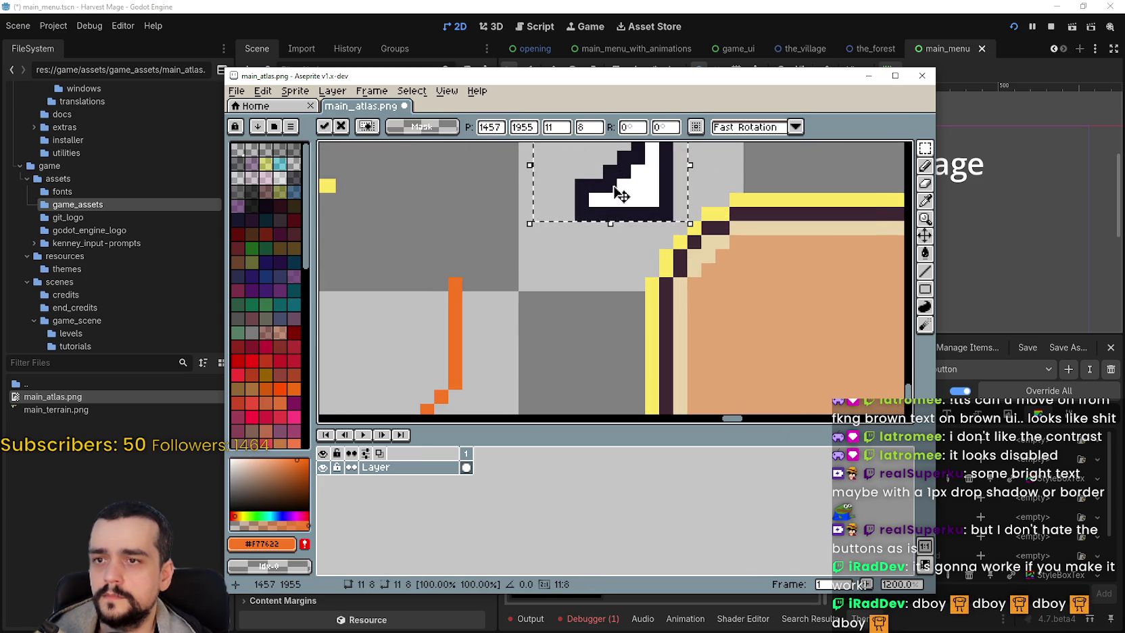
{"action": "scroll", "coordinate": [715, 246], "scroll_direction": "down", "scroll_amount": 3}
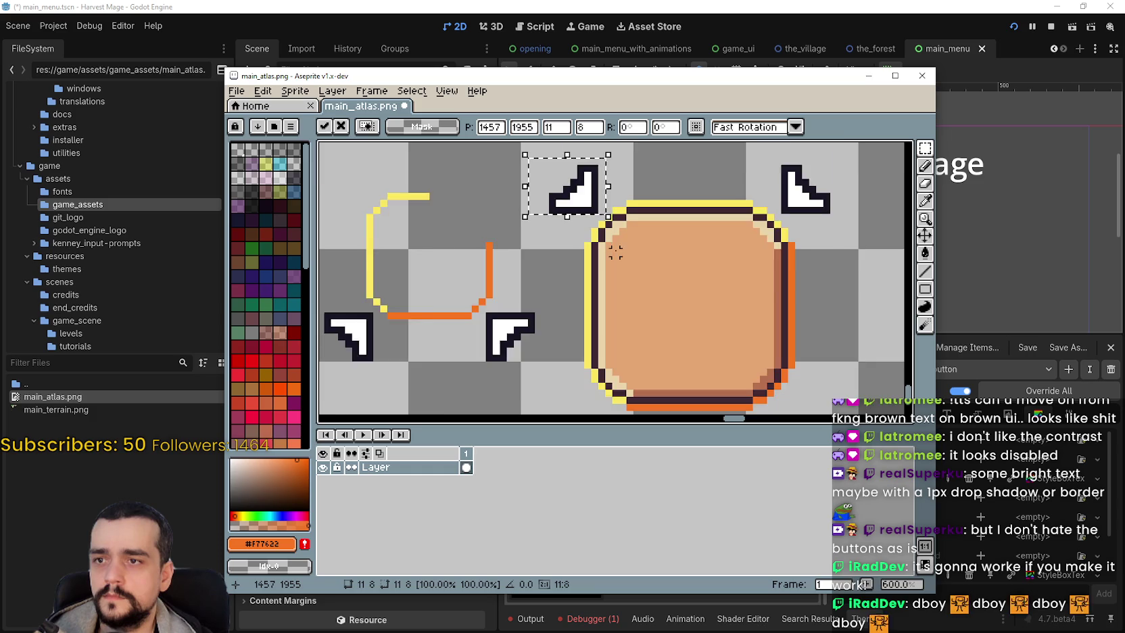
{"action": "scroll", "coordinate": [628, 187], "scroll_direction": "up", "scroll_amount": 2}
{"action": "scroll", "coordinate": [629, 187], "scroll_direction": "down", "scroll_amount": 1}
{"action": "scroll", "coordinate": [628, 187], "scroll_direction": "down", "scroll_amount": 3}
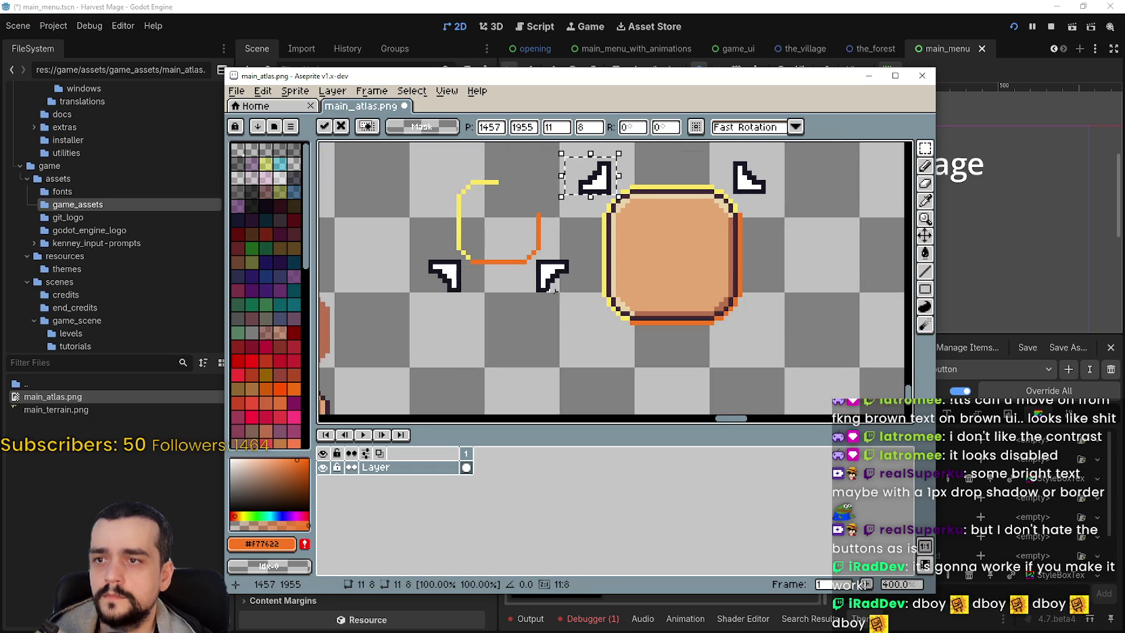
{"action": "mouse_move", "coordinate": [543, 231]}
{"action": "left_mouse_down"}
{"action": "mouse_move", "coordinate": [587, 279]}
{"action": "mouse_move", "coordinate": [764, 317]}
{"action": "left_mouse_up"}
{"action": "scroll", "coordinate": [755, 313], "scroll_direction": "up", "scroll_amount": 3}
{"action": "scroll", "coordinate": [764, 317], "scroll_direction": "down", "scroll_amount": 1}
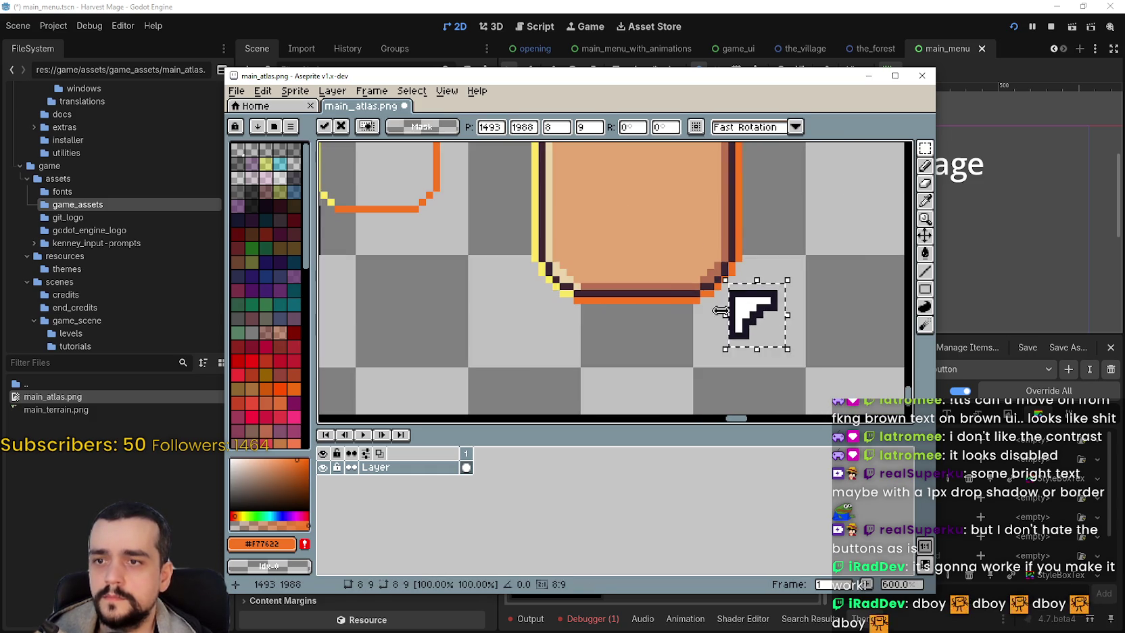
{"action": "left_click", "coordinate": [602, 309]}
{"action": "scroll", "coordinate": [602, 309], "scroll_direction": "down", "scroll_amount": 2}
{"action": "mouse_move", "coordinate": [477, 281]}
{"action": "left_mouse_down"}
{"action": "mouse_move", "coordinate": [514, 248]}
{"action": "mouse_move", "coordinate": [496, 249]}
{"action": "mouse_move", "coordinate": [664, 318]}
{"action": "left_mouse_up"}
Step: Select the small yellow corner piece and save main_atlas.png
{"action": "scroll", "coordinate": [659, 311], "scroll_direction": "up", "scroll_amount": 4}
{"action": "scroll", "coordinate": [668, 321], "scroll_direction": "down", "scroll_amount": 6}
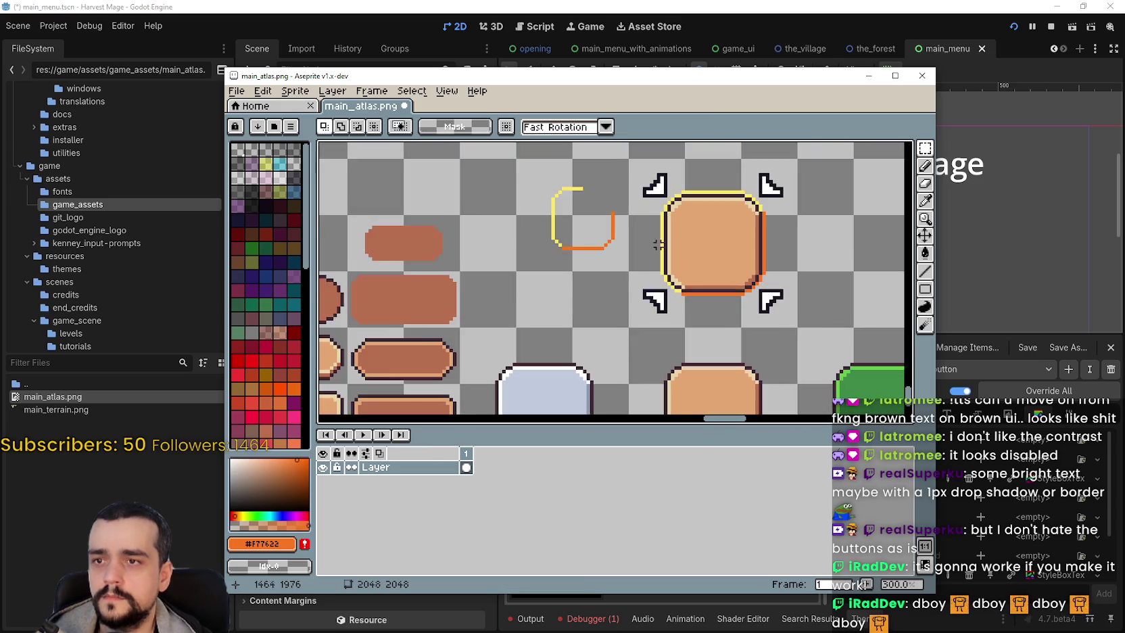
{"action": "mouse_move", "coordinate": [611, 237]}
{"action": "left_mouse_down"}
{"action": "mouse_move", "coordinate": [642, 281]}
{"action": "mouse_move", "coordinate": [599, 259]}
{"action": "left_mouse_up"}
{"action": "key", "text": "ctrl+s"}
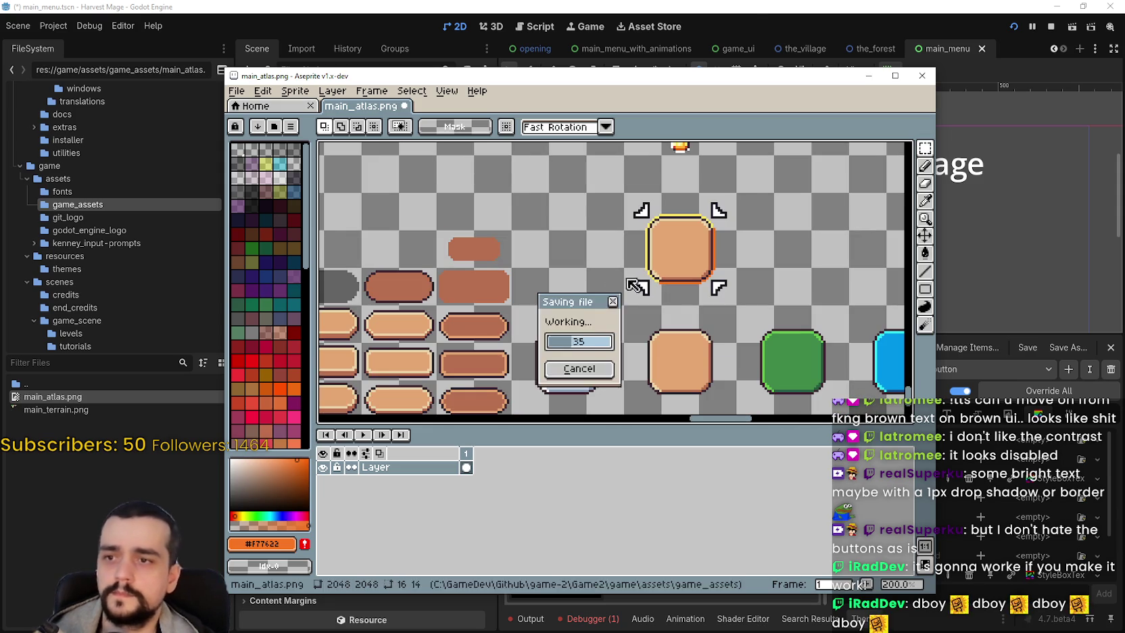
{"action": "left_click", "coordinate": [734, 28]}
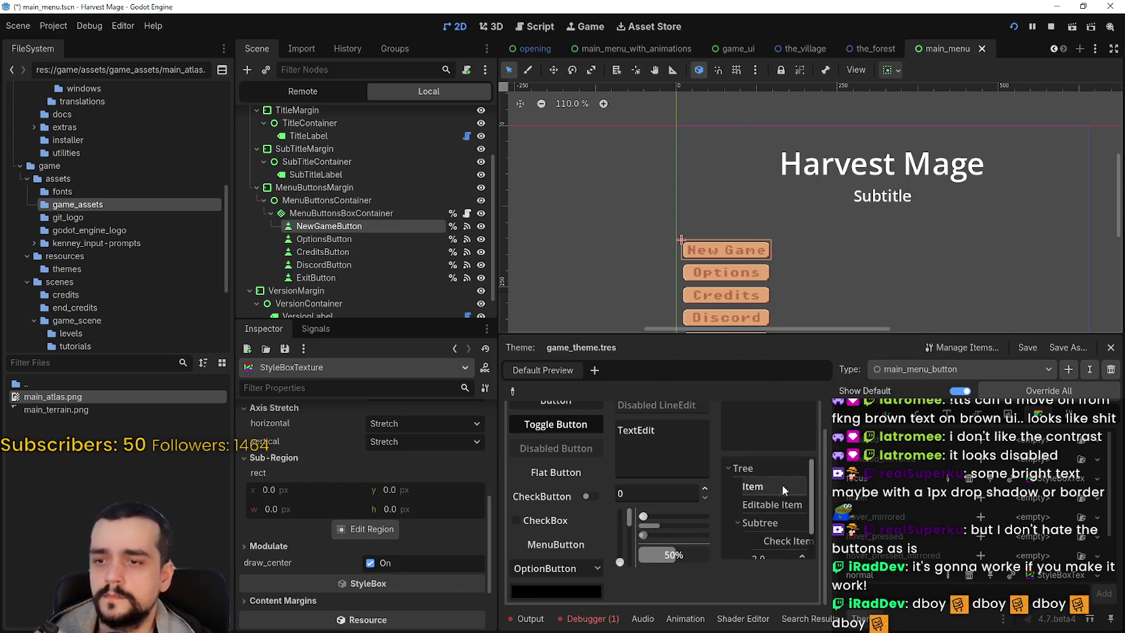
{"action": "scroll", "coordinate": [781, 484], "scroll_direction": "down", "scroll_amount": 1}
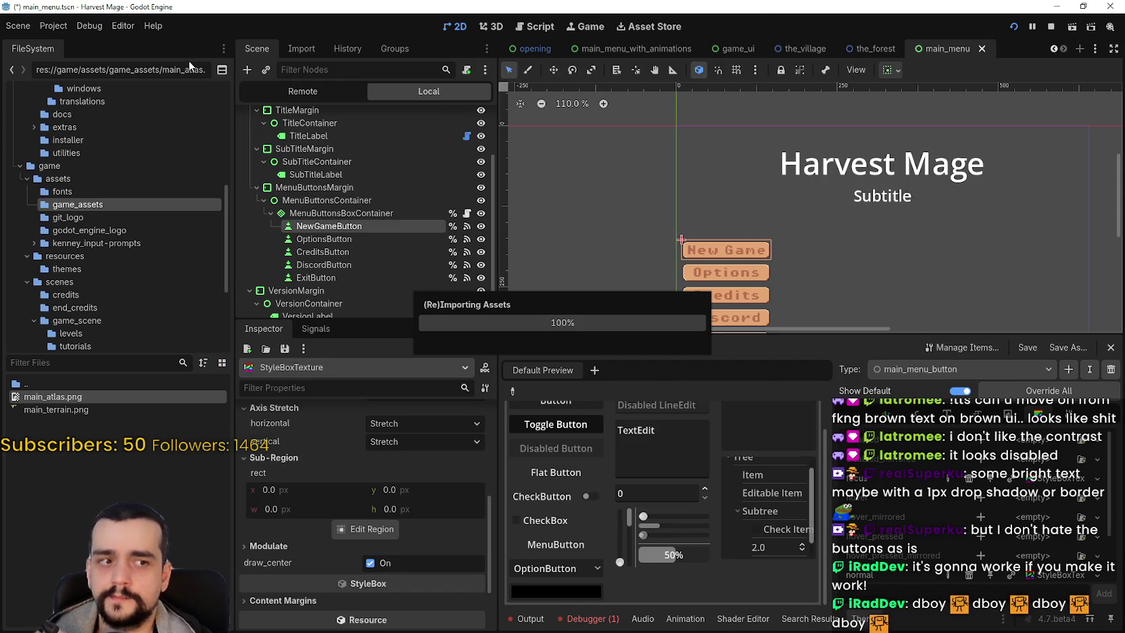
{"action": "left_click", "coordinate": [101, 28]}
{"action": "left_click", "coordinate": [102, 28]}
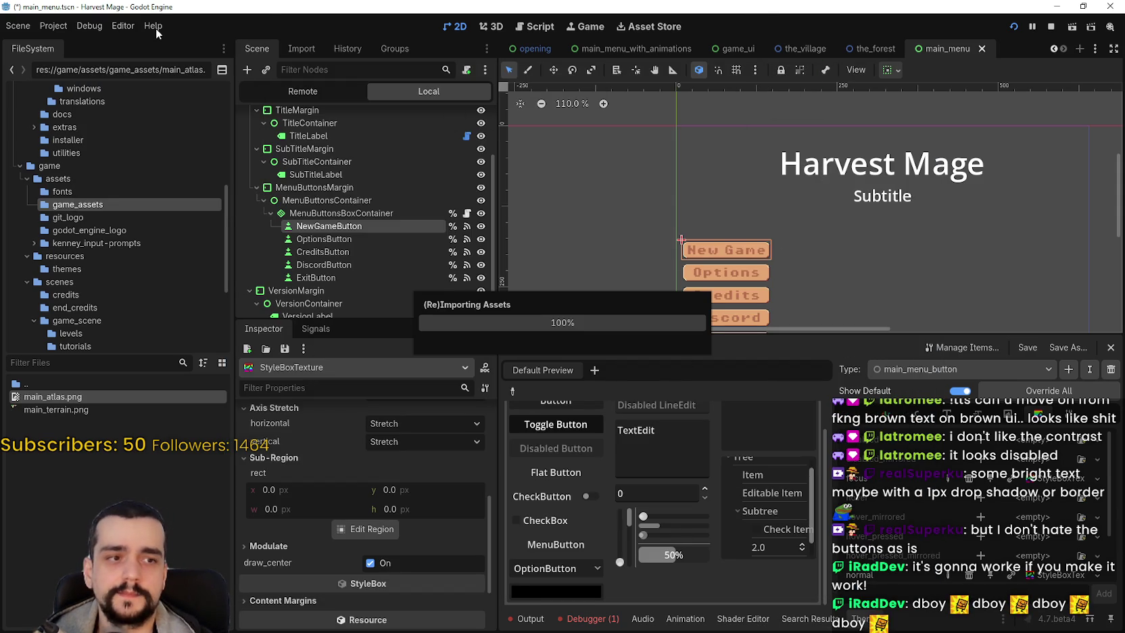
{"action": "left_click", "coordinate": [53, 26]}
{"action": "mouse_move", "coordinate": [98, 27]}
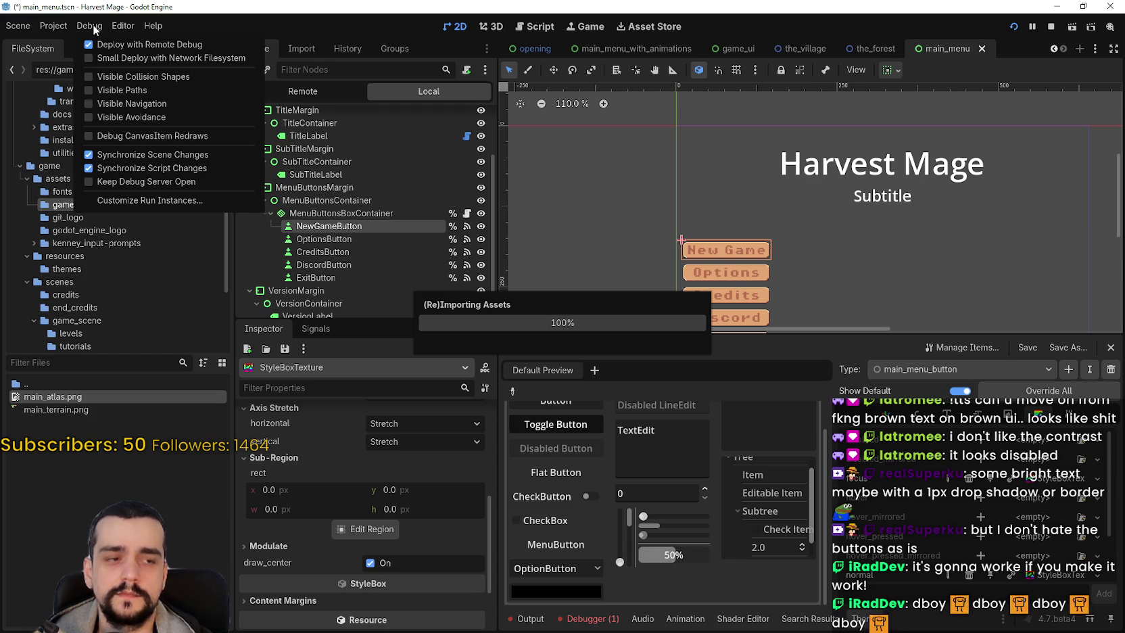
{"action": "left_click", "coordinate": [387, 97]}
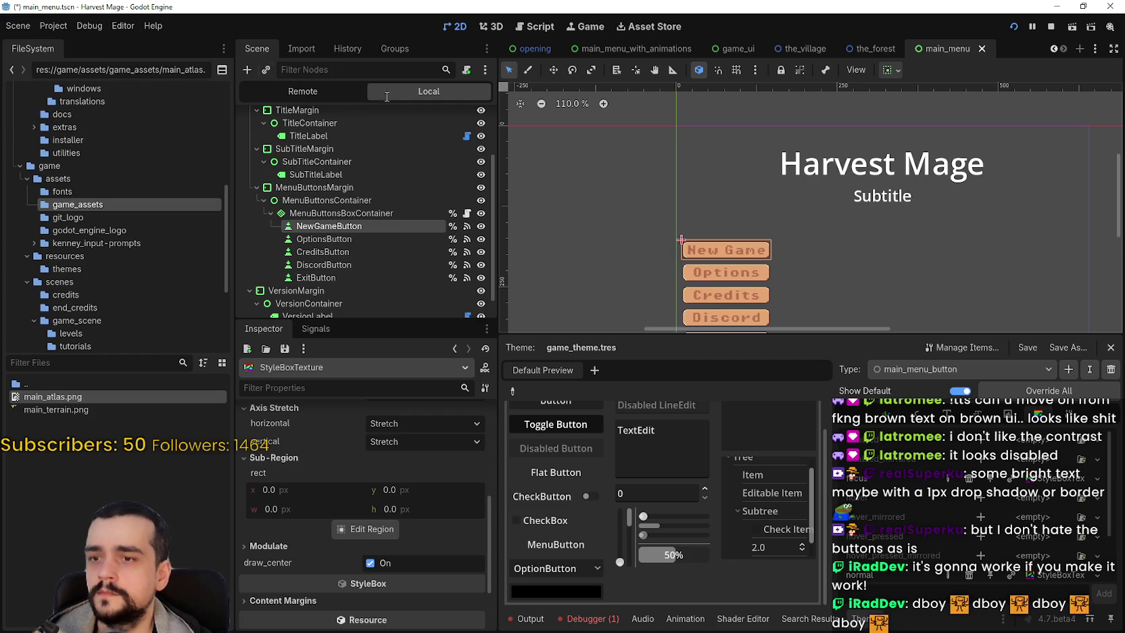
{"action": "scroll", "coordinate": [1006, 522], "scroll_direction": "down", "scroll_amount": 1}
{"action": "scroll", "coordinate": [1027, 546], "scroll_direction": "up", "scroll_amount": 1}
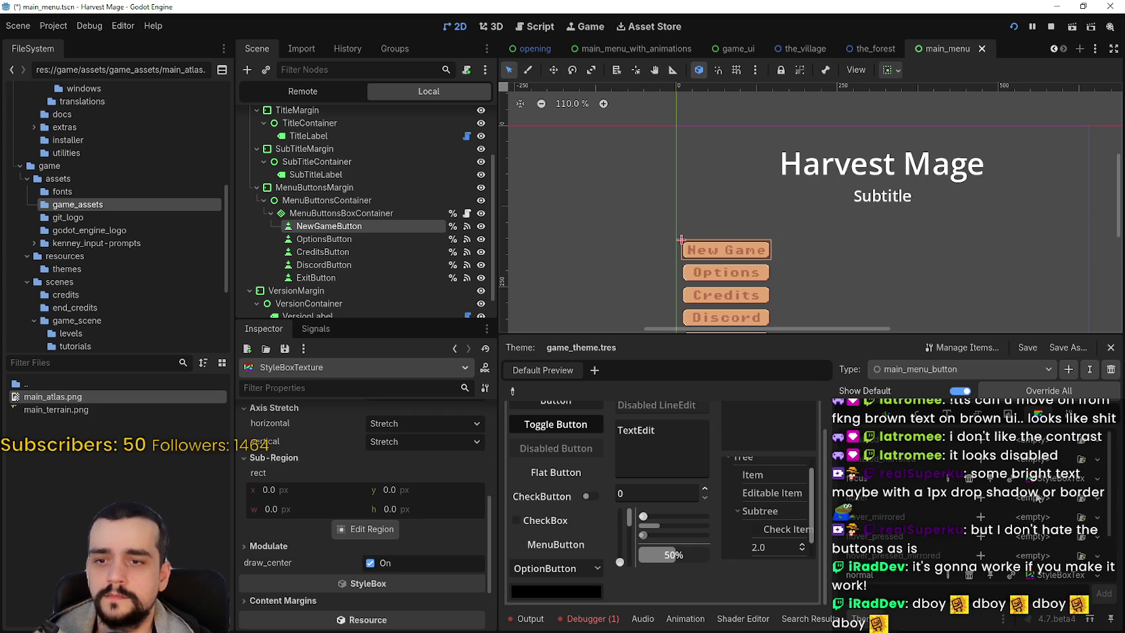
{"action": "scroll", "coordinate": [584, 516], "scroll_direction": "up", "scroll_amount": 1}
{"action": "scroll", "coordinate": [421, 491], "scroll_direction": "up", "scroll_amount": 5}
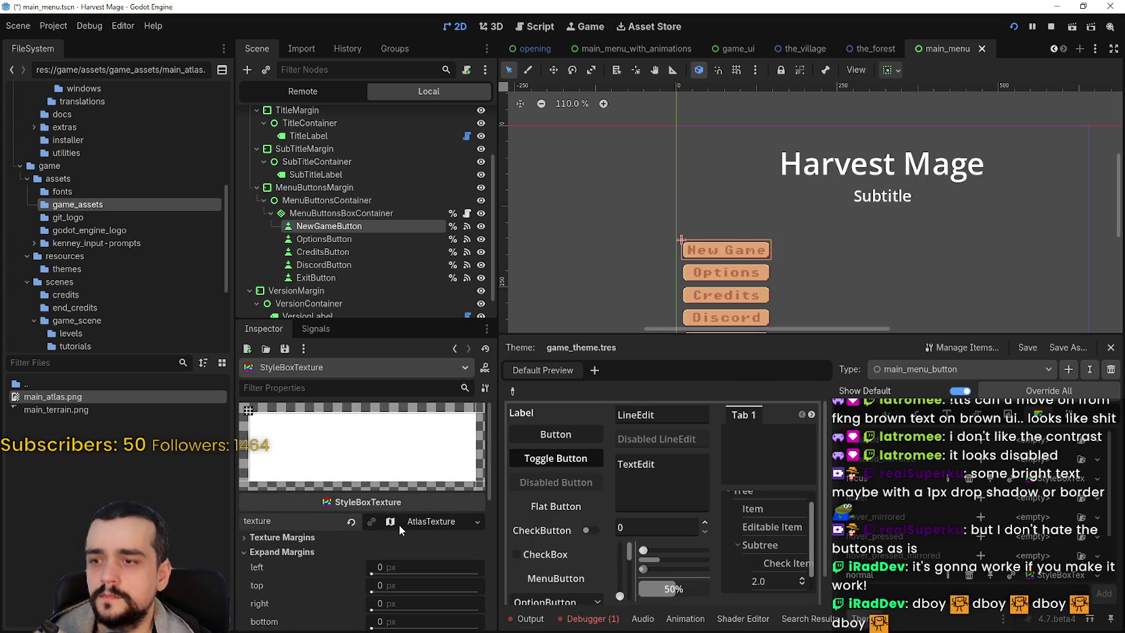
Step: Expand the button's AtlasTexture and open its region editor
{"action": "left_click", "coordinate": [411, 522]}
{"action": "scroll", "coordinate": [384, 549], "scroll_direction": "down", "scroll_amount": 1}
{"action": "left_click", "coordinate": [383, 548]}
{"action": "scroll", "coordinate": [598, 282], "scroll_direction": "down", "scroll_amount": 3}
{"action": "scroll", "coordinate": [625, 320], "scroll_direction": "down", "scroll_amount": 3}
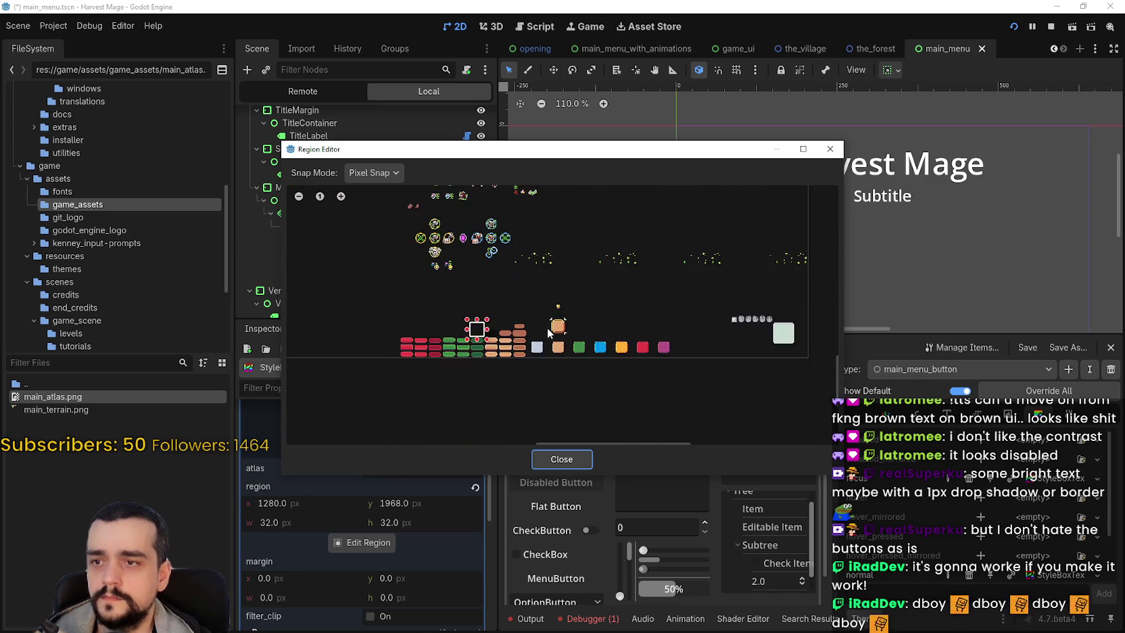
{"action": "scroll", "coordinate": [547, 330], "scroll_direction": "up", "scroll_amount": 3}
{"action": "scroll", "coordinate": [509, 332], "scroll_direction": "up", "scroll_amount": 2}
Step: Place the atlas region on the orange square sprite and size it to 48×48 px using 8 px grid snap
{"action": "left_click_drag", "start_coordinate": [353, 327], "coordinate": [584, 321]}
{"action": "scroll", "coordinate": [585, 322], "scroll_direction": "up", "scroll_amount": 1}
{"action": "scroll", "coordinate": [586, 322], "scroll_direction": "up", "scroll_amount": 1}
{"action": "left_click", "coordinate": [373, 173]}
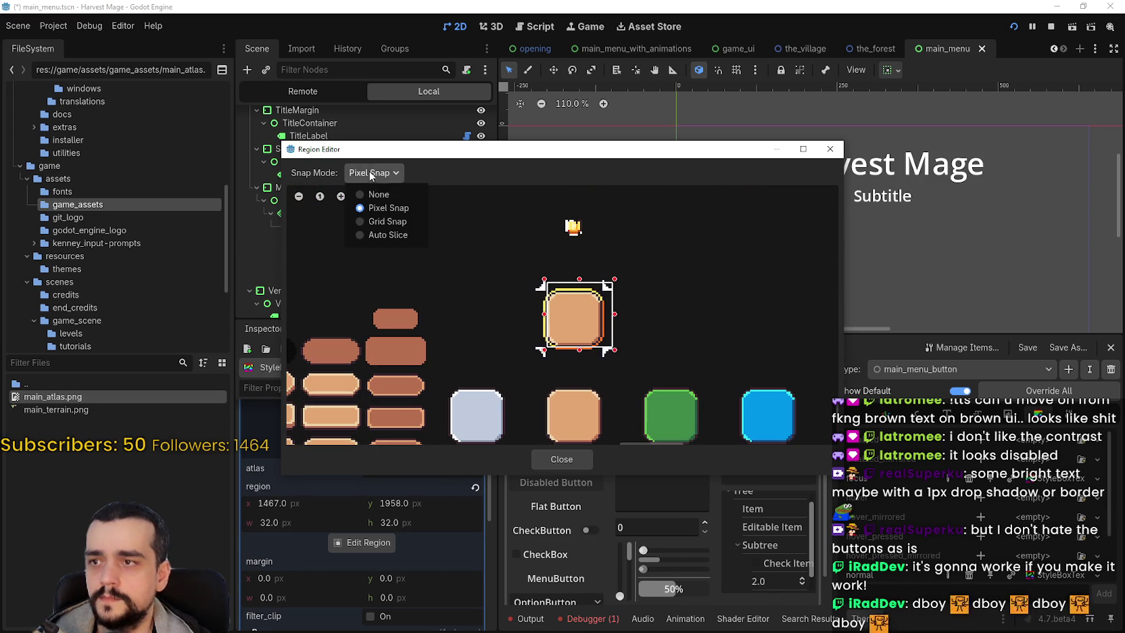
{"action": "left_click", "coordinate": [377, 218]}
{"action": "scroll", "coordinate": [537, 309], "scroll_direction": "up", "scroll_amount": 1}
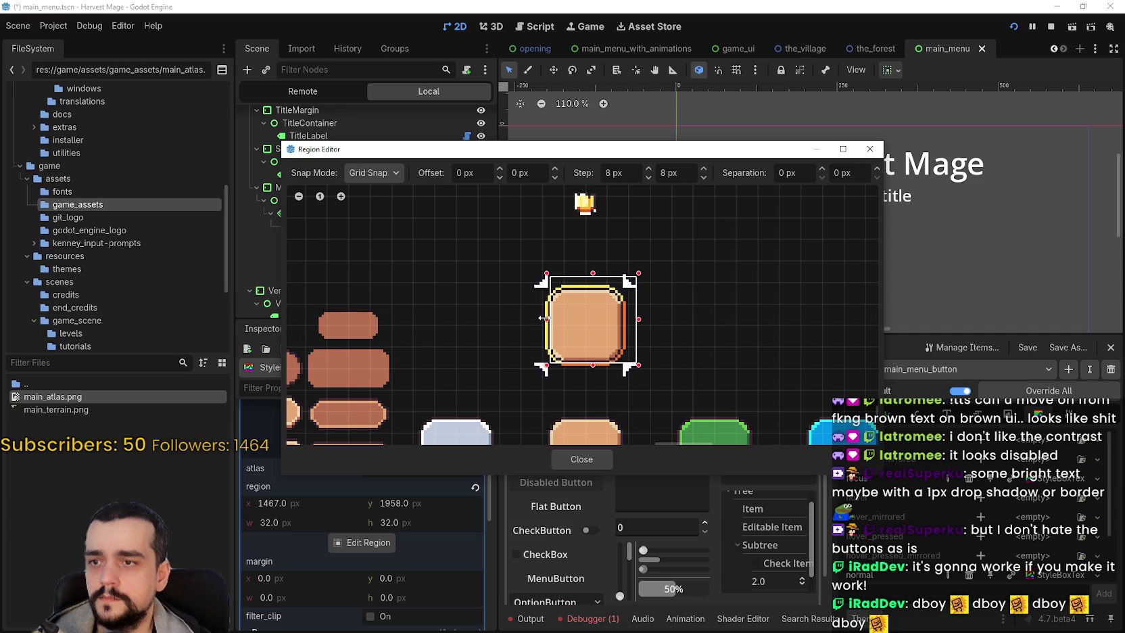
{"action": "left_click_drag", "start_coordinate": [545, 319], "coordinate": [524, 319]}
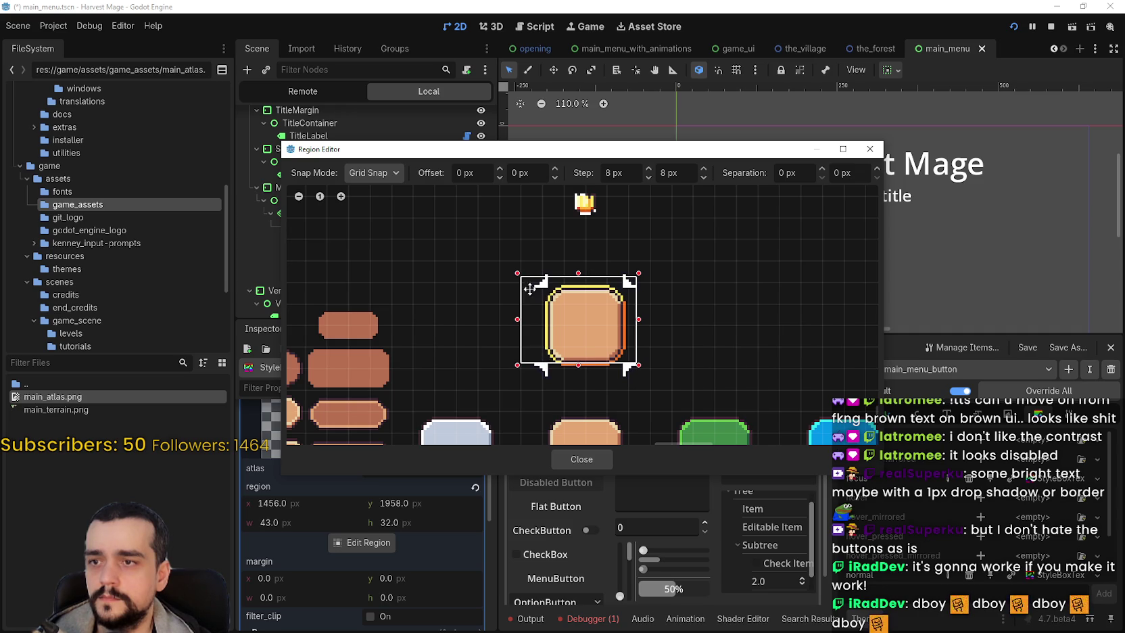
{"action": "scroll", "coordinate": [534, 312], "scroll_direction": "up", "scroll_amount": 2}
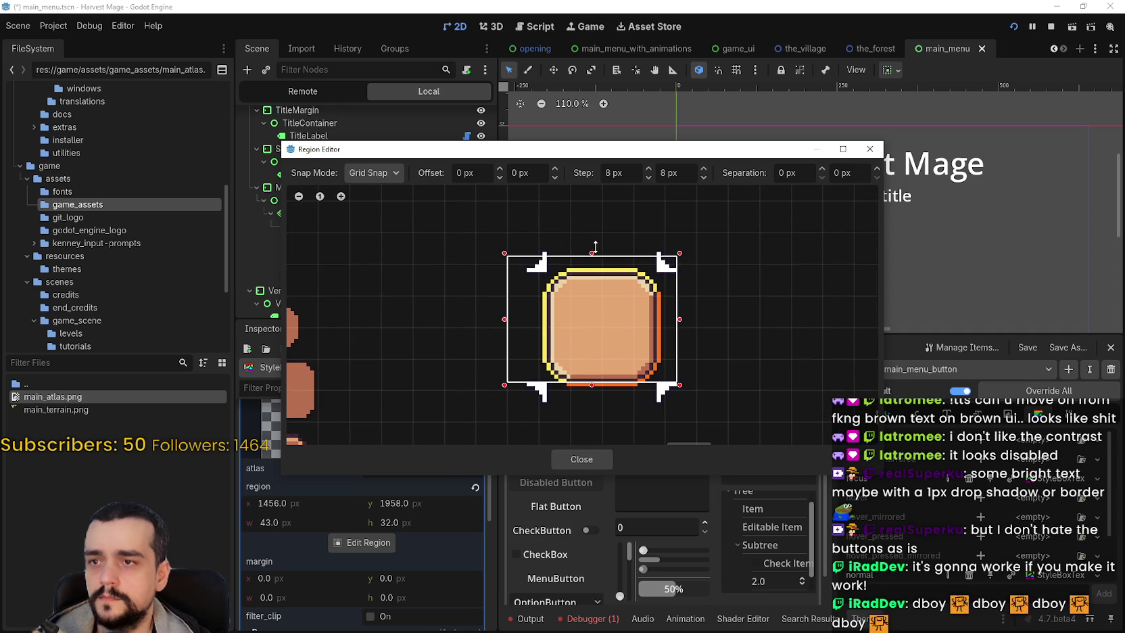
{"action": "left_click_drag", "start_coordinate": [595, 246], "coordinate": [593, 230]}
{"action": "mouse_move", "coordinate": [682, 386]}
{"action": "left_mouse_down"}
{"action": "mouse_move", "coordinate": [685, 402]}
{"action": "mouse_move", "coordinate": [673, 406]}
{"action": "left_mouse_up"}
{"action": "scroll", "coordinate": [608, 406], "scroll_direction": "down", "scroll_amount": 2}
{"action": "left_click", "coordinate": [565, 461]}
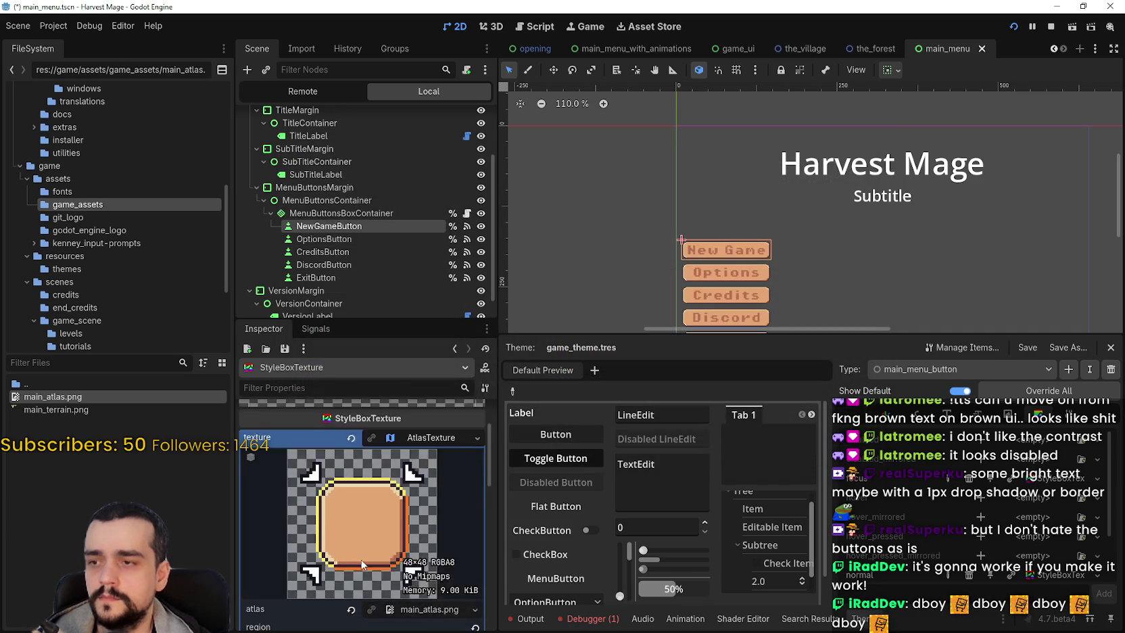
Step: In the StyleBoxTexture region editor, centre the button sprite and switch snapping to single pixels
{"action": "scroll", "coordinate": [405, 496], "scroll_direction": "down", "scroll_amount": 2}
{"action": "scroll", "coordinate": [331, 530], "scroll_direction": "down", "scroll_amount": 3}
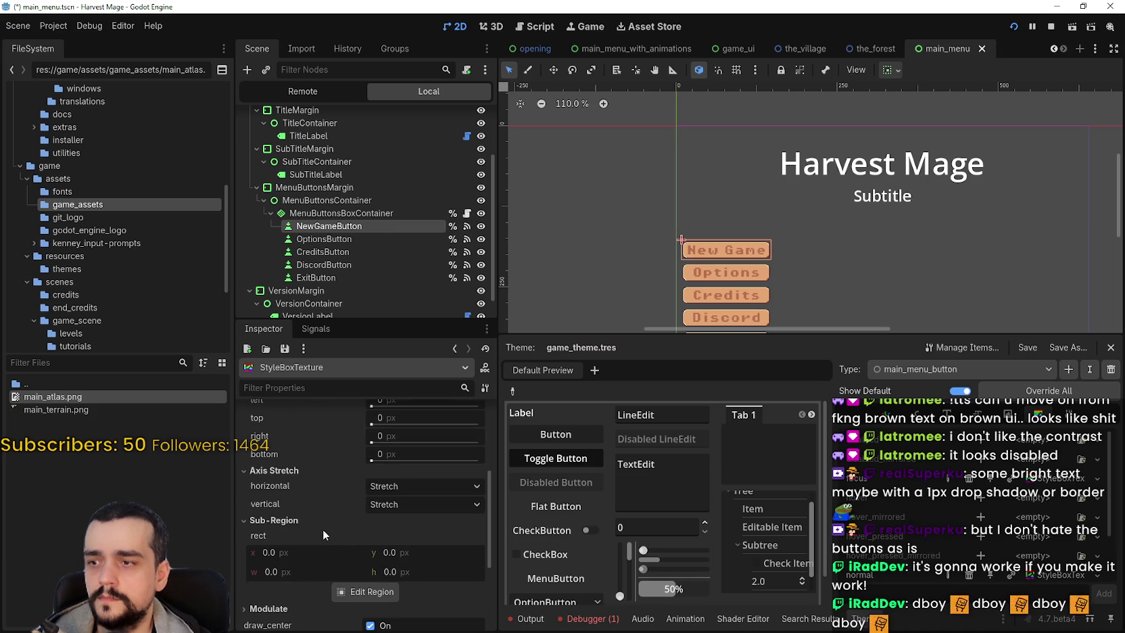
{"action": "left_click", "coordinate": [386, 587]}
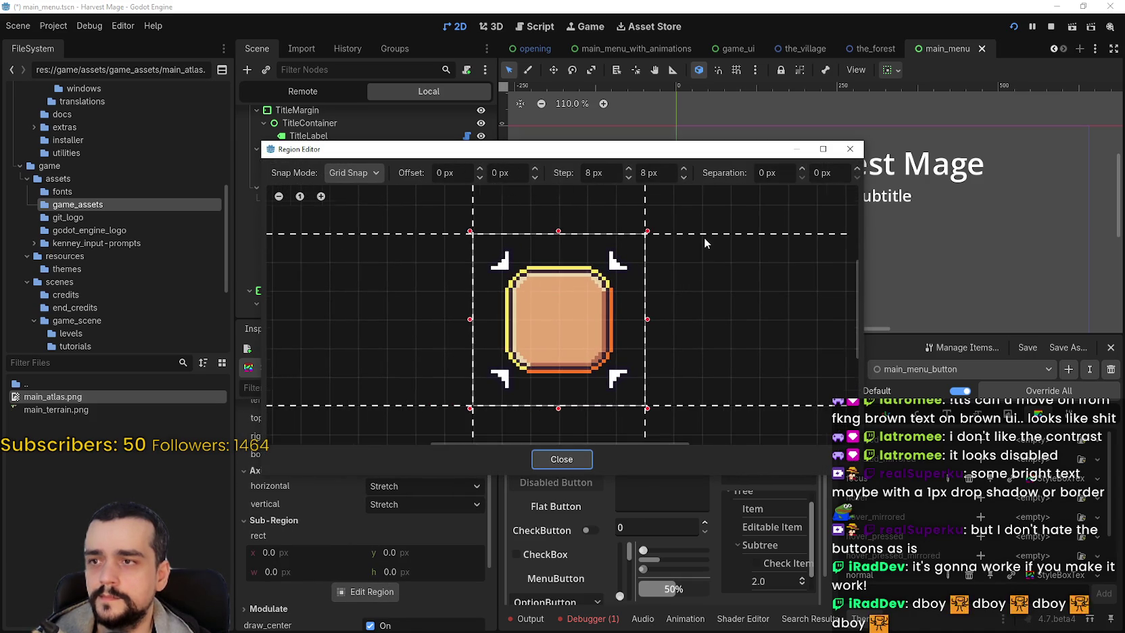
{"action": "scroll", "coordinate": [704, 238], "scroll_direction": "up", "scroll_amount": 1}
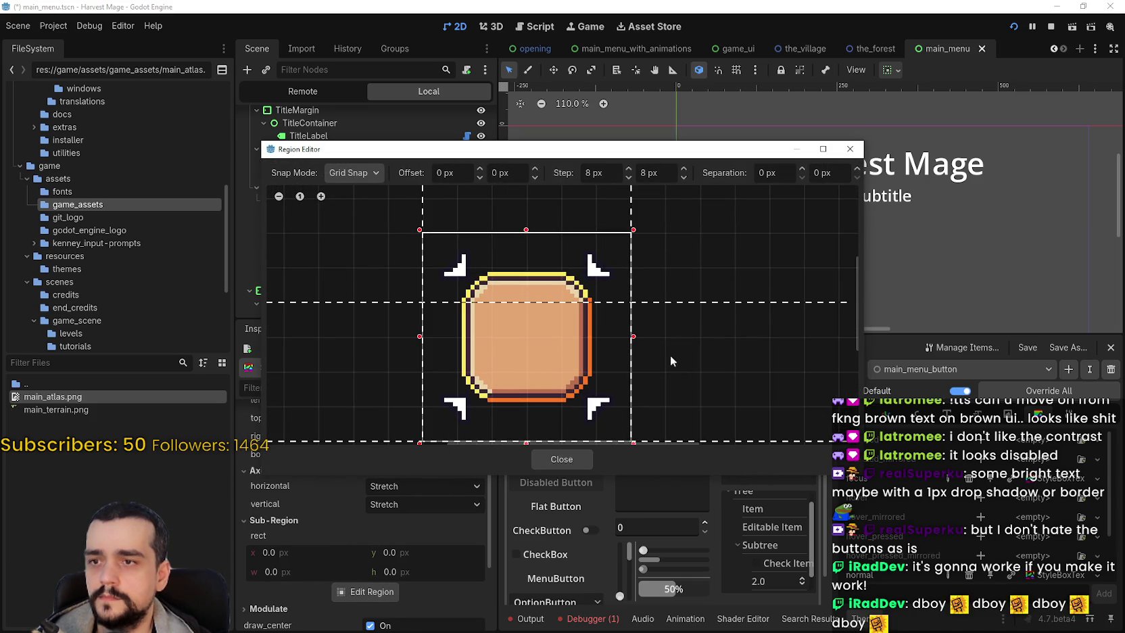
{"action": "scroll", "coordinate": [677, 403], "scroll_direction": "down", "scroll_amount": 2}
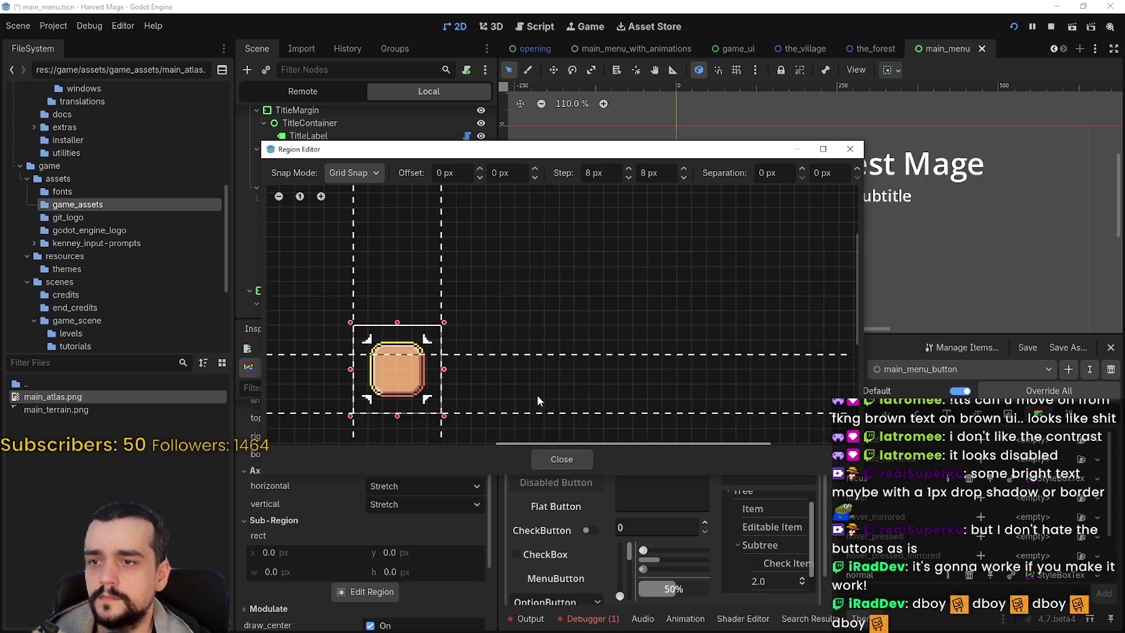
{"action": "scroll", "coordinate": [548, 395], "scroll_direction": "up", "scroll_amount": 2}
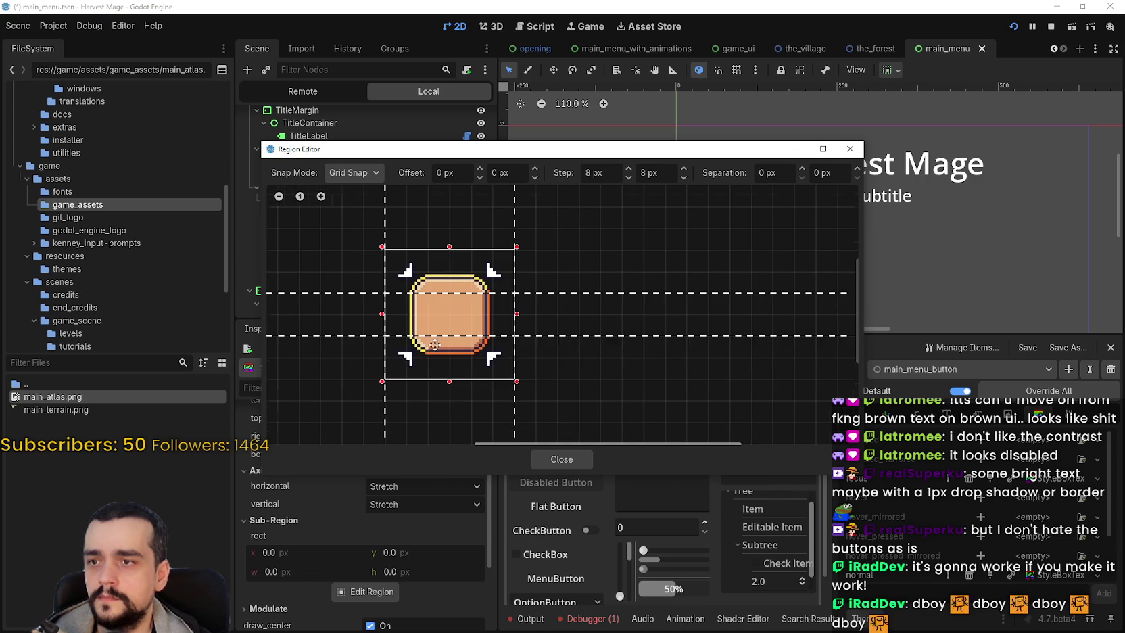
{"action": "scroll", "coordinate": [420, 330], "scroll_direction": "up", "scroll_amount": 2}
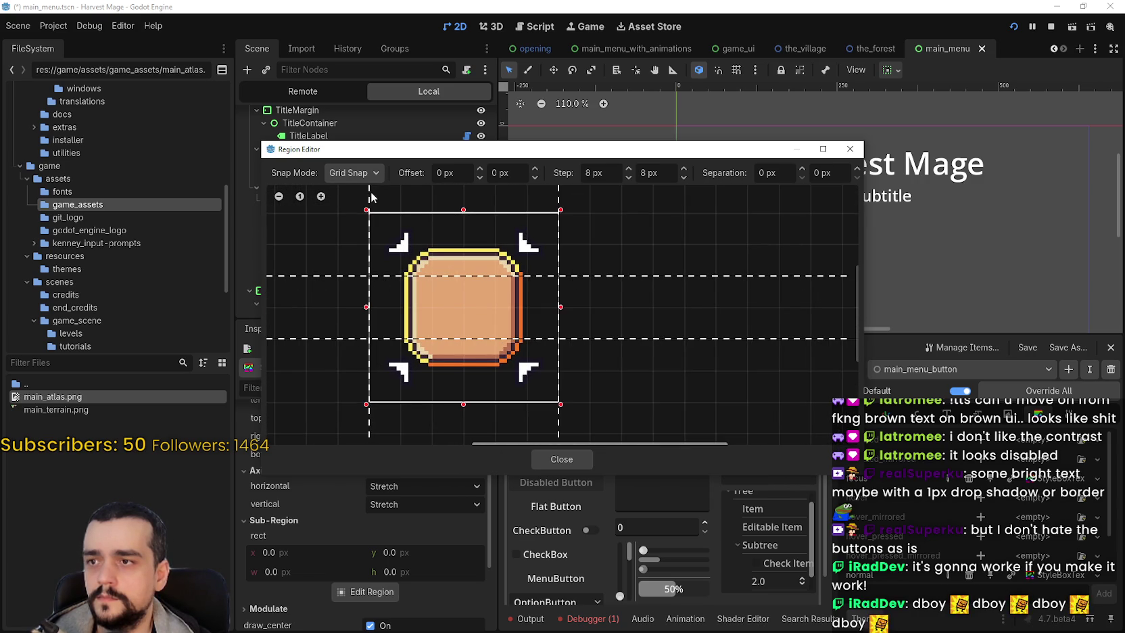
{"action": "left_click_drag", "start_coordinate": [557, 197], "coordinate": [639, 246]}
{"action": "scroll", "coordinate": [530, 234], "scroll_direction": "up", "scroll_amount": 1}
{"action": "scroll", "coordinate": [648, 267], "scroll_direction": "up", "scroll_amount": 1}
{"action": "scroll", "coordinate": [648, 265], "scroll_direction": "down", "scroll_amount": 1}
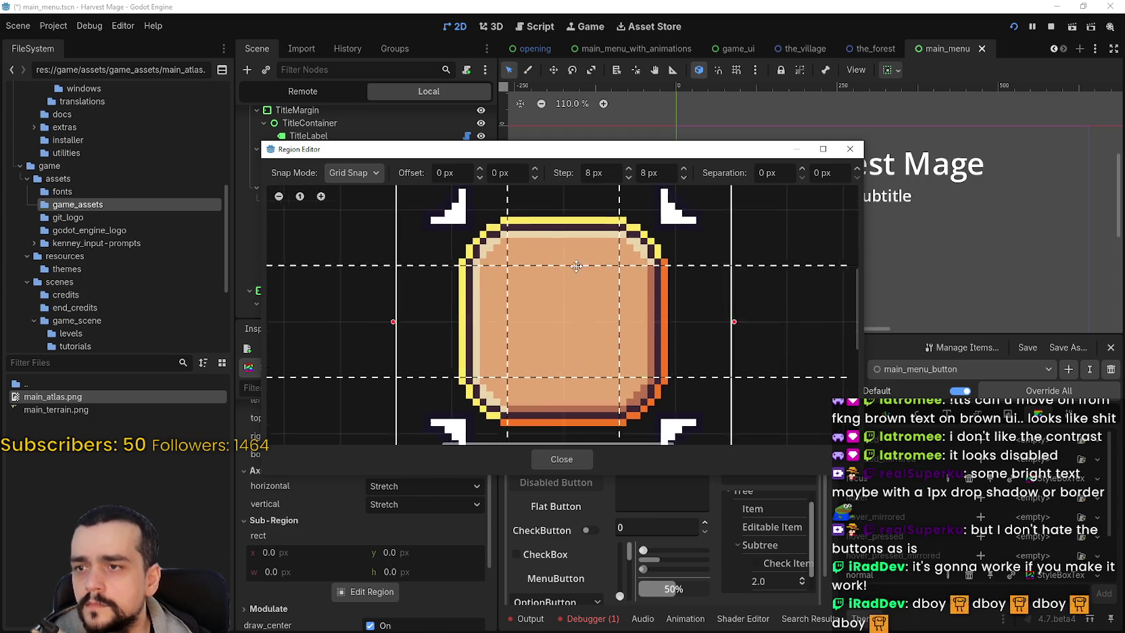
{"action": "left_click", "coordinate": [345, 174]}
{"action": "left_click", "coordinate": [347, 205]}
Step: Move the top and bottom stretch margins down a few pixels
{"action": "scroll", "coordinate": [662, 303], "scroll_direction": "up", "scroll_amount": 1}
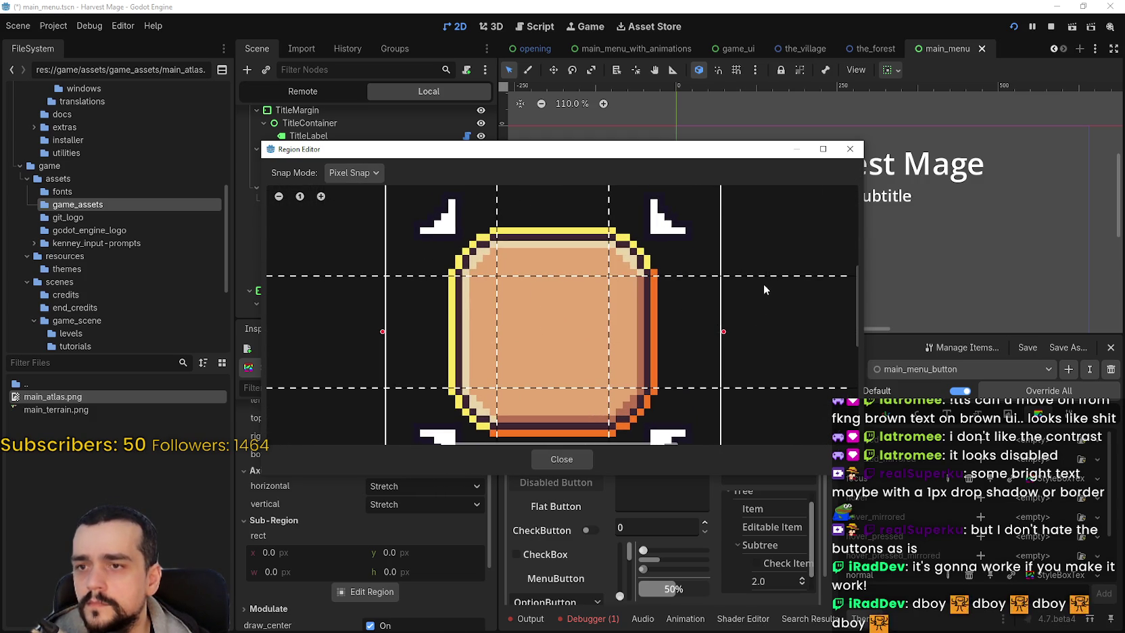
{"action": "left_click_drag", "start_coordinate": [763, 268], "coordinate": [764, 274]}
{"action": "scroll", "coordinate": [760, 322], "scroll_direction": "down", "scroll_amount": 1}
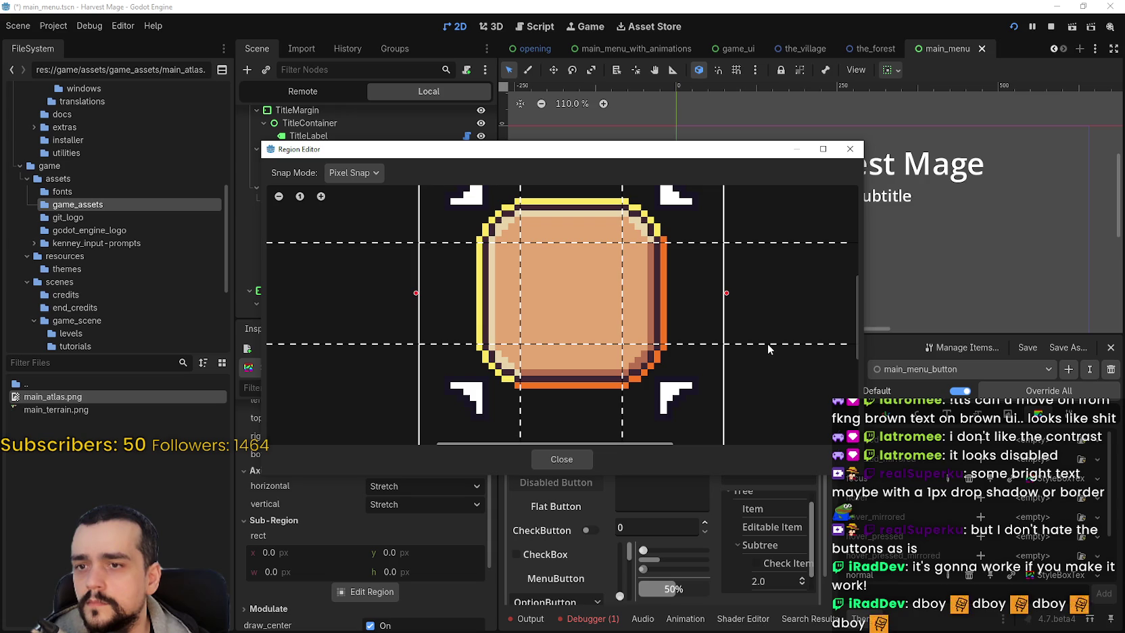
{"action": "left_click_drag", "start_coordinate": [768, 344], "coordinate": [770, 351]}
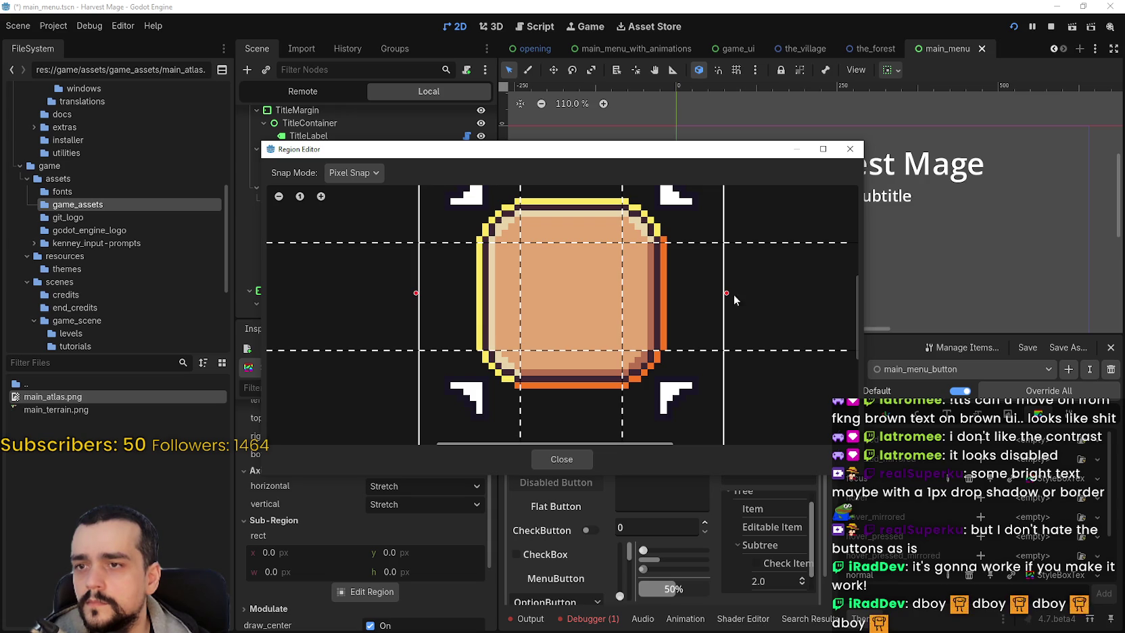
{"action": "scroll", "coordinate": [643, 226], "scroll_direction": "up", "scroll_amount": 2}
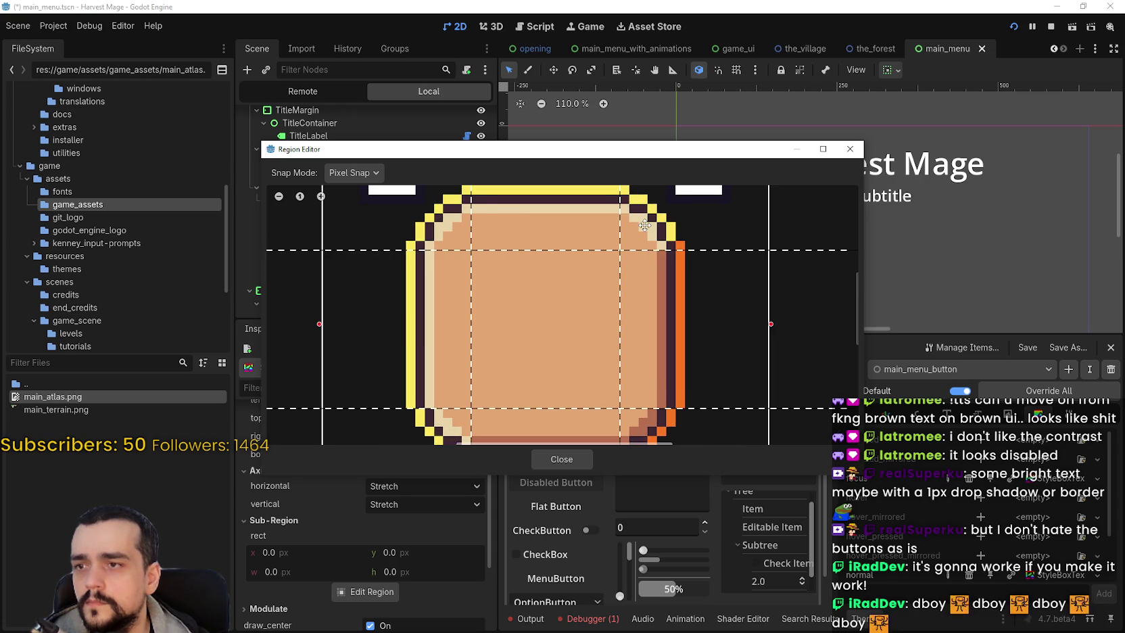
{"action": "scroll", "coordinate": [644, 225], "scroll_direction": "down", "scroll_amount": 2}
{"action": "left_click_drag", "start_coordinate": [674, 231], "coordinate": [679, 258]}
{"action": "scroll", "coordinate": [717, 262], "scroll_direction": "up", "scroll_amount": 2}
{"action": "scroll", "coordinate": [778, 274], "scroll_direction": "down", "scroll_amount": 1}
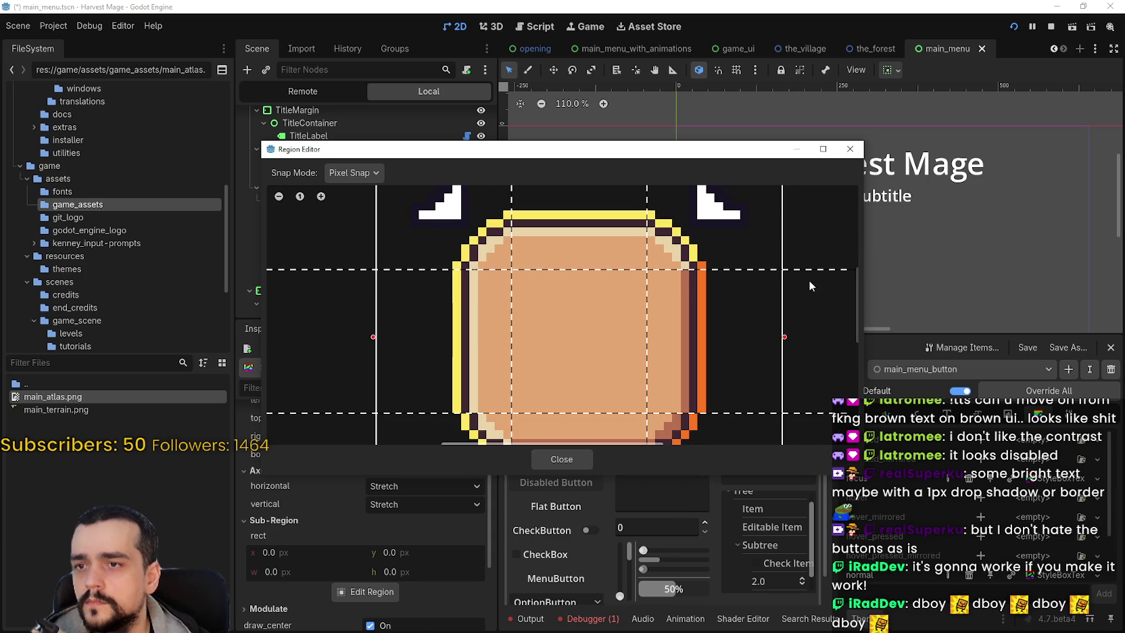
{"action": "scroll", "coordinate": [784, 270], "scroll_direction": "down", "scroll_amount": 3}
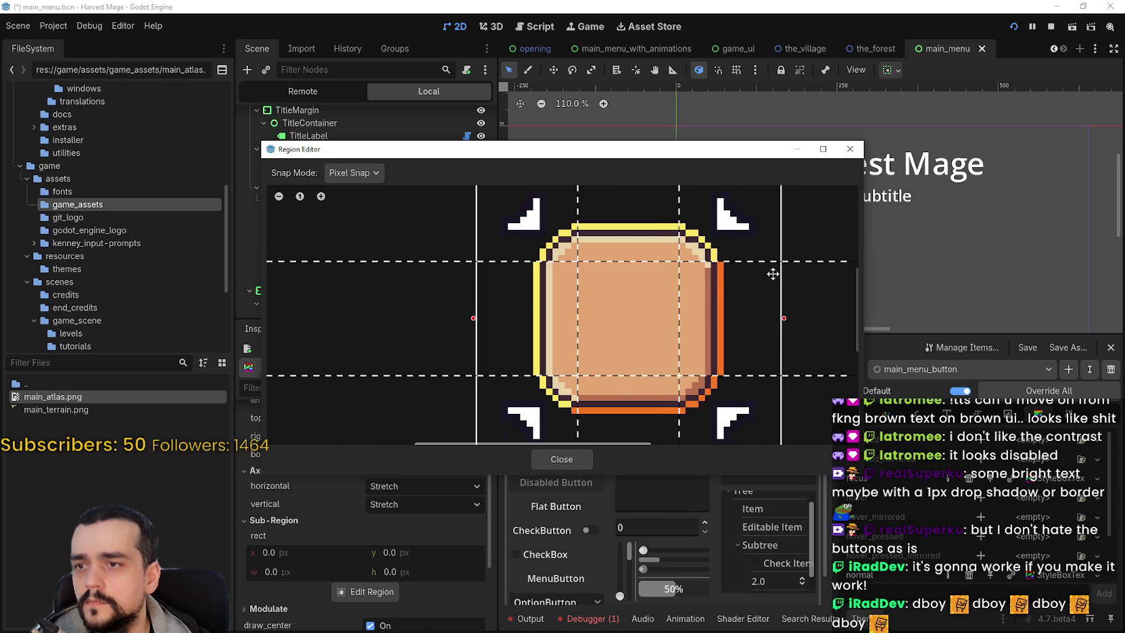
{"action": "scroll", "coordinate": [720, 289], "scroll_direction": "up", "scroll_amount": 1}
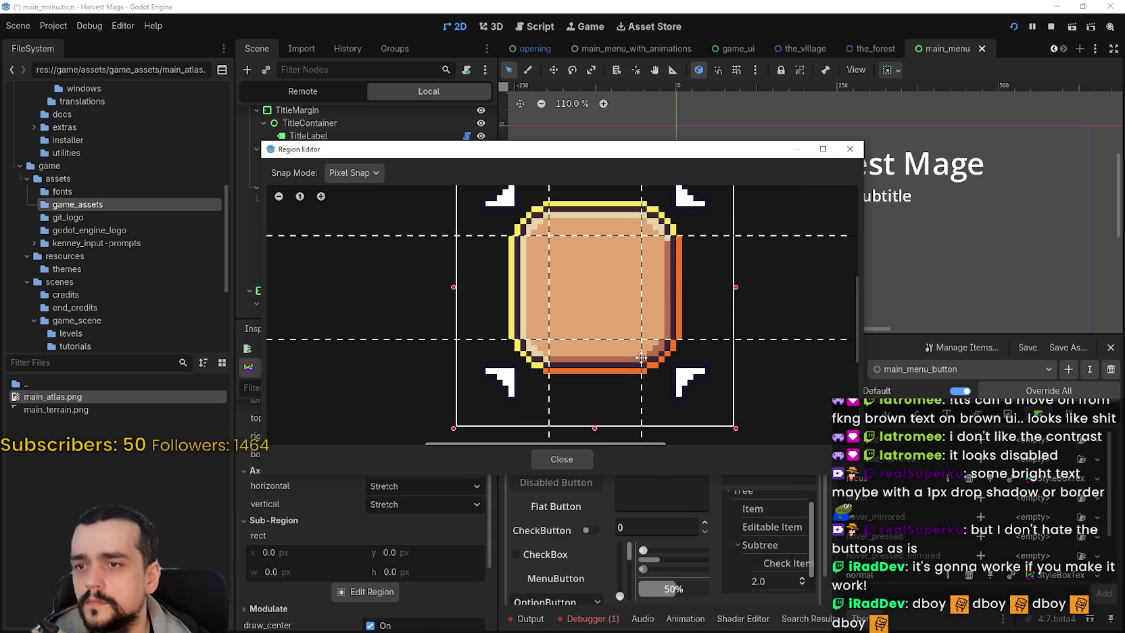
{"action": "left_click", "coordinate": [585, 457]}
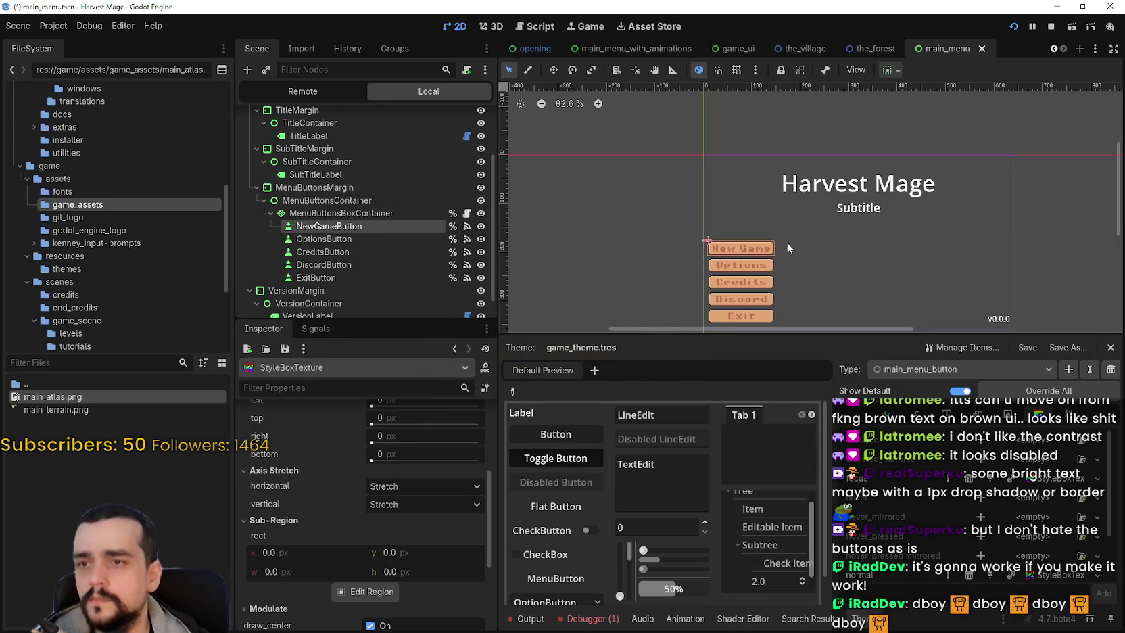
Step: Switch to Aseprite showing main_atlas.png's orange button sprite
{"action": "scroll", "coordinate": [833, 272], "scroll_direction": "down", "scroll_amount": 4}
{"action": "scroll", "coordinate": [941, 488], "scroll_direction": "down", "scroll_amount": 2}
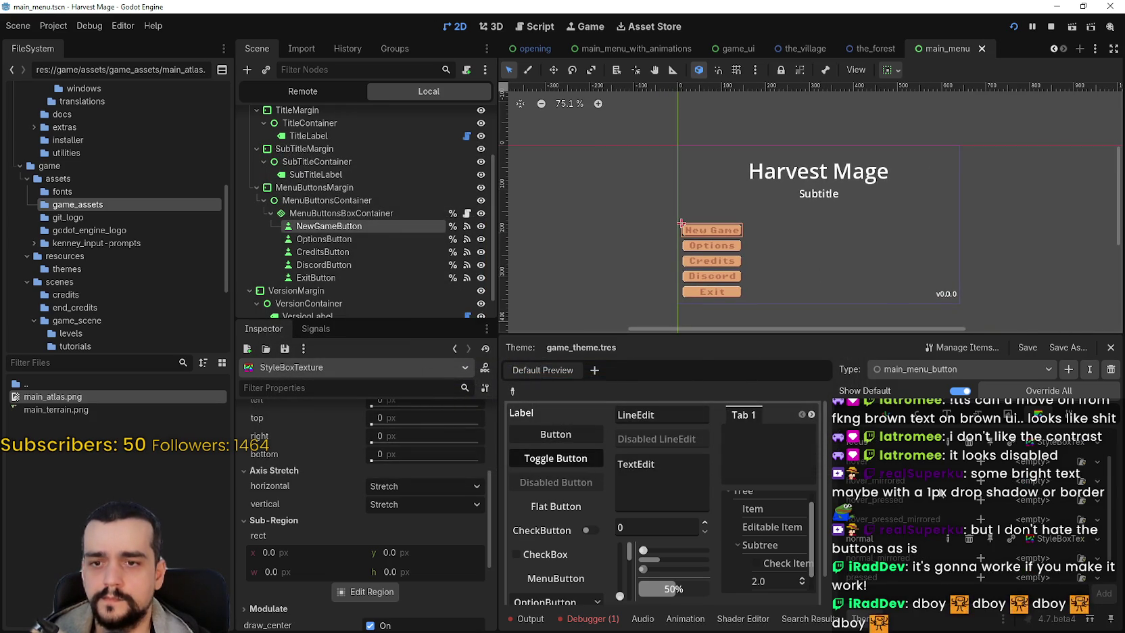
{"action": "scroll", "coordinate": [920, 517], "scroll_direction": "up", "scroll_amount": 2}
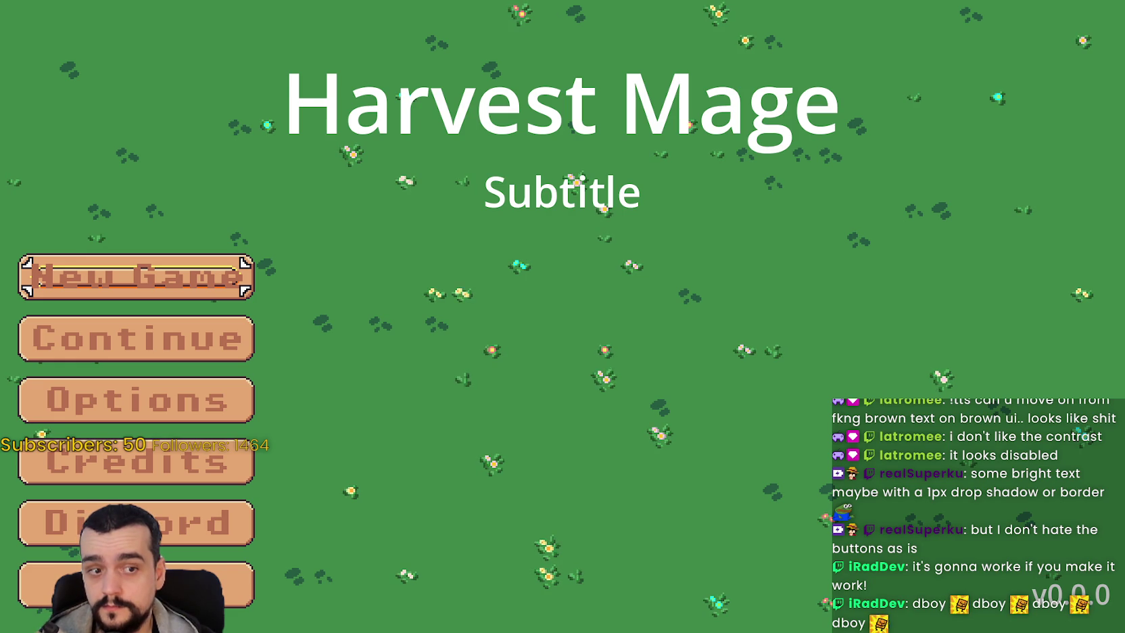
{"action": "key", "text": "alt+Tab"}
{"action": "scroll", "coordinate": [668, 261], "scroll_direction": "up", "scroll_amount": 5}
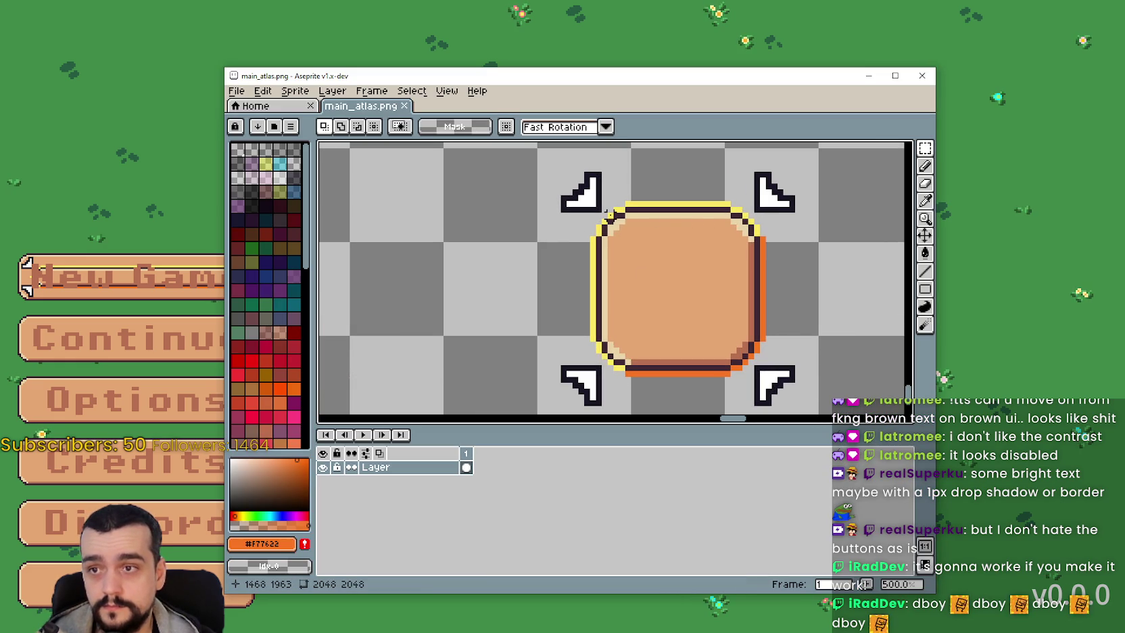
Step: Select the button sprite and drag its inner fill out of the frame
{"action": "scroll", "coordinate": [606, 211], "scroll_direction": "up", "scroll_amount": 1}
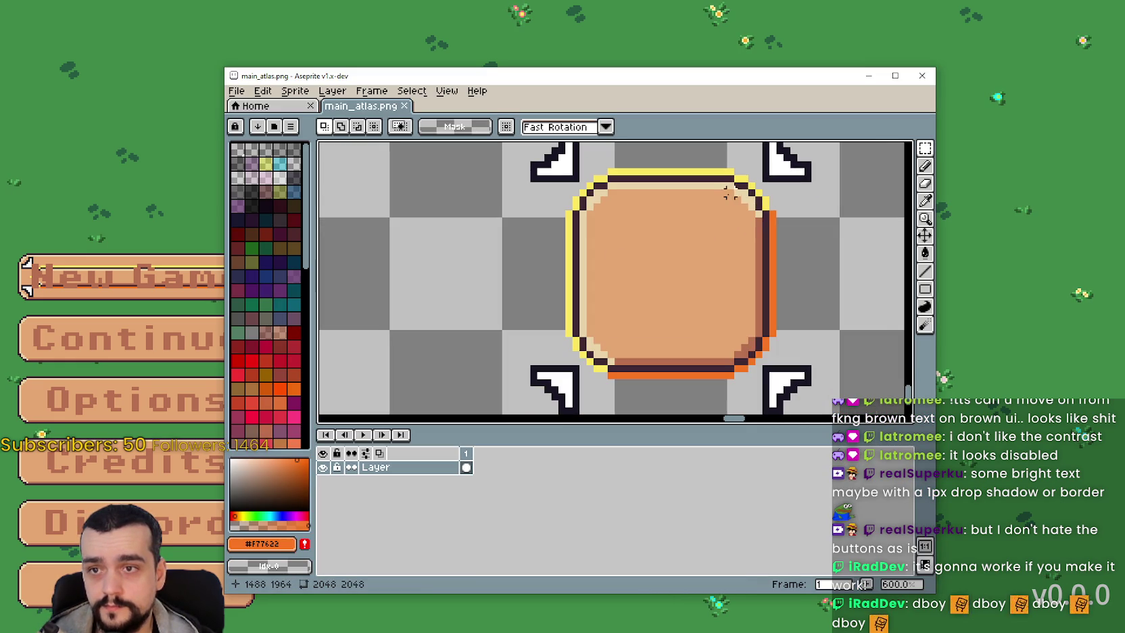
{"action": "mouse_move", "coordinate": [764, 188]}
{"action": "left_mouse_down"}
{"action": "mouse_move", "coordinate": [589, 320]}
{"action": "mouse_move", "coordinate": [577, 365]}
{"action": "left_mouse_up"}
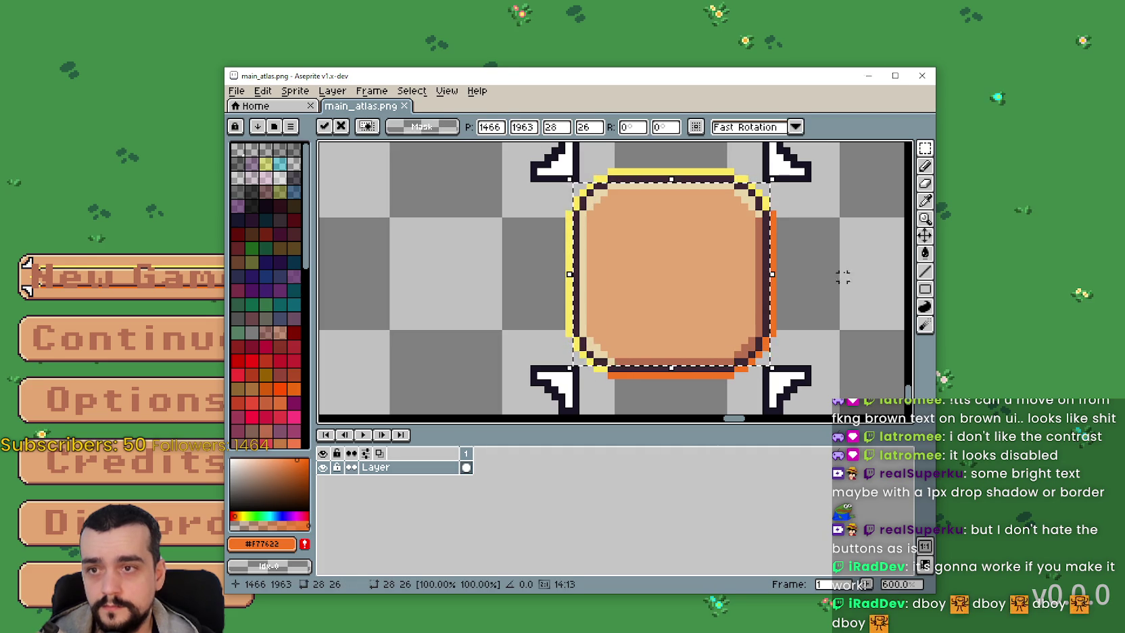
{"action": "scroll", "coordinate": [743, 203], "scroll_direction": "up", "scroll_amount": 2}
{"action": "mouse_move", "coordinate": [741, 197]}
{"action": "left_mouse_down"}
{"action": "mouse_move", "coordinate": [741, 284]}
{"action": "mouse_move", "coordinate": [580, 362]}
{"action": "left_mouse_up"}
{"action": "scroll", "coordinate": [741, 284], "scroll_direction": "down", "scroll_amount": 4}
{"action": "scroll", "coordinate": [607, 265], "scroll_direction": "up", "scroll_amount": 2}
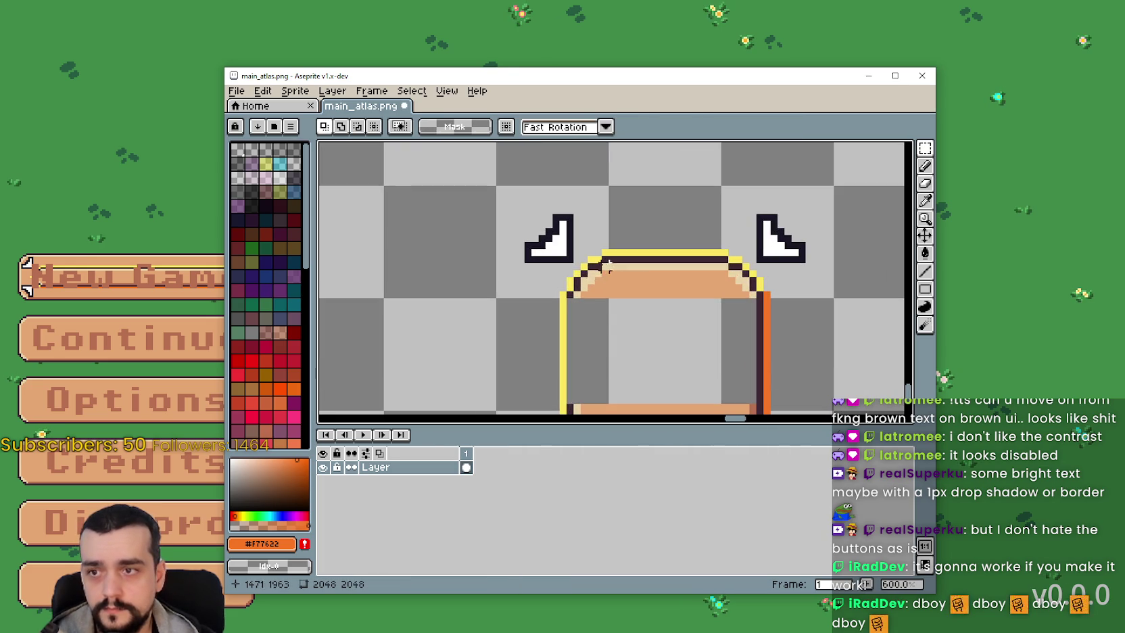
{"action": "left_click_drag", "start_coordinate": [593, 270], "coordinate": [730, 341]}
{"action": "scroll", "coordinate": [740, 263], "scroll_direction": "up", "scroll_amount": 3}
Step: Clean up stray and leftover pixels so only the yellow-and-orange outline remains
{"action": "key", "text": "ctrl+z"}
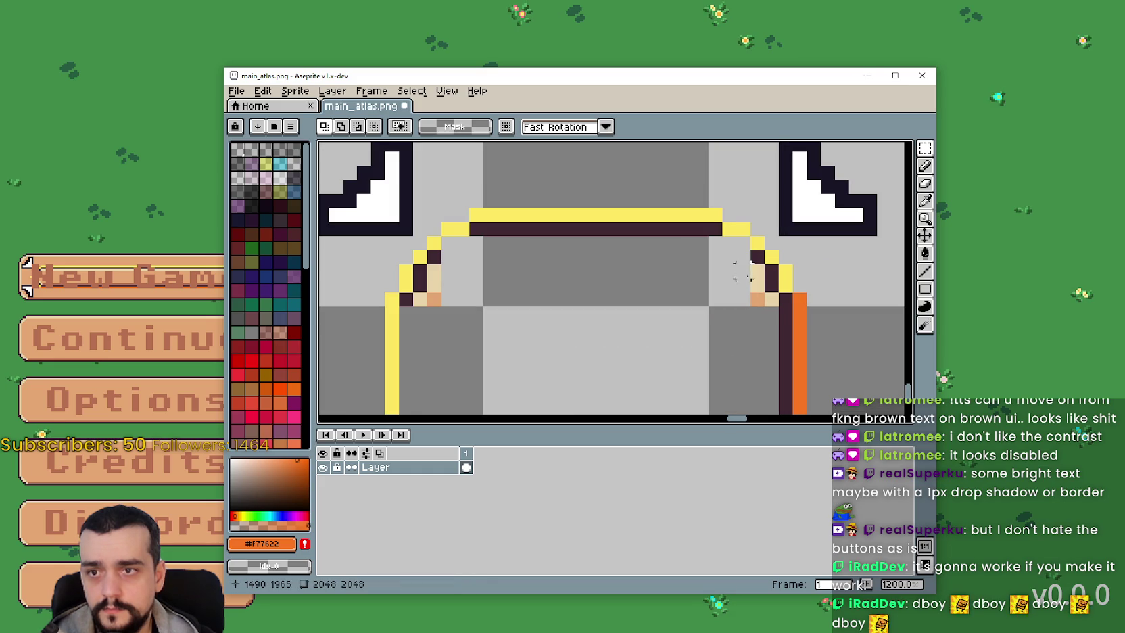
{"action": "key", "text": "ctrl+z"}
{"action": "key", "text": "ctrl+z"}
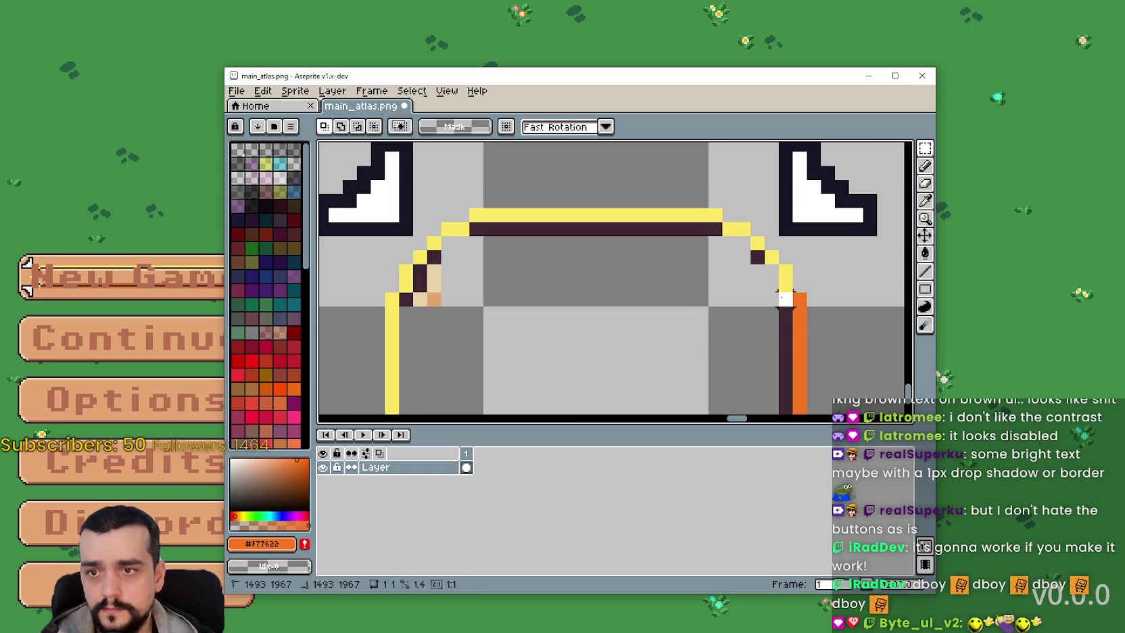
{"action": "key", "text": "ctrl+z"}
{"action": "key", "text": "ctrl+z"}
{"action": "key", "text": "ctrl+z"}
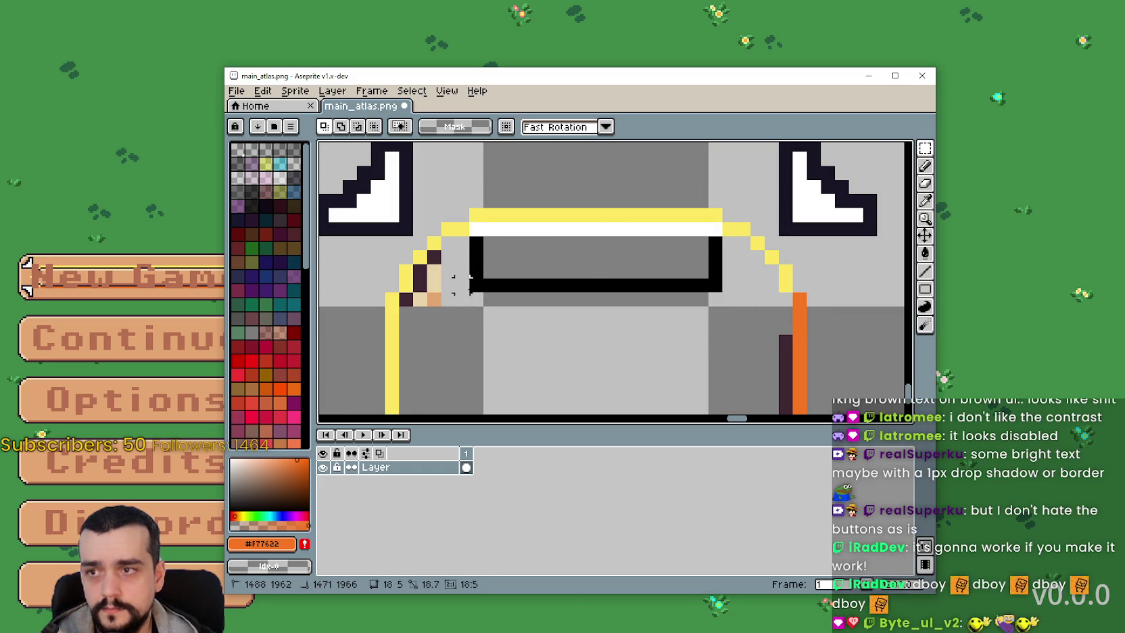
{"action": "key", "text": "ctrl+y"}
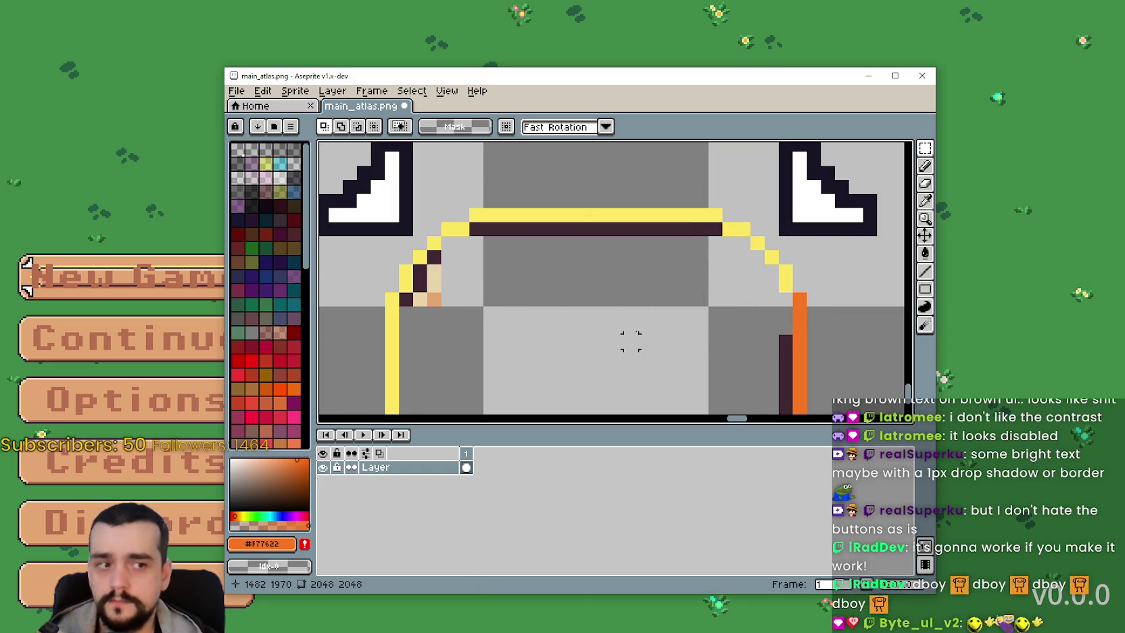
{"action": "key", "text": "ctrl+z"}
{"action": "left_click_drag", "start_coordinate": [424, 247], "coordinate": [472, 323]}
{"action": "key", "text": "ctrl+z"}
{"action": "key", "text": "ctrl+z"}
{"action": "key", "text": "ctrl+z"}
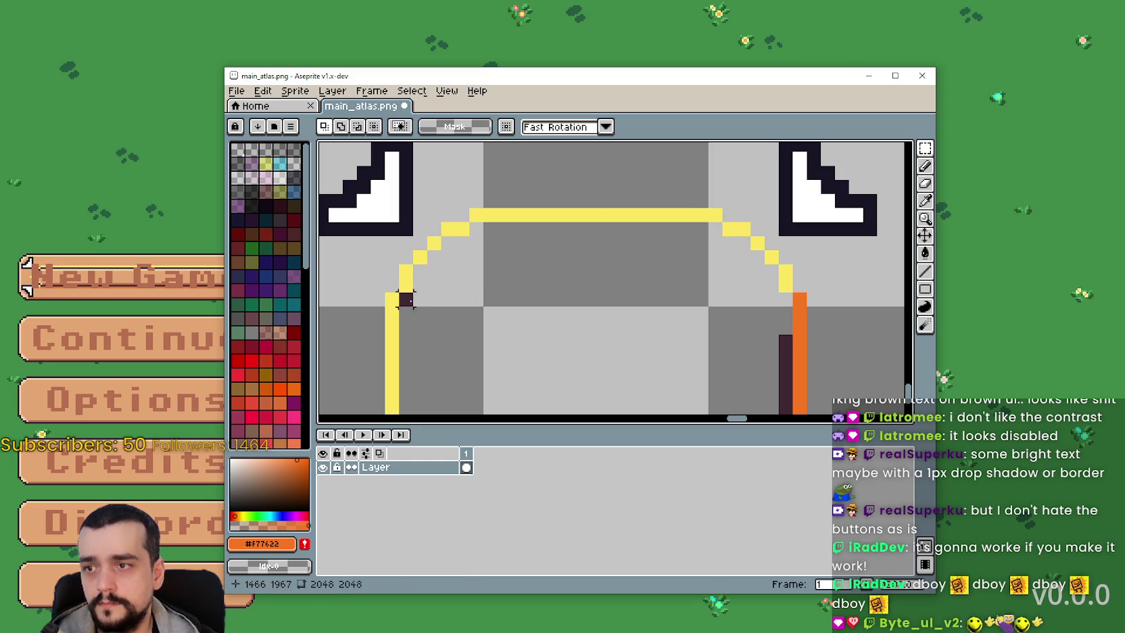
{"action": "scroll", "coordinate": [532, 327], "scroll_direction": "down", "scroll_amount": 3}
{"action": "scroll", "coordinate": [464, 328], "scroll_direction": "up", "scroll_amount": 3}
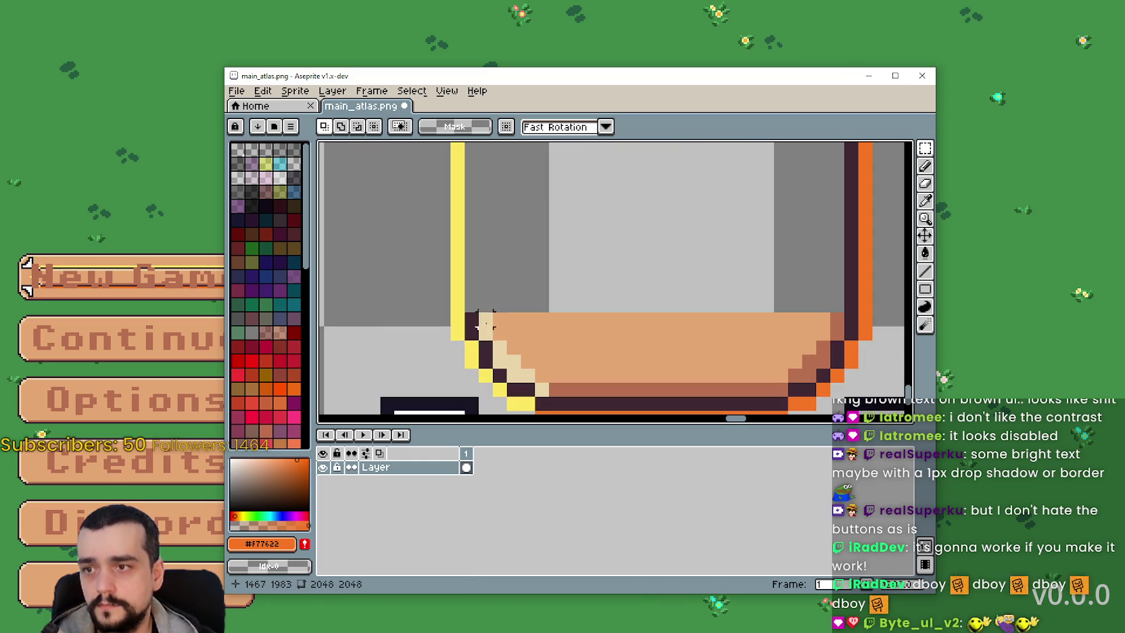
{"action": "left_click_drag", "start_coordinate": [595, 303], "coordinate": [515, 251]}
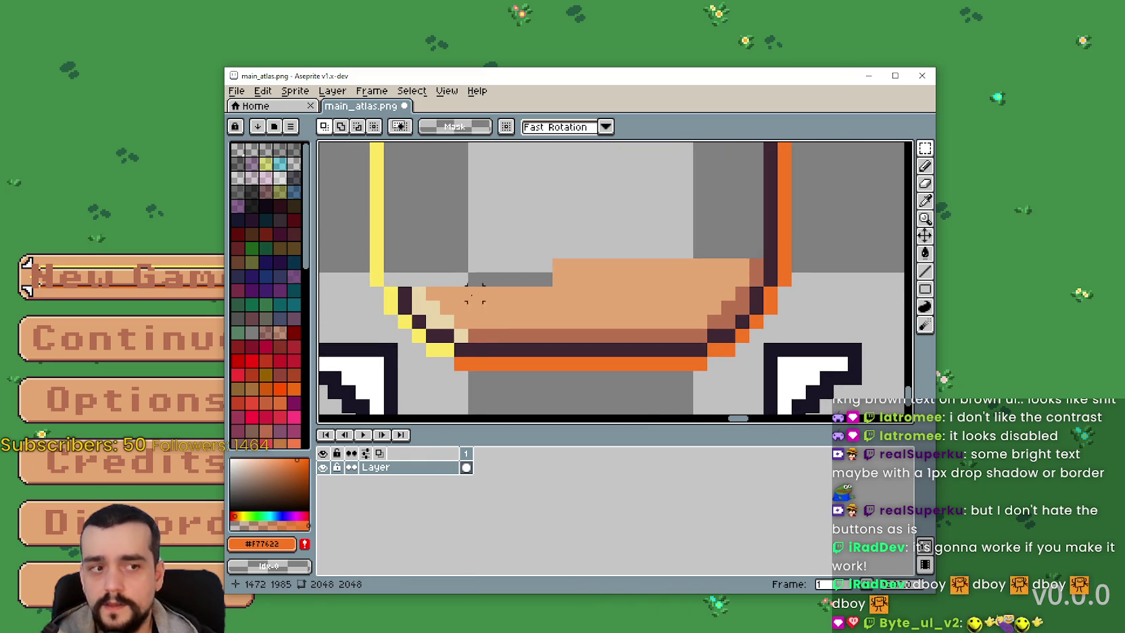
{"action": "key", "text": "ctrl+z"}
{"action": "key", "text": "ctrl+z"}
{"action": "key", "text": "ctrl+z"}
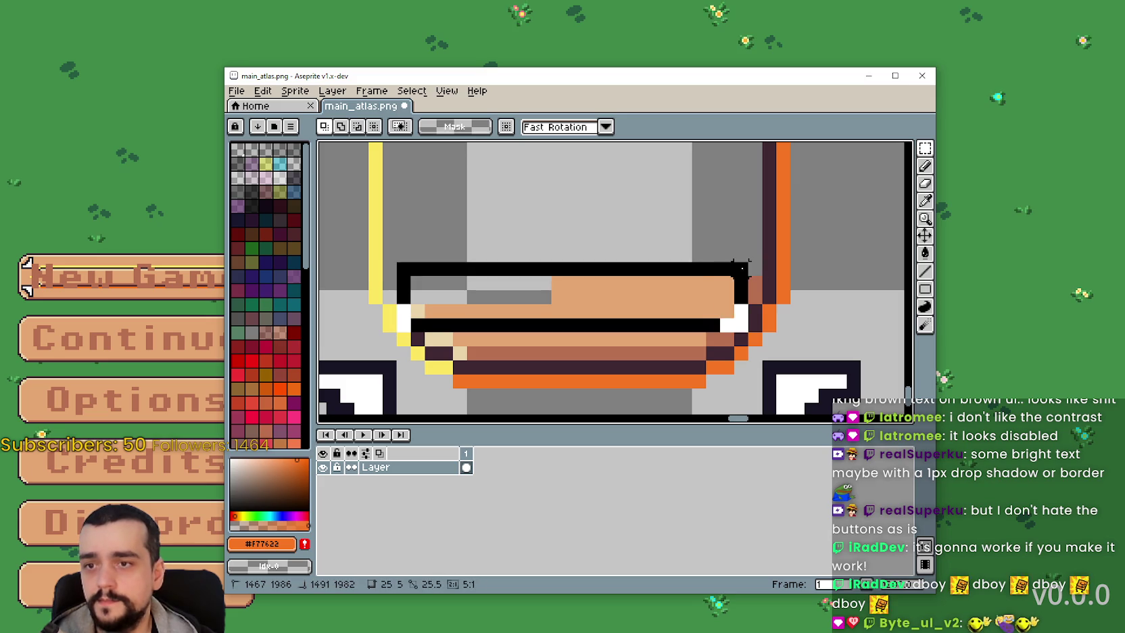
{"action": "key", "text": "ctrl+z"}
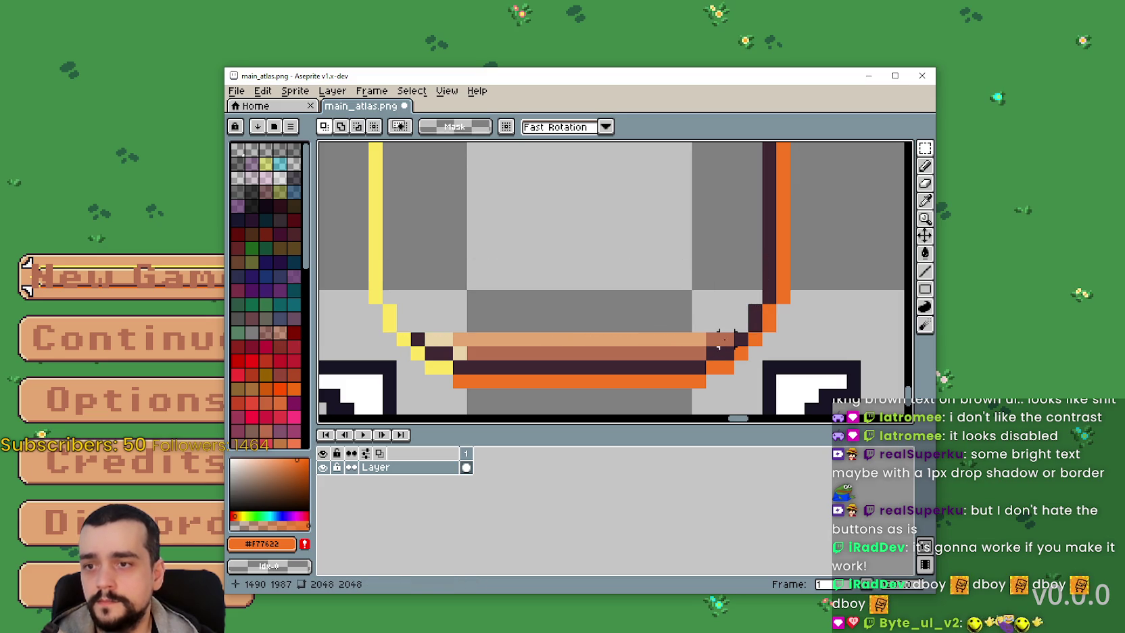
{"action": "key", "text": "ctrl+z"}
{"action": "key", "text": "ctrl+z"}
{"action": "key", "text": "ctrl+z"}
{"action": "key", "text": "ctrl+z"}
{"action": "key", "text": "ctrl+z"}
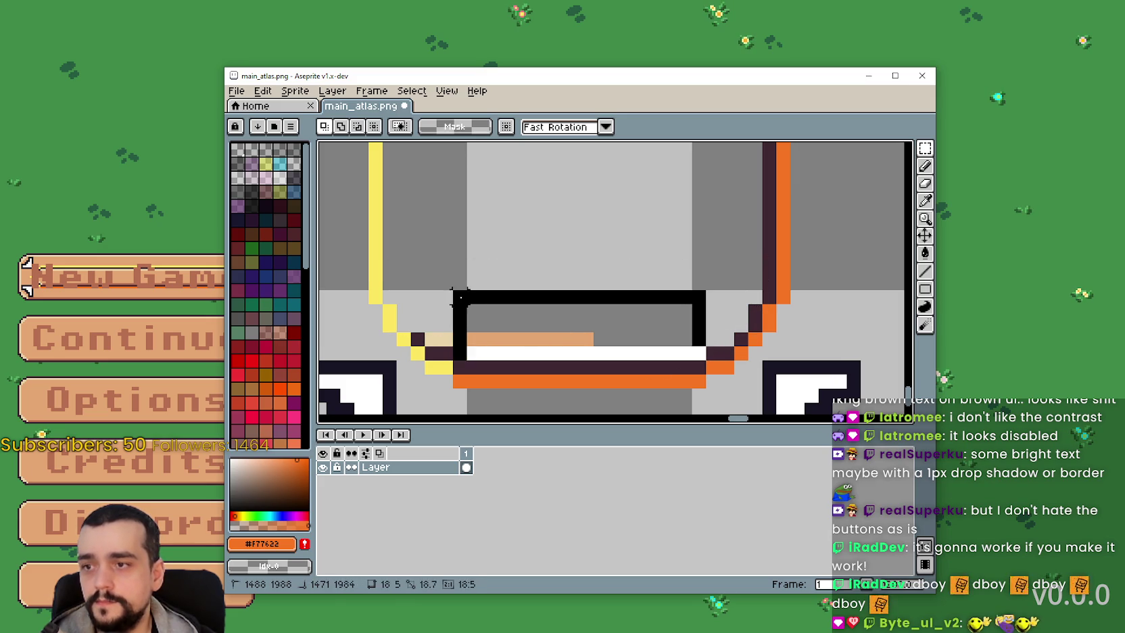
{"action": "scroll", "coordinate": [502, 311], "scroll_direction": "down", "scroll_amount": 3}
{"action": "scroll", "coordinate": [610, 302], "scroll_direction": "up", "scroll_amount": 3}
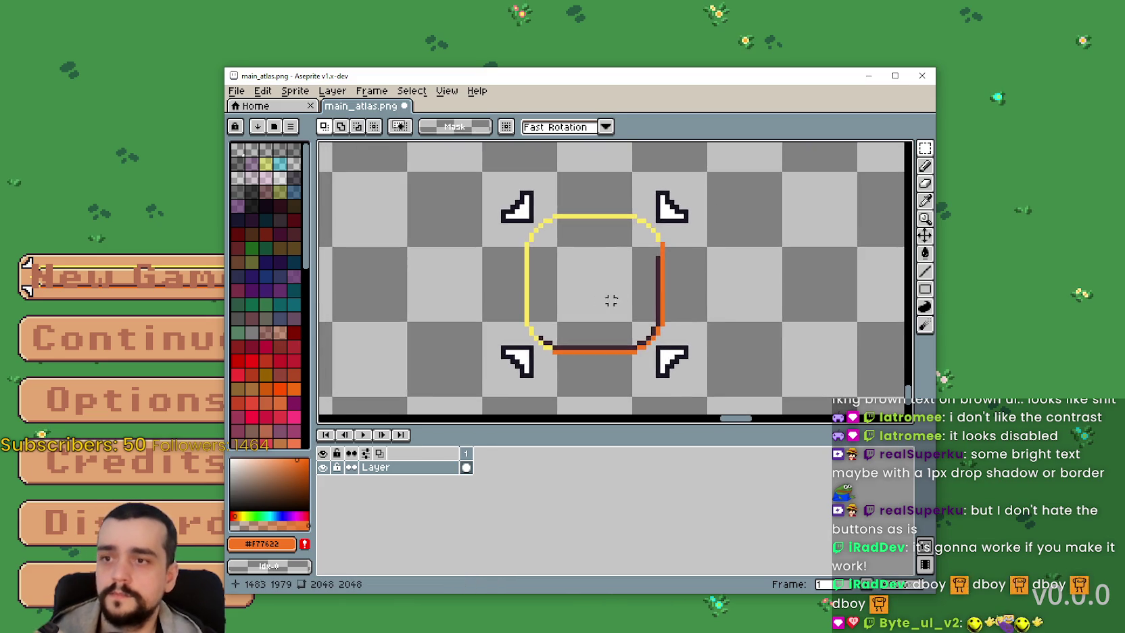
Step: Fix the frame's lower-right corner by recolouring one dark pixel orange and erasing another, then return to Godot
{"action": "mouse_move", "coordinate": [682, 329]}
{"action": "left_mouse_down"}
{"action": "mouse_move", "coordinate": [679, 284]}
{"action": "mouse_move", "coordinate": [607, 223]}
{"action": "left_mouse_up"}
{"action": "scroll", "coordinate": [678, 284], "scroll_direction": "down", "scroll_amount": 2}
{"action": "key", "text": "Escape"}
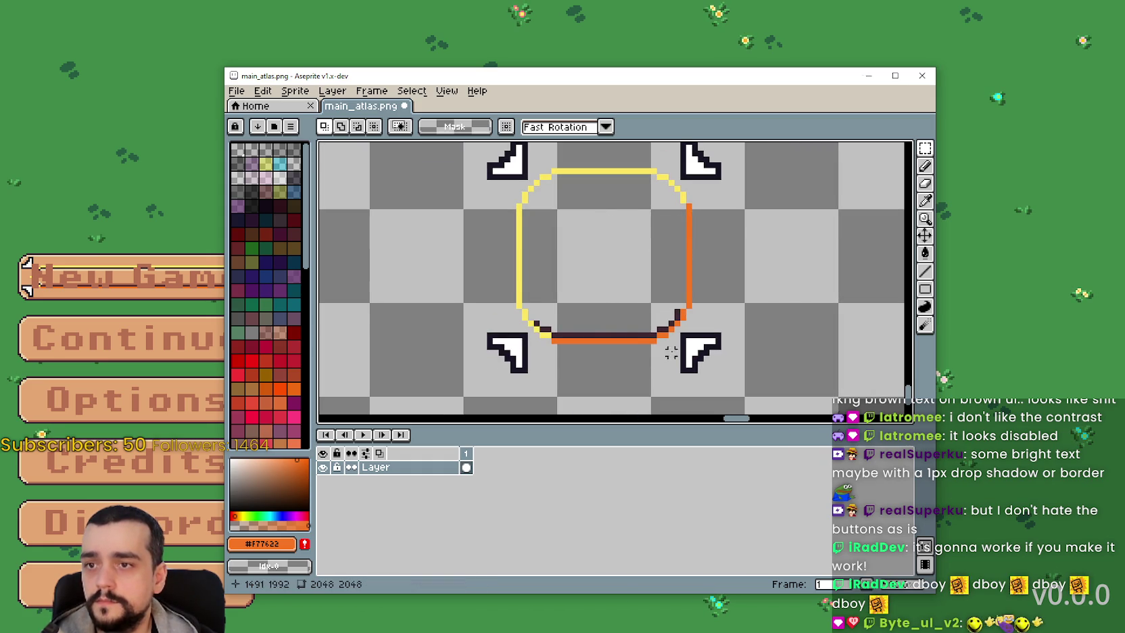
{"action": "scroll", "coordinate": [669, 332], "scroll_direction": "up", "scroll_amount": 3}
{"action": "left_click", "coordinate": [669, 320]}
{"action": "right_click", "coordinate": [652, 329]}
{"action": "left_click_drag", "start_coordinate": [640, 338], "coordinate": [477, 264]}
{"action": "key", "text": "Escape"}
{"action": "left_click_drag", "start_coordinate": [462, 331], "coordinate": [504, 302]}
{"action": "key", "text": "Escape"}
{"action": "scroll", "coordinate": [568, 297], "scroll_direction": "down", "scroll_amount": 2}
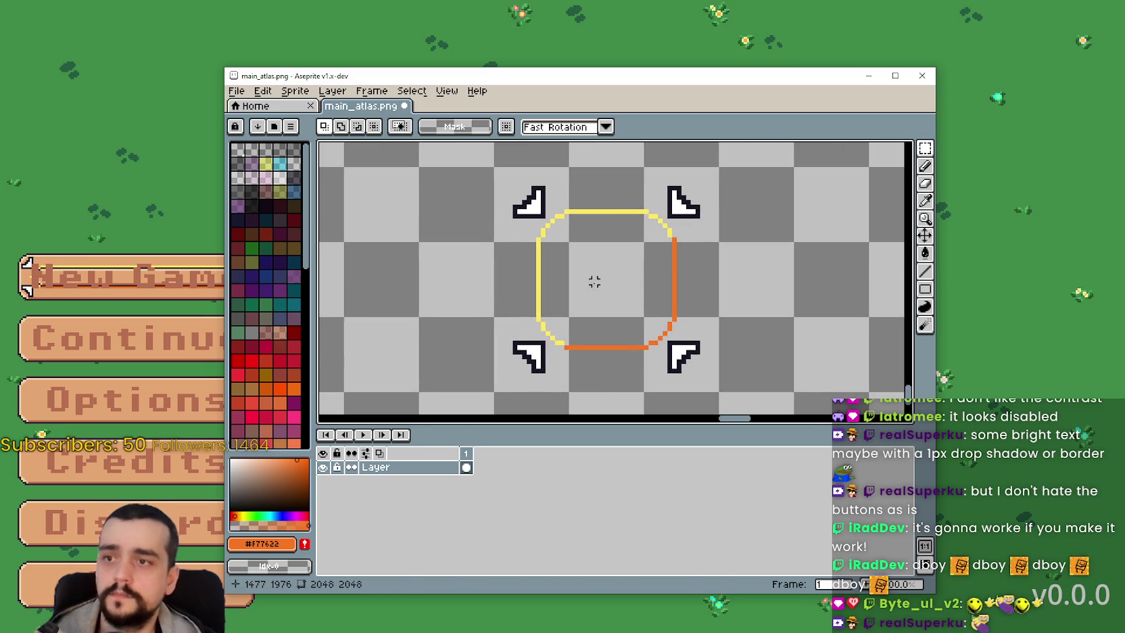
{"action": "scroll", "coordinate": [620, 301], "scroll_direction": "up", "scroll_amount": 2}
{"action": "scroll", "coordinate": [673, 193], "scroll_direction": "down", "scroll_amount": 1}
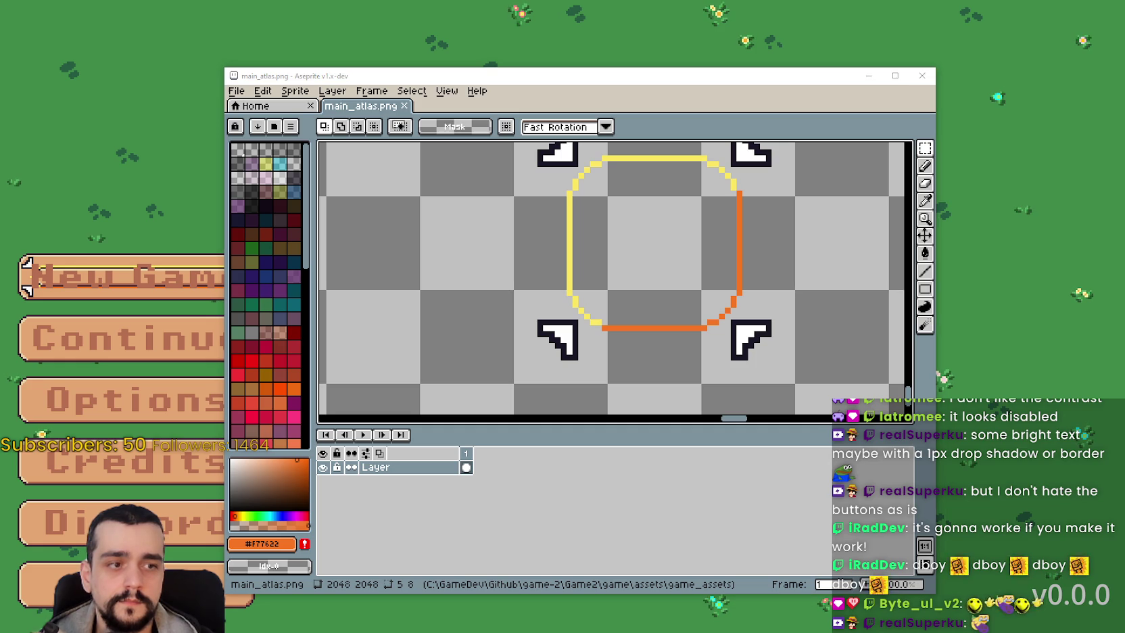
{"action": "key", "text": "alt+Tab"}
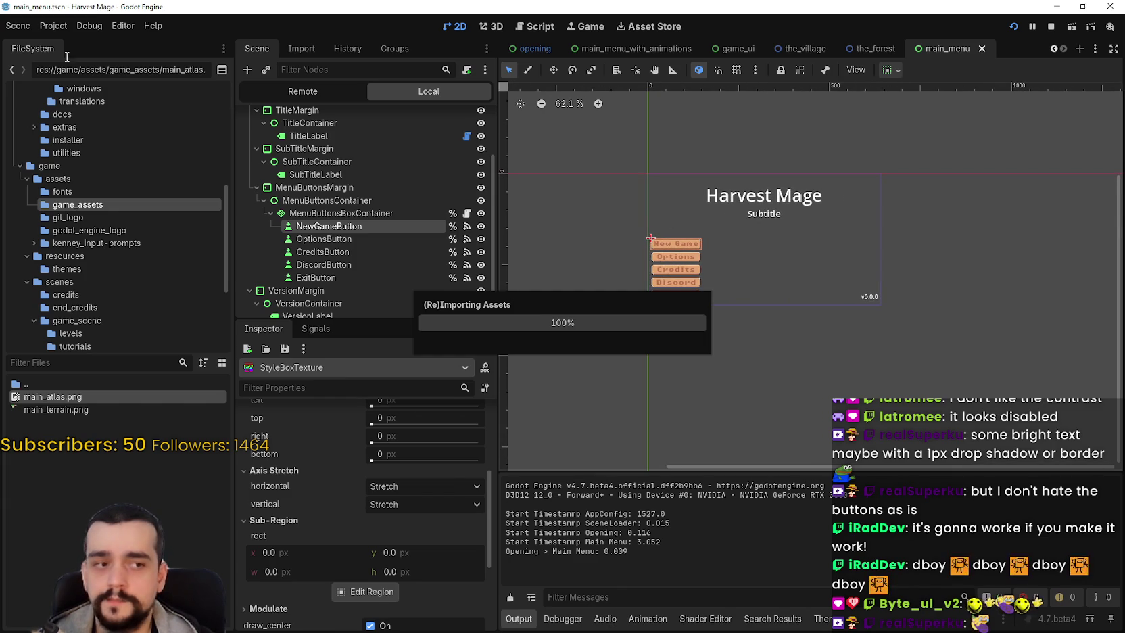
Step: Let main_atlas.png finish reimporting and return to the editor with game_theme.tres open
{"action": "left_click", "coordinate": [89, 26]}
{"action": "left_click", "coordinate": [82, 28]}
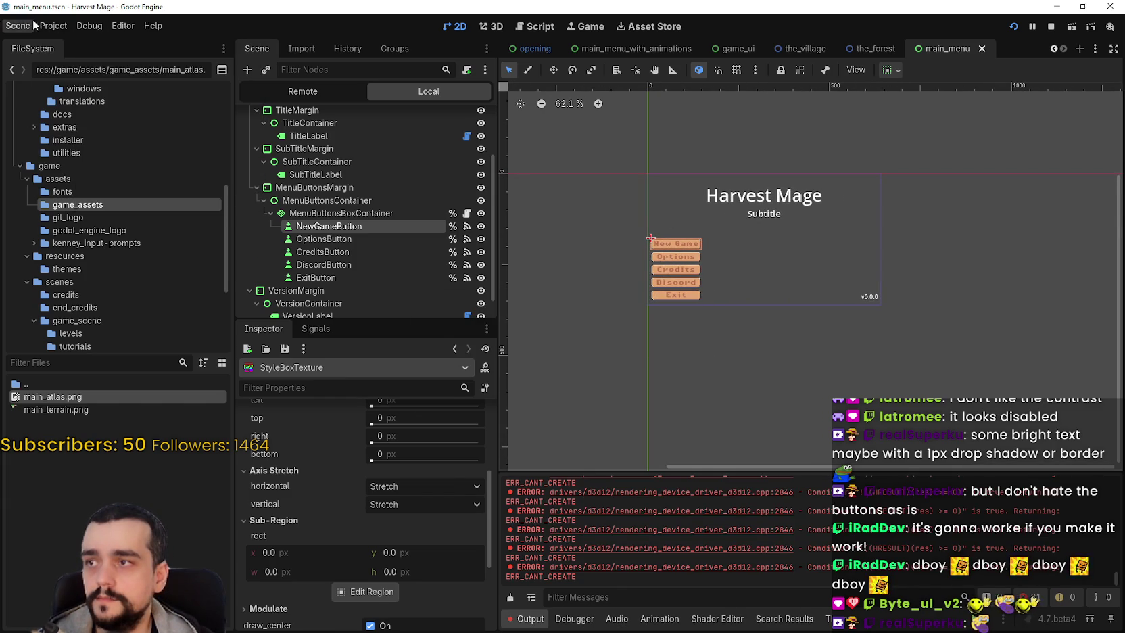
{"action": "scroll", "coordinate": [637, 180], "scroll_direction": "up", "scroll_amount": 5}
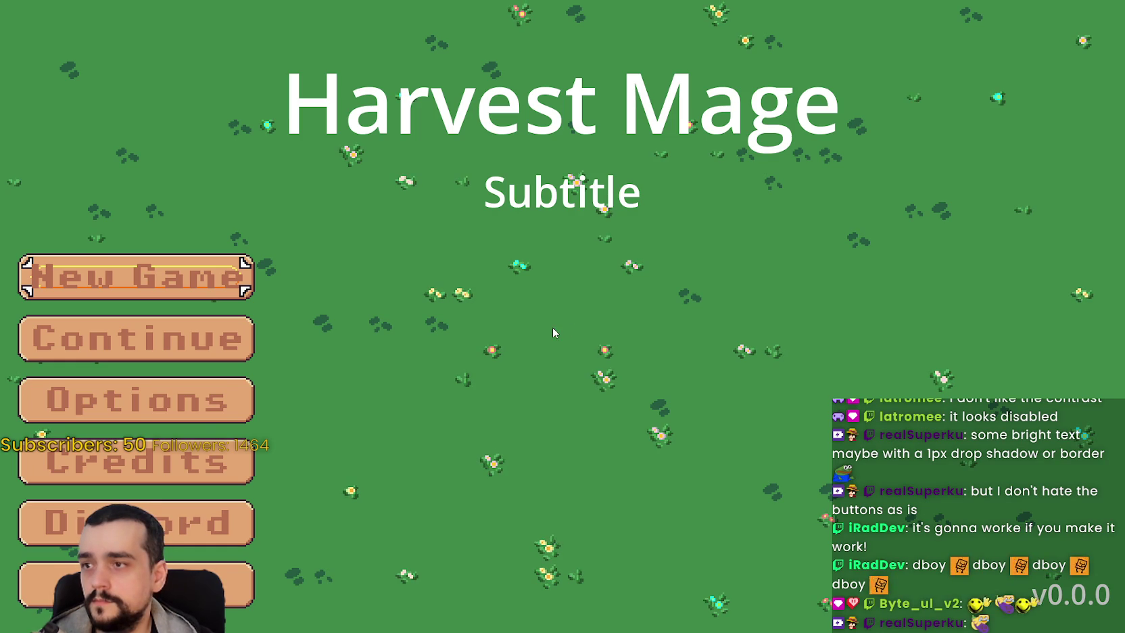
{"action": "key", "text": "alt+Tab"}
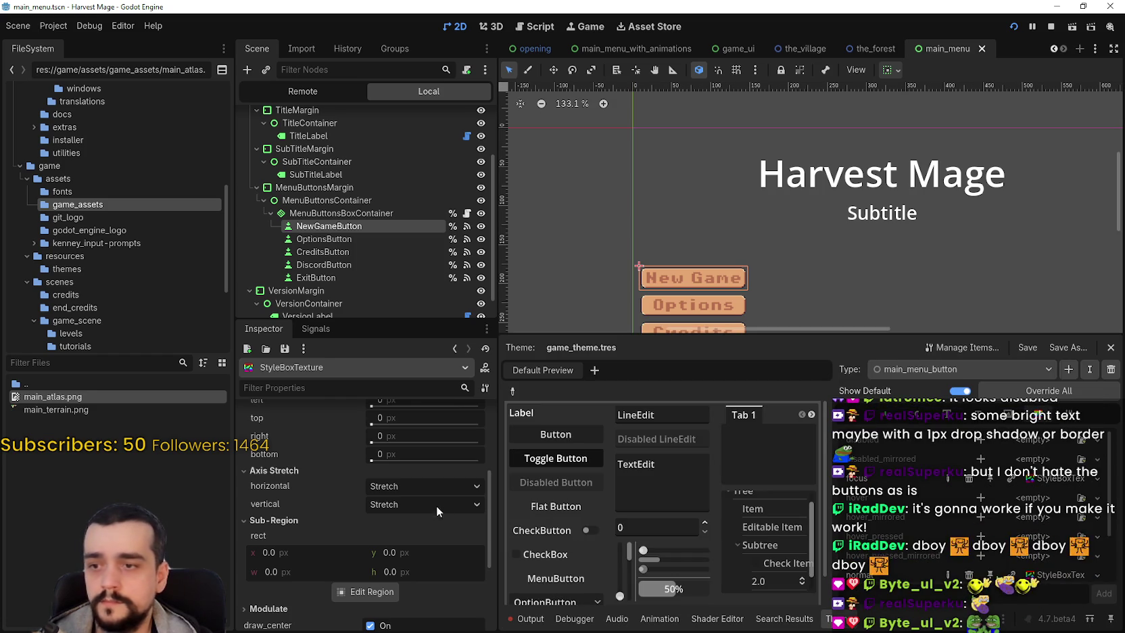
Step: Restore the editor to a smaller window and bring the running Harvest Mage game forward
{"action": "scroll", "coordinate": [426, 514], "scroll_direction": "up", "scroll_amount": 3}
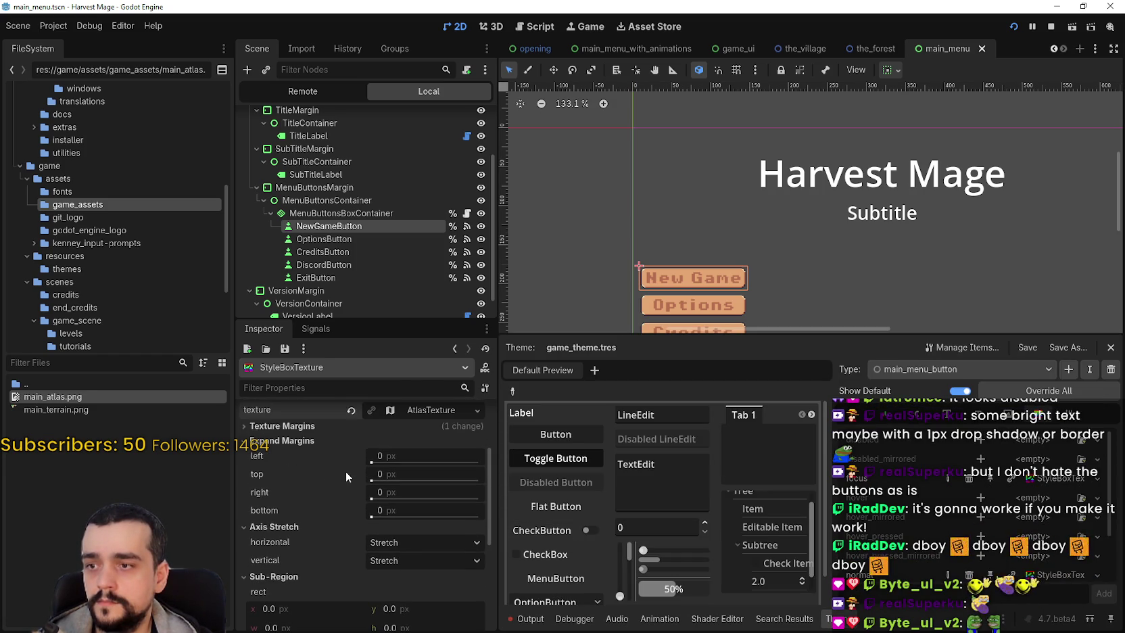
{"action": "left_click", "coordinate": [1083, 6]}
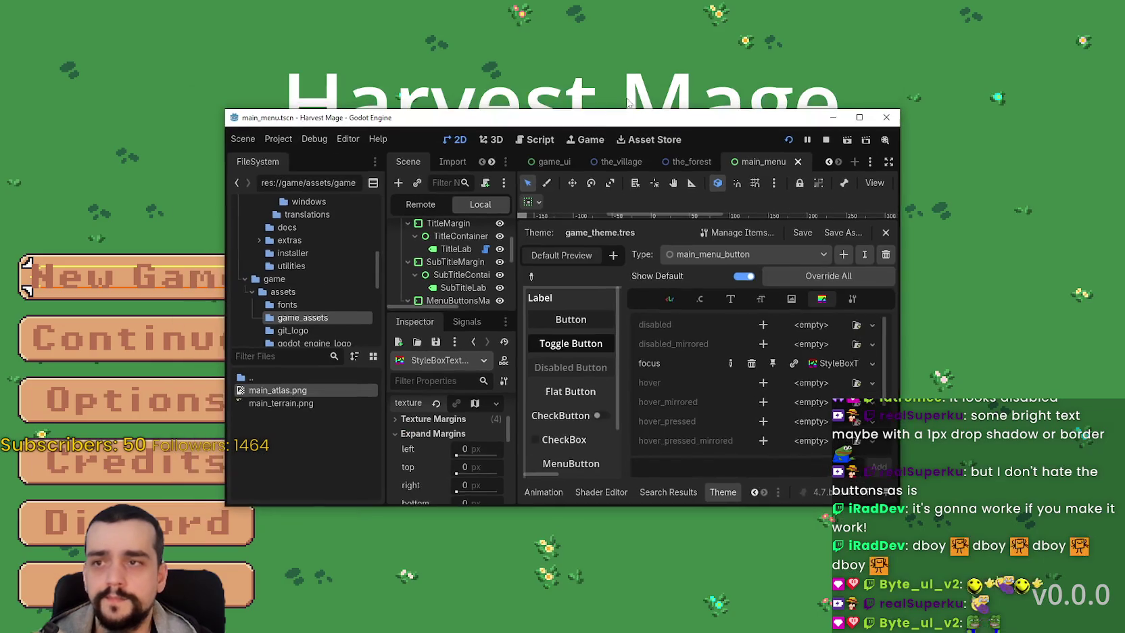
{"action": "left_click", "coordinate": [627, 102]}
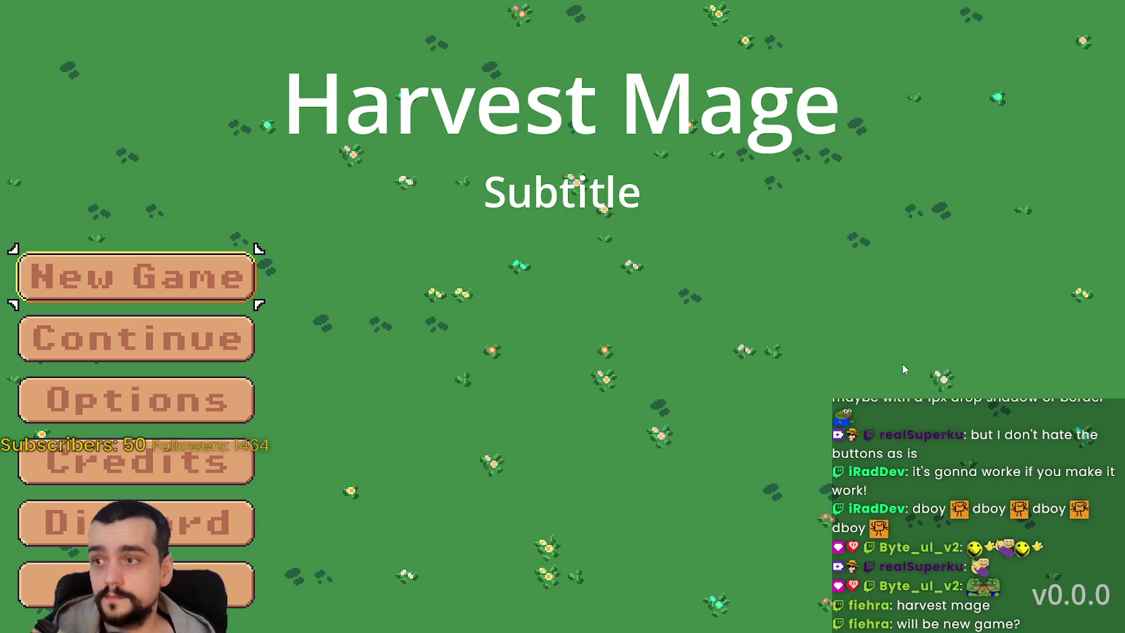
Step: Cycle focus down and up through the menu buttons to check the yellow outline frame
{"action": "key", "text": "Down"}
{"action": "key", "text": "Down"}
{"action": "key", "text": "Down"}
{"action": "key", "text": "Down"}
{"action": "key", "text": "Down"}
{"action": "key", "text": "Up"}
{"action": "key", "text": "Up"}
{"action": "key", "text": "Up"}
{"action": "key", "text": "Up"}
{"action": "key", "text": "Up"}
{"action": "key", "text": "Down"}
{"action": "key", "text": "Down"}
{"action": "key", "text": "Up"}
{"action": "key", "text": "Up"}
{"action": "key", "text": "Down"}
{"action": "key", "text": "Down"}
{"action": "key", "text": "Down"}
{"action": "key", "text": "Down"}
{"action": "key", "text": "Down"}
{"action": "key", "text": "Up"}
{"action": "key", "text": "Up"}
{"action": "key", "text": "Up"}
{"action": "key", "text": "Up"}
{"action": "key", "text": "Up"}
{"action": "key", "text": "Down"}
{"action": "key", "text": "Down"}
{"action": "key", "text": "Down"}
{"action": "key", "text": "Up"}
{"action": "key", "text": "Up"}
{"action": "key", "text": "Up"}
{"action": "key", "text": "Up"}
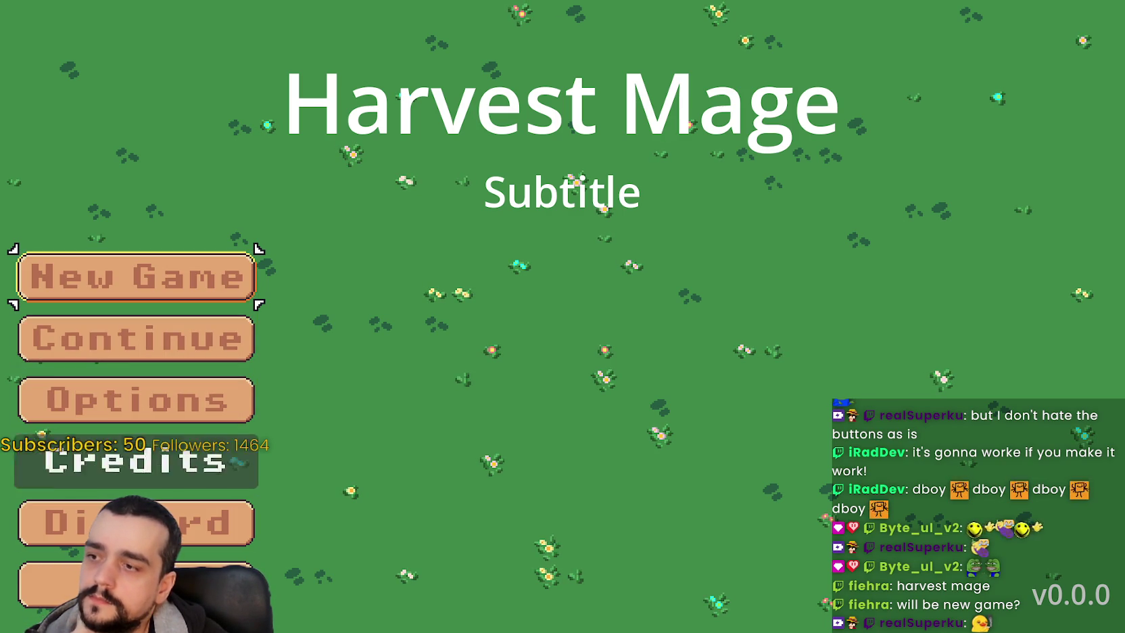
Step: Step focus through the menu buttons once more, then bring the editor back over the game
{"action": "key", "text": "Down"}
{"action": "key", "text": "Down"}
{"action": "key", "text": "Down"}
{"action": "key", "text": "Down"}
{"action": "key", "text": "Up"}
{"action": "key", "text": "Up"}
{"action": "key", "text": "Up"}
{"action": "key", "text": "Up"}
{"action": "key", "text": "Down"}
{"action": "key", "text": "Down"}
{"action": "key", "text": "Down"}
{"action": "key", "text": "Down"}
{"action": "key", "text": "Up"}
{"action": "key", "text": "Up"}
{"action": "key", "text": "Up"}
{"action": "key", "text": "Up"}
{"action": "key", "text": "Down"}
{"action": "key", "text": "Down"}
{"action": "key", "text": "Down"}
{"action": "key", "text": "Up"}
{"action": "key", "text": "Up"}
{"action": "key", "text": "Up"}
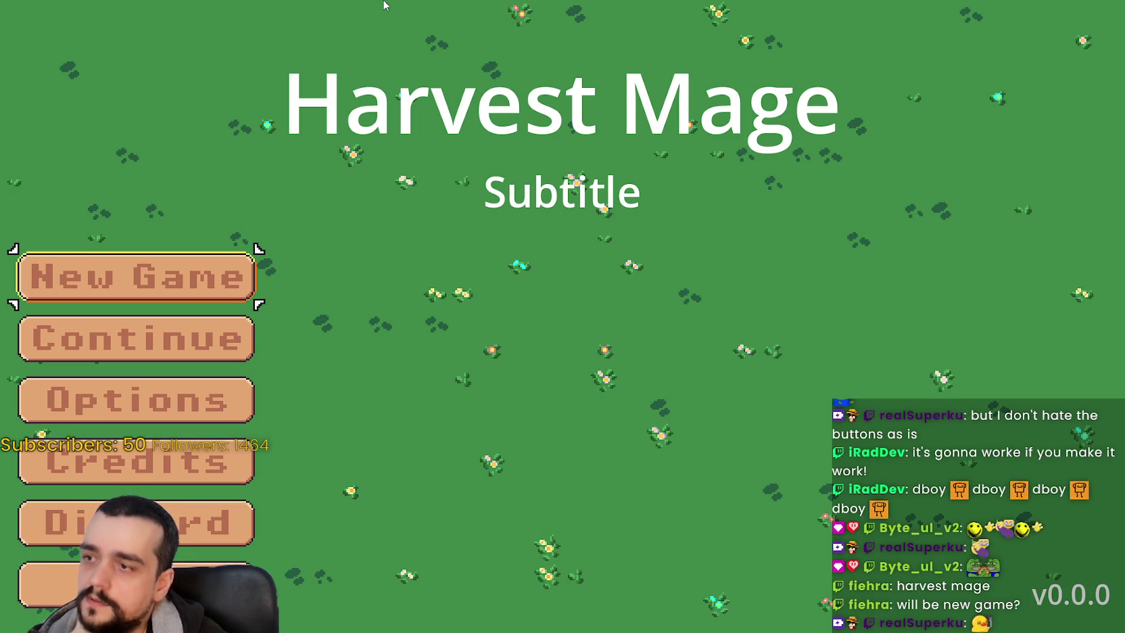
{"action": "key", "text": "Down"}
{"action": "key", "text": "Down"}
{"action": "key", "text": "Down"}
{"action": "key", "text": "Up"}
{"action": "key", "text": "Up"}
{"action": "key", "text": "Up"}
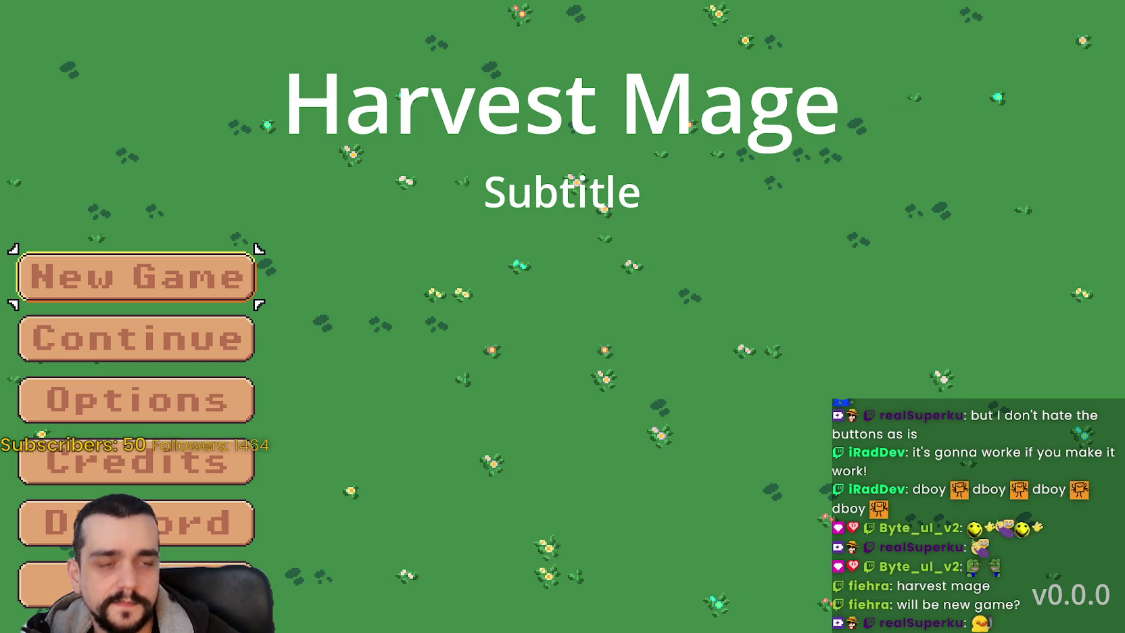
{"action": "key", "text": "alt+Tab"}
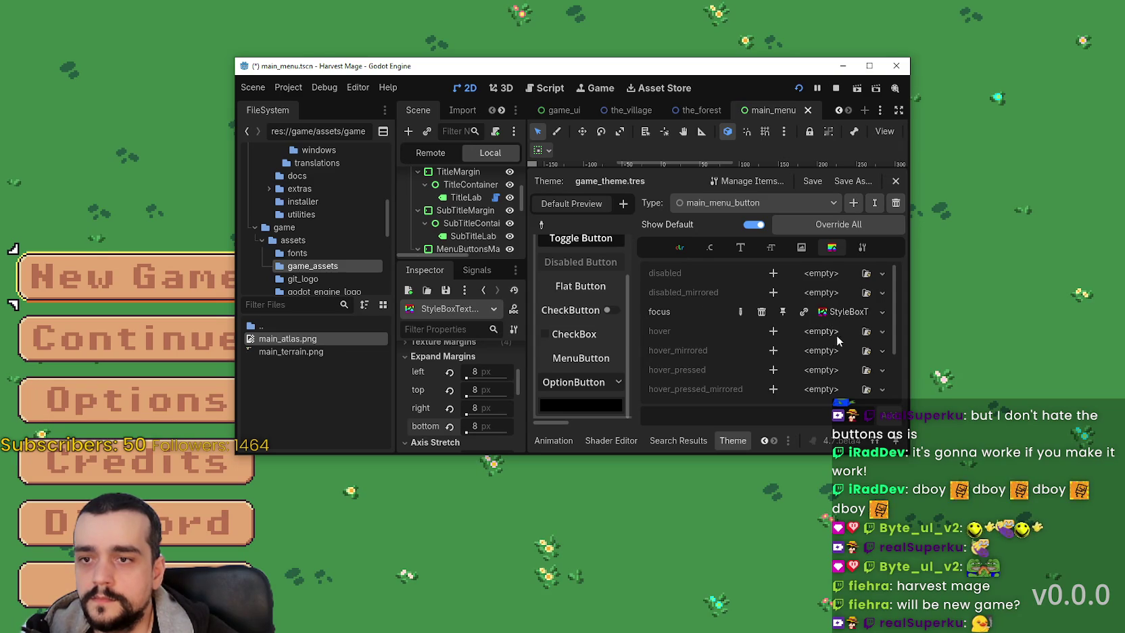
Step: Copy the normal state's stylebox and paste it into main_menu_button's empty hover slot
{"action": "scroll", "coordinate": [837, 334], "scroll_direction": "down", "scroll_amount": 1}
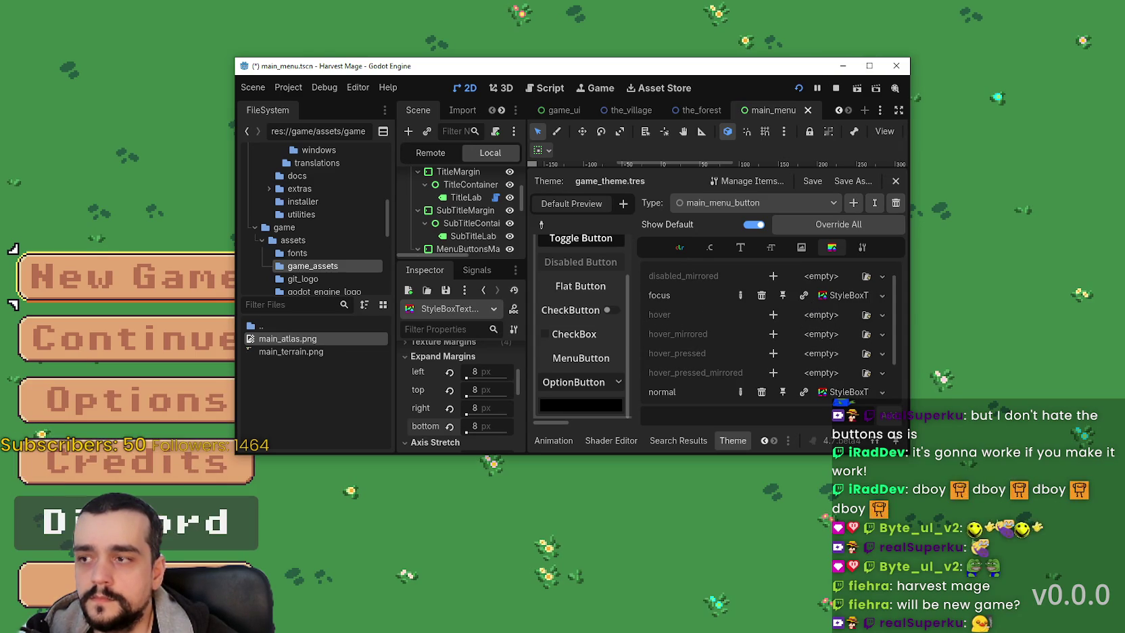
{"action": "scroll", "coordinate": [744, 334], "scroll_direction": "up", "scroll_amount": 1}
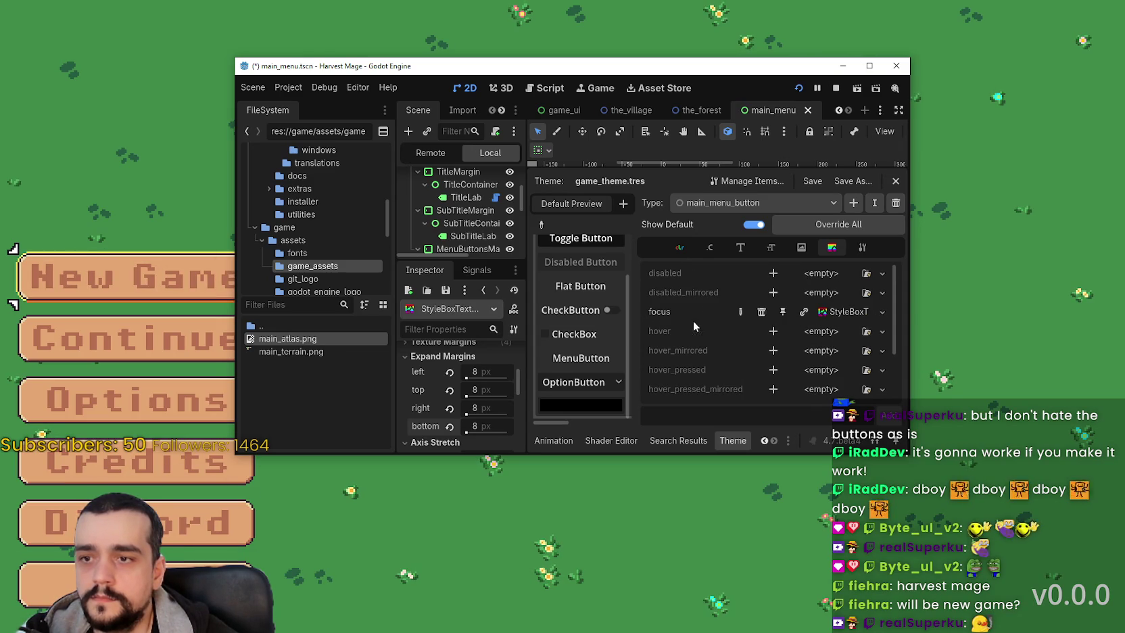
{"action": "scroll", "coordinate": [790, 342], "scroll_direction": "down", "scroll_amount": 3}
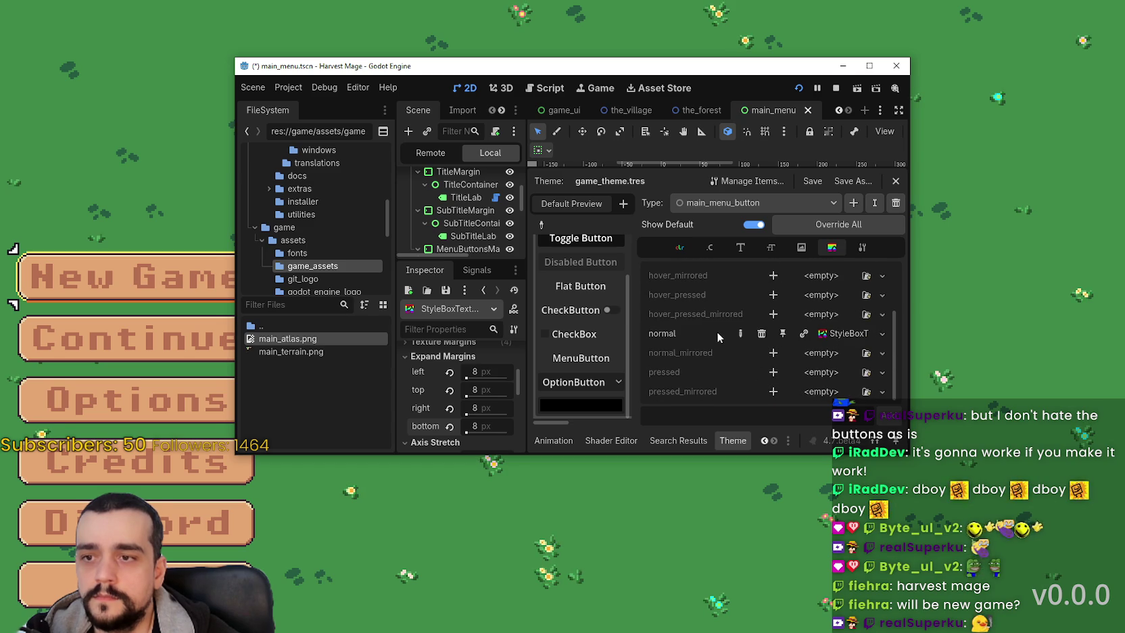
{"action": "right_click", "coordinate": [819, 336]}
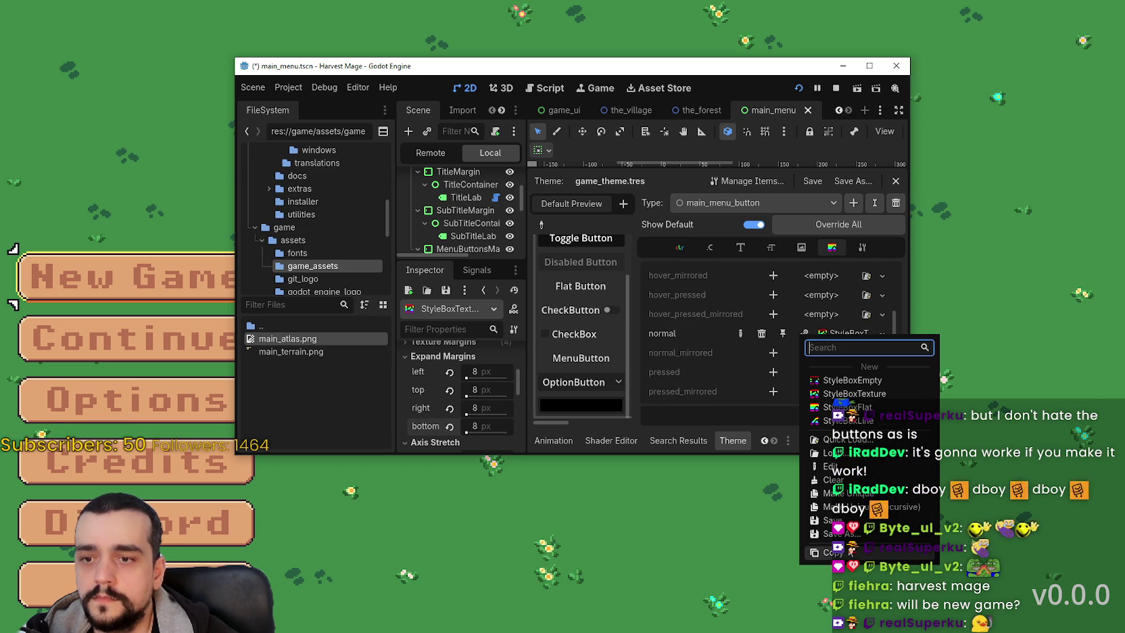
{"action": "left_click", "coordinate": [867, 551]}
{"action": "scroll", "coordinate": [836, 374], "scroll_direction": "up", "scroll_amount": 2}
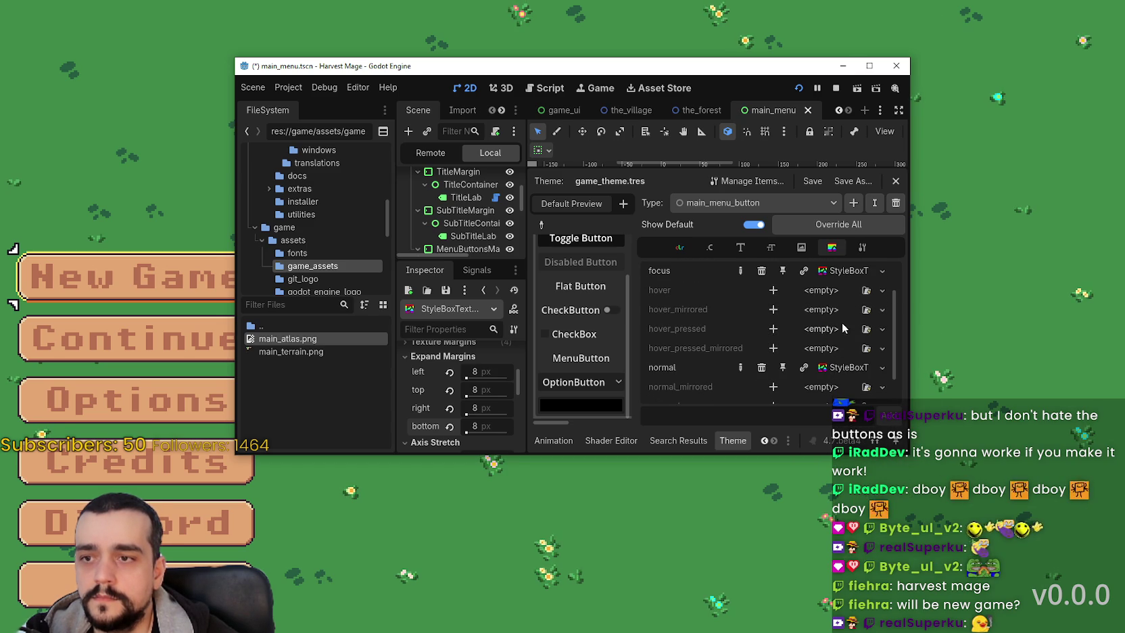
{"action": "right_click", "coordinate": [841, 288]}
{"action": "left_click", "coordinate": [895, 412]}
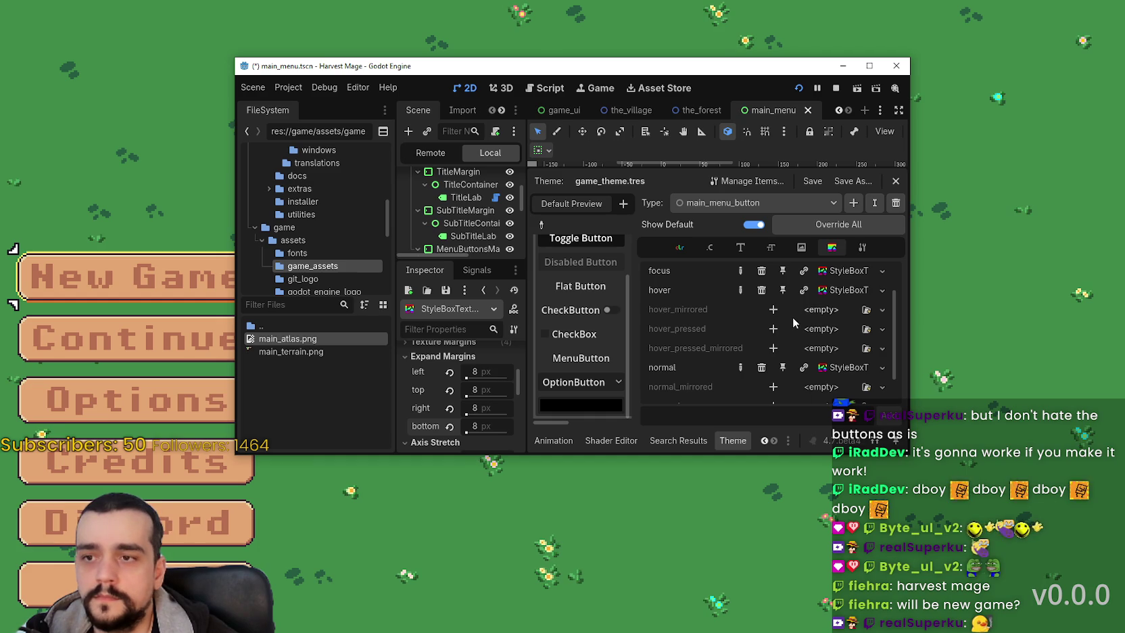
Step: Inspect the hover stylebox's properties and bring the running game to the front
{"action": "scroll", "coordinate": [802, 361], "scroll_direction": "up", "scroll_amount": 1}
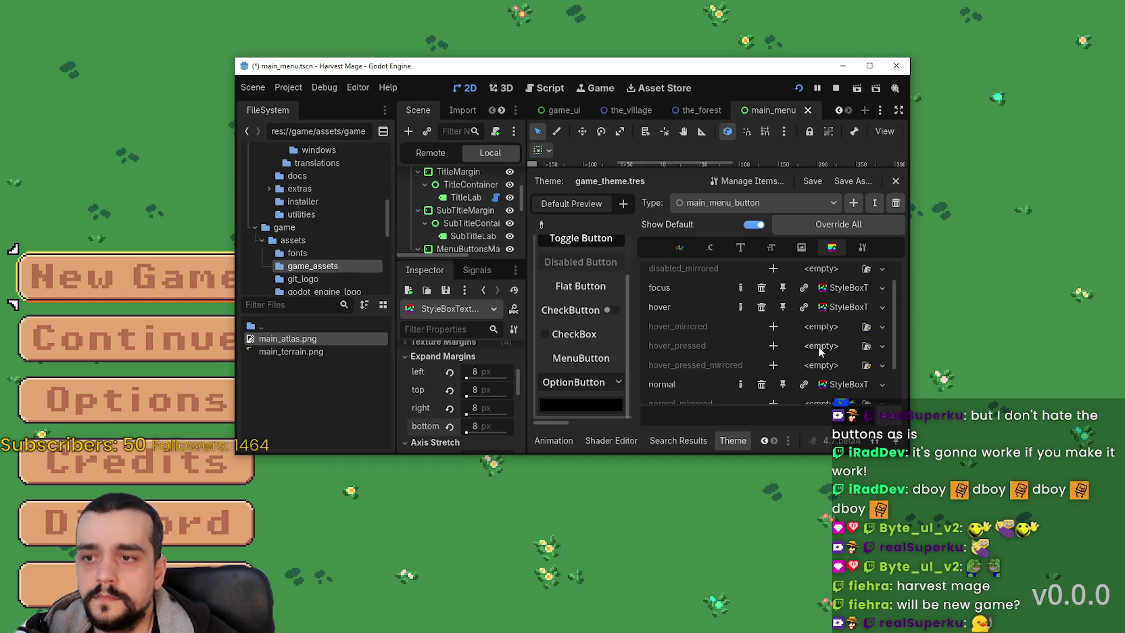
{"action": "scroll", "coordinate": [811, 351], "scroll_direction": "down", "scroll_amount": 2}
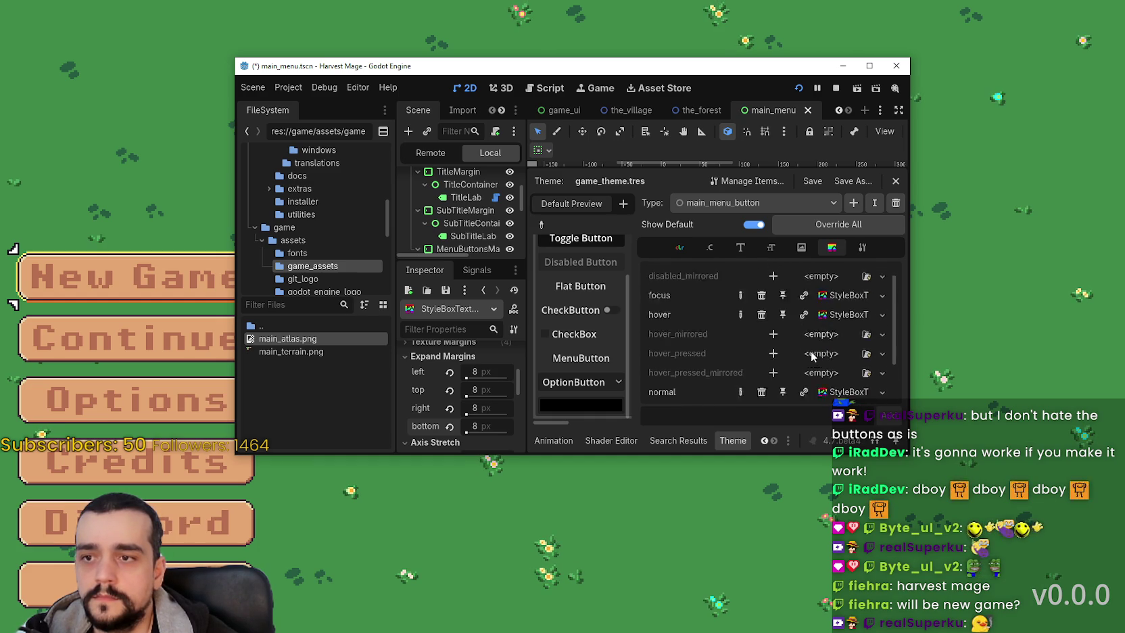
{"action": "scroll", "coordinate": [810, 350], "scroll_direction": "down", "scroll_amount": 1}
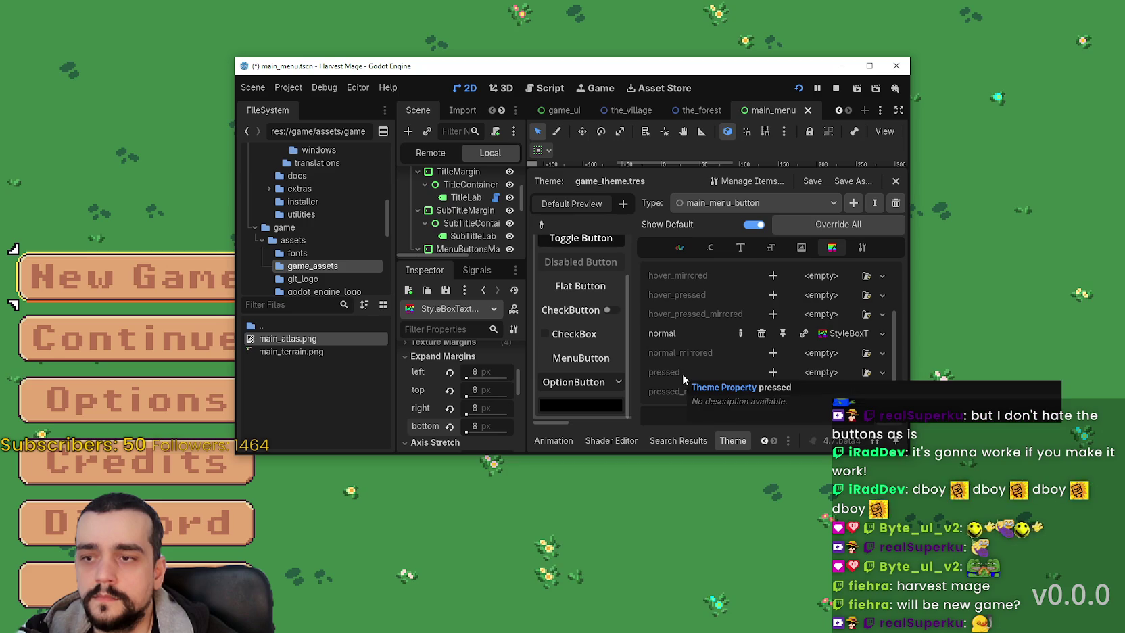
{"action": "scroll", "coordinate": [703, 360], "scroll_direction": "up", "scroll_amount": 3}
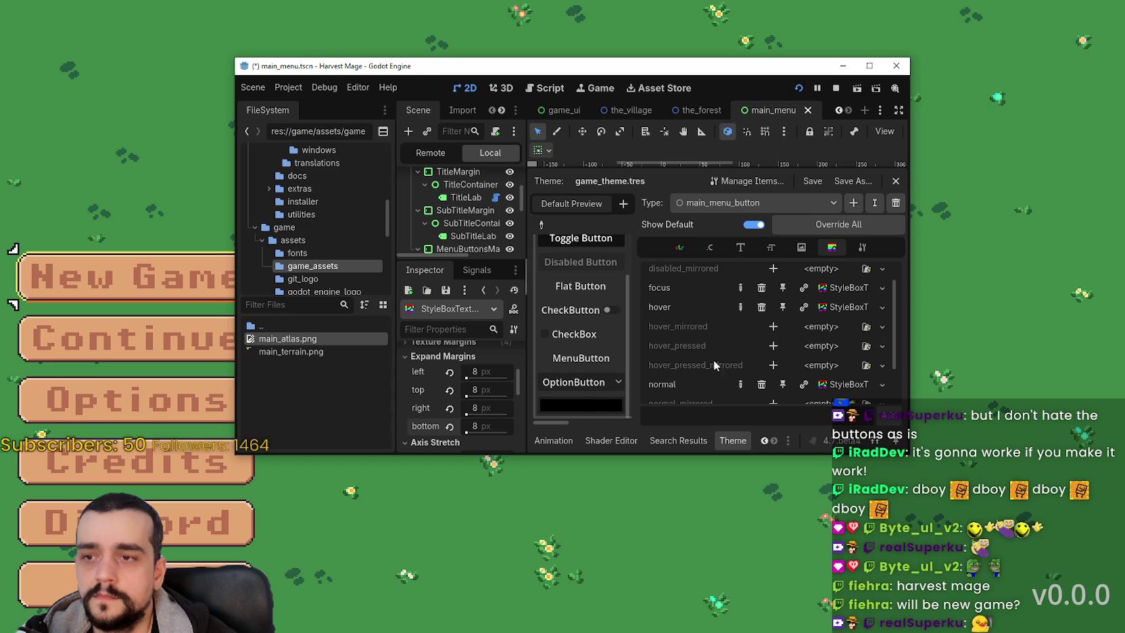
{"action": "scroll", "coordinate": [738, 327], "scroll_direction": "down", "scroll_amount": 2}
{"action": "scroll", "coordinate": [705, 301], "scroll_direction": "up", "scroll_amount": 2}
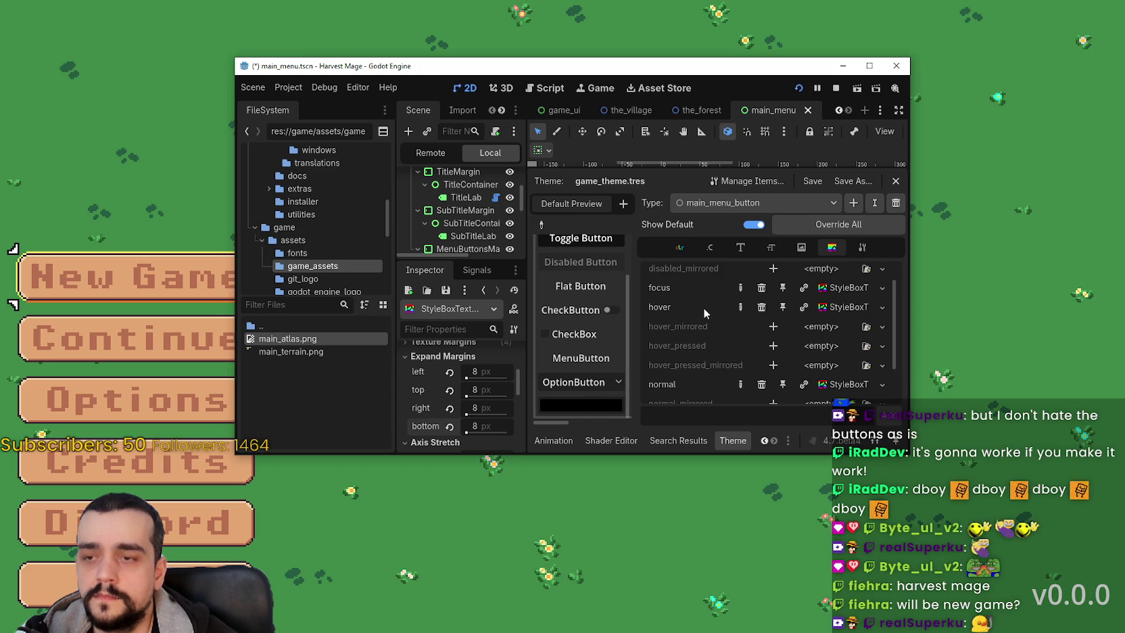
{"action": "left_click", "coordinate": [855, 310]}
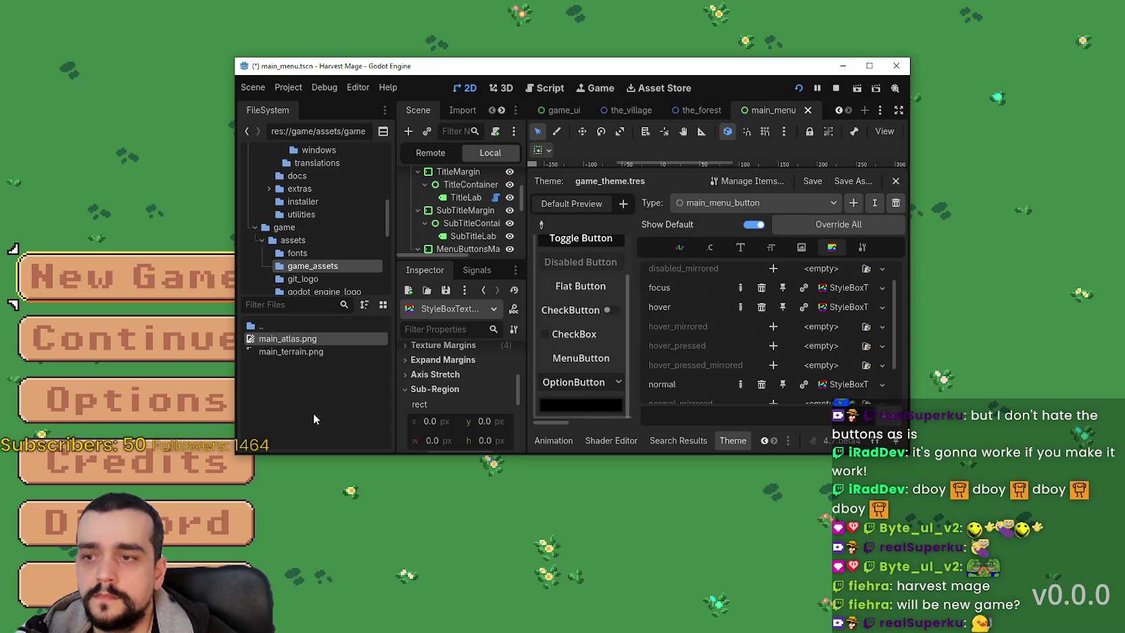
{"action": "scroll", "coordinate": [459, 396], "scroll_direction": "up", "scroll_amount": 3}
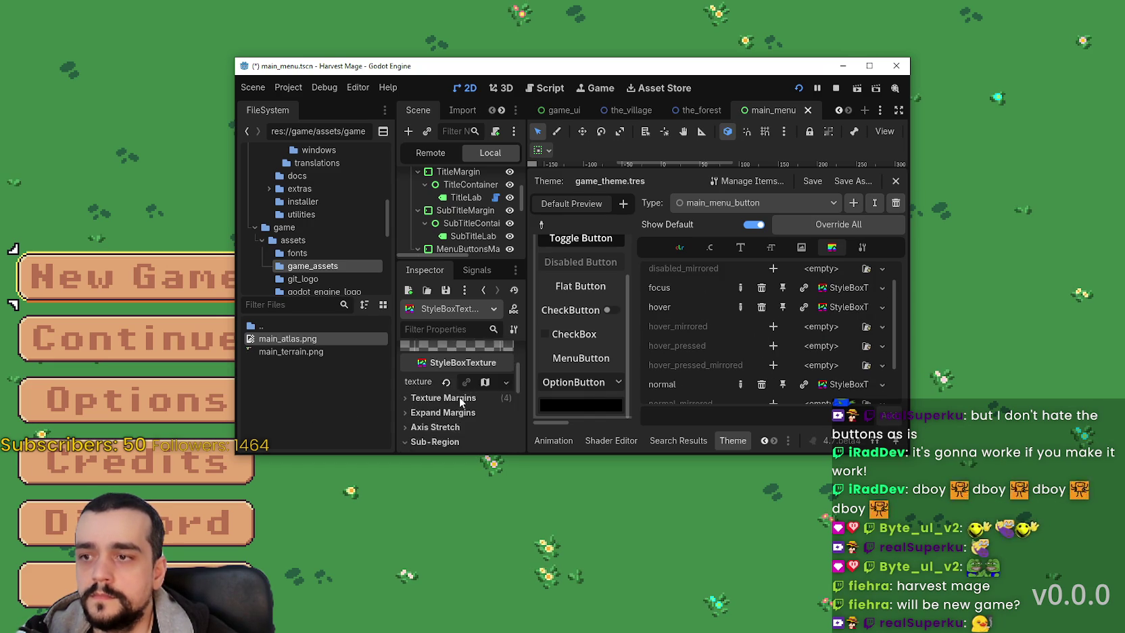
{"action": "scroll", "coordinate": [459, 396], "scroll_direction": "up", "scroll_amount": 2}
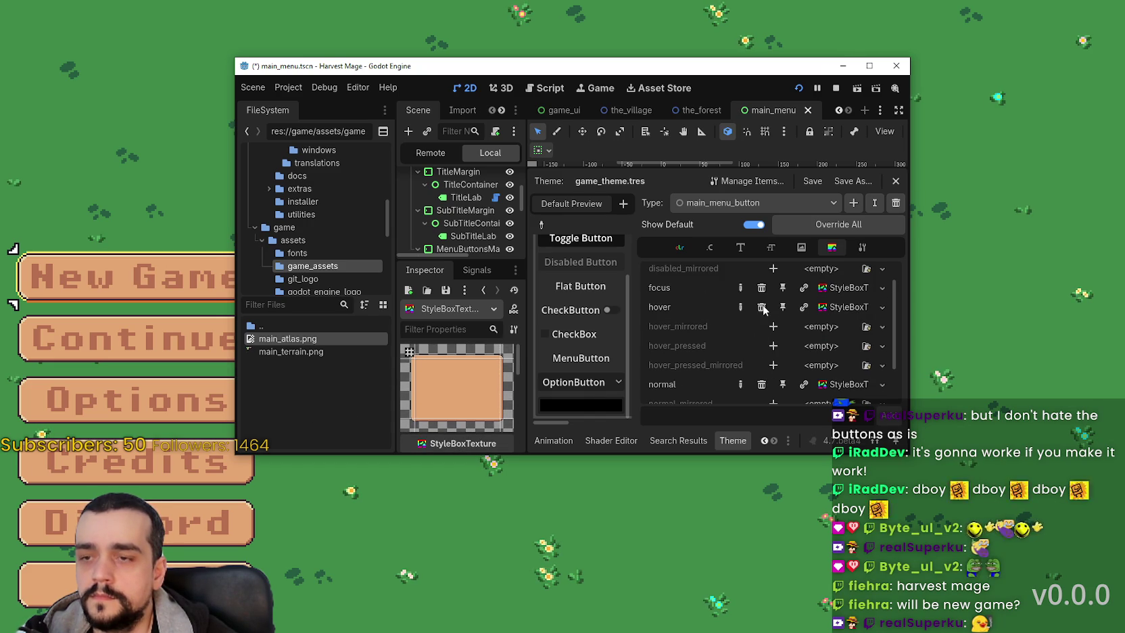
{"action": "left_click", "coordinate": [1004, 103]}
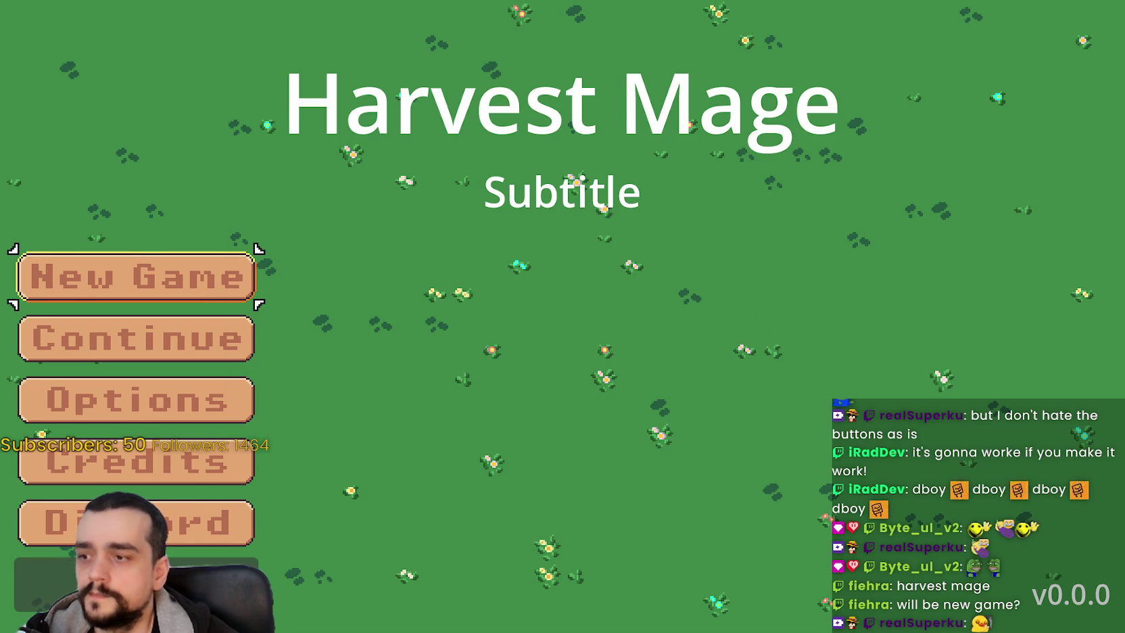
Step: Relaunch the game to test the menu buttons, then return to the editor
{"action": "key", "text": "alt+Tab"}
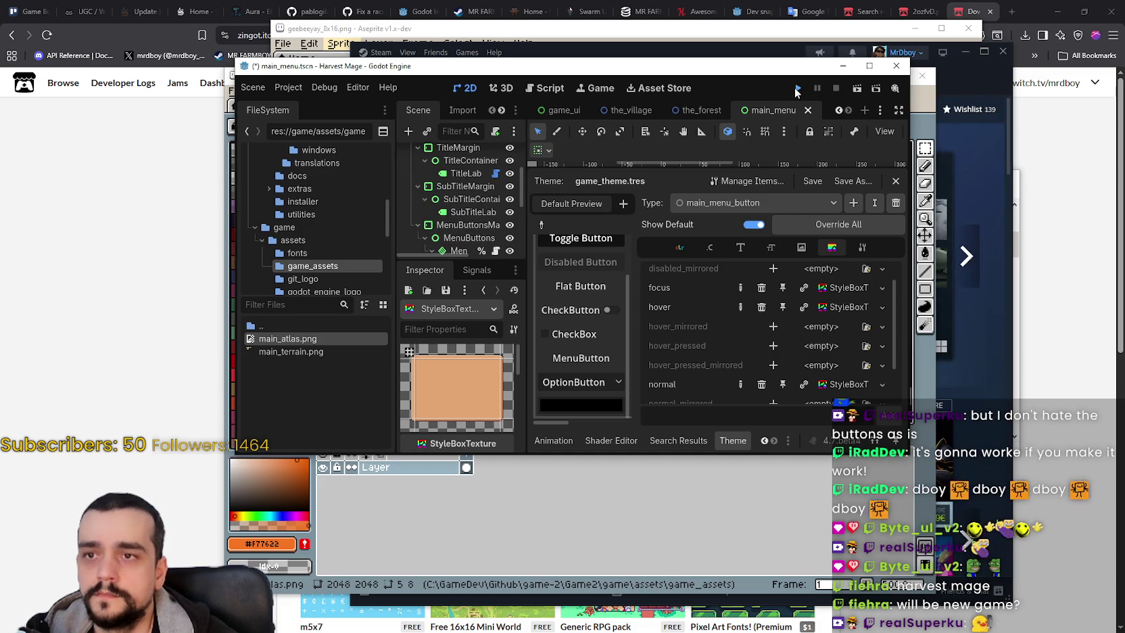
{"action": "left_click", "coordinate": [797, 88]}
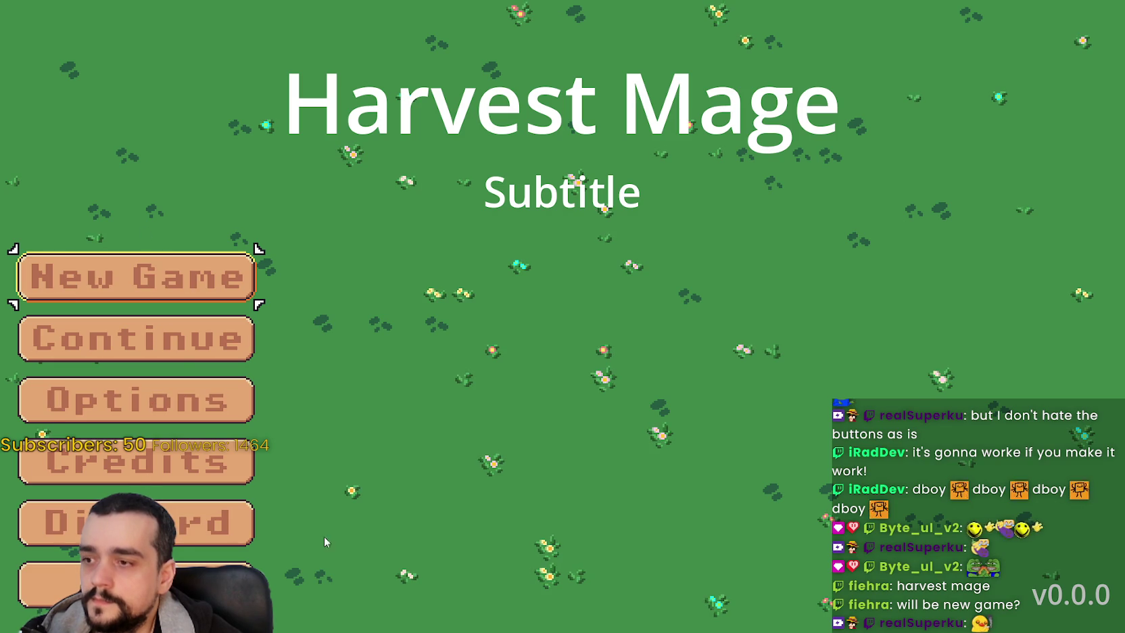
{"action": "key", "text": "alt+Tab"}
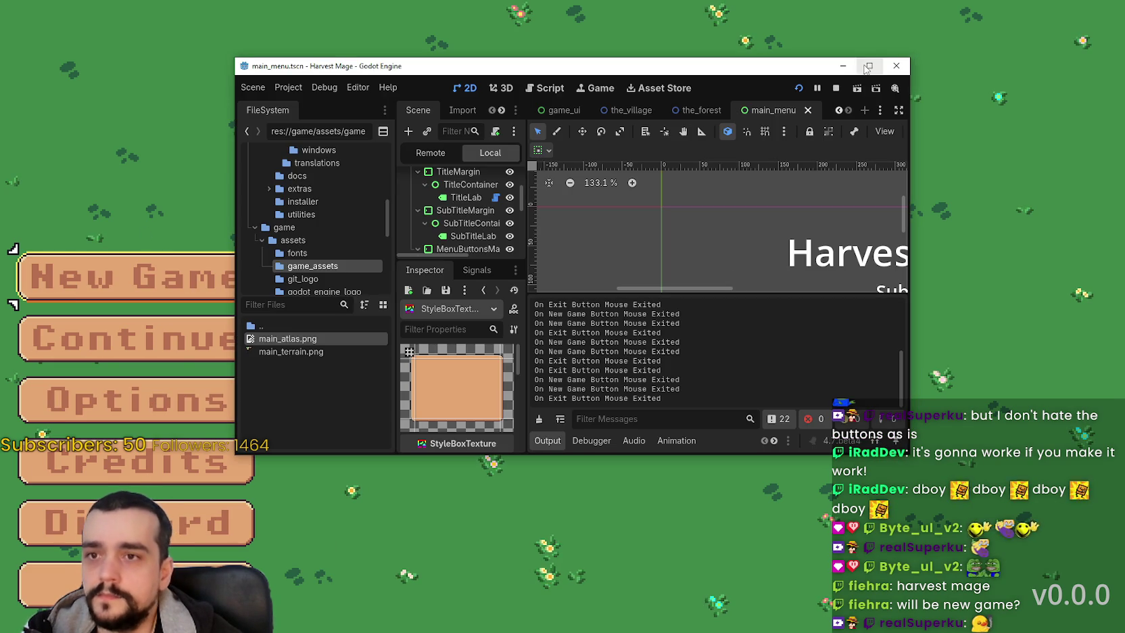
Step: Maximize the editor window and bring back the Theme editor for game_theme.tres
{"action": "left_click", "coordinate": [869, 66]}
{"action": "left_click", "coordinate": [824, 618]}
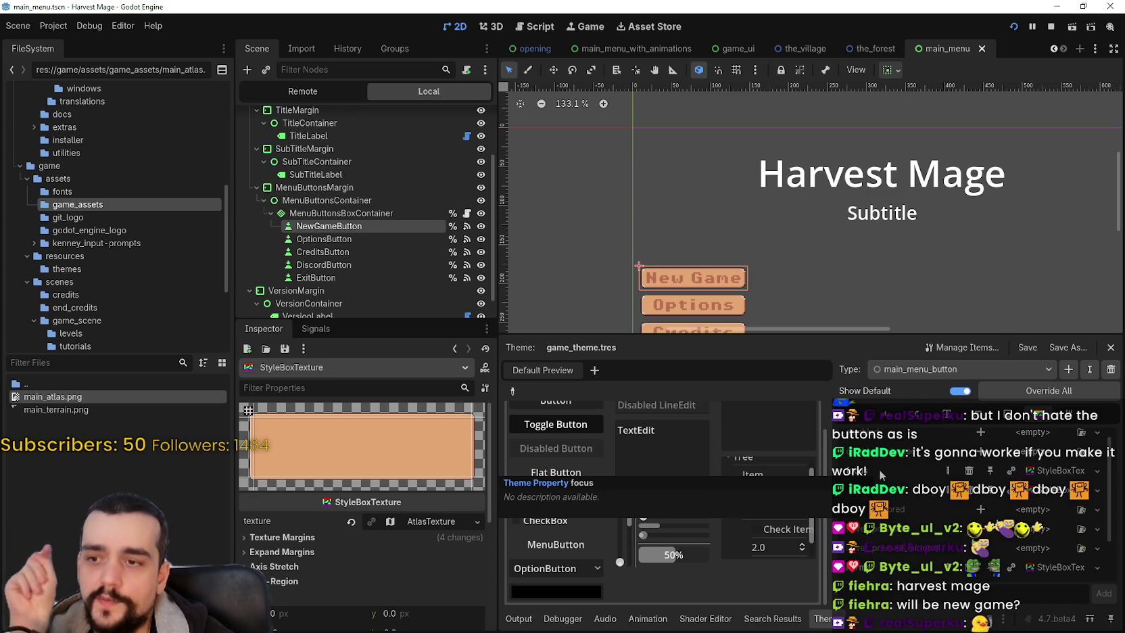
Step: Select NewGameButton and set its default cursor shape to Pointing Hand
{"action": "left_click", "coordinate": [331, 226]}
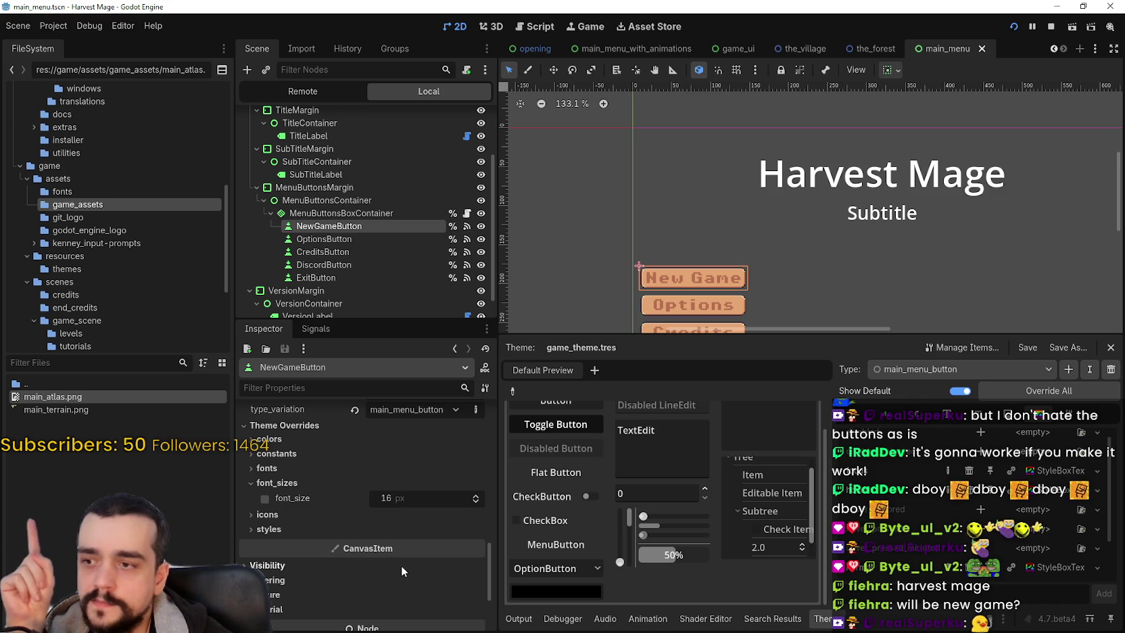
{"action": "scroll", "coordinate": [401, 564], "scroll_direction": "up", "scroll_amount": 4}
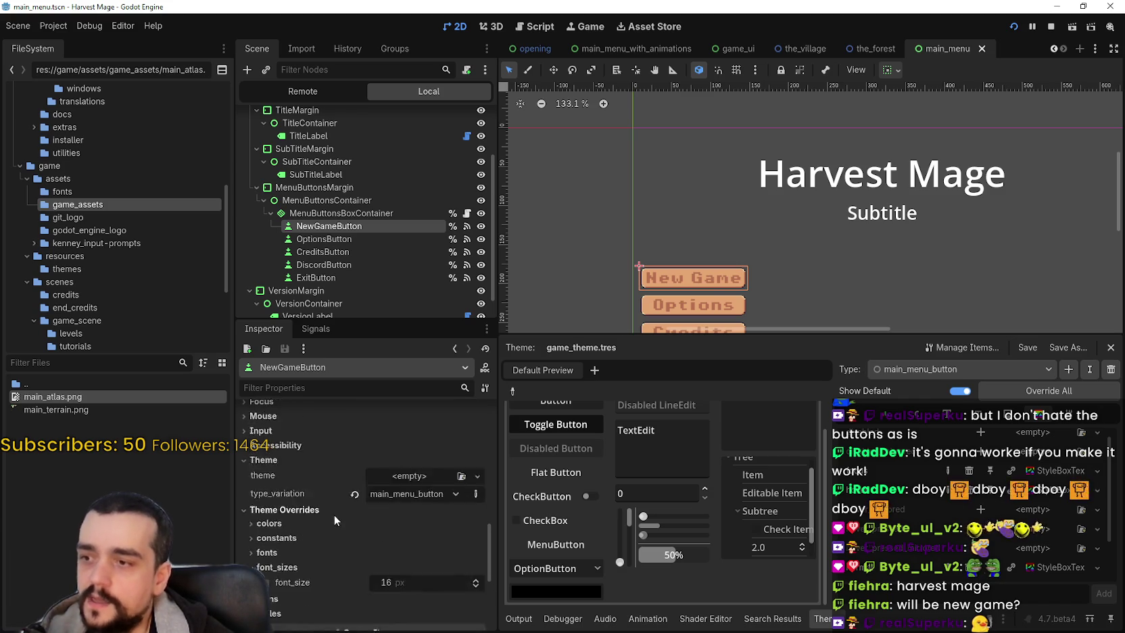
{"action": "left_click", "coordinate": [288, 475]}
{"action": "scroll", "coordinate": [284, 486], "scroll_direction": "down", "scroll_amount": 1}
{"action": "left_click", "coordinate": [274, 444]}
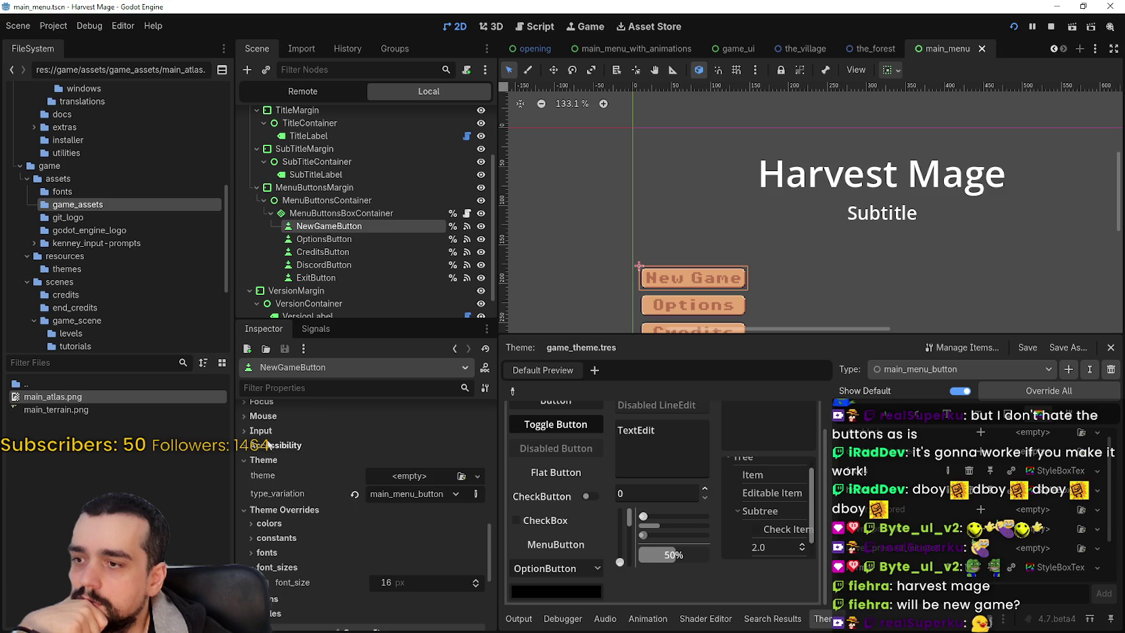
{"action": "left_click", "coordinate": [270, 415]}
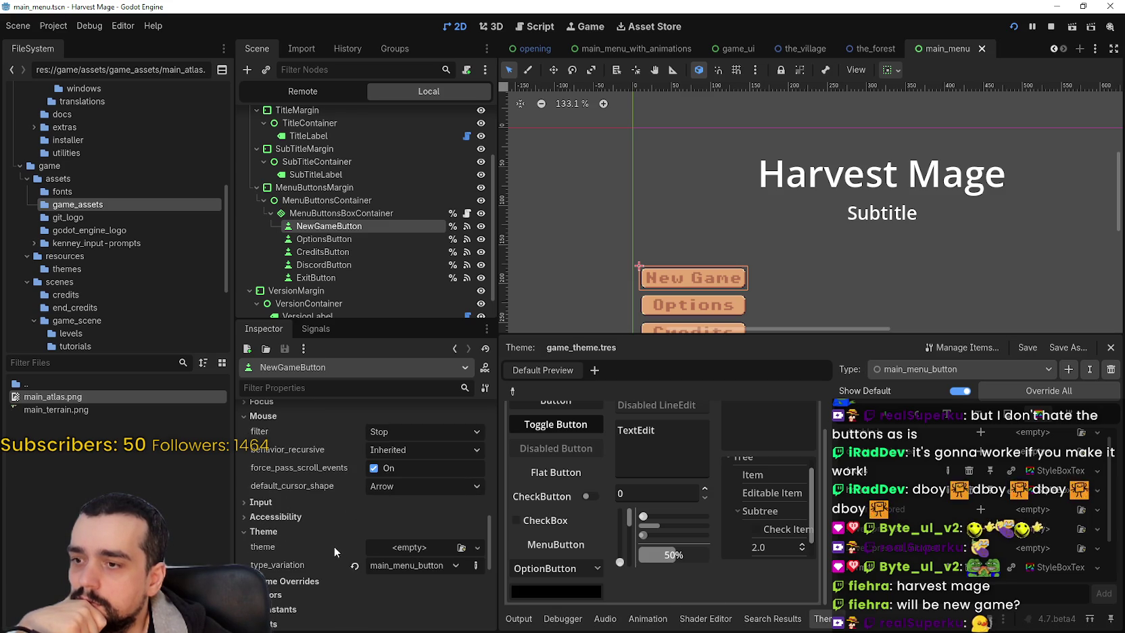
{"action": "left_click", "coordinate": [387, 500]}
{"action": "left_click", "coordinate": [402, 487]}
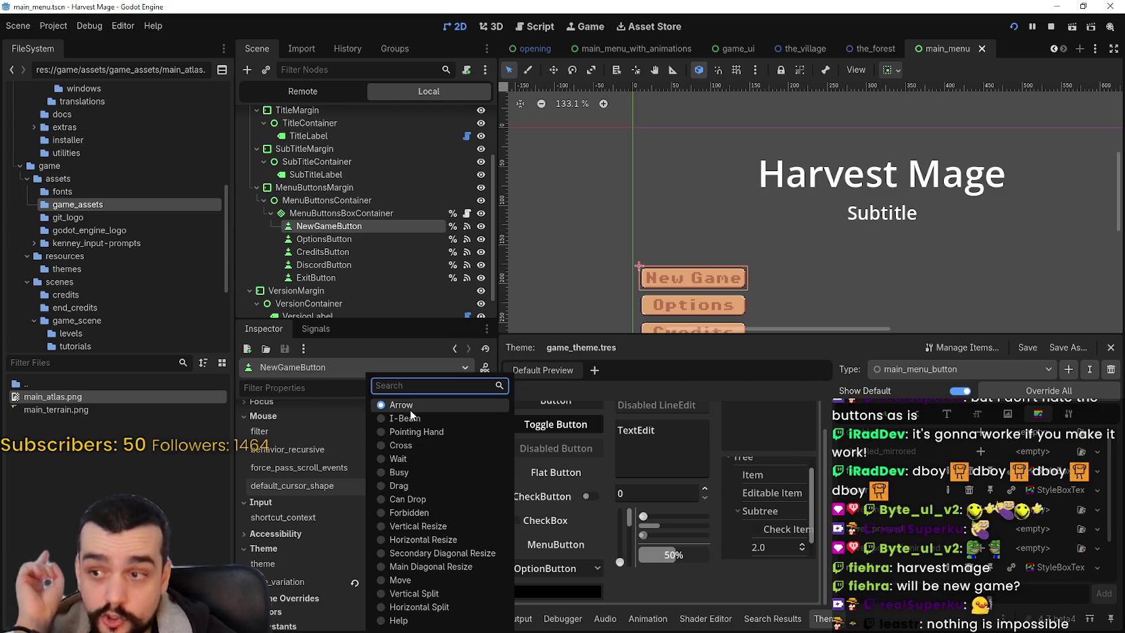
{"action": "left_click", "coordinate": [418, 431]}
Step: Review NewGameButton's mouse filter and recursive mouse behavior options, leaving them unchanged
{"action": "left_click", "coordinate": [419, 431]}
{"action": "left_click", "coordinate": [403, 449]}
{"action": "left_click", "coordinate": [403, 449]}
{"action": "left_click", "coordinate": [403, 441]}
{"action": "left_click", "coordinate": [402, 430]}
{"action": "left_click", "coordinate": [401, 430]}
Step: Check NewGameButton's Focus properties, keeping focus mode at All
{"action": "left_click", "coordinate": [292, 534]}
{"action": "scroll", "coordinate": [303, 557], "scroll_direction": "down", "scroll_amount": 3}
{"action": "scroll", "coordinate": [331, 593], "scroll_direction": "down", "scroll_amount": 2}
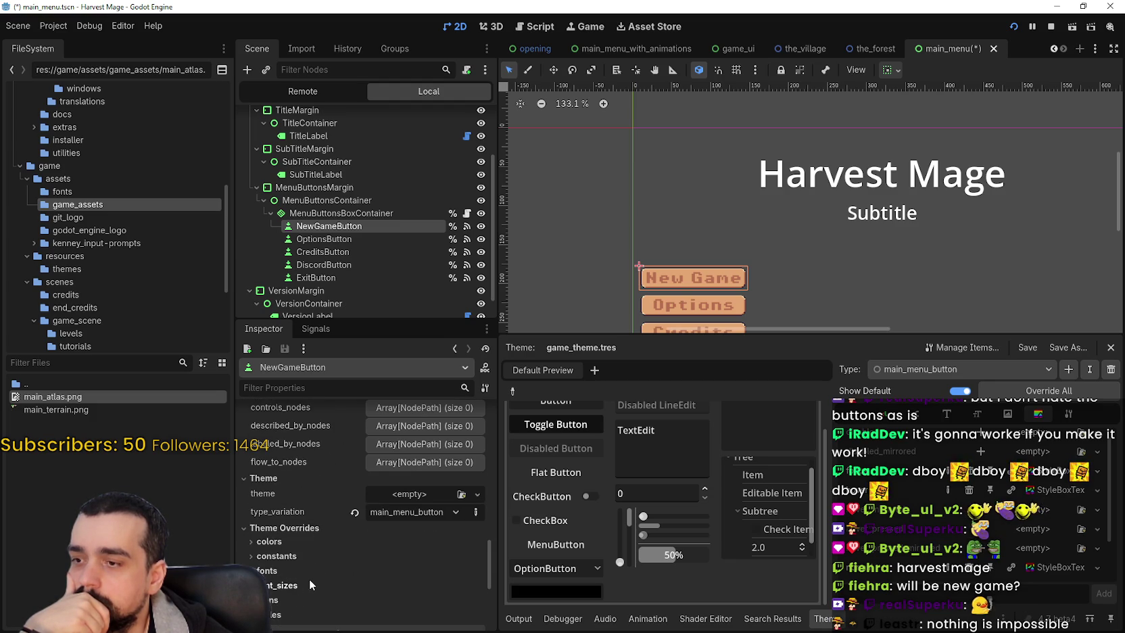
{"action": "scroll", "coordinate": [304, 592], "scroll_direction": "up", "scroll_amount": 6}
{"action": "scroll", "coordinate": [314, 582], "scroll_direction": "up", "scroll_amount": 3}
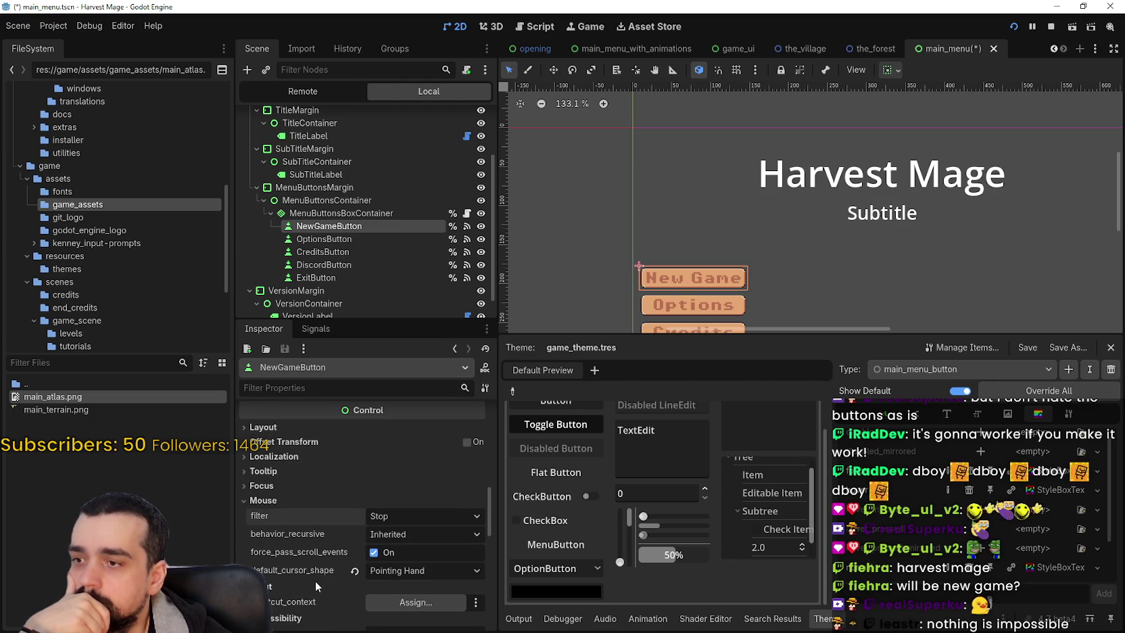
{"action": "left_click", "coordinate": [300, 473]}
{"action": "scroll", "coordinate": [332, 577], "scroll_direction": "down", "scroll_amount": 2}
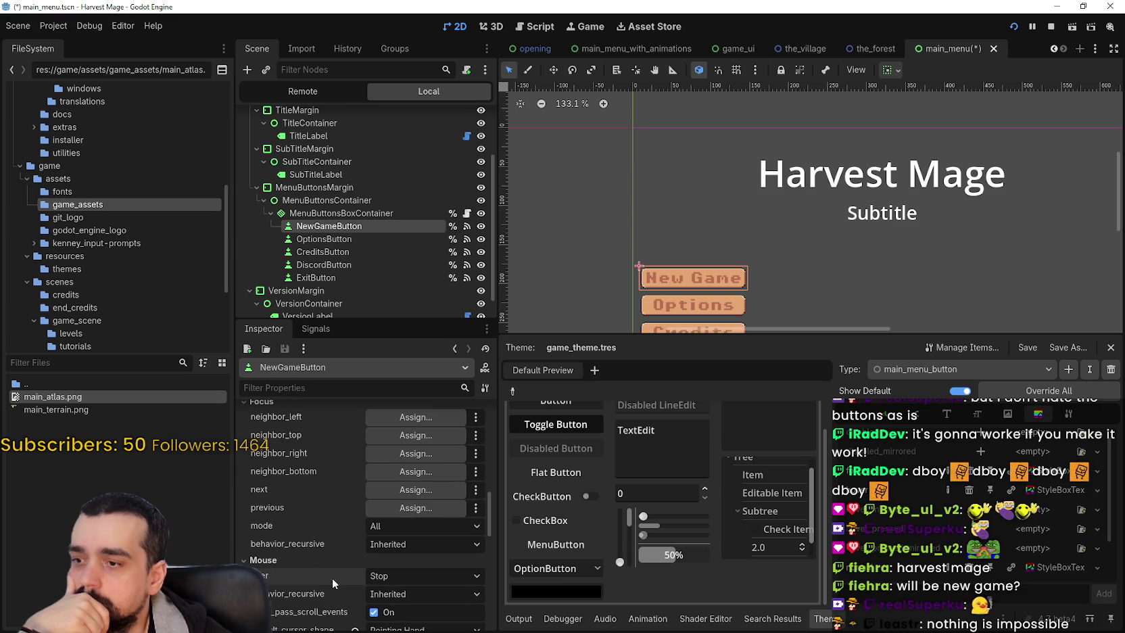
{"action": "left_click", "coordinate": [405, 543]}
{"action": "left_click", "coordinate": [410, 526]}
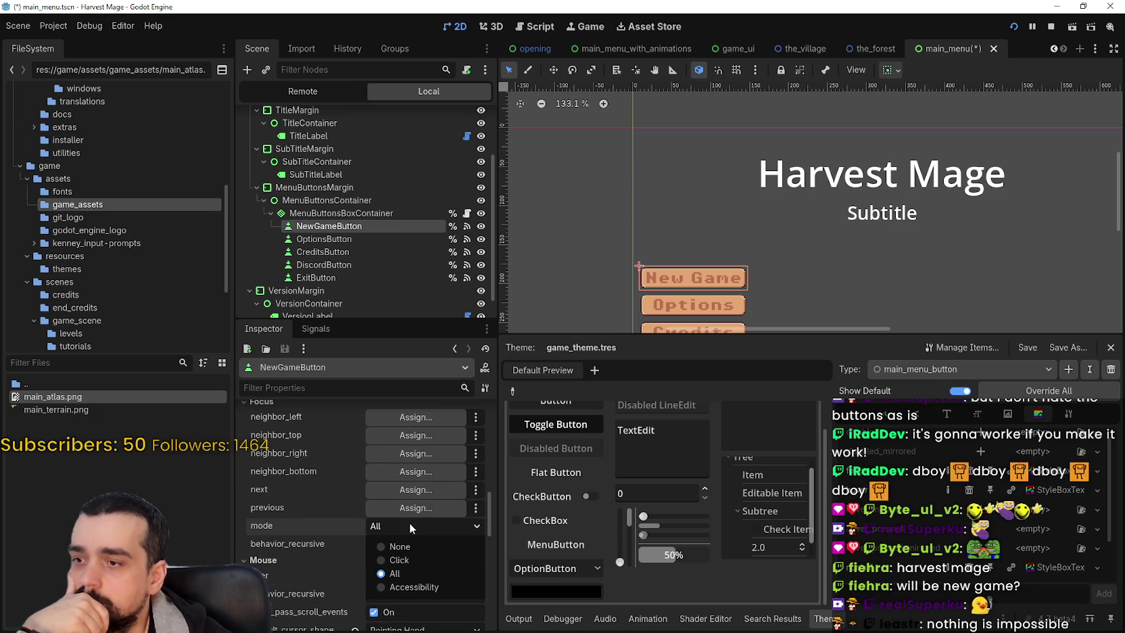
{"action": "left_click", "coordinate": [406, 524]}
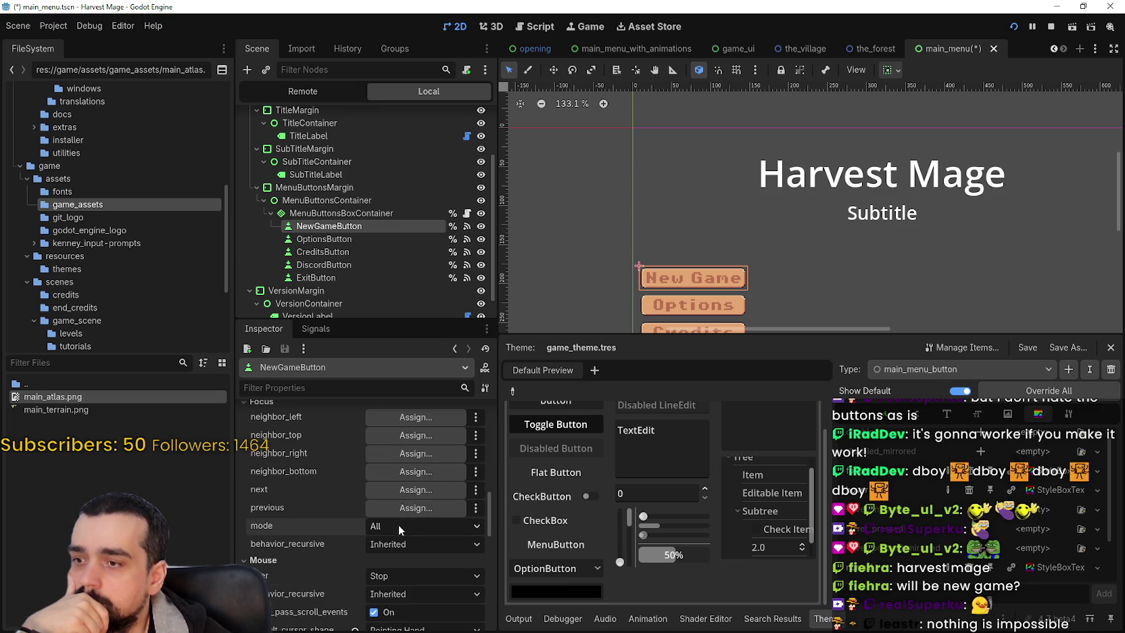
Step: Save the main_menu scene with Ctrl+S
{"action": "scroll", "coordinate": [347, 543], "scroll_direction": "up", "scroll_amount": 3}
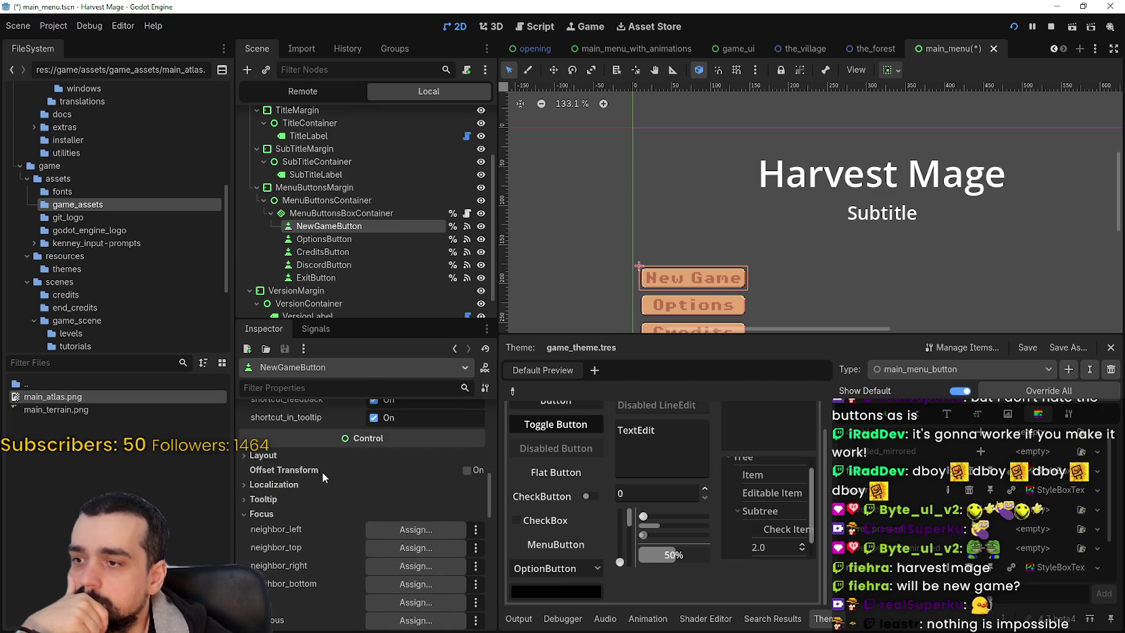
{"action": "scroll", "coordinate": [325, 487], "scroll_direction": "up", "scroll_amount": 4}
{"action": "key", "text": "ctrl+s"}
{"action": "scroll", "coordinate": [348, 538], "scroll_direction": "up", "scroll_amount": 5}
{"action": "scroll", "coordinate": [348, 535], "scroll_direction": "down", "scroll_amount": 1}
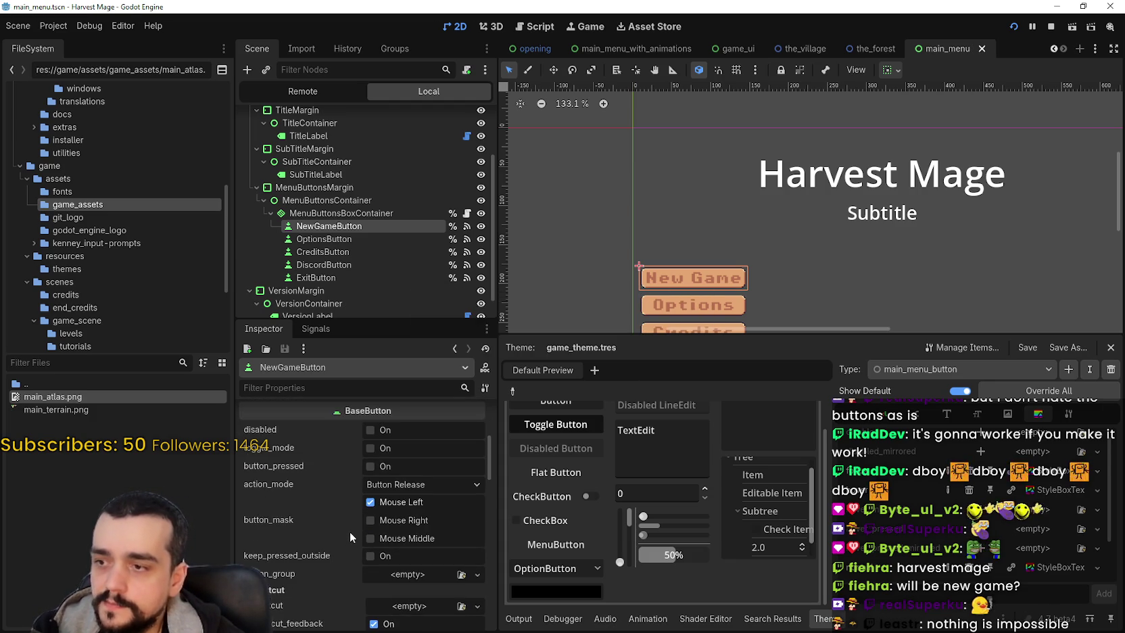